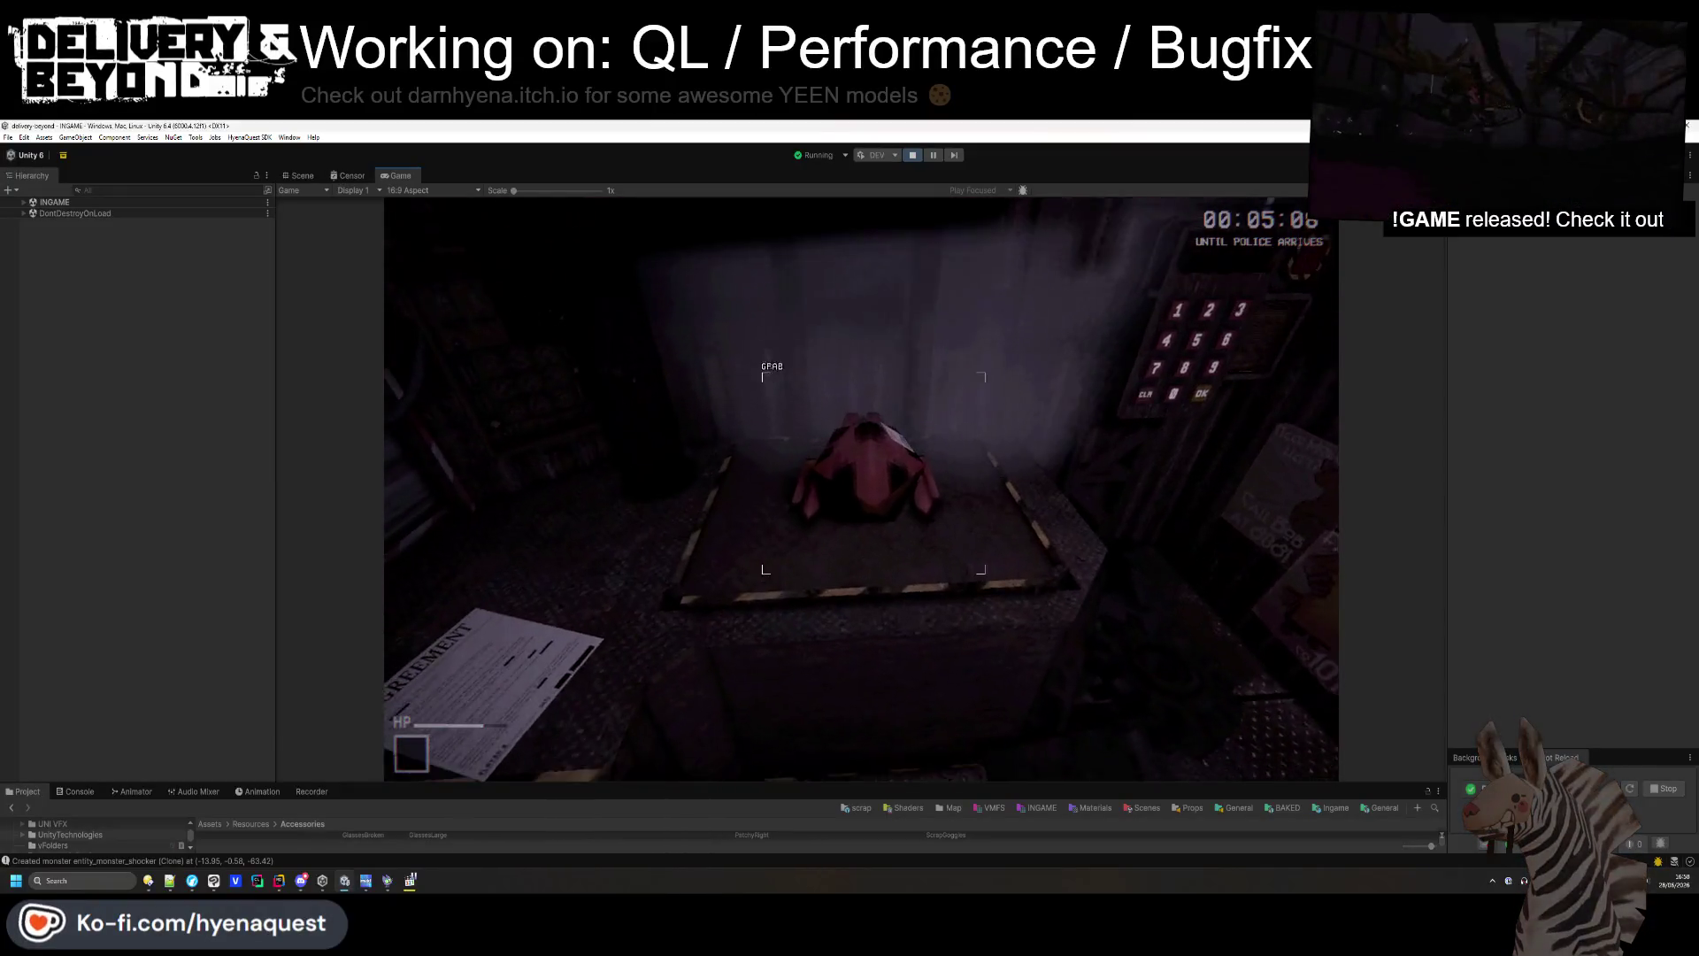
- Grab the package, snip it while carrying it, and walk it to the ladder doorway
{"action": "key", "text": "e"}
{"action": "key", "text": "w"}
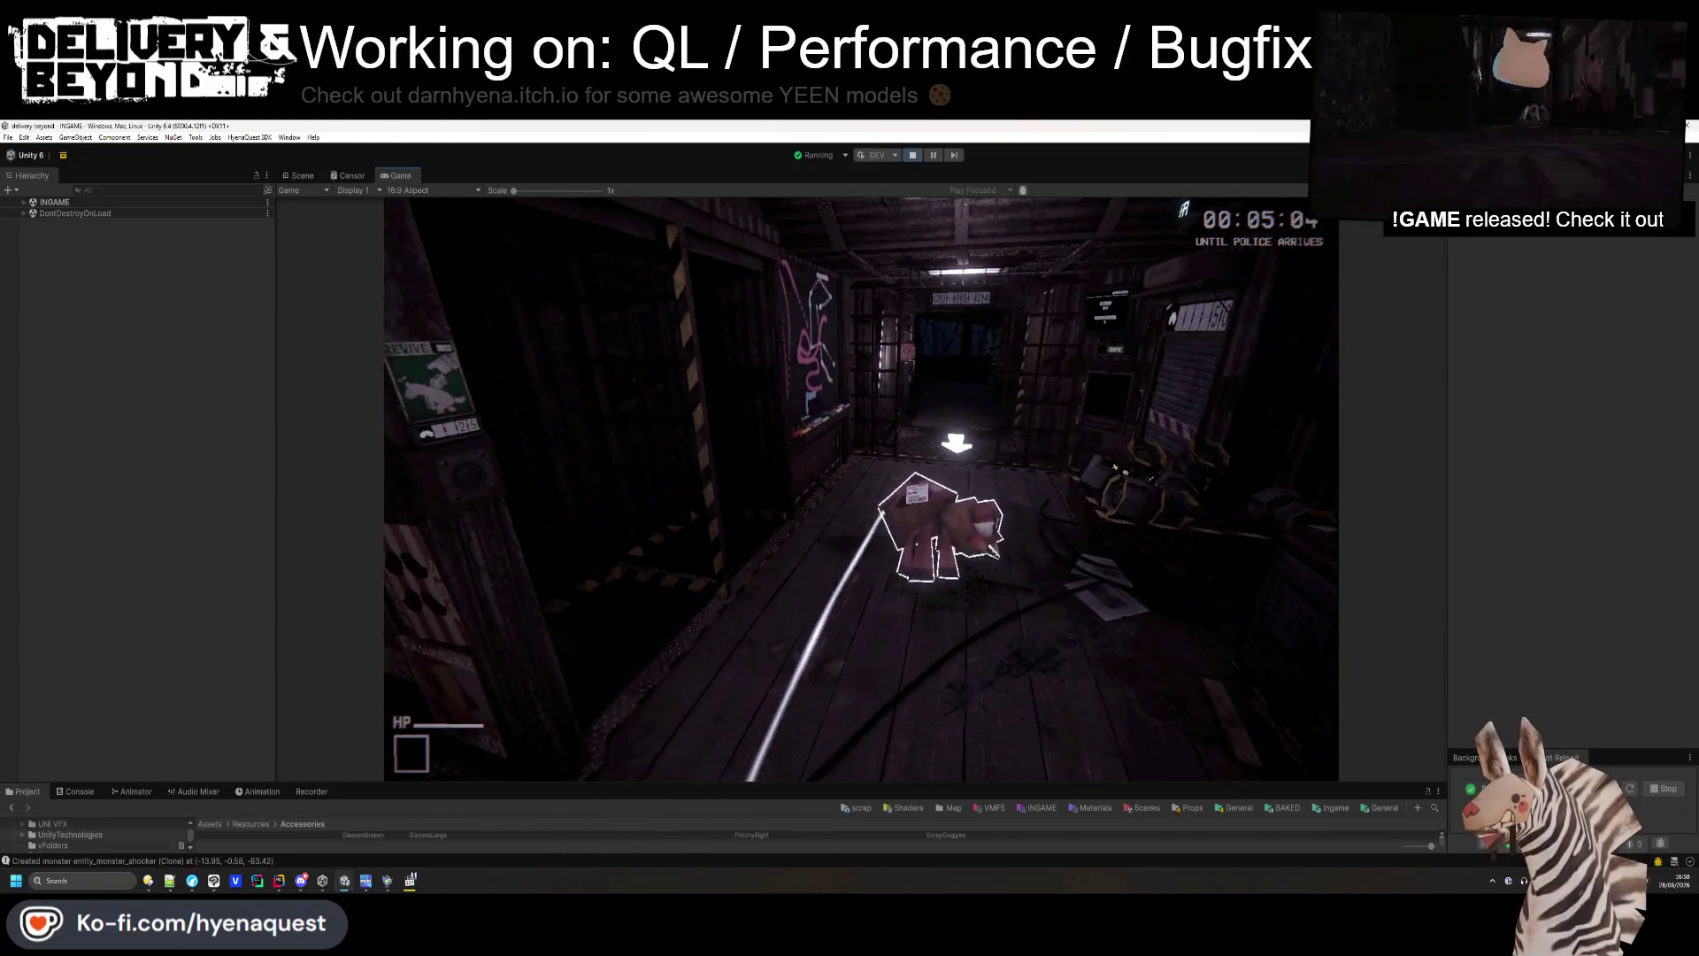
{"action": "key", "text": "super+shift+s"}
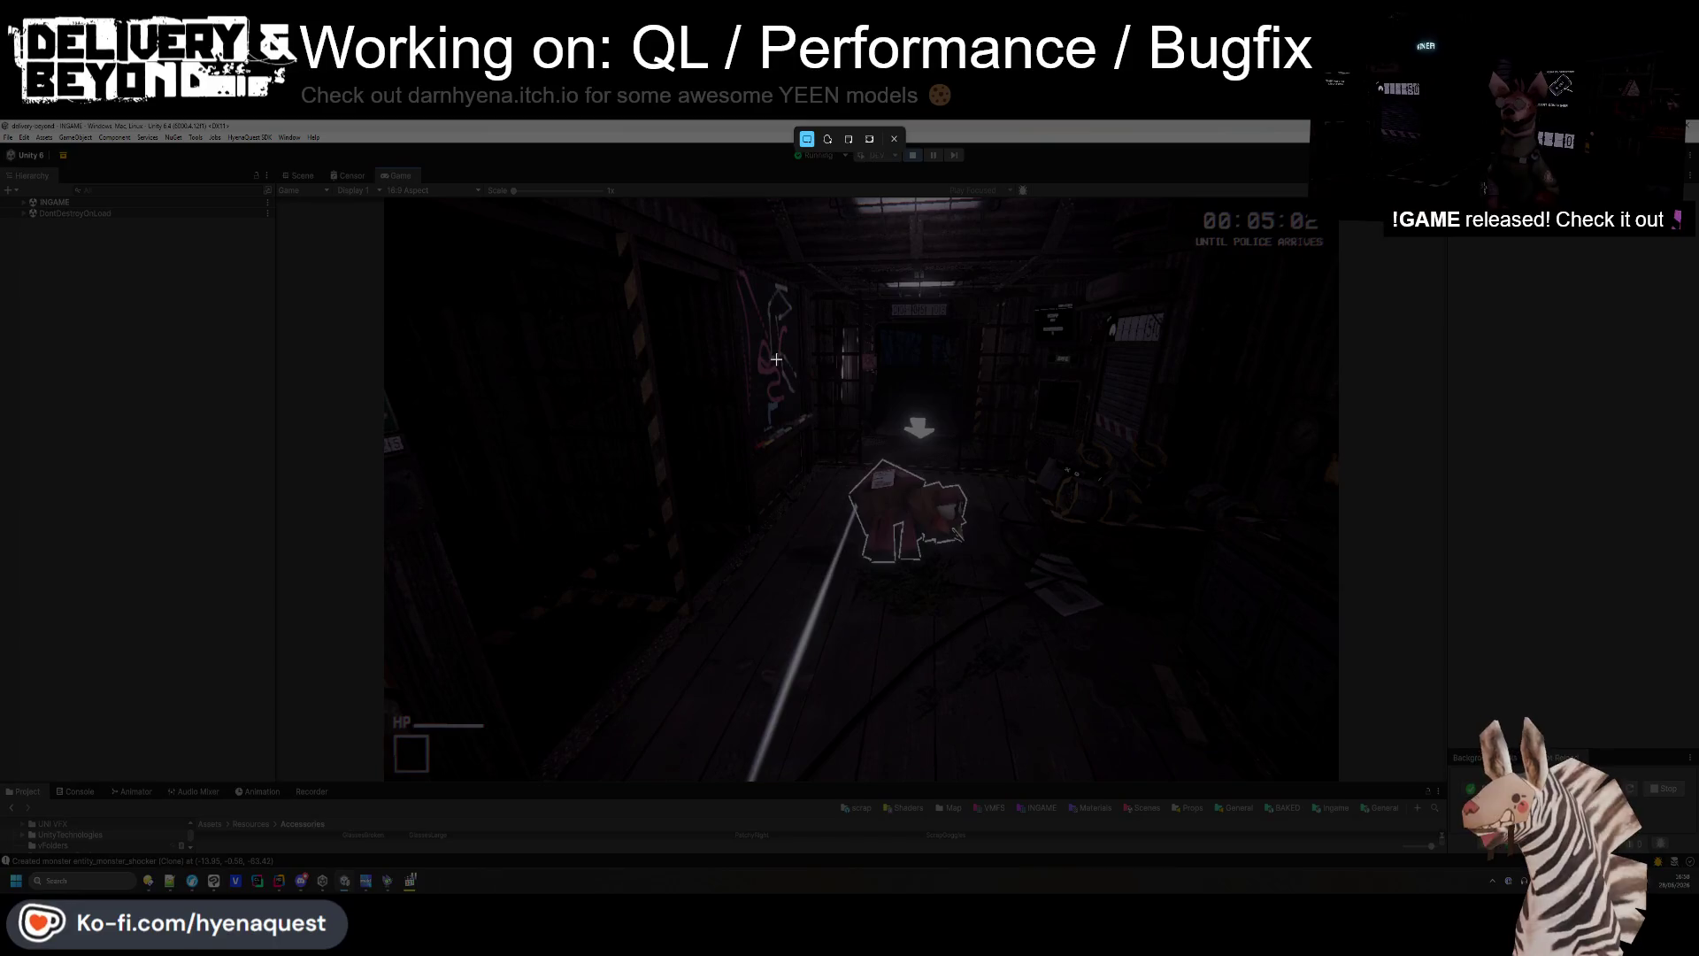
{"action": "left_click_drag", "start_coordinate": [772, 357], "coordinate": [1053, 623]}
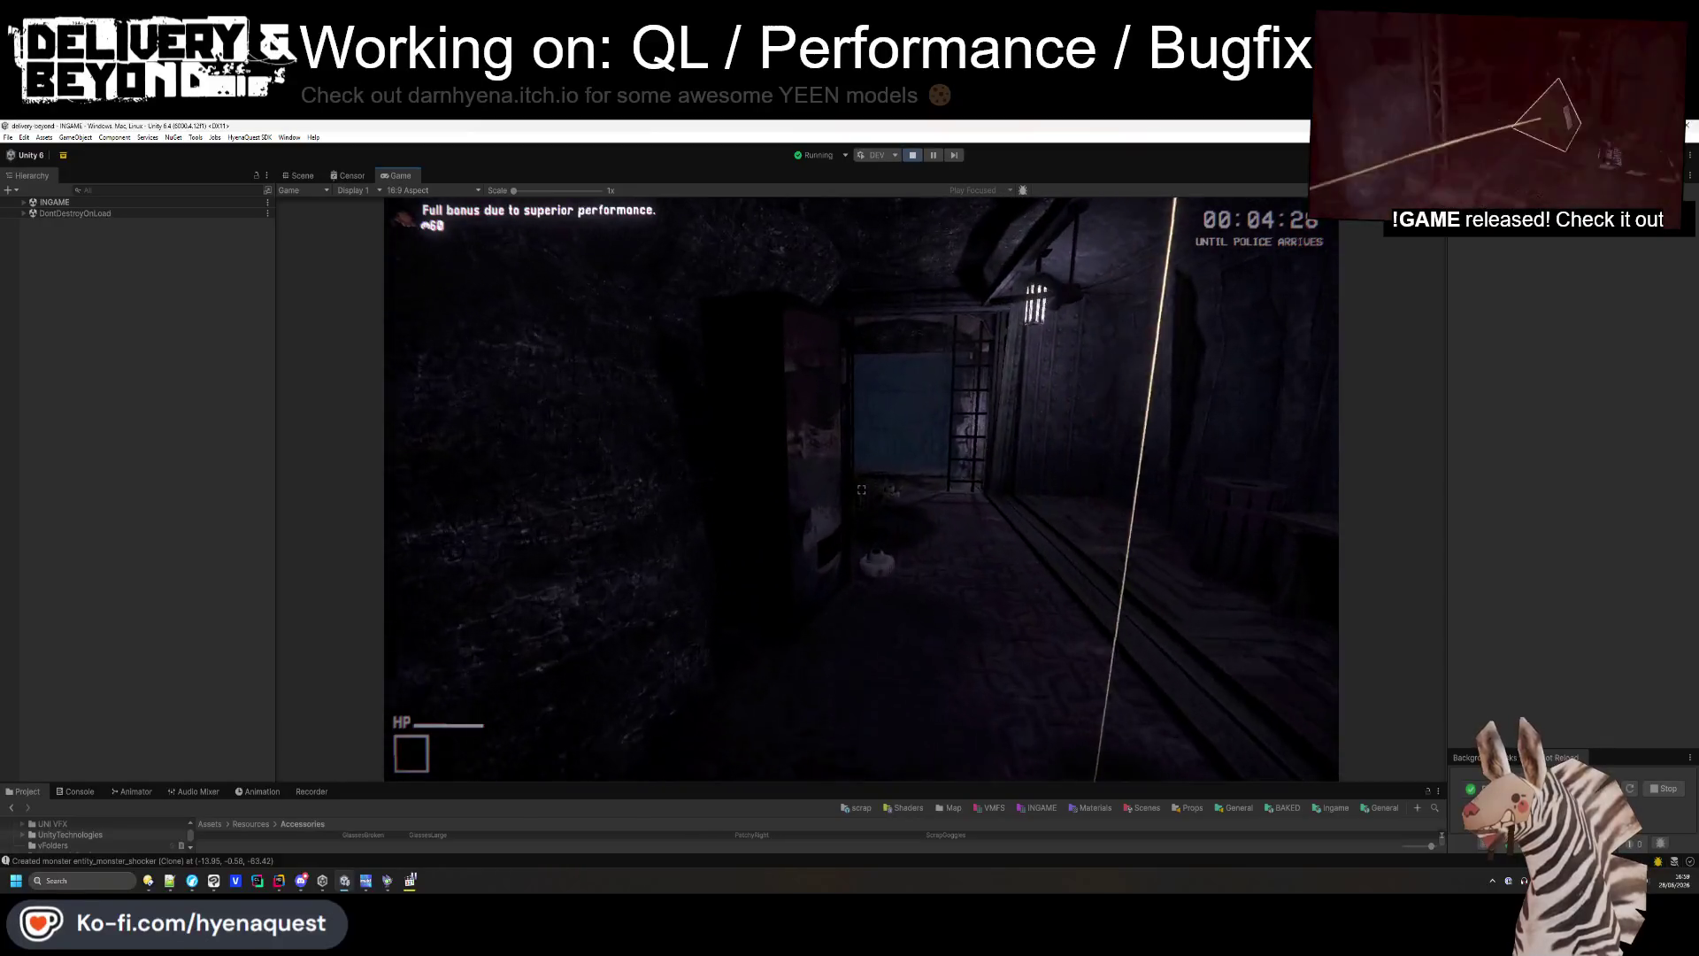
{"action": "key", "text": "w"}
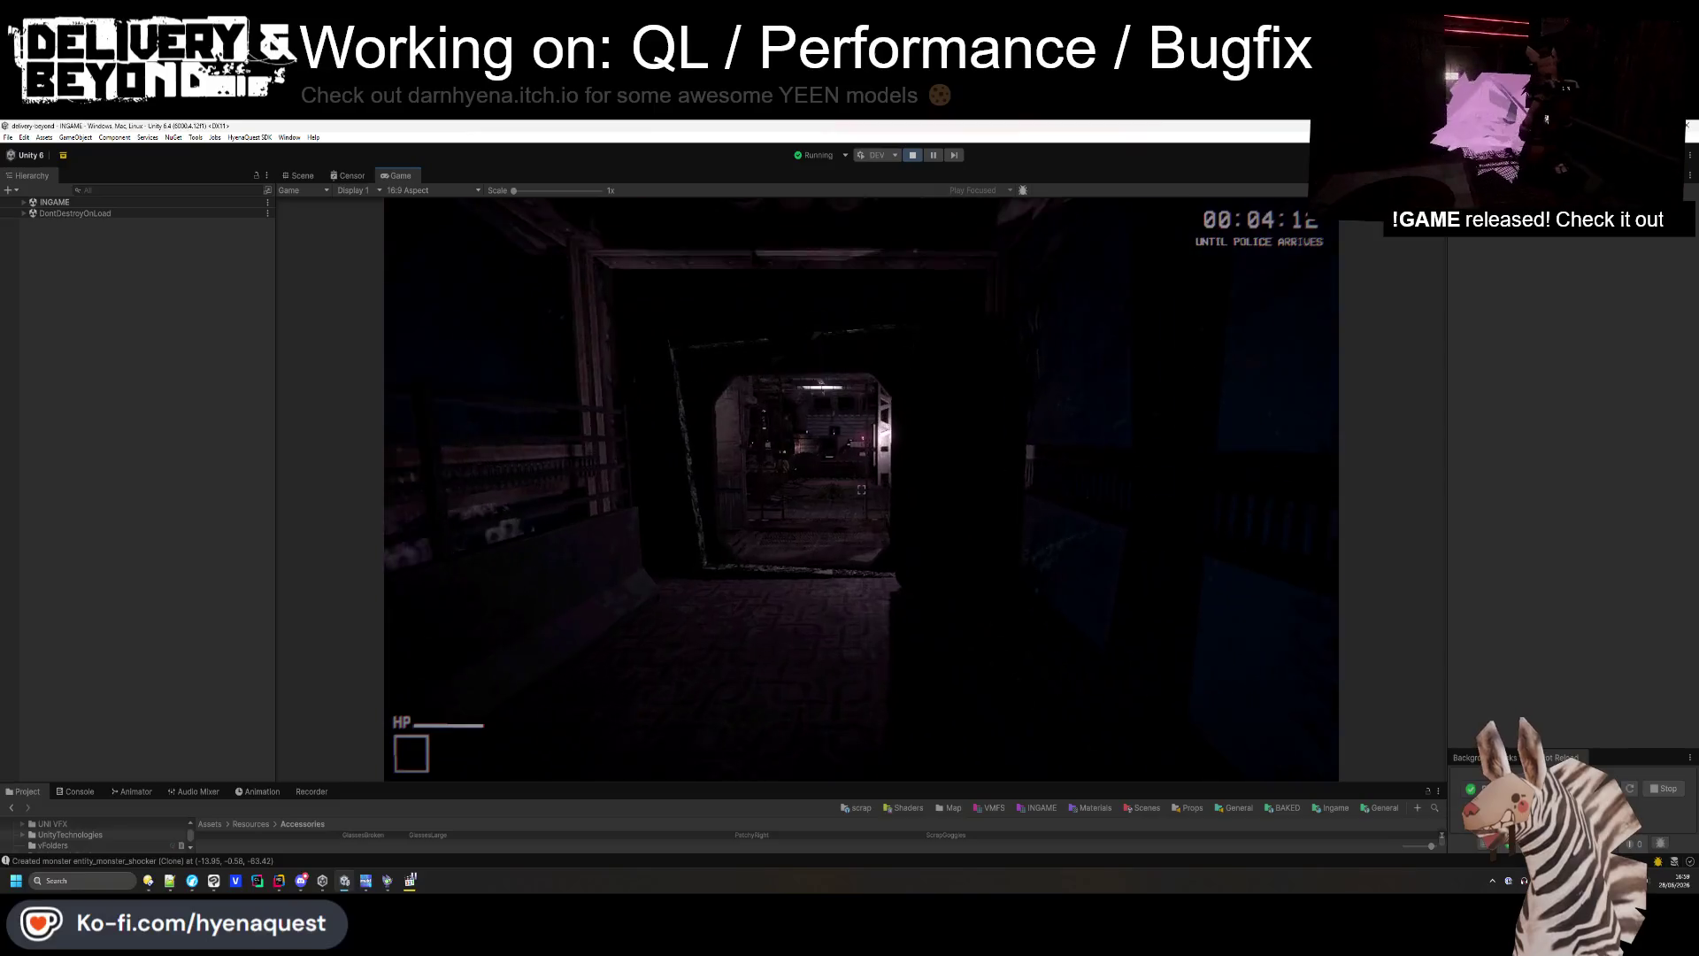
- Walk to the desk and the wall switch box, then past the POLICE poster to the chalkboard
{"action": "key", "text": "w"}
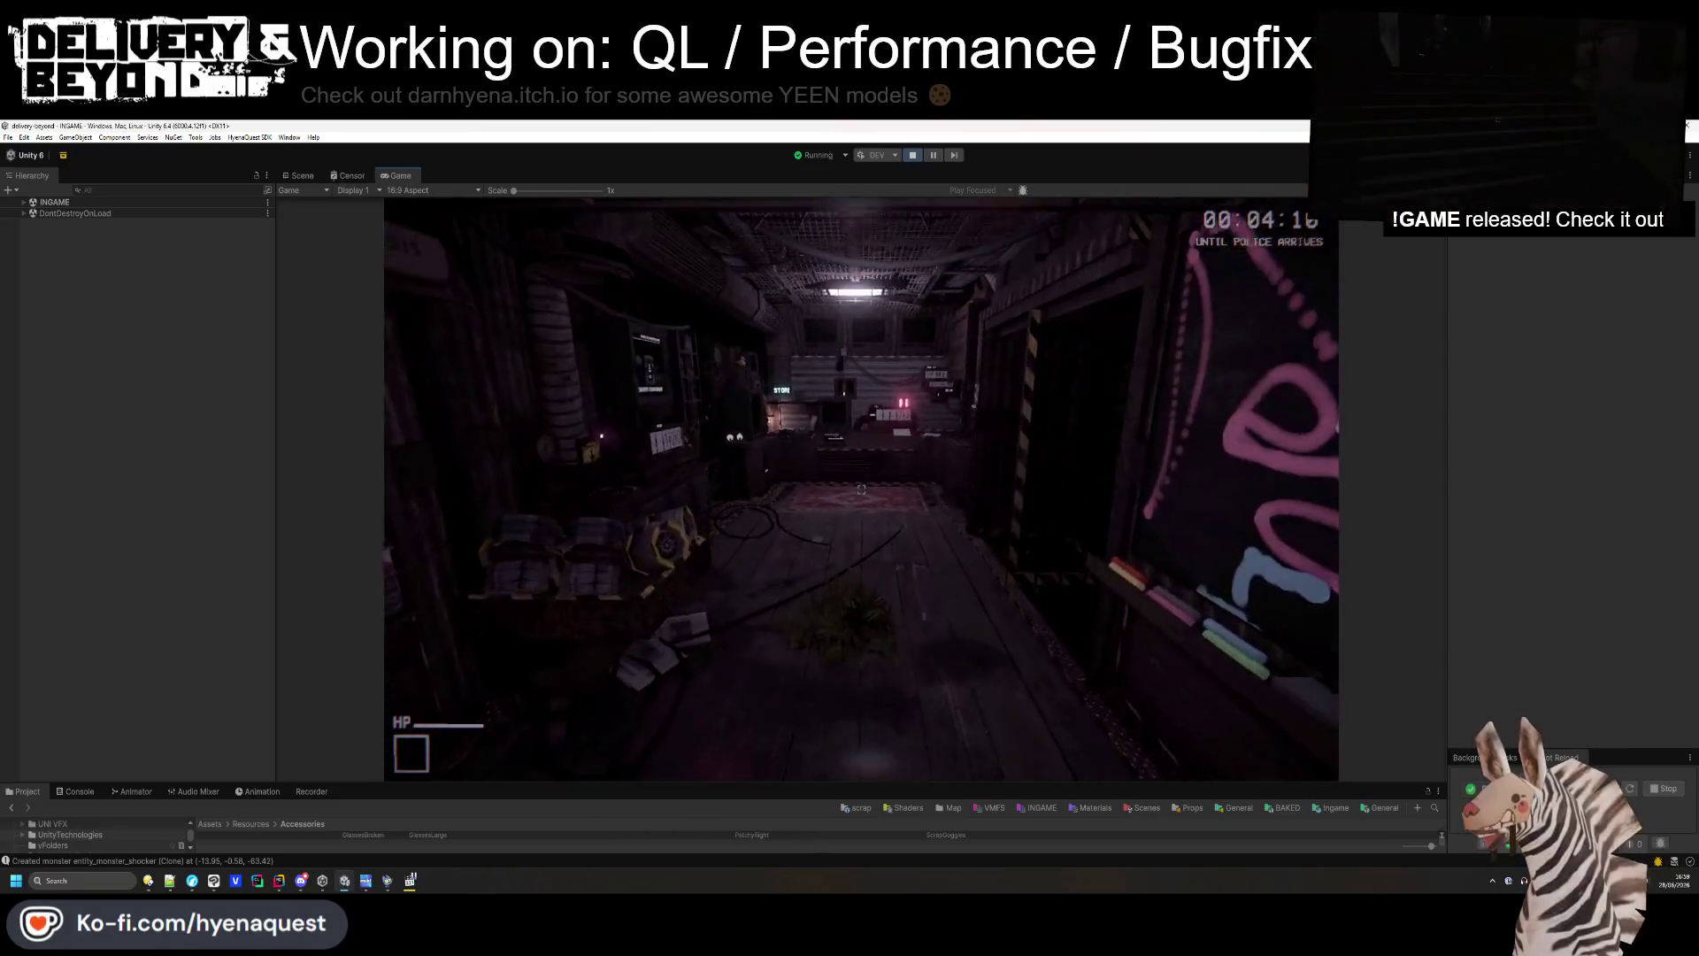
{"action": "key", "text": "w"}
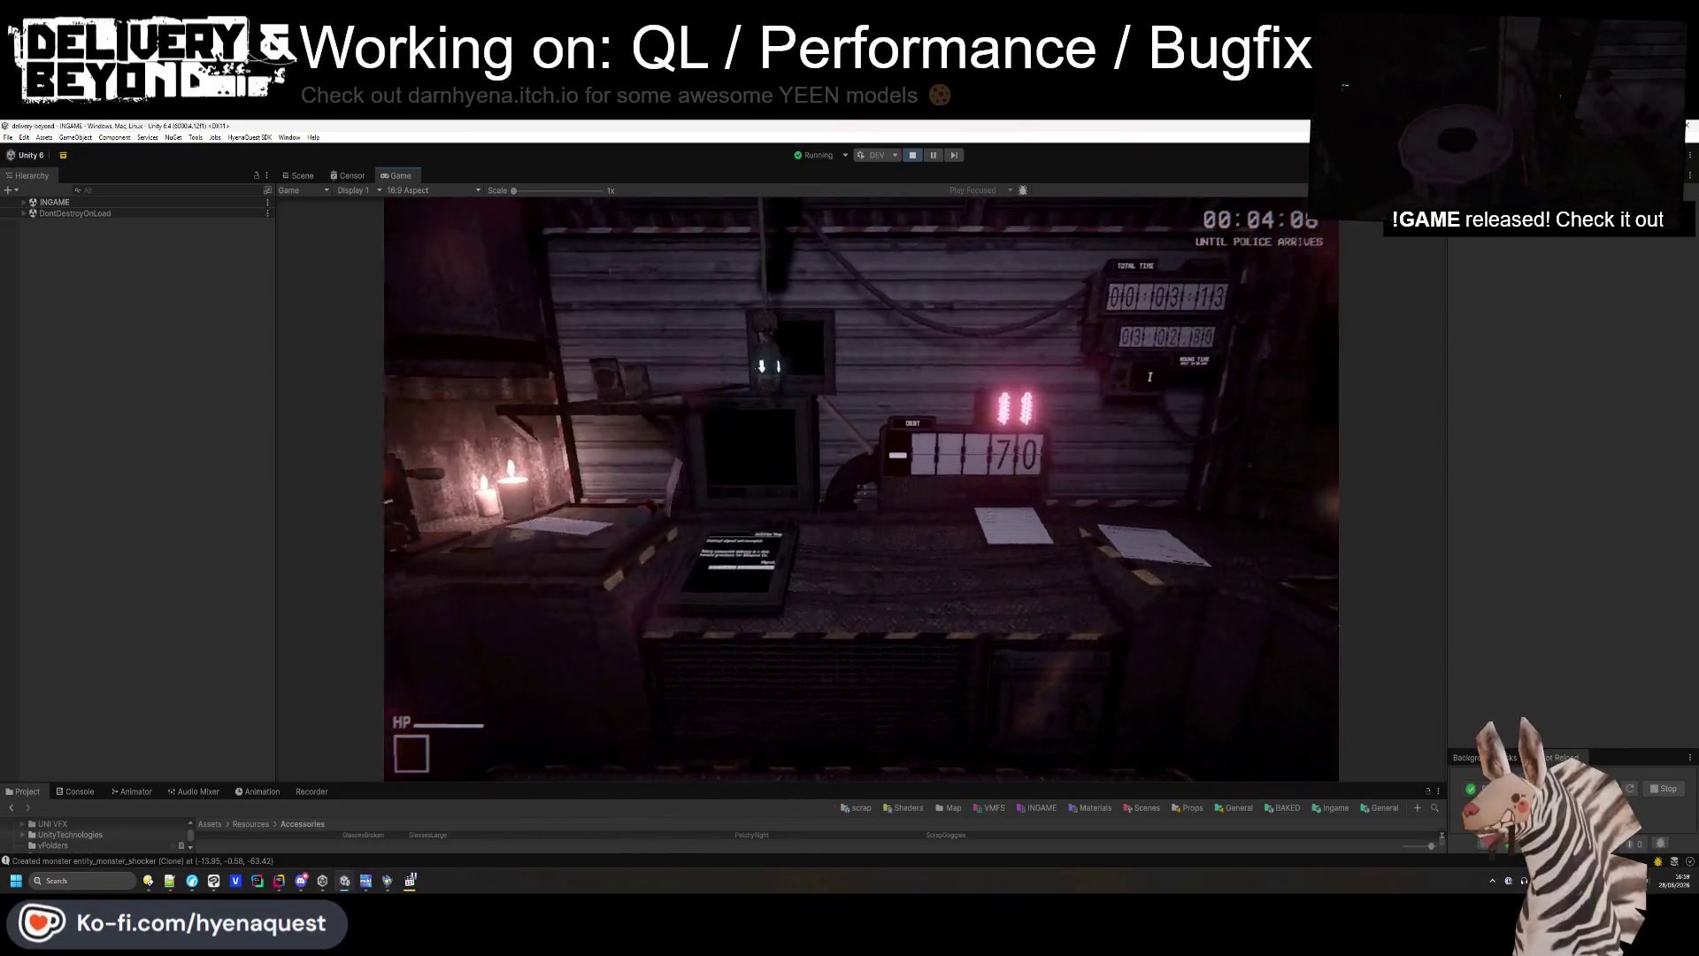
{"action": "key", "text": "s"}
{"action": "key", "text": "w"}
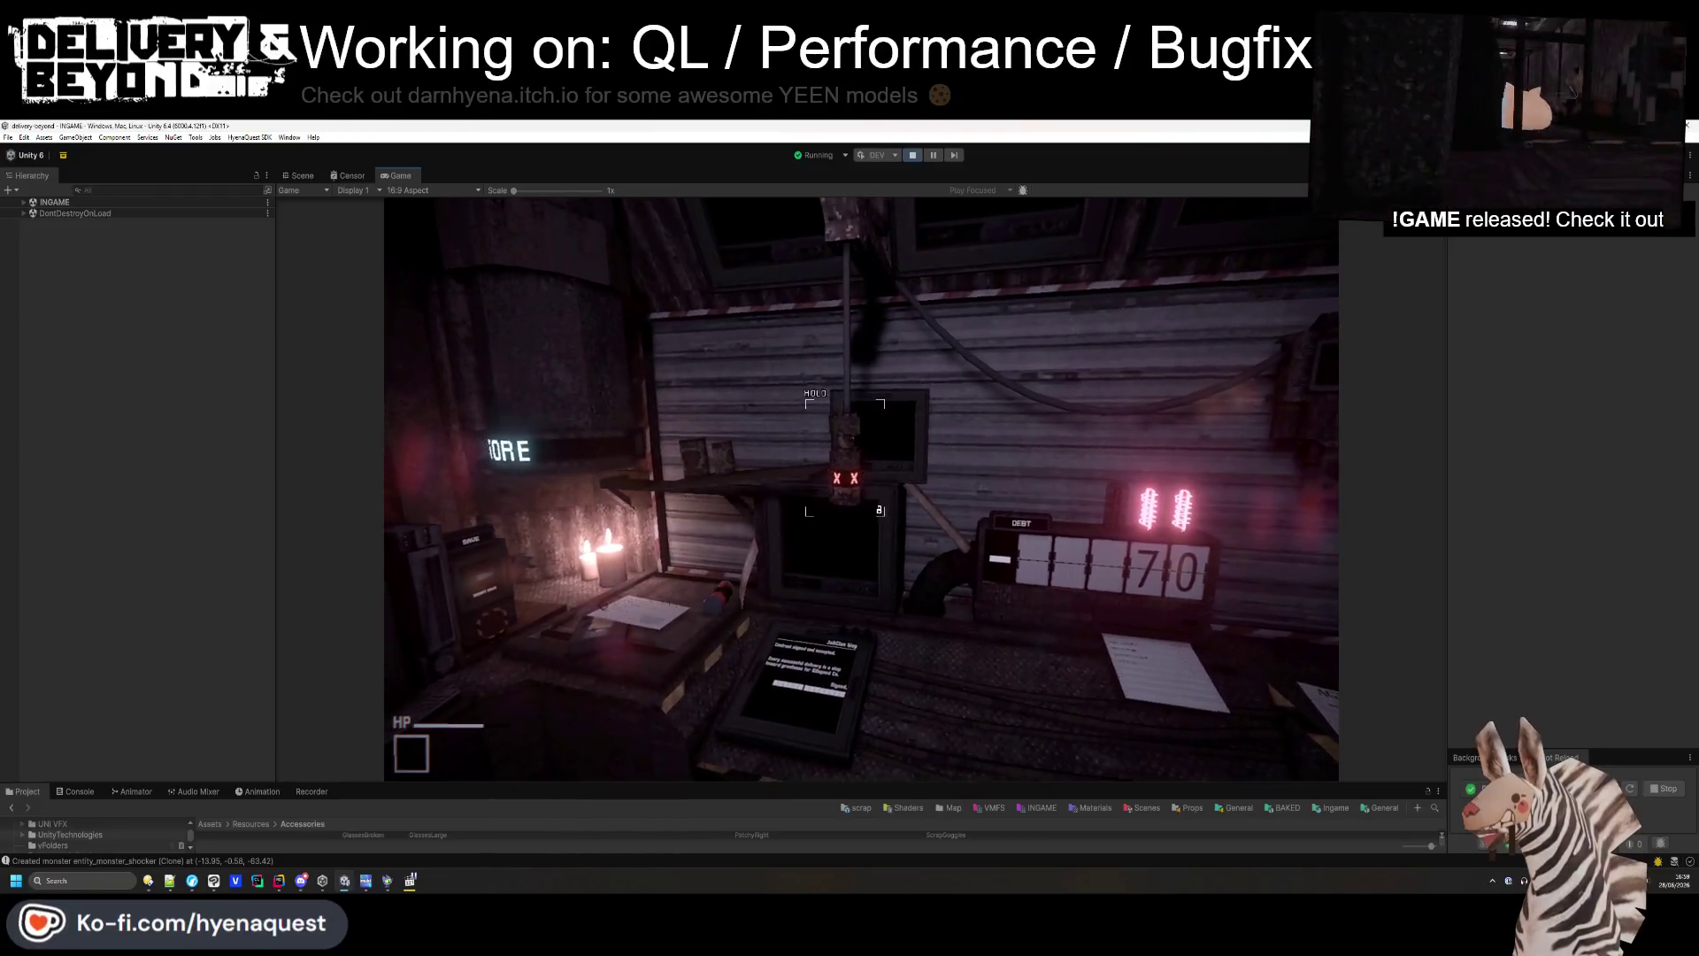
{"action": "mouse_move", "coordinate": [861, 489]}
{"action": "key", "text": "w"}
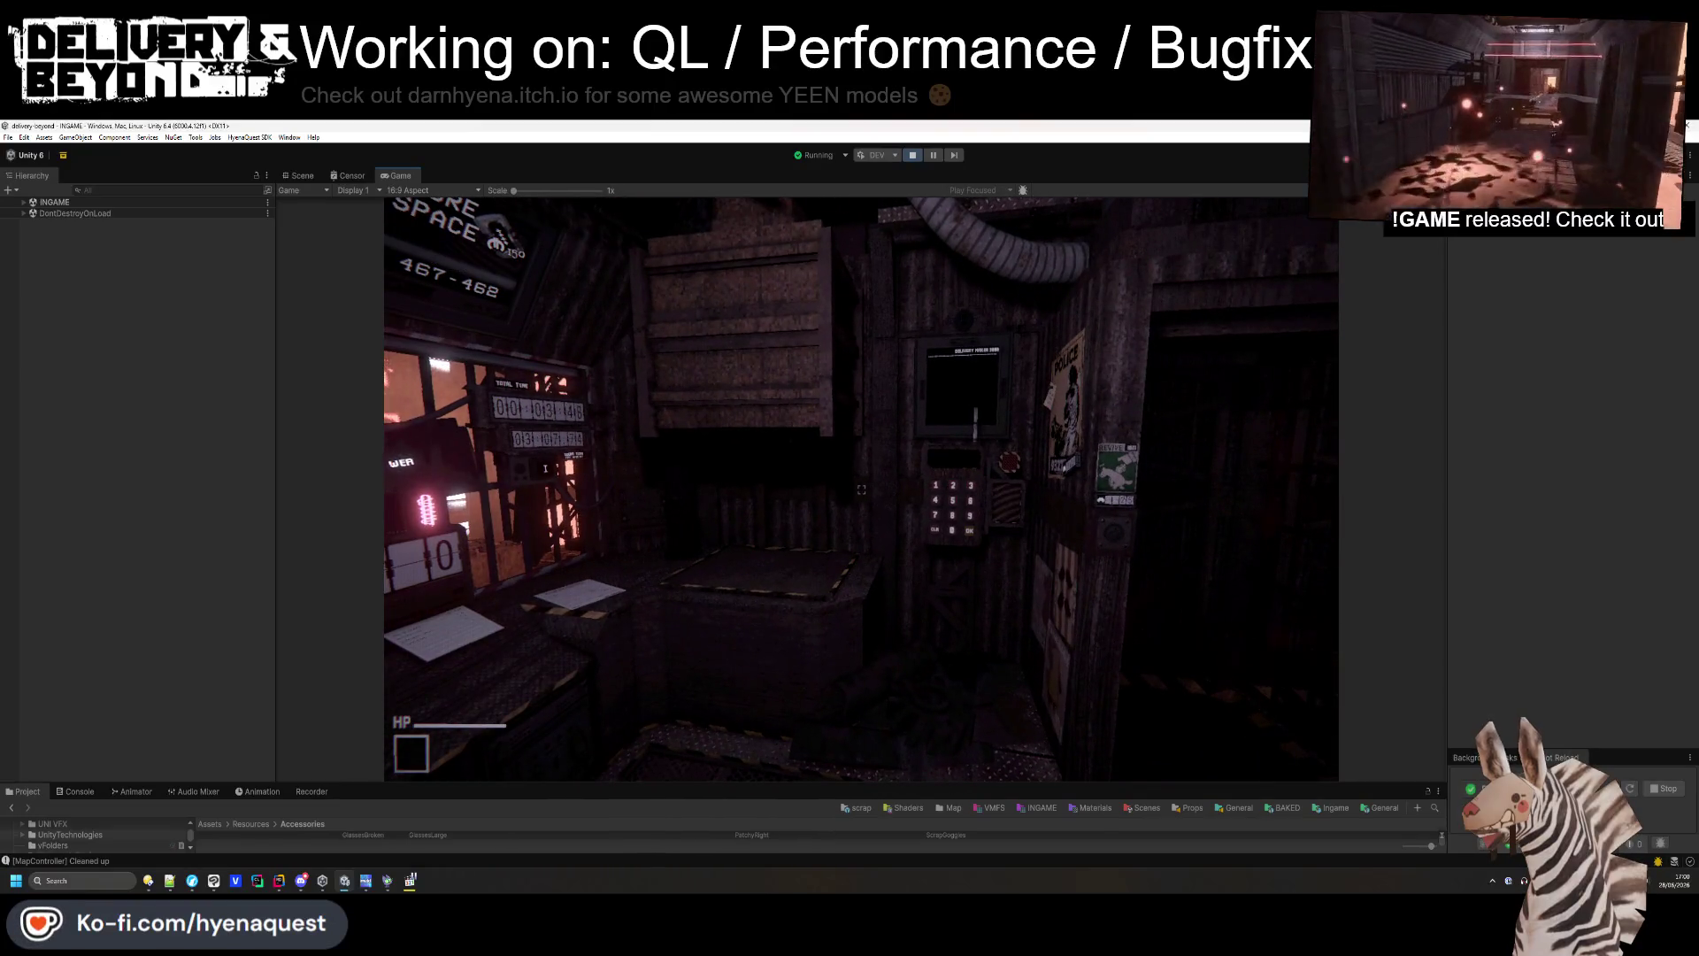
- Walk past the keypad wall into the pillow nook and up to the corrugated shed wall
{"action": "key", "text": "w"}
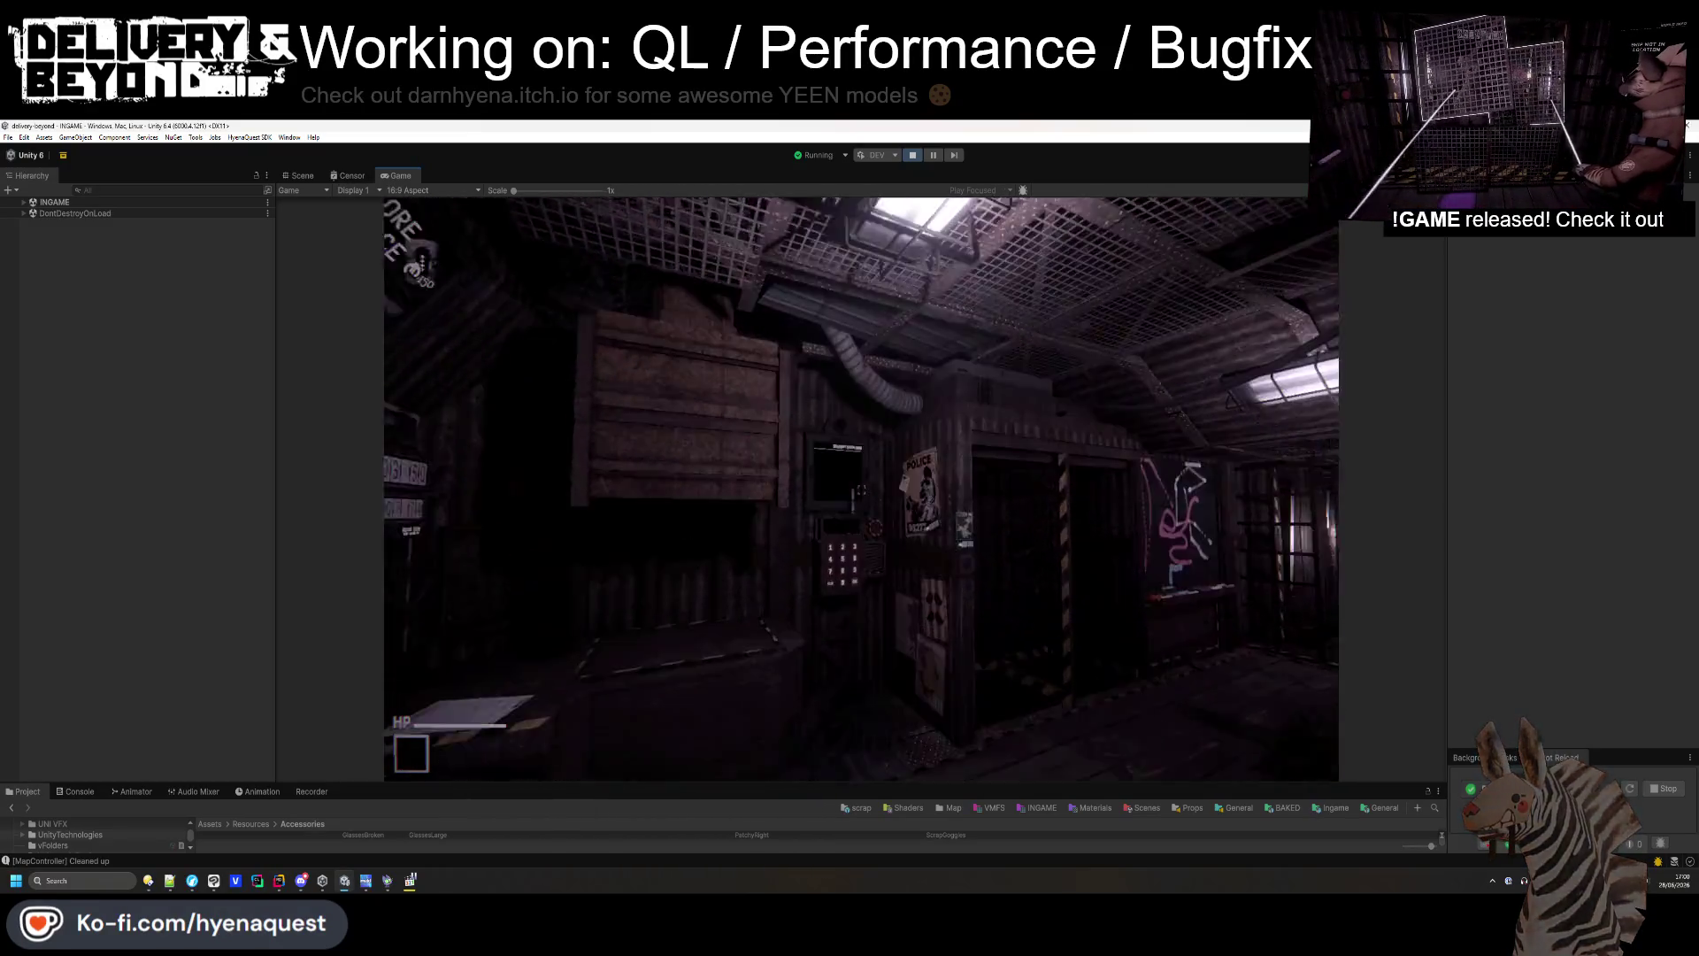
{"action": "key", "text": "w"}
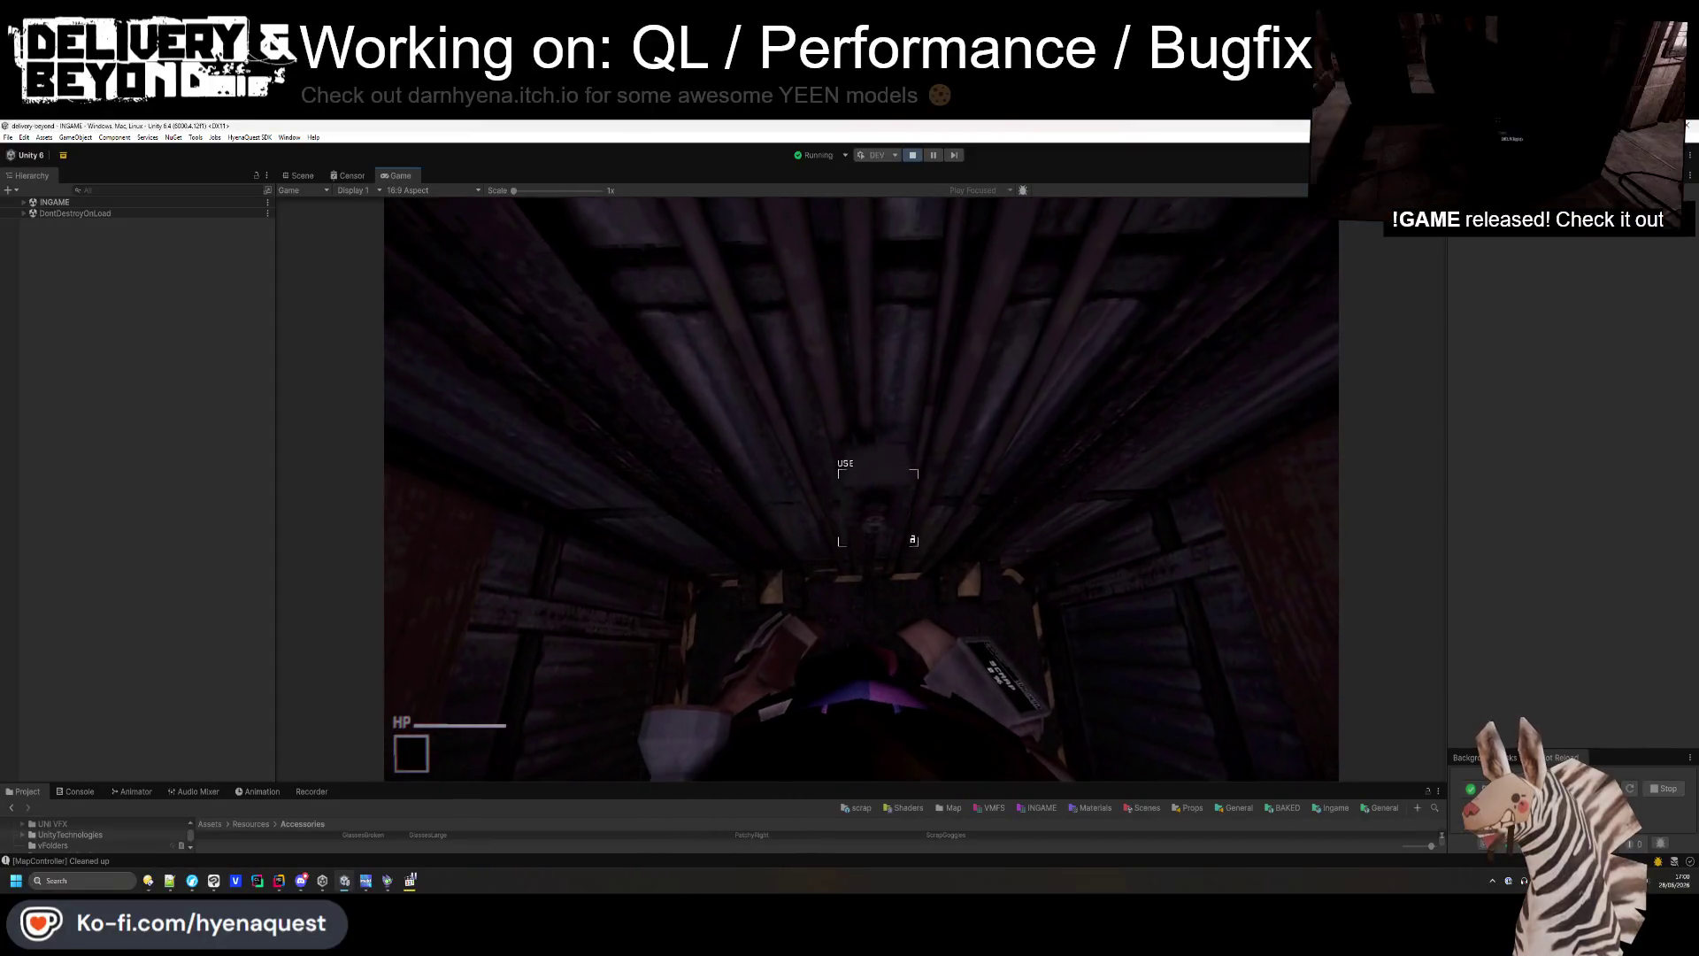
{"action": "key", "text": "s"}
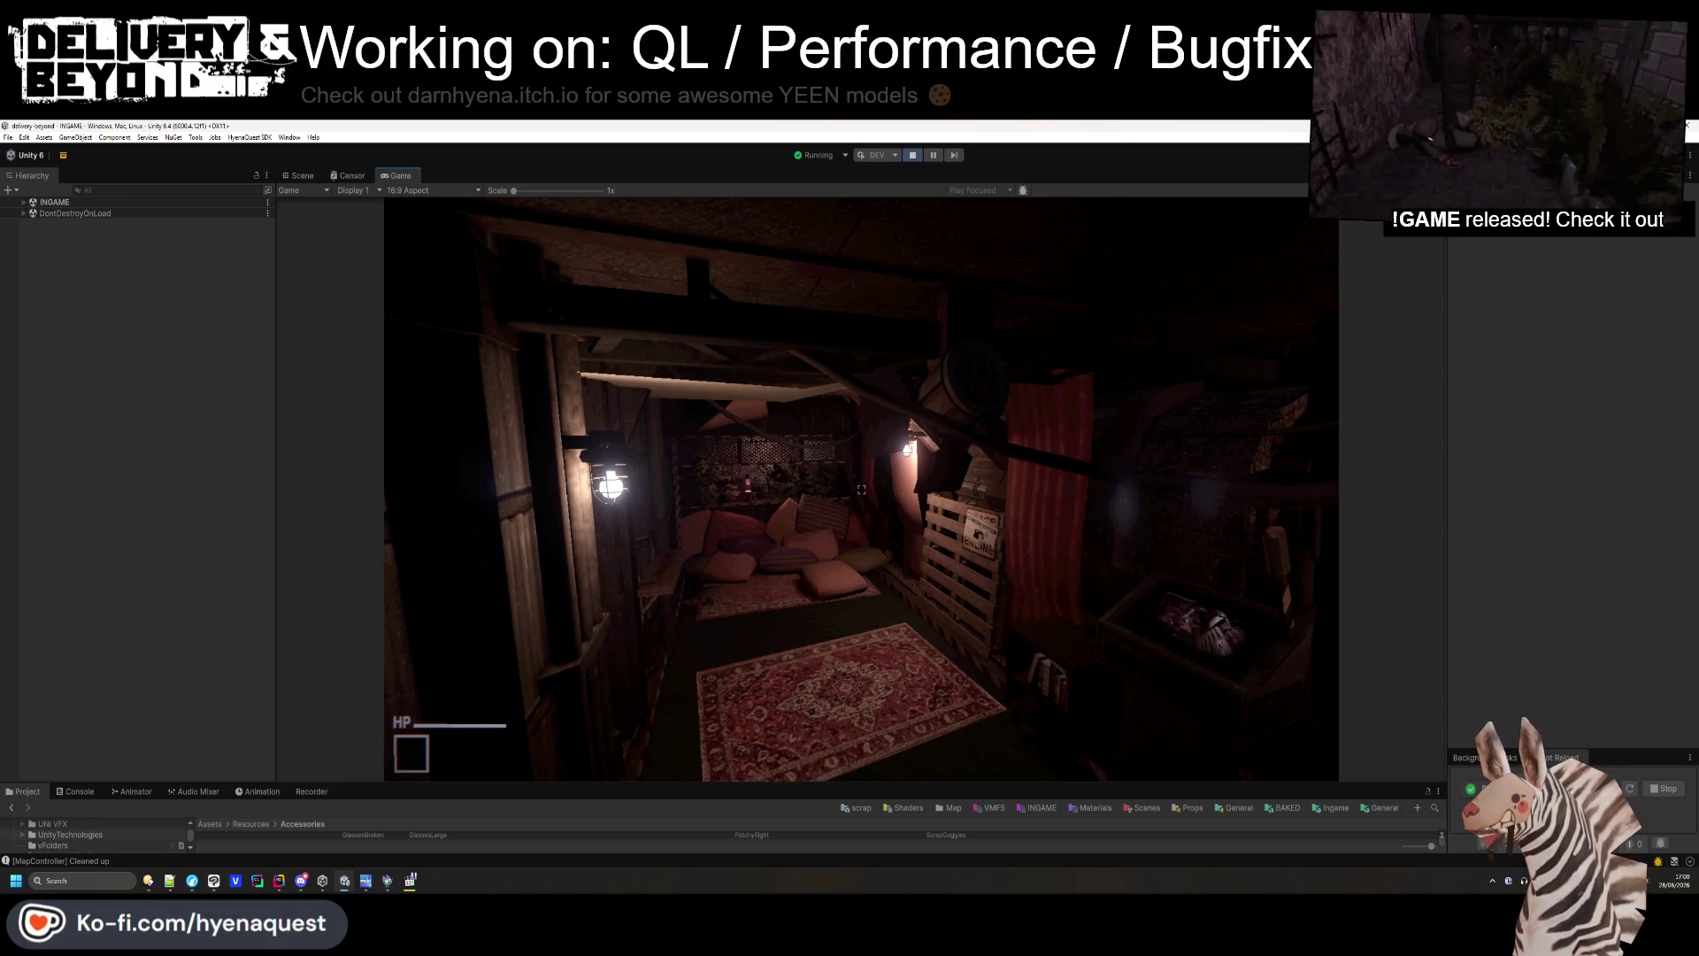
{"action": "key", "text": "w"}
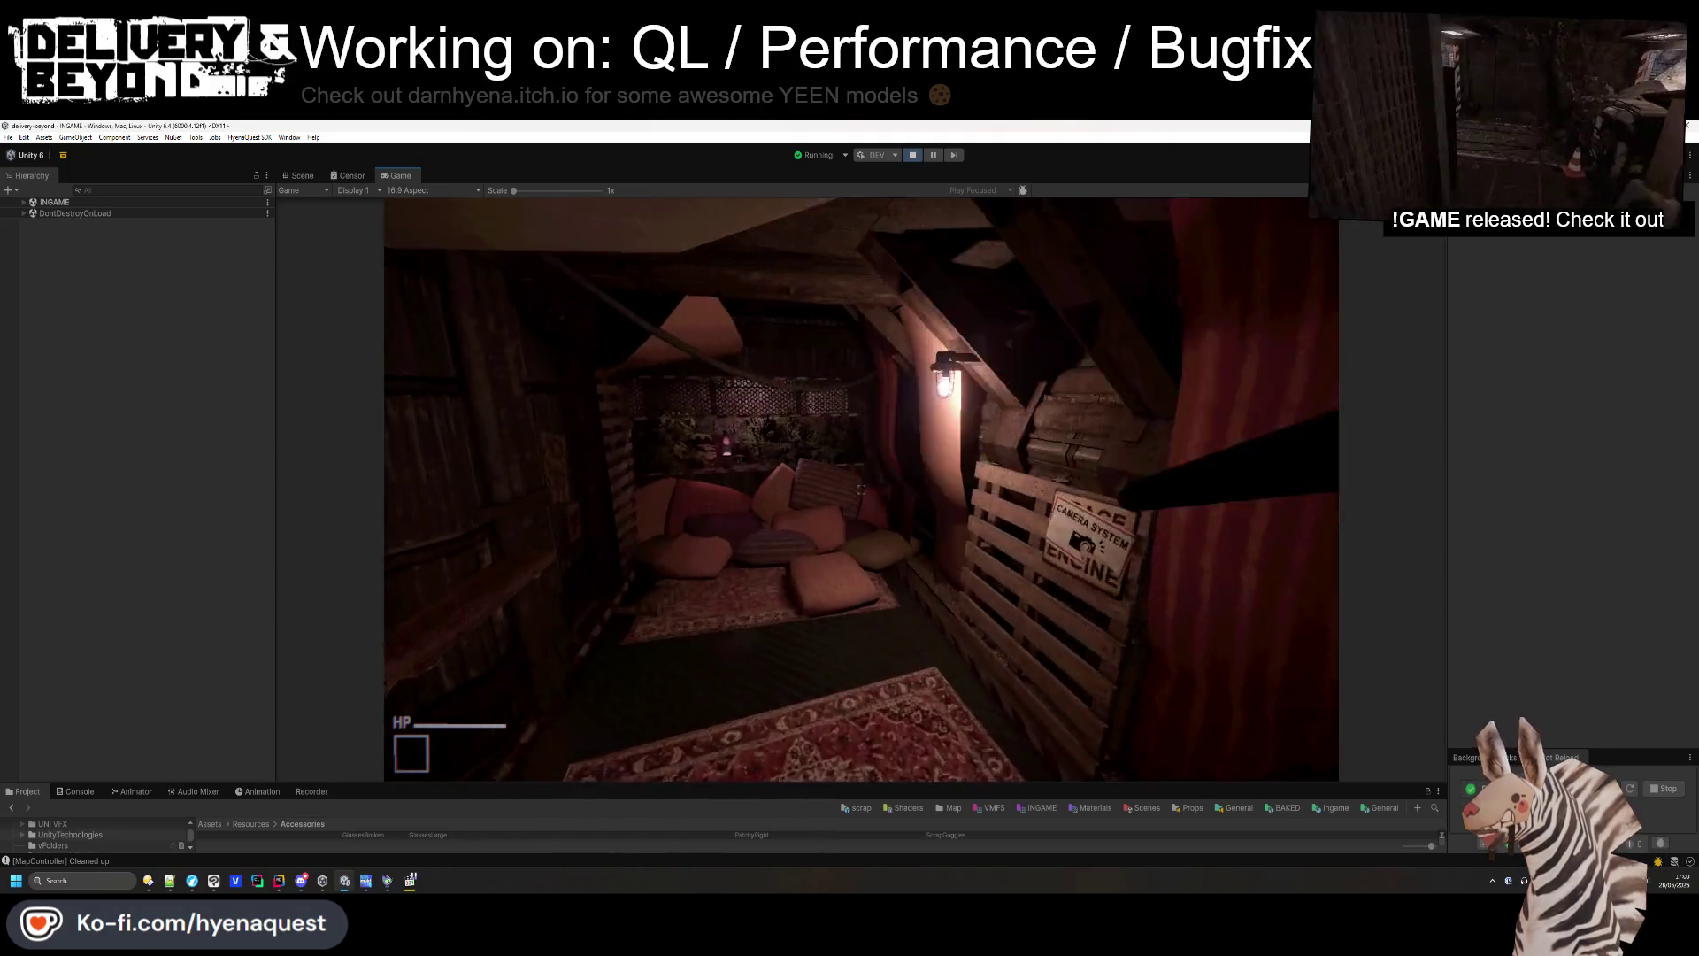
{"action": "key", "text": "w"}
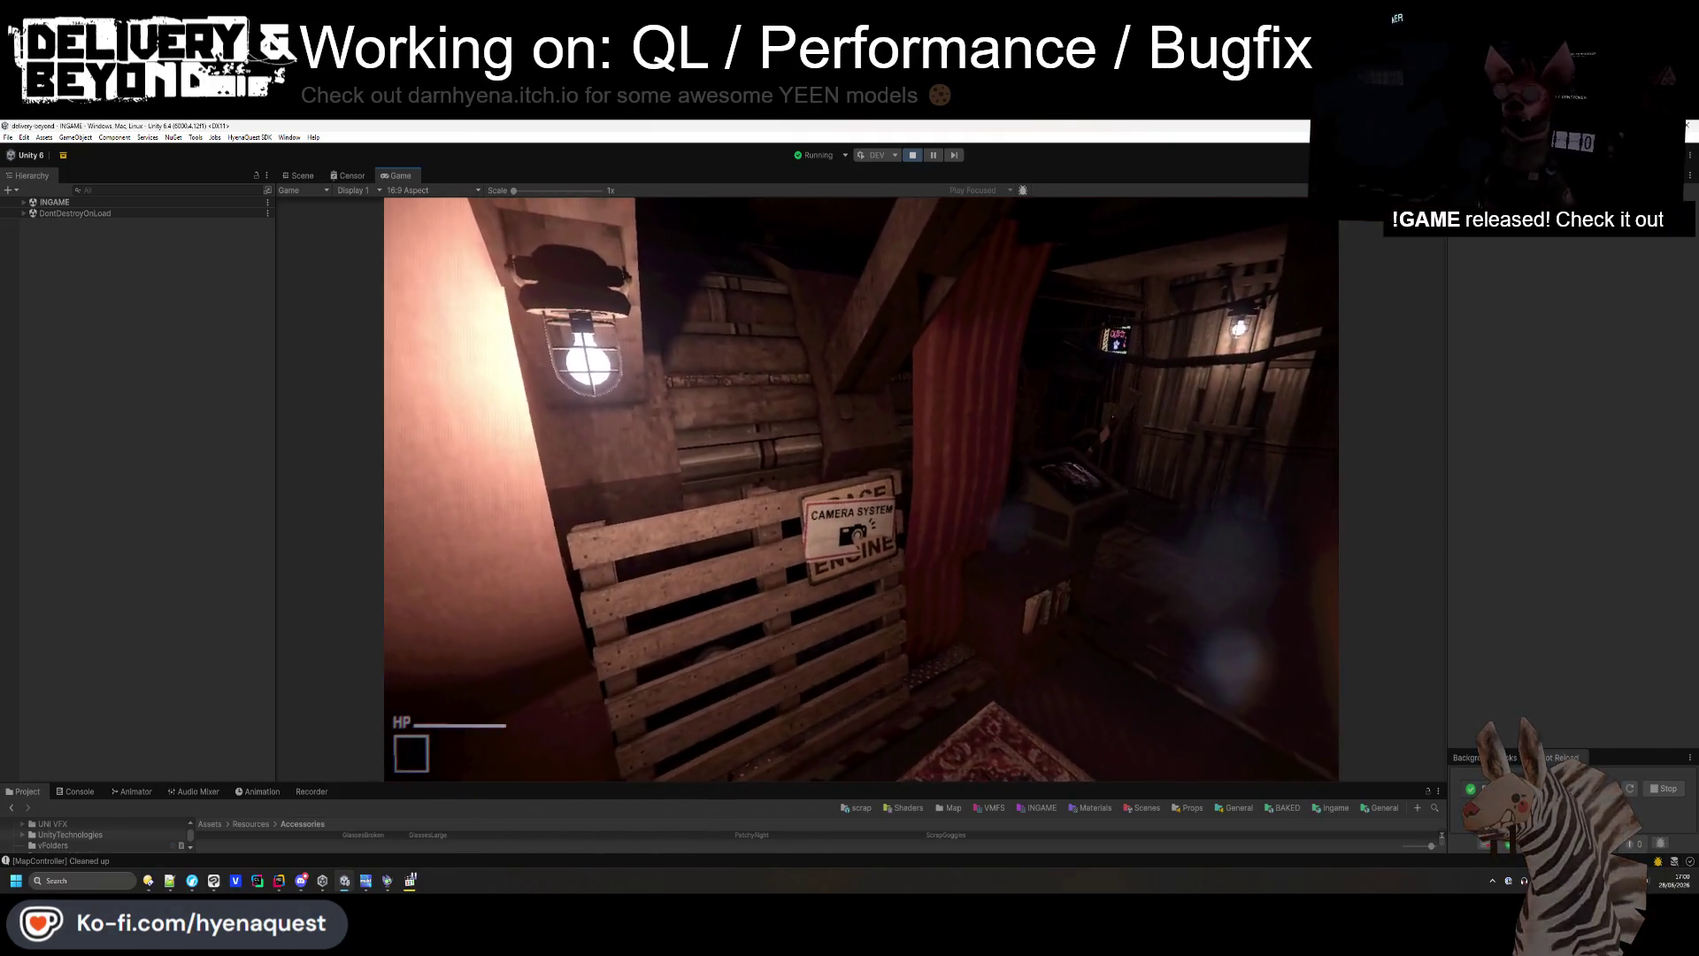
{"action": "key", "text": "w"}
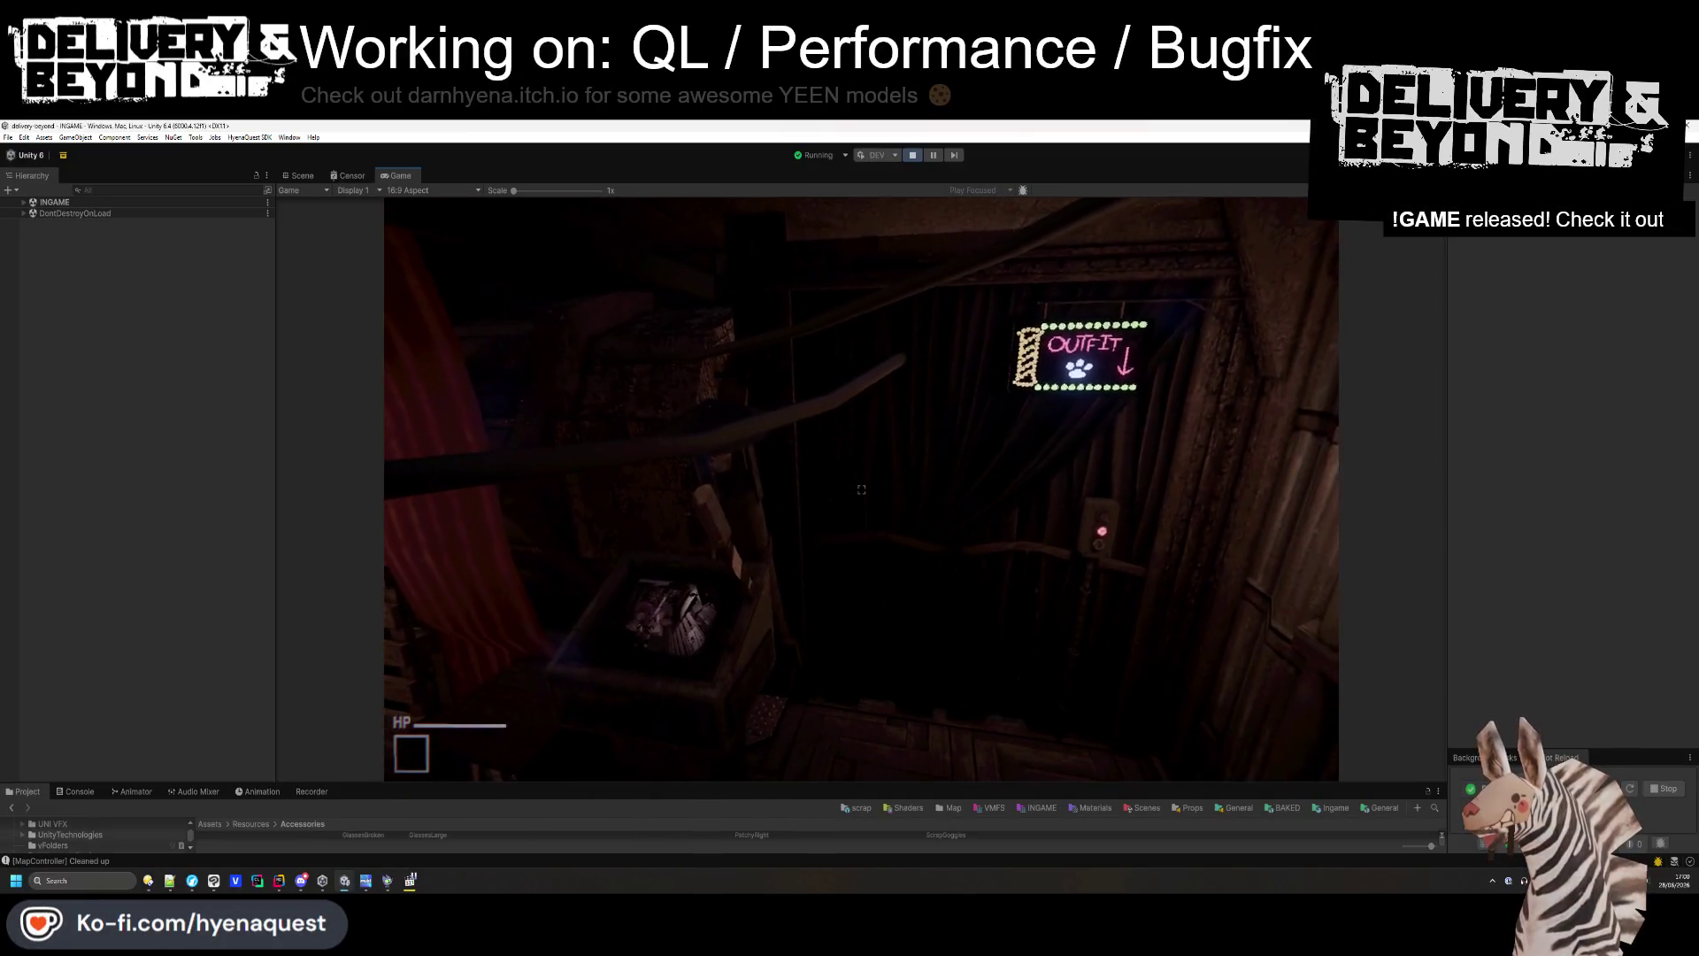
- Open character customisation and browse the hat grid and glasses. Close it and open Settings
{"action": "key", "text": "e"}
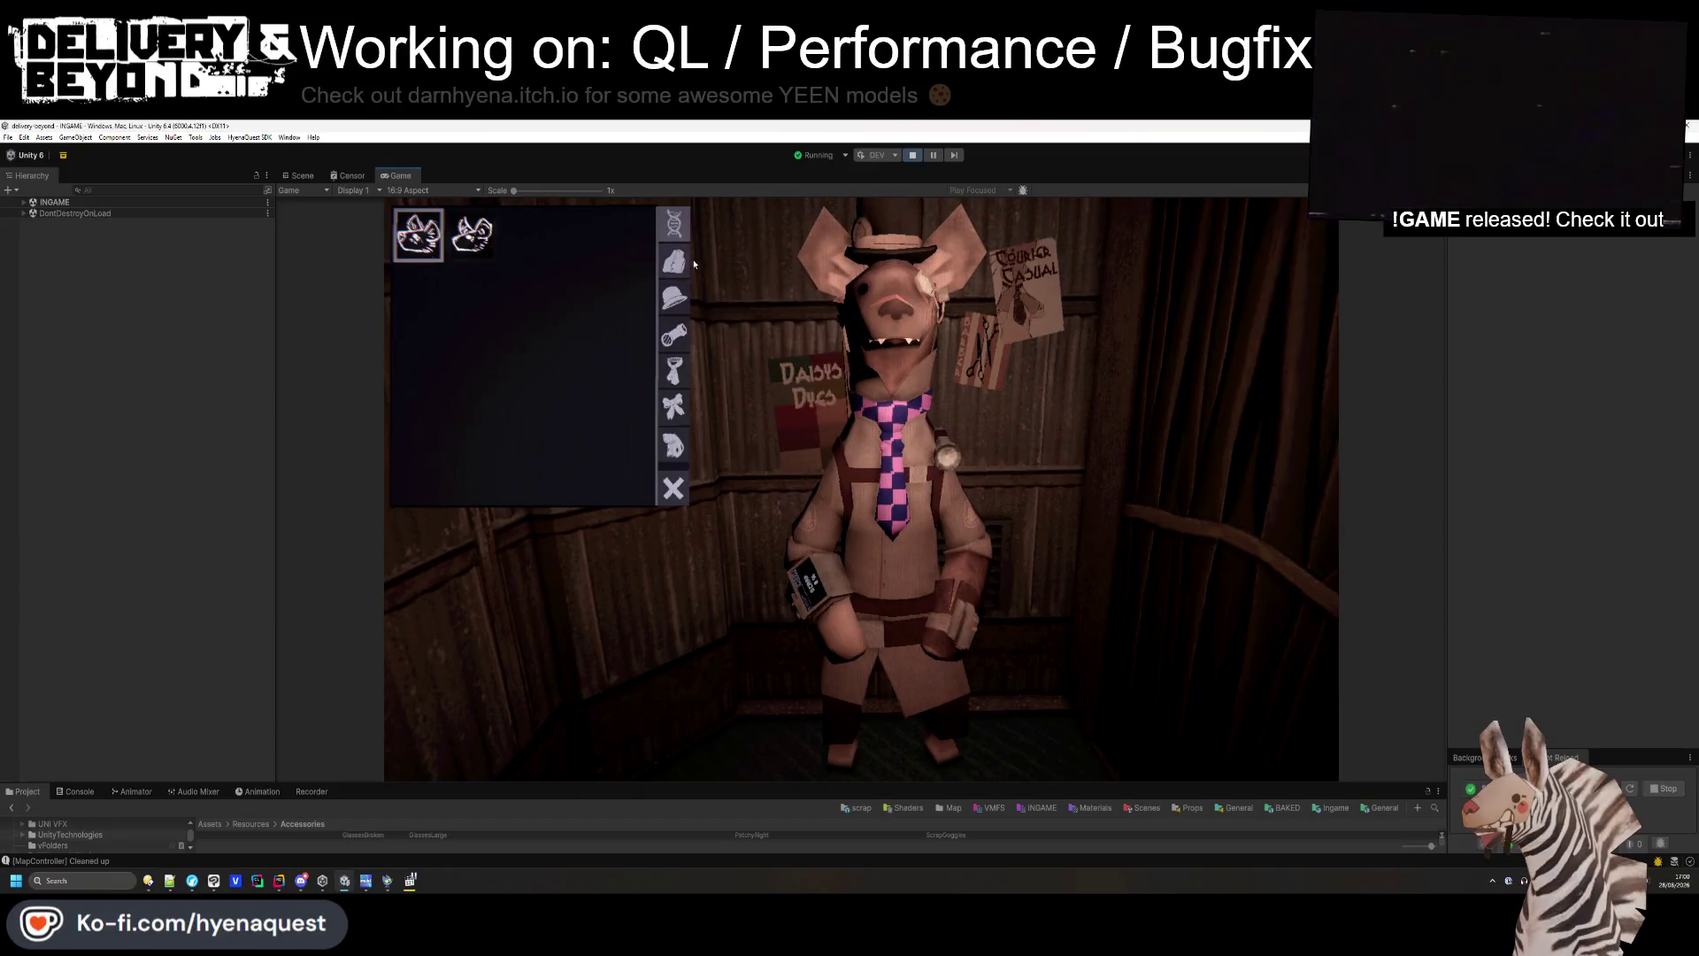
{"action": "left_click", "coordinate": [673, 261]}
{"action": "left_click", "coordinate": [674, 299]}
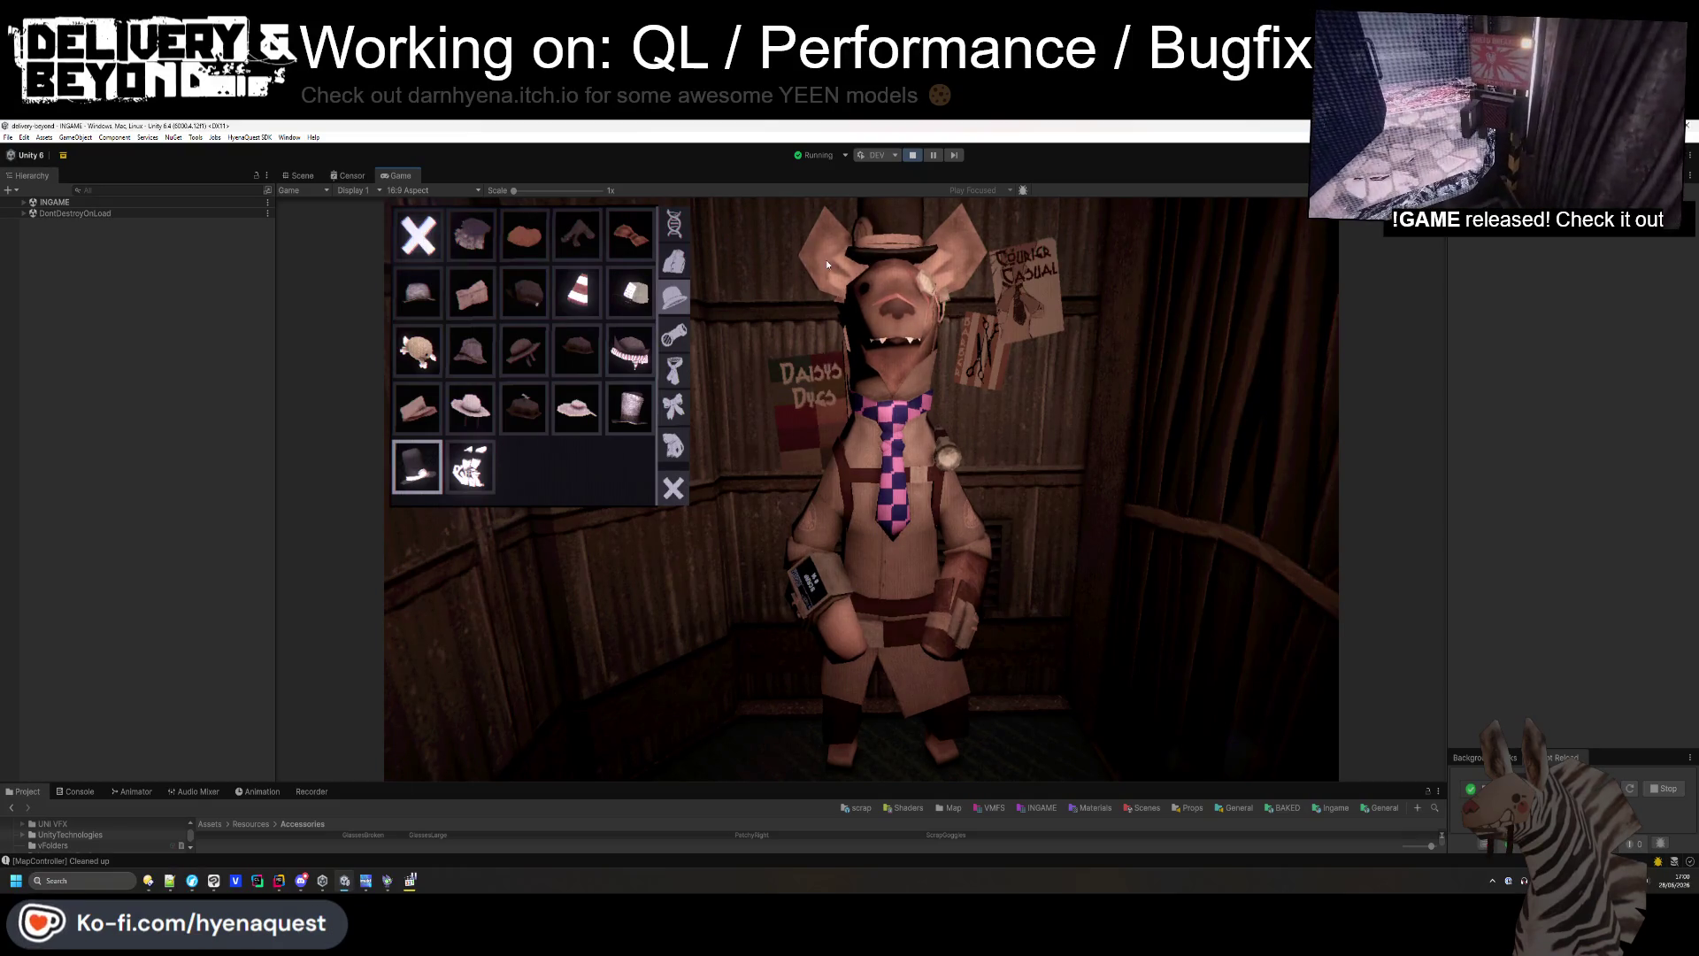
{"action": "left_click", "coordinate": [673, 335]}
{"action": "left_click", "coordinate": [673, 488]}
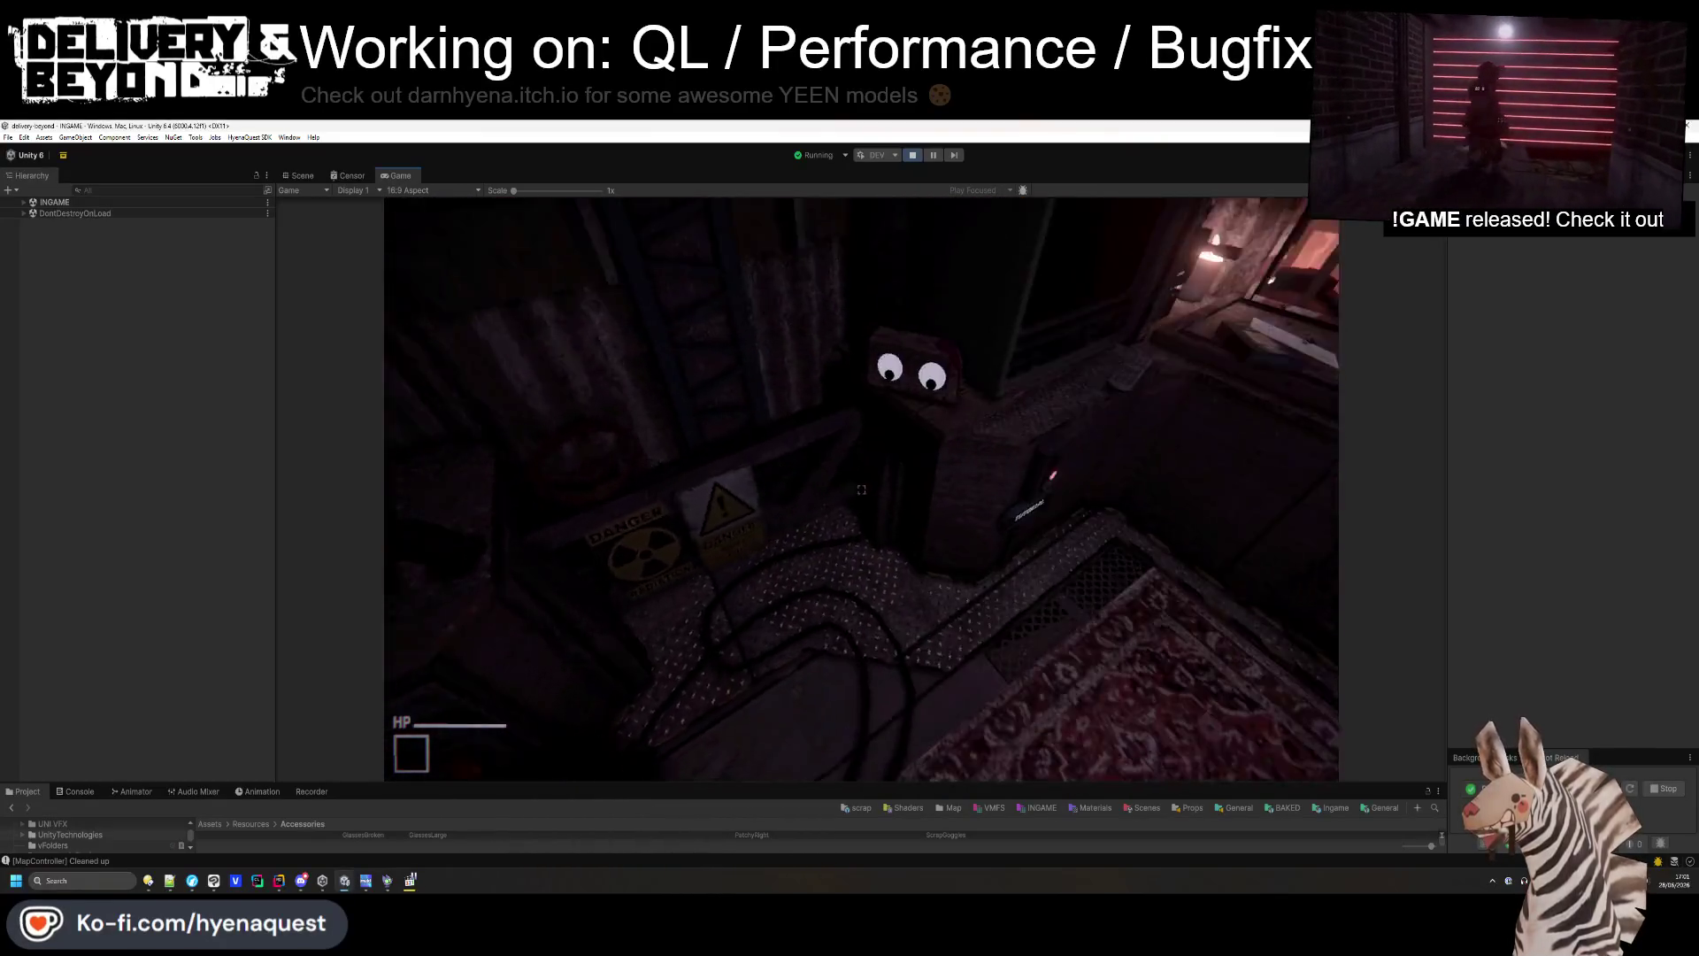
{"action": "key", "text": "Escape"}
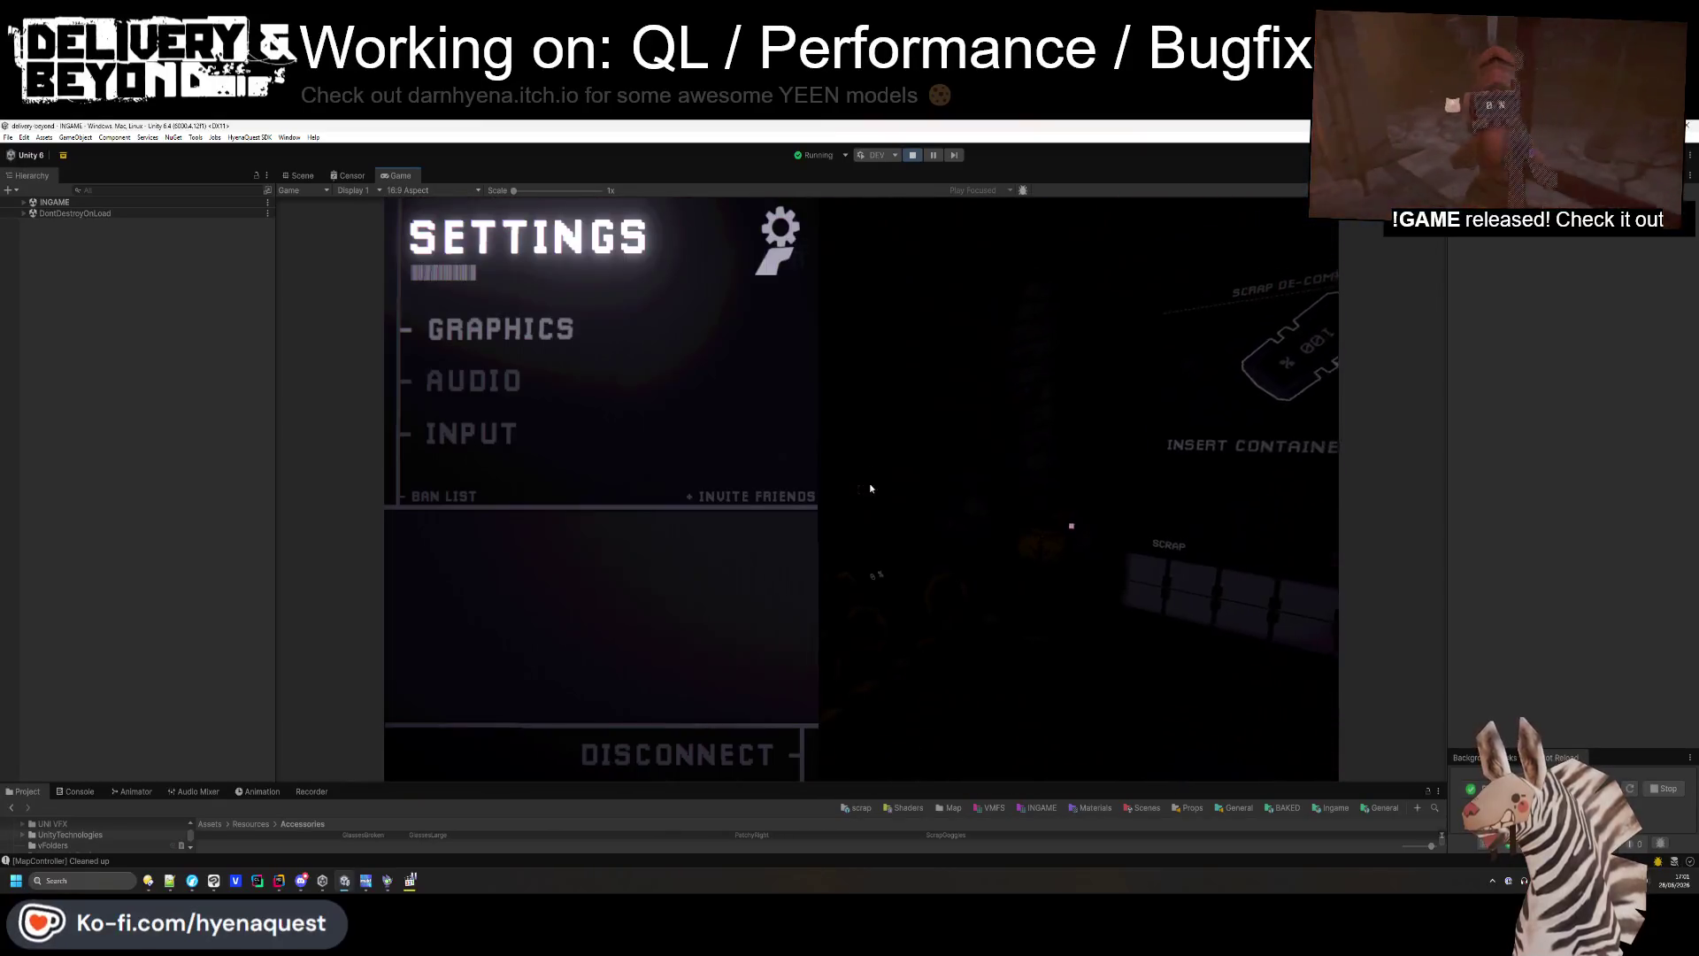
- Exit Play mode and fly the Scene view camera through the INGAME level
{"action": "left_click", "coordinate": [909, 158]}
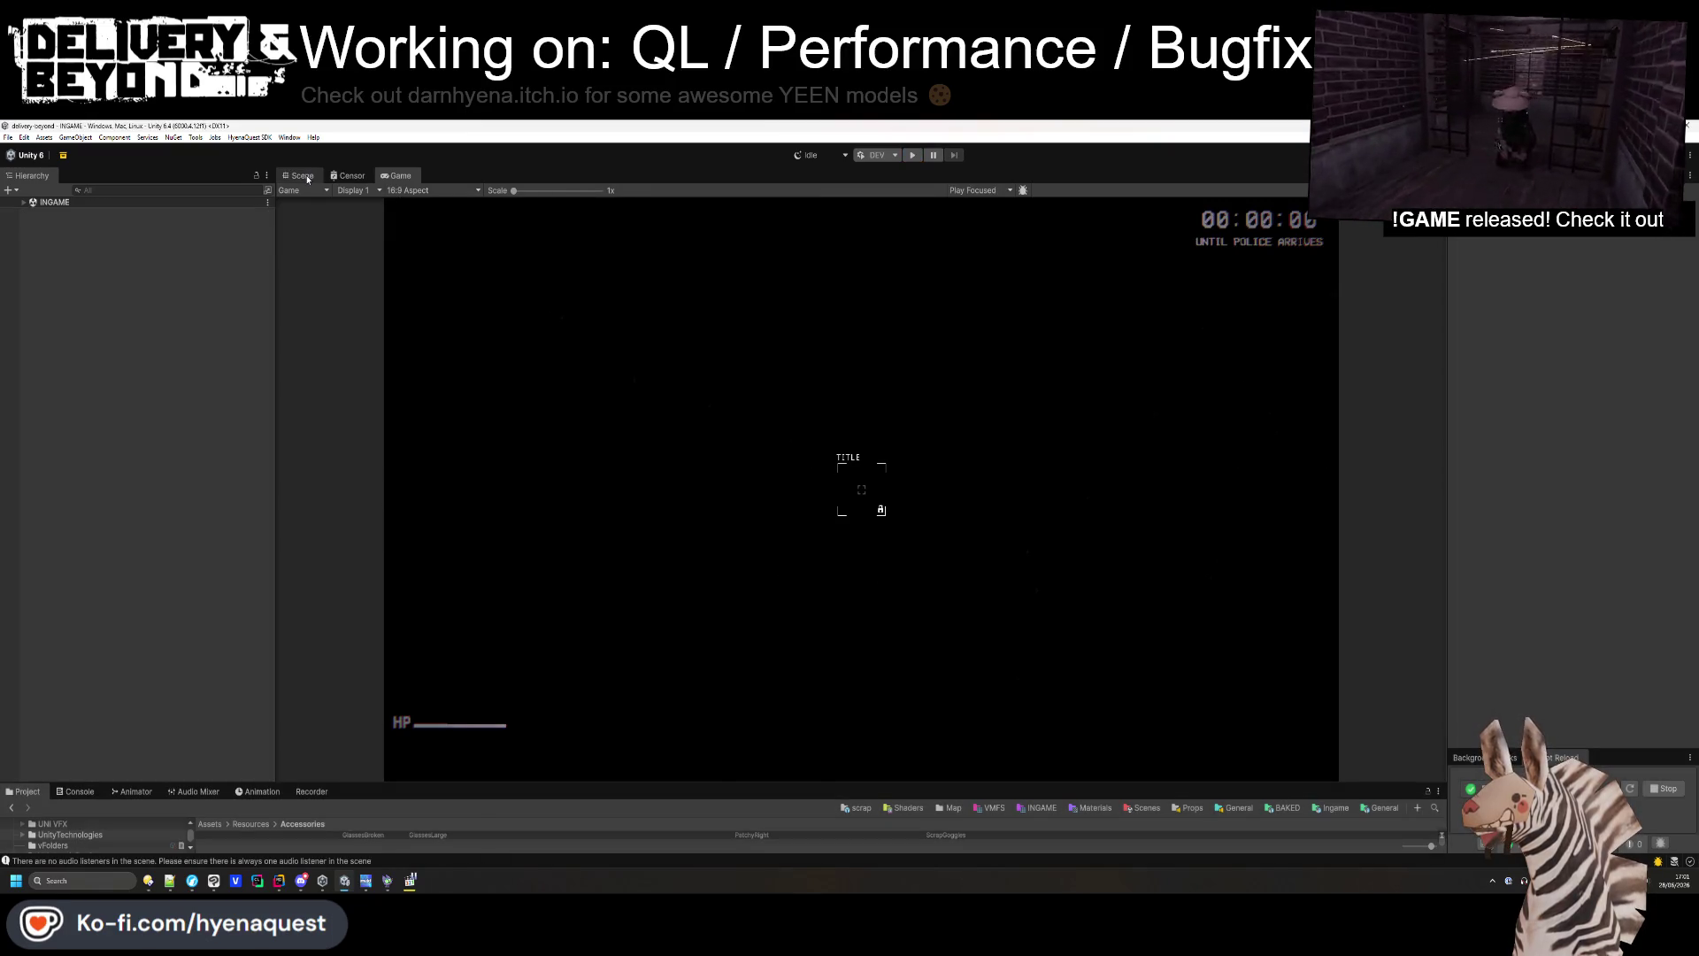
{"action": "left_click", "coordinate": [305, 176]}
{"action": "mouse_move", "coordinate": [819, 484]}
{"action": "left_mouse_down"}
{"action": "mouse_move", "coordinate": [1077, 402]}
{"action": "mouse_move", "coordinate": [978, 443]}
{"action": "mouse_move", "coordinate": [993, 445]}
{"action": "mouse_move", "coordinate": [869, 455]}
{"action": "mouse_move", "coordinate": [894, 455]}
{"action": "mouse_move", "coordinate": [882, 378]}
{"action": "mouse_move", "coordinate": [929, 292]}
{"action": "mouse_move", "coordinate": [959, 318]}
{"action": "mouse_move", "coordinate": [980, 468]}
{"action": "mouse_move", "coordinate": [998, 483]}
{"action": "left_mouse_up"}
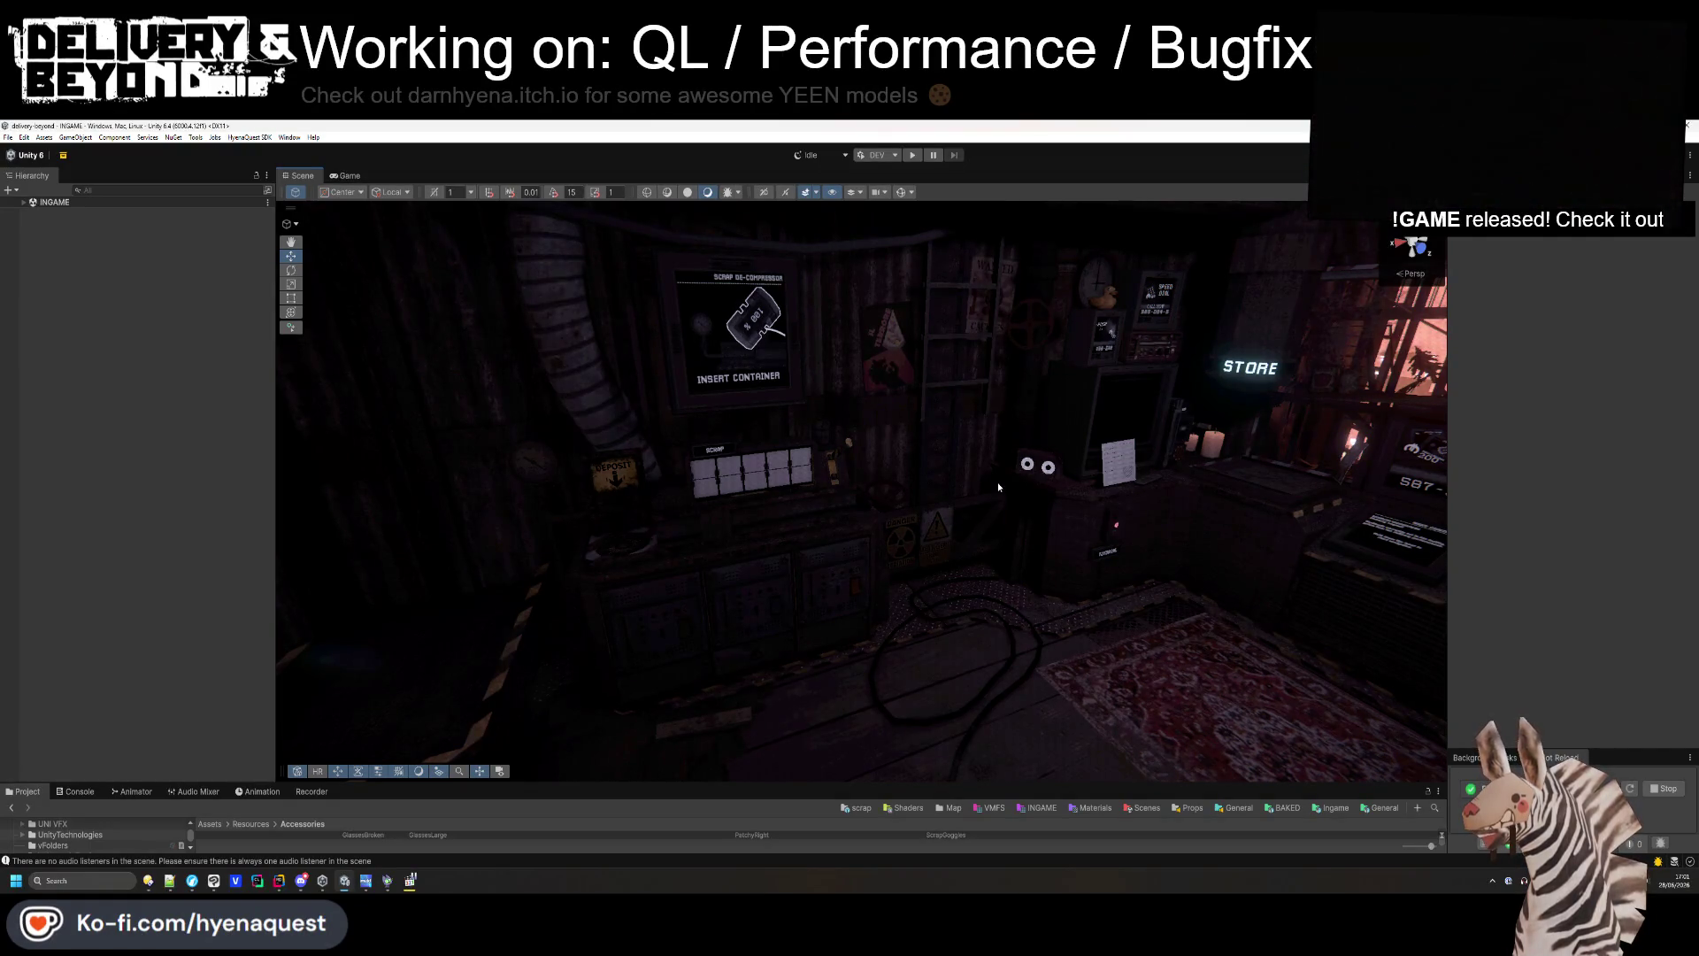
- Fly past the tutorial desk and store room, then select the pipe beside the de-compressor
{"action": "mouse_move", "coordinate": [1062, 464]}
{"action": "left_mouse_down"}
{"action": "mouse_move", "coordinate": [961, 492]}
{"action": "mouse_move", "coordinate": [996, 469]}
{"action": "mouse_move", "coordinate": [937, 474]}
{"action": "mouse_move", "coordinate": [975, 505]}
{"action": "mouse_move", "coordinate": [968, 427]}
{"action": "left_mouse_up"}
{"action": "scroll", "coordinate": [738, 246], "scroll_direction": "down", "scroll_amount": 2}
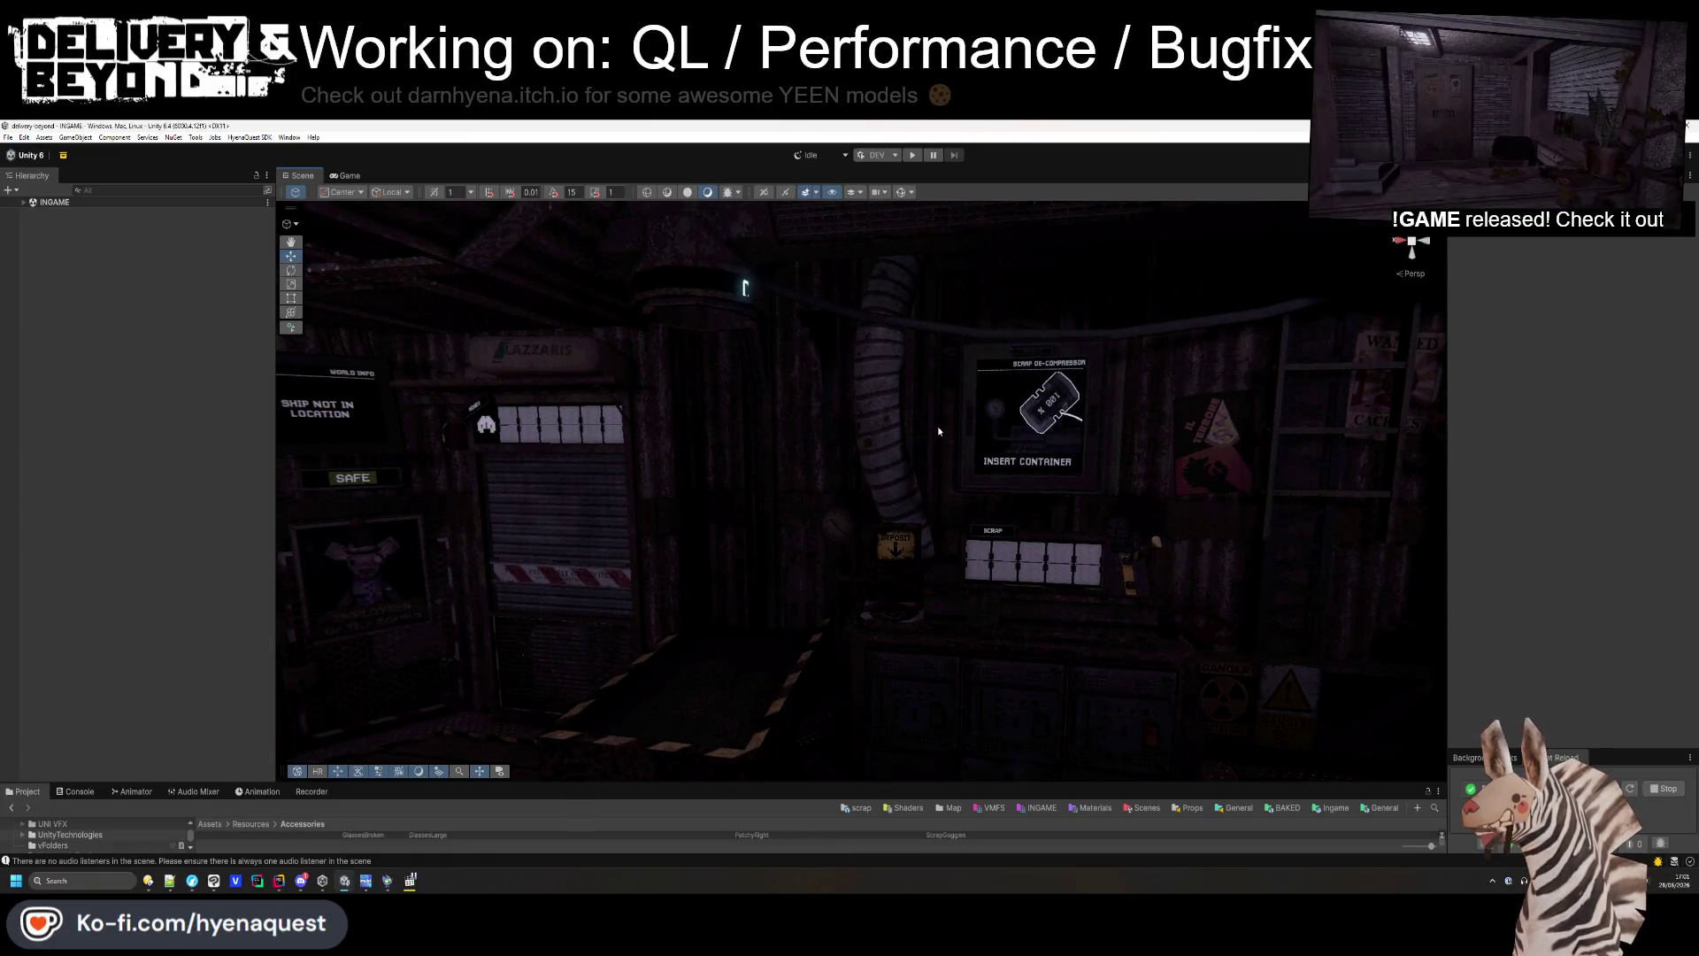
{"action": "mouse_move", "coordinate": [949, 399]}
{"action": "left_mouse_down"}
{"action": "mouse_move", "coordinate": [1033, 444]}
{"action": "mouse_move", "coordinate": [971, 454]}
{"action": "mouse_move", "coordinate": [1028, 475]}
{"action": "mouse_move", "coordinate": [785, 424]}
{"action": "mouse_move", "coordinate": [893, 371]}
{"action": "left_mouse_up"}
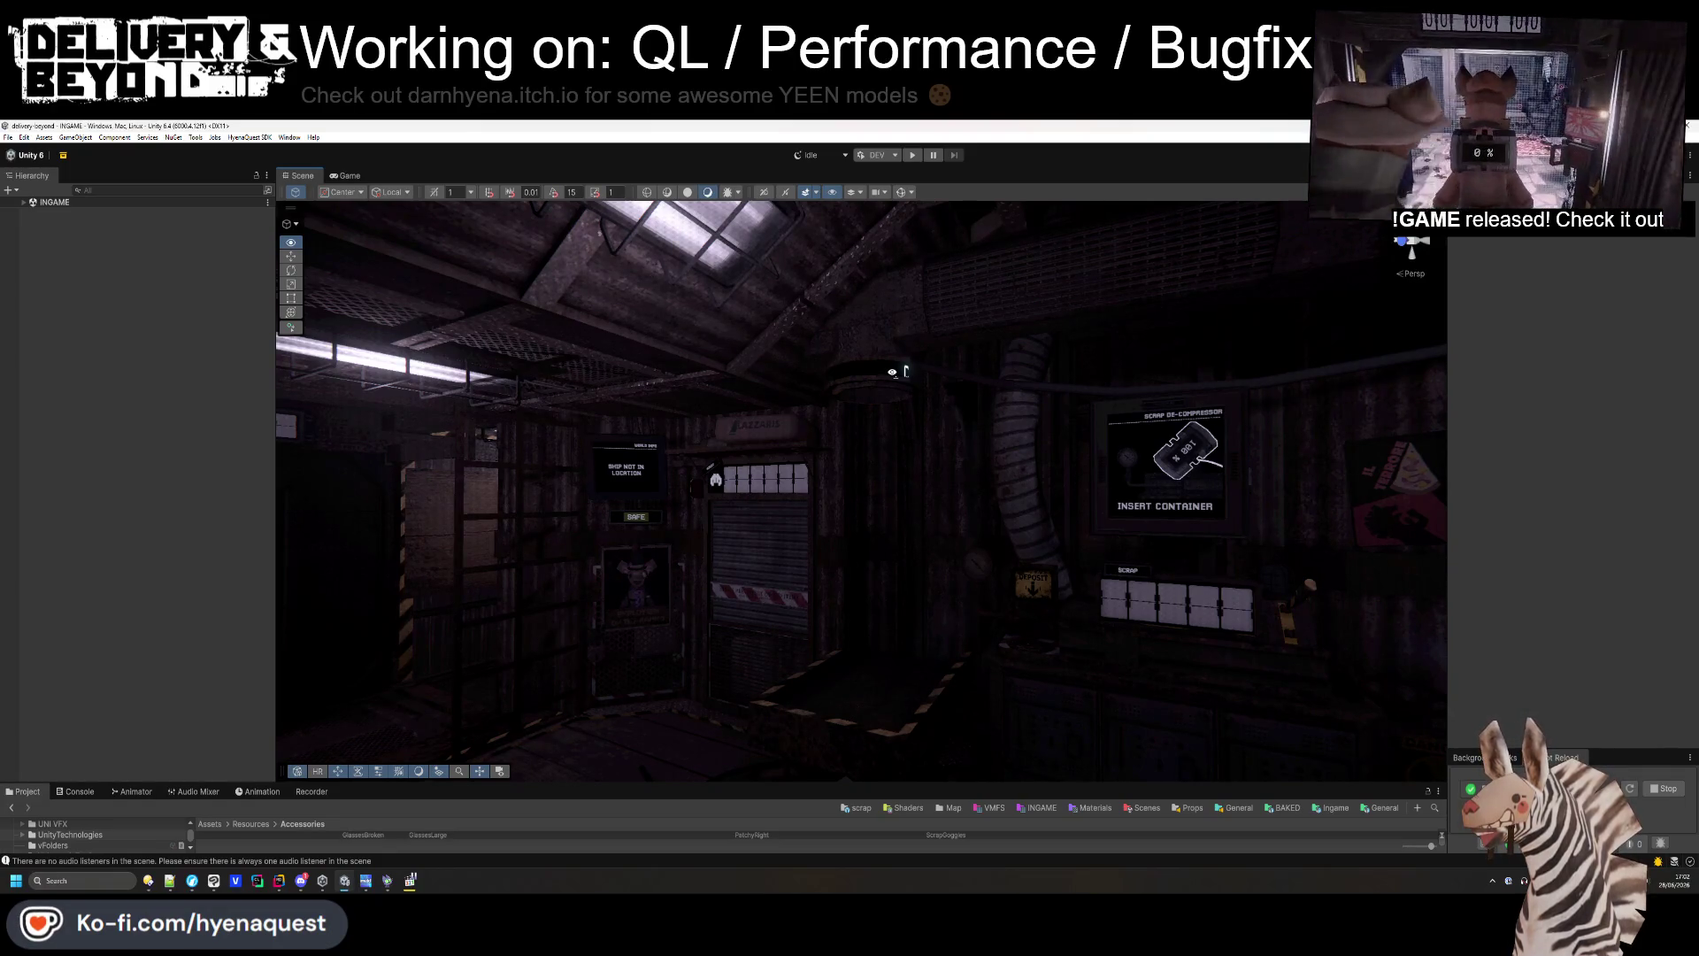
{"action": "mouse_move", "coordinate": [892, 372]}
{"action": "left_mouse_down"}
{"action": "mouse_move", "coordinate": [911, 266]}
{"action": "mouse_move", "coordinate": [930, 392]}
{"action": "mouse_move", "coordinate": [1023, 332]}
{"action": "left_mouse_up"}
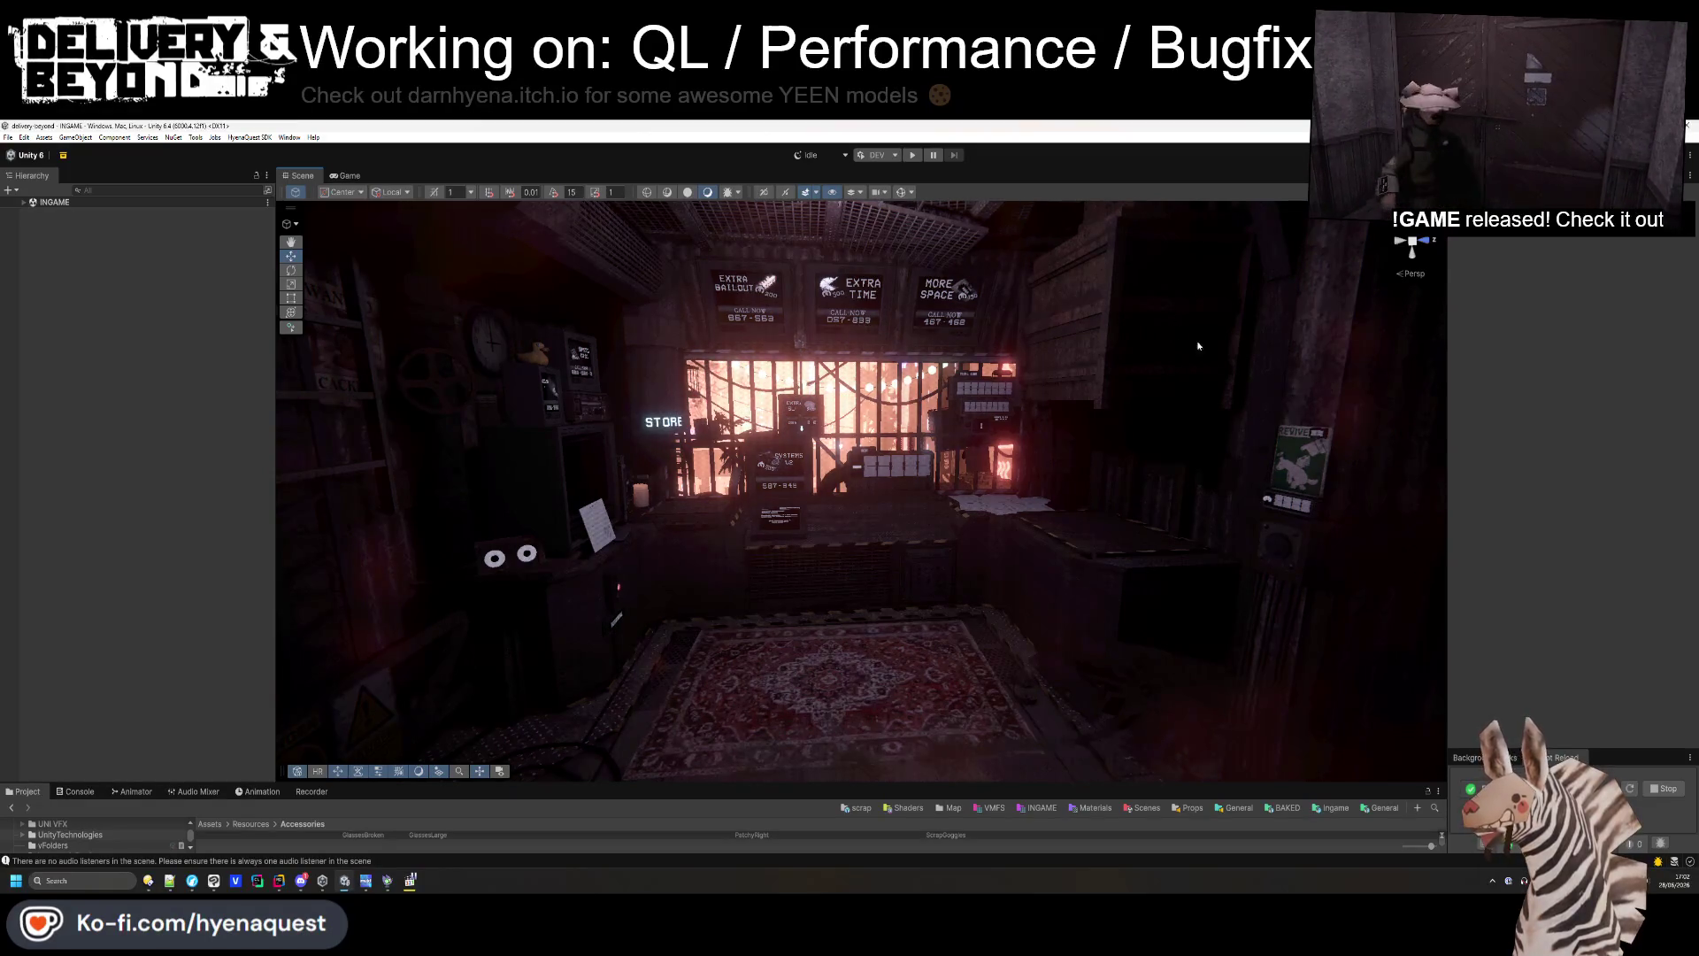
{"action": "left_click_drag", "start_coordinate": [1060, 382], "coordinate": [826, 256]}
{"action": "mouse_move", "coordinate": [949, 423]}
{"action": "left_mouse_down"}
{"action": "mouse_move", "coordinate": [817, 520]}
{"action": "mouse_move", "coordinate": [755, 501]}
{"action": "mouse_move", "coordinate": [848, 491]}
{"action": "left_mouse_up"}
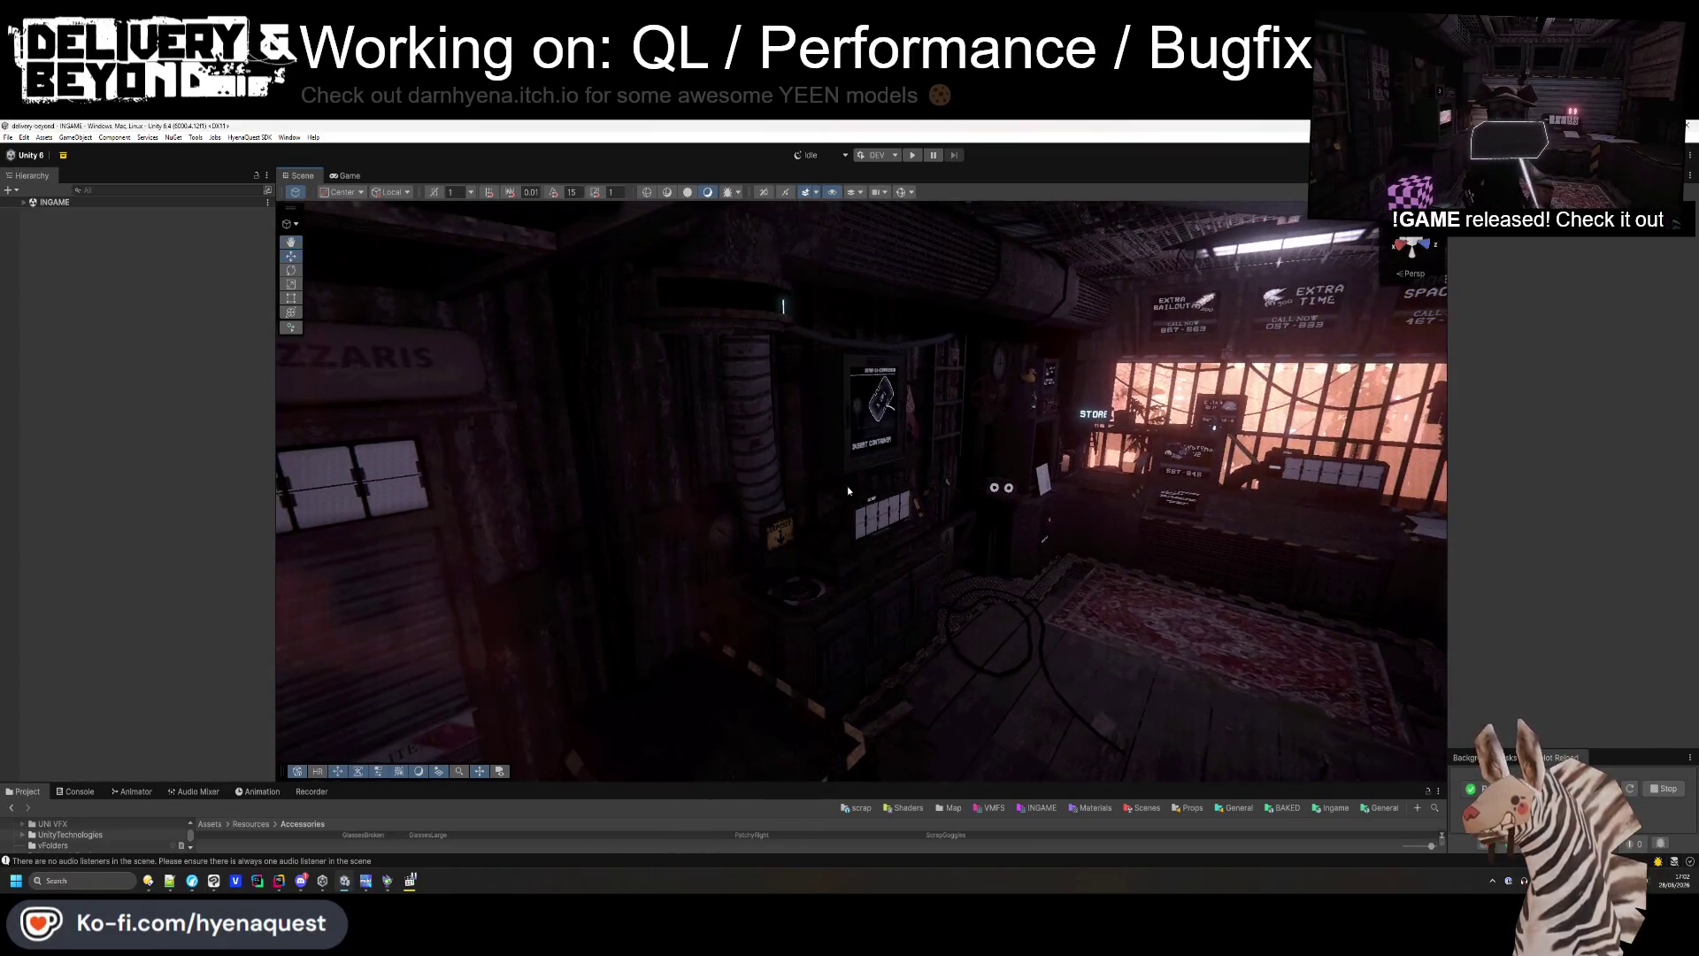
{"action": "left_click", "coordinate": [742, 425]}
- Inspect GAUGE and PIPE-EFFECT, then select its child LATICE and move it to about Y 1.24
{"action": "scroll", "coordinate": [137, 575], "scroll_direction": "down", "scroll_amount": 3}
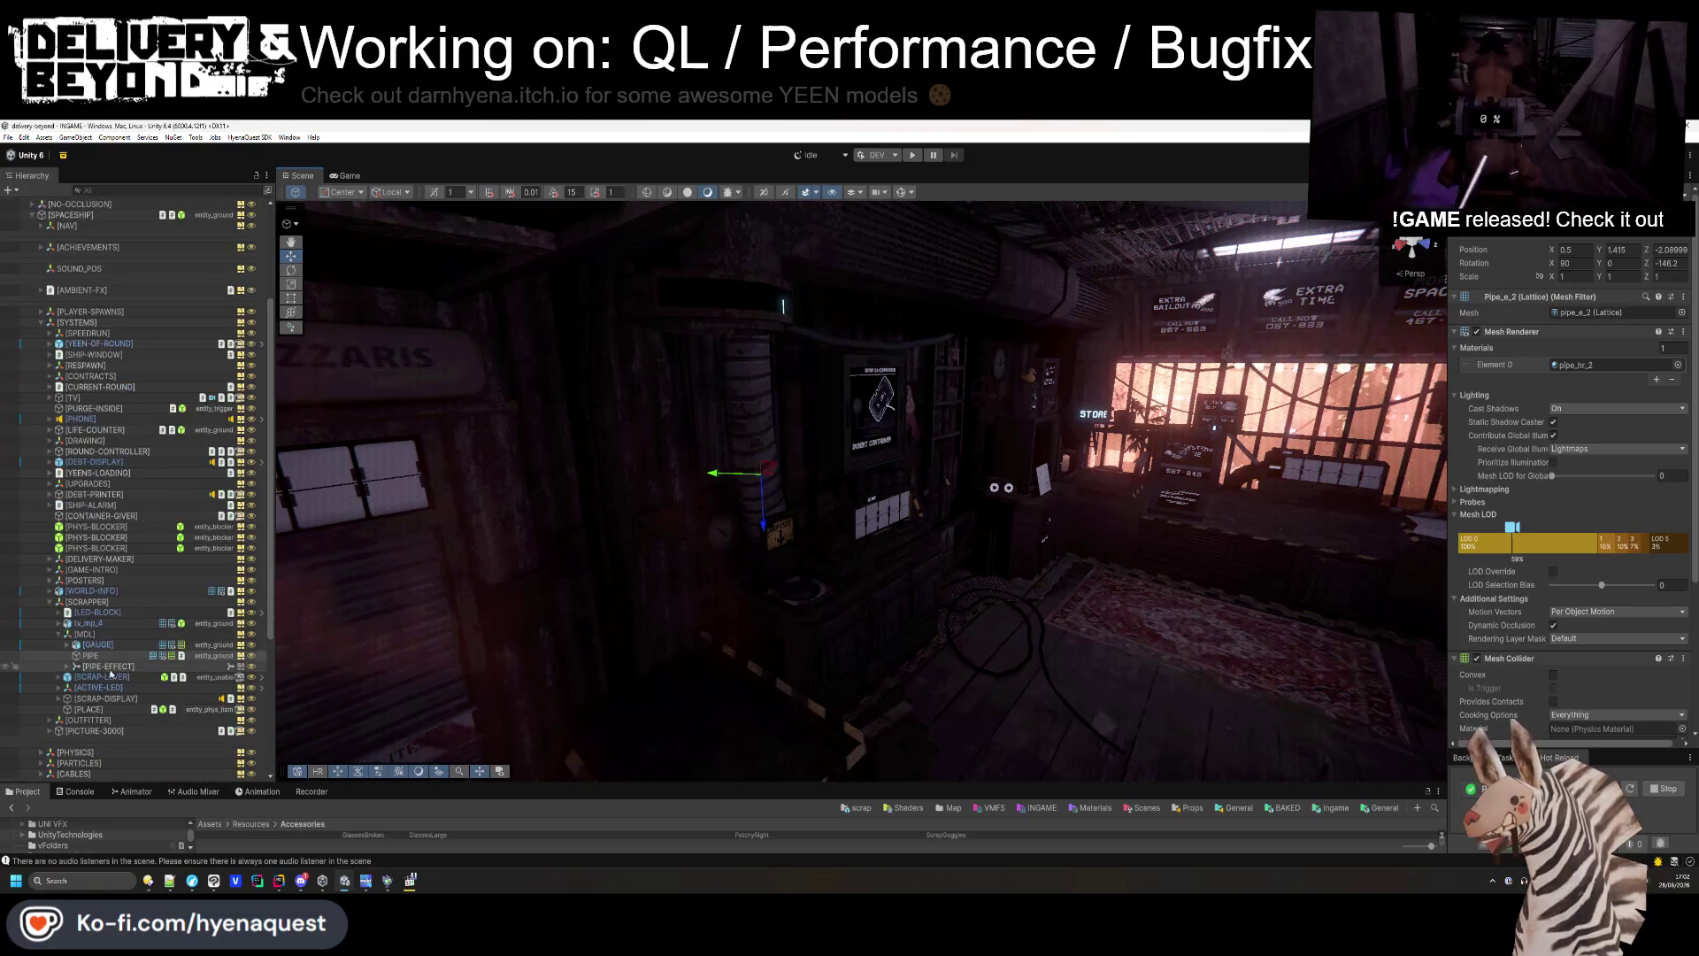
{"action": "left_click", "coordinate": [97, 645]}
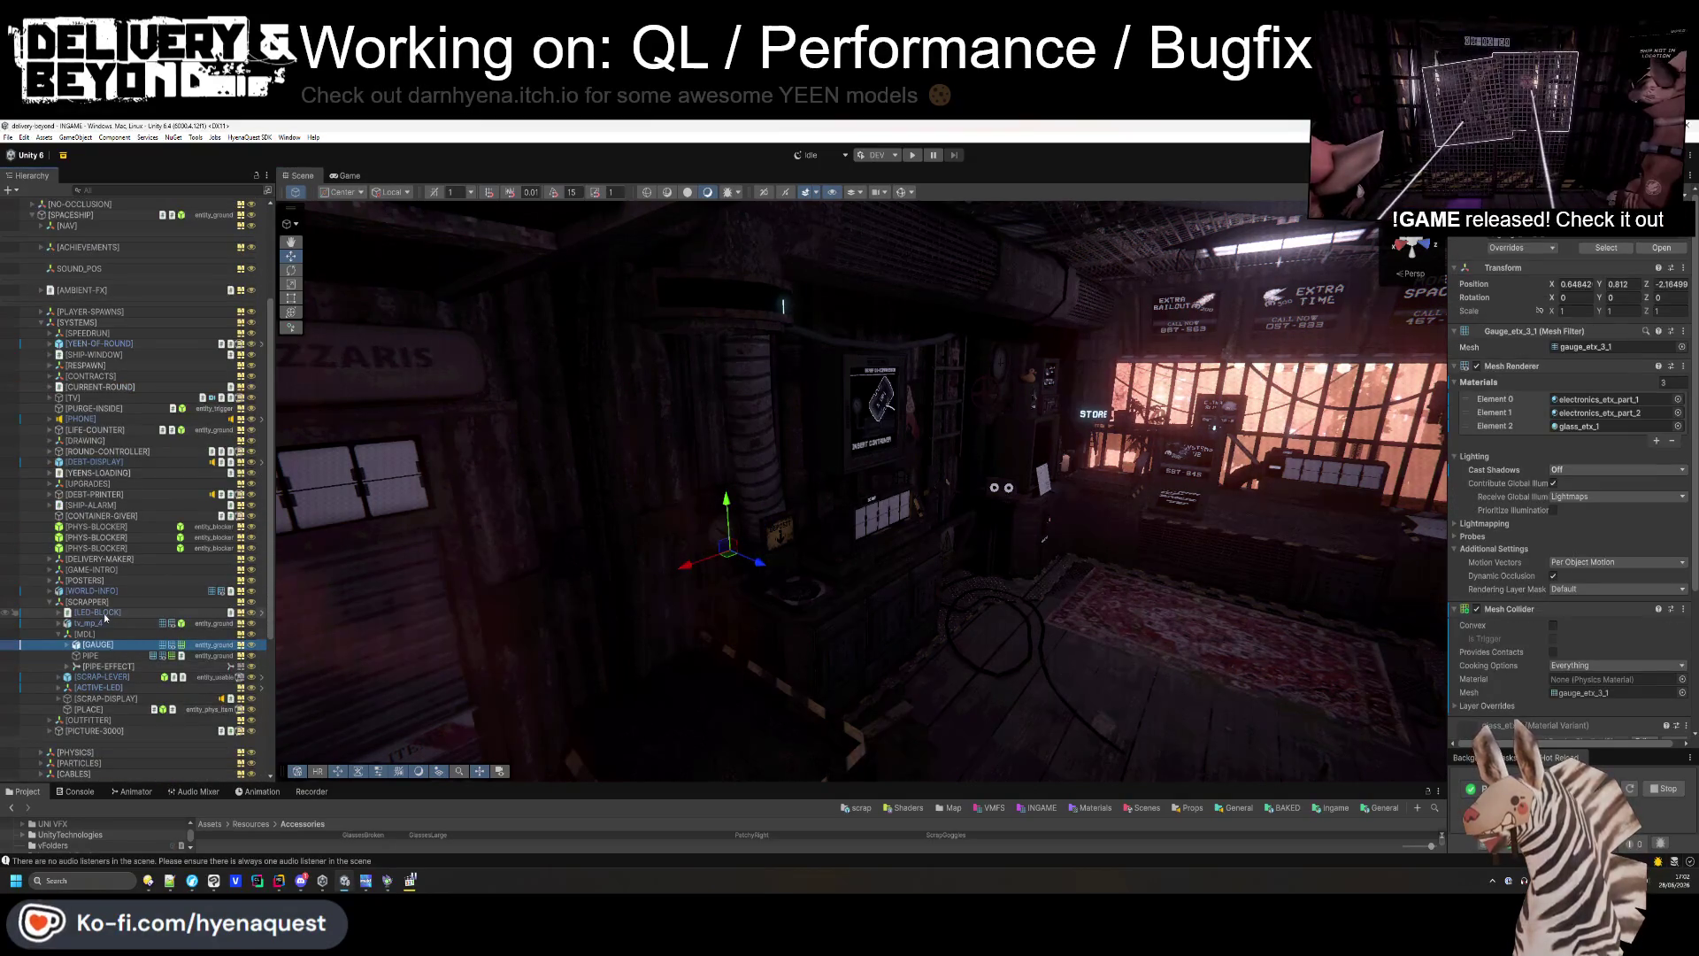
{"action": "left_click", "coordinate": [101, 666]}
{"action": "left_click", "coordinate": [75, 667]}
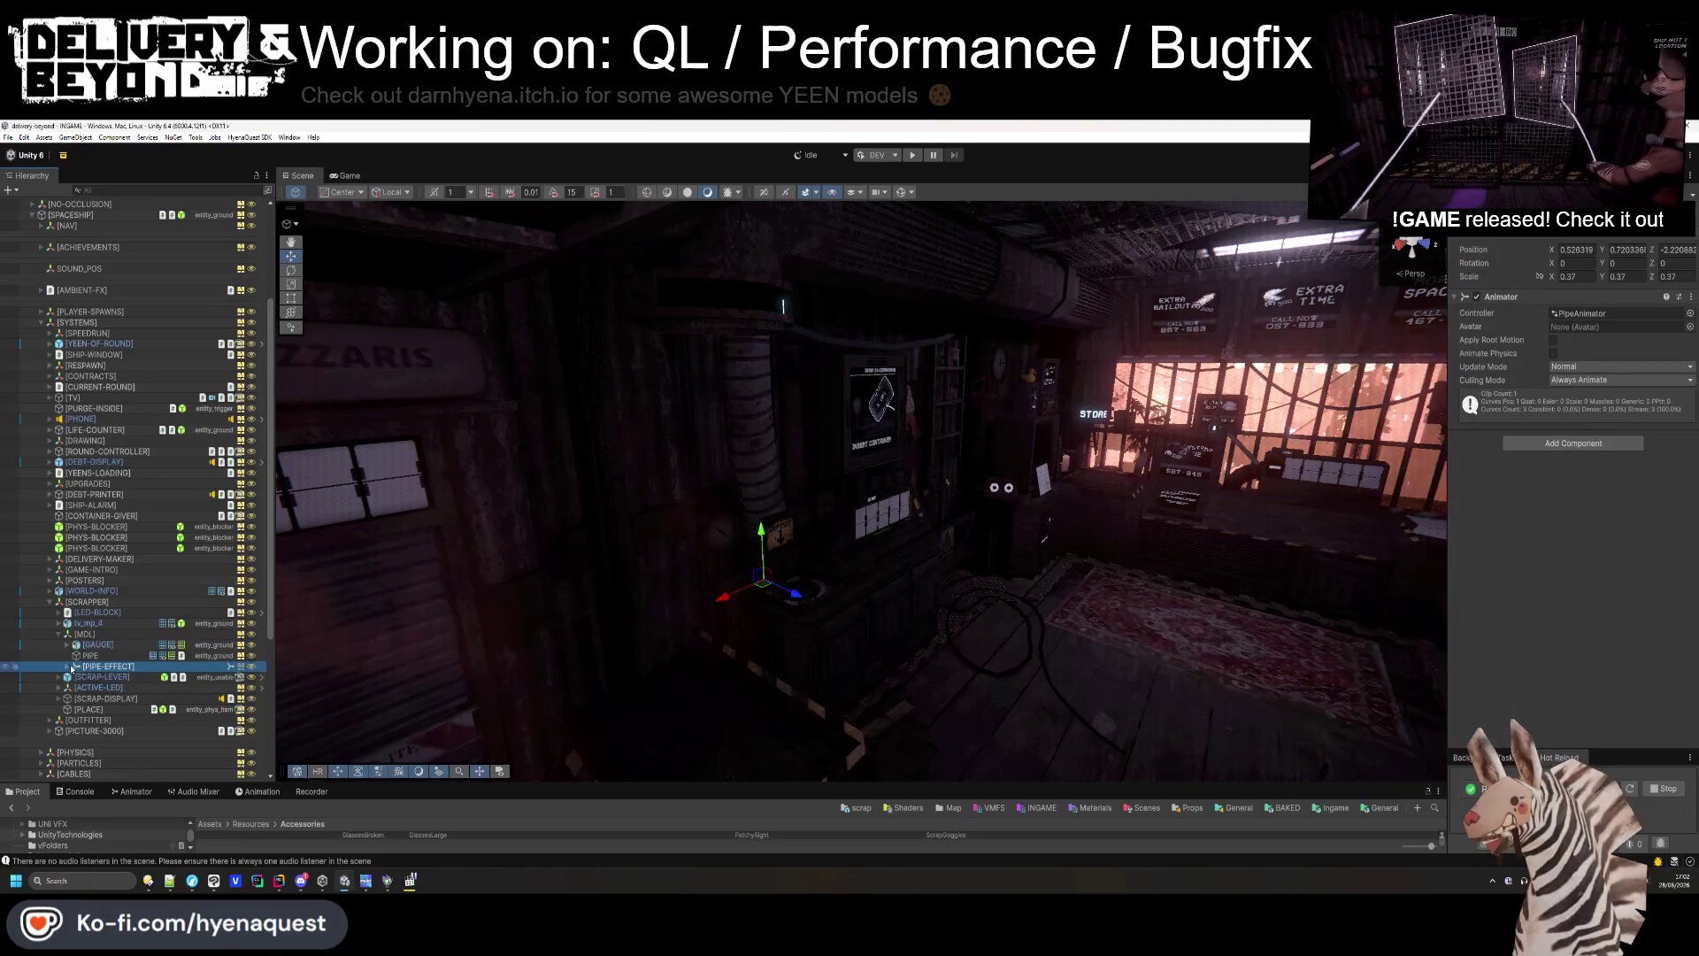
{"action": "left_click", "coordinate": [104, 676]}
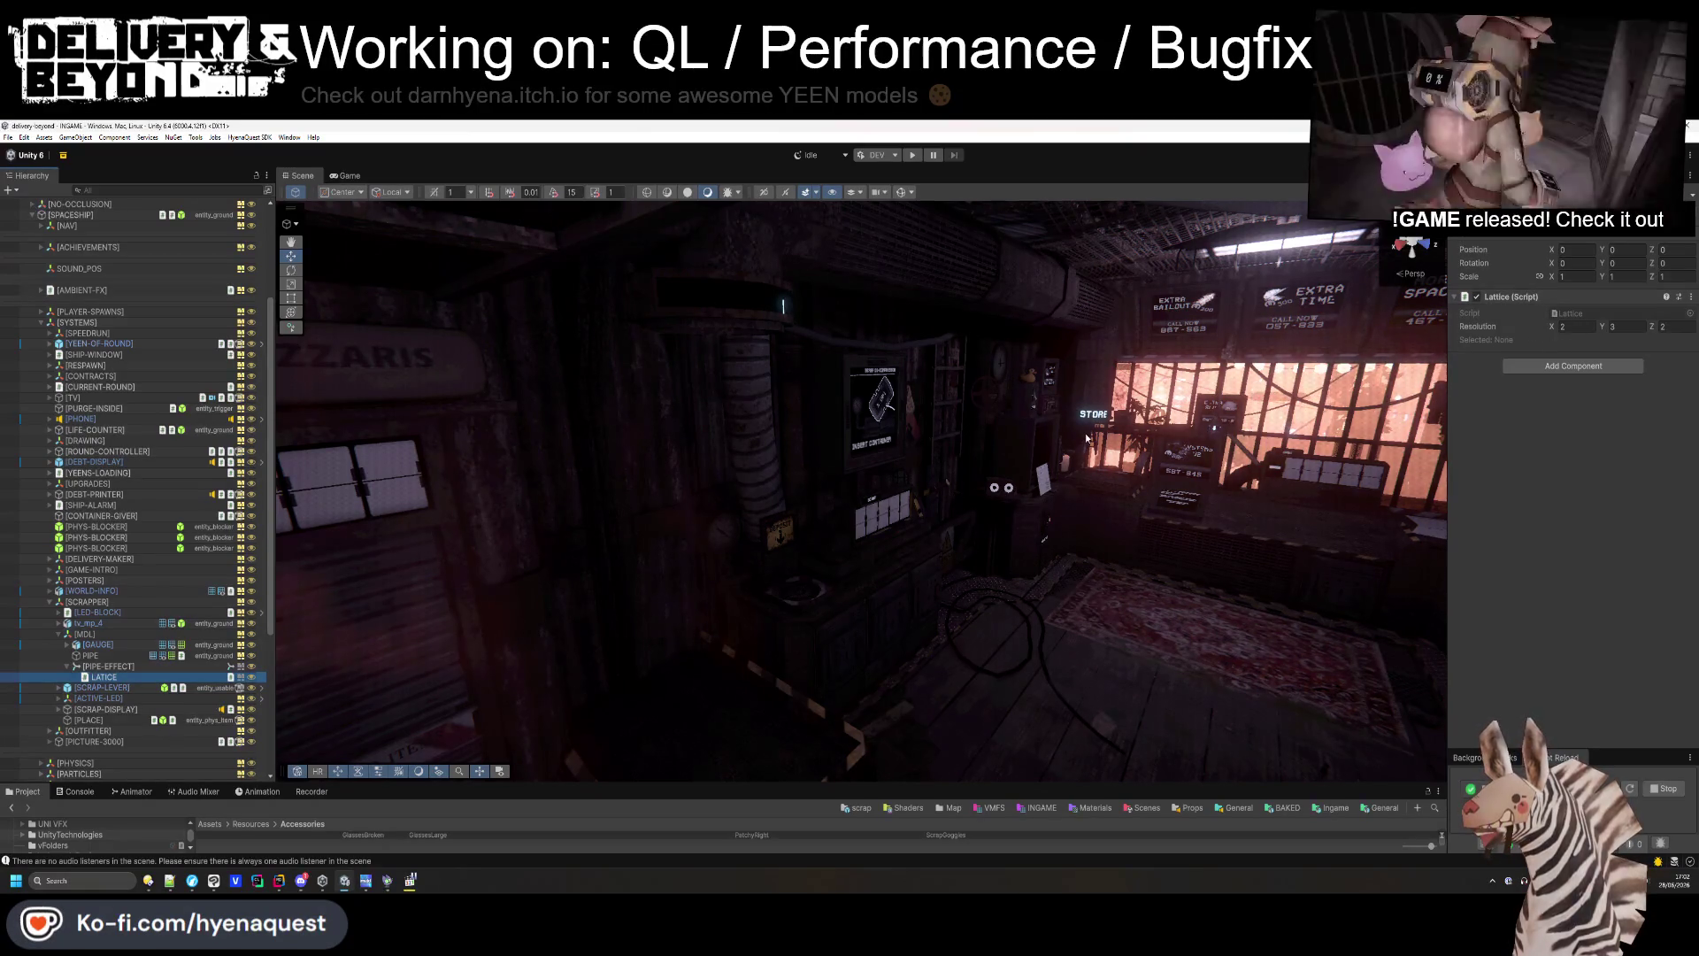
{"action": "right_click", "coordinate": [819, 635]}
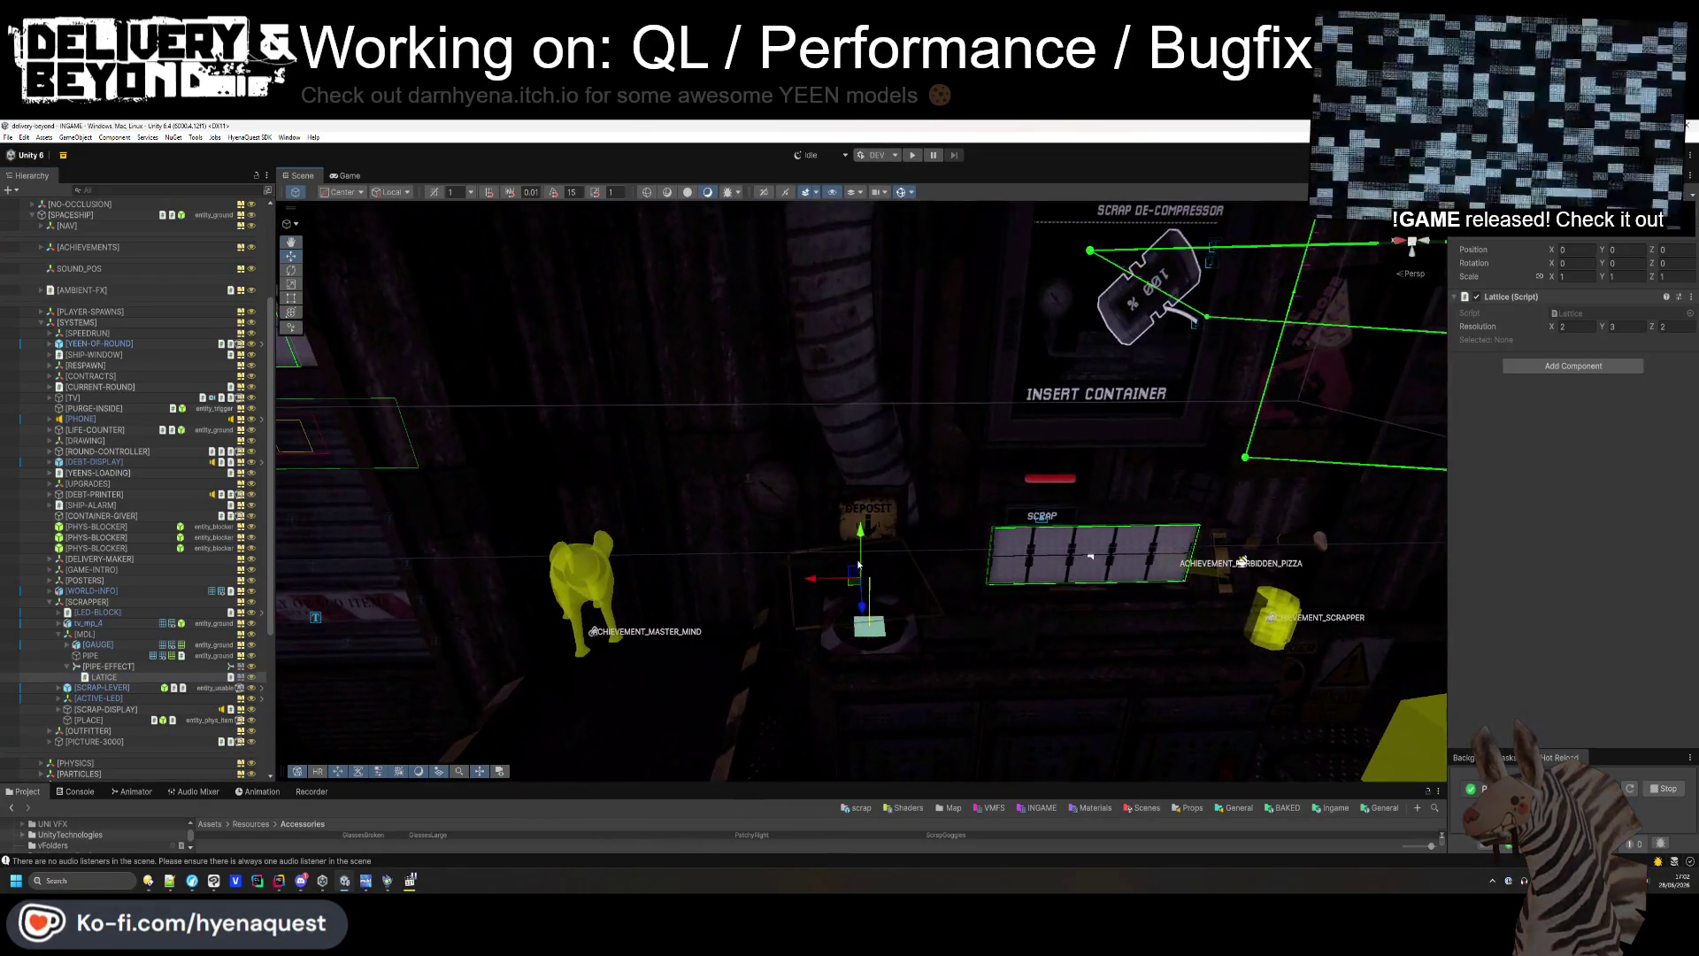
{"action": "mouse_move", "coordinate": [870, 566]}
{"action": "left_mouse_down"}
{"action": "mouse_move", "coordinate": [827, 267]}
{"action": "mouse_move", "coordinate": [848, 400]}
{"action": "mouse_move", "coordinate": [799, 481]}
{"action": "mouse_move", "coordinate": [809, 628]}
{"action": "mouse_move", "coordinate": [871, 506]}
{"action": "left_mouse_up"}
{"action": "right_click", "coordinate": [799, 481]}
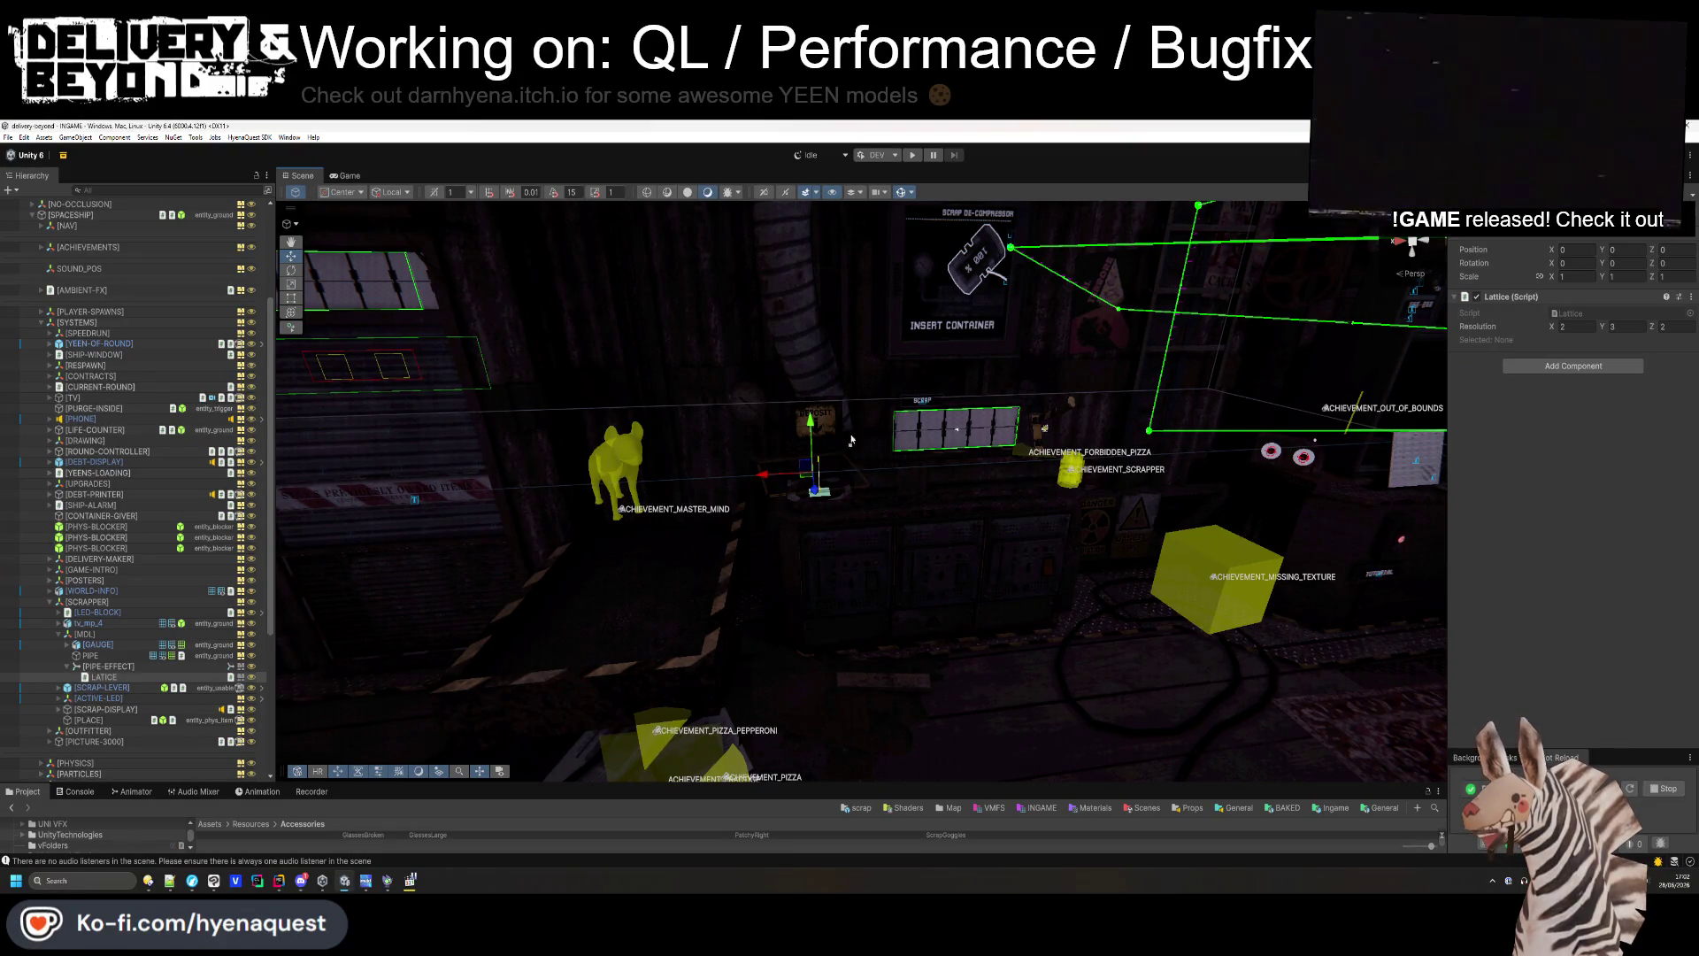
{"action": "left_click_drag", "start_coordinate": [1176, 538], "coordinate": [958, 457]}
- Launch Hammer++ from Windows search and open the recent spaceship.vmf map
{"action": "key", "text": "super"}
{"action": "type", "text": "HAMMER"}
{"action": "key", "text": "Return"}
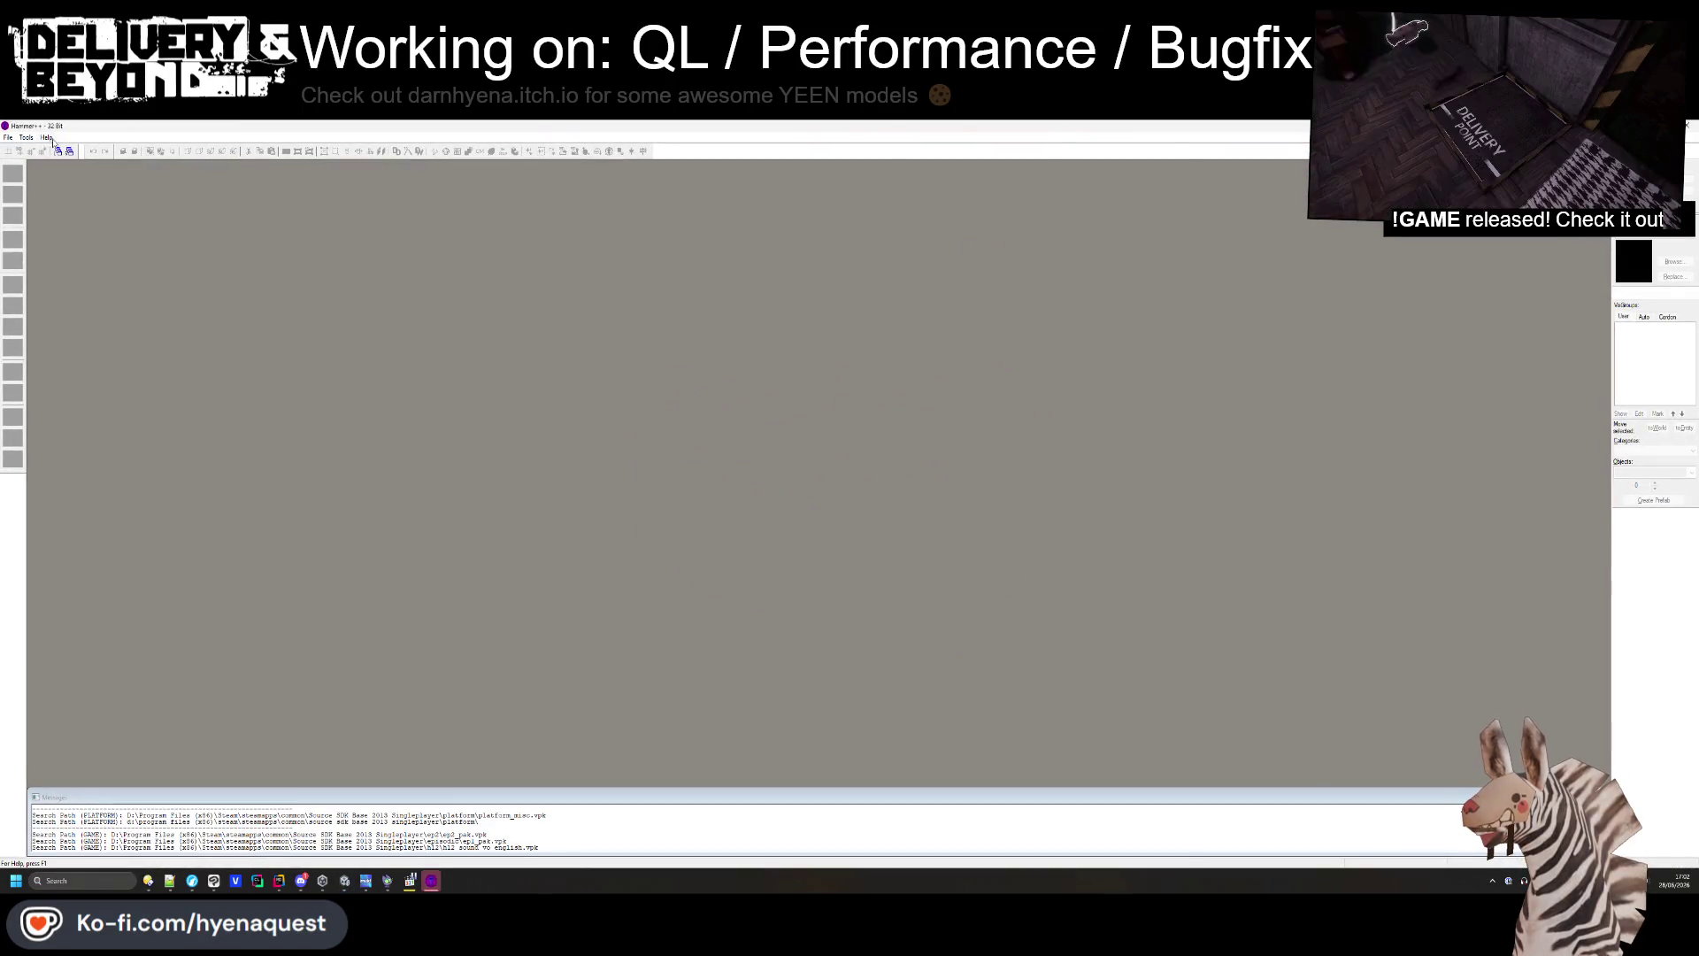
{"action": "left_click", "coordinate": [8, 137]}
{"action": "mouse_move", "coordinate": [53, 177]}
{"action": "left_click", "coordinate": [157, 178]}
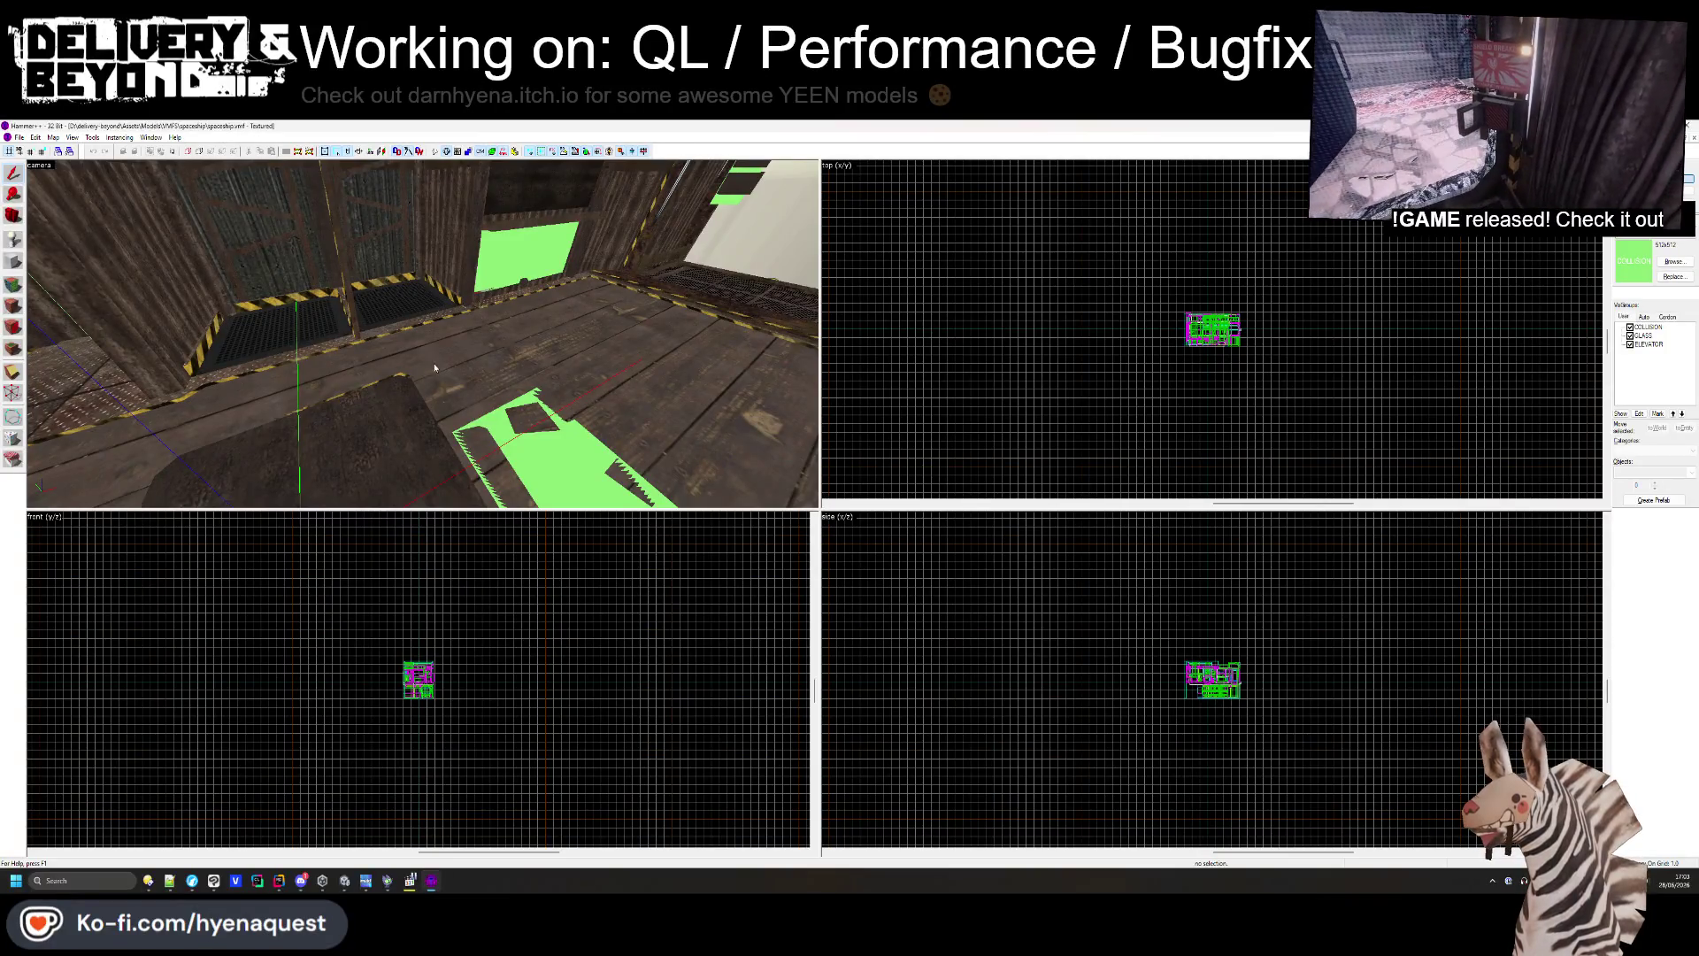
- Frame the lattice in Unity, then select Hammer's floor brush, zoom in, and deselect it
{"action": "key", "text": "alt+Tab"}
{"action": "key", "text": "f"}
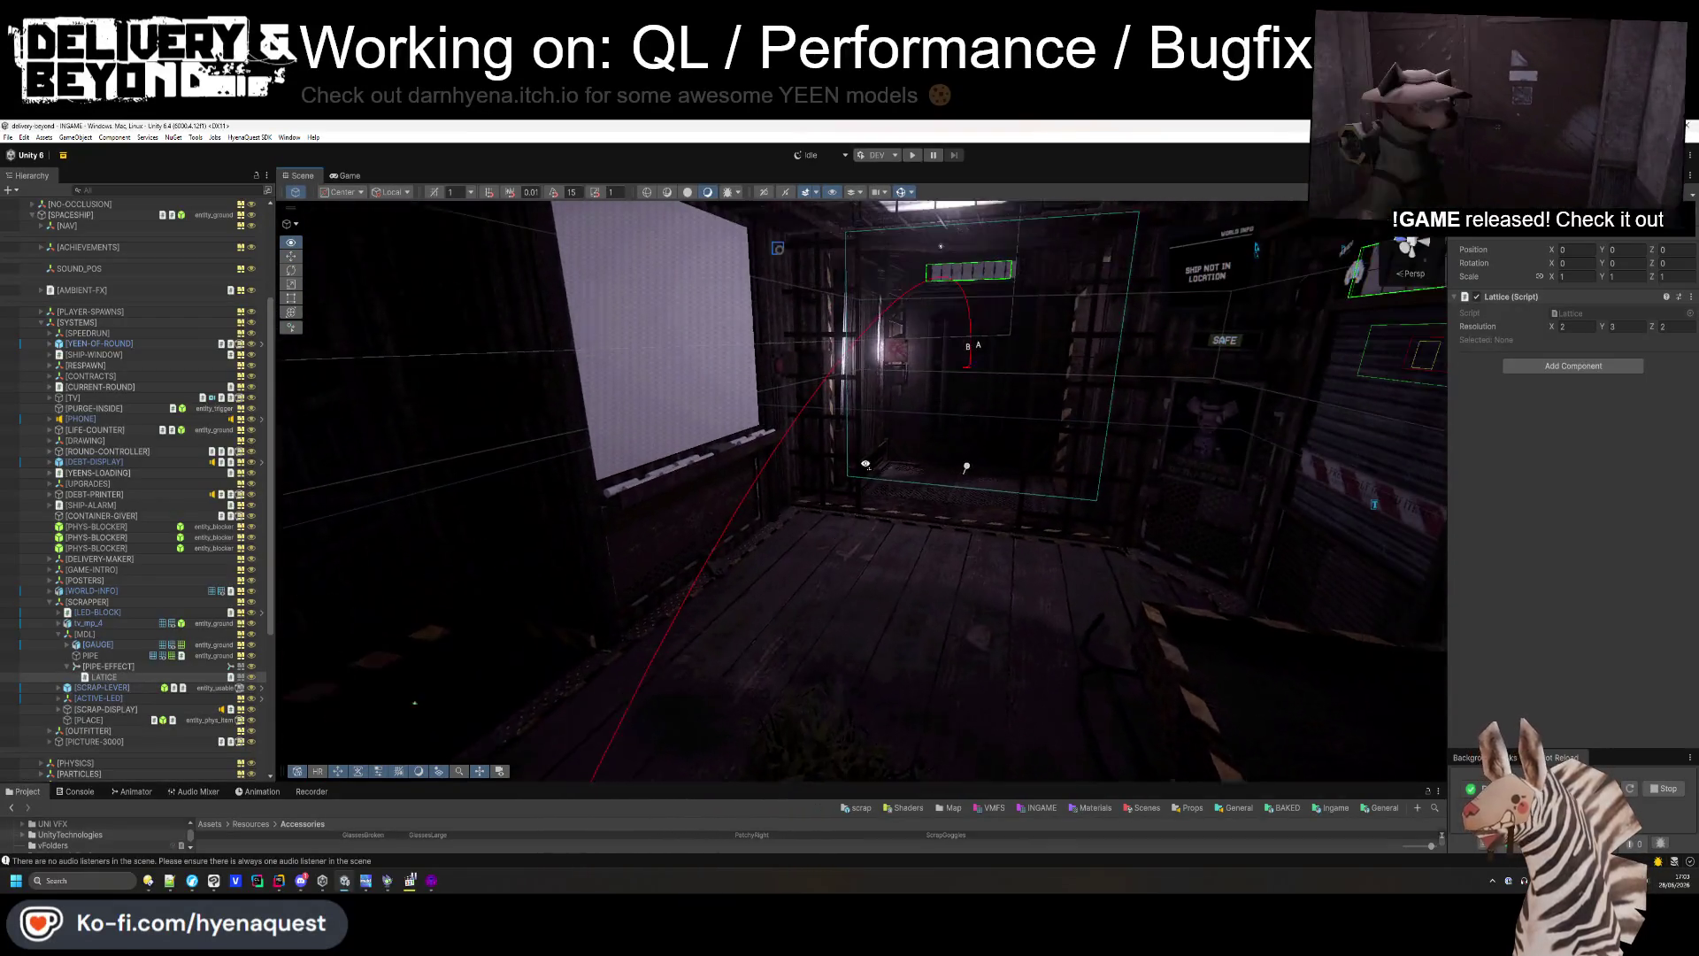
{"action": "key", "text": "alt+Tab"}
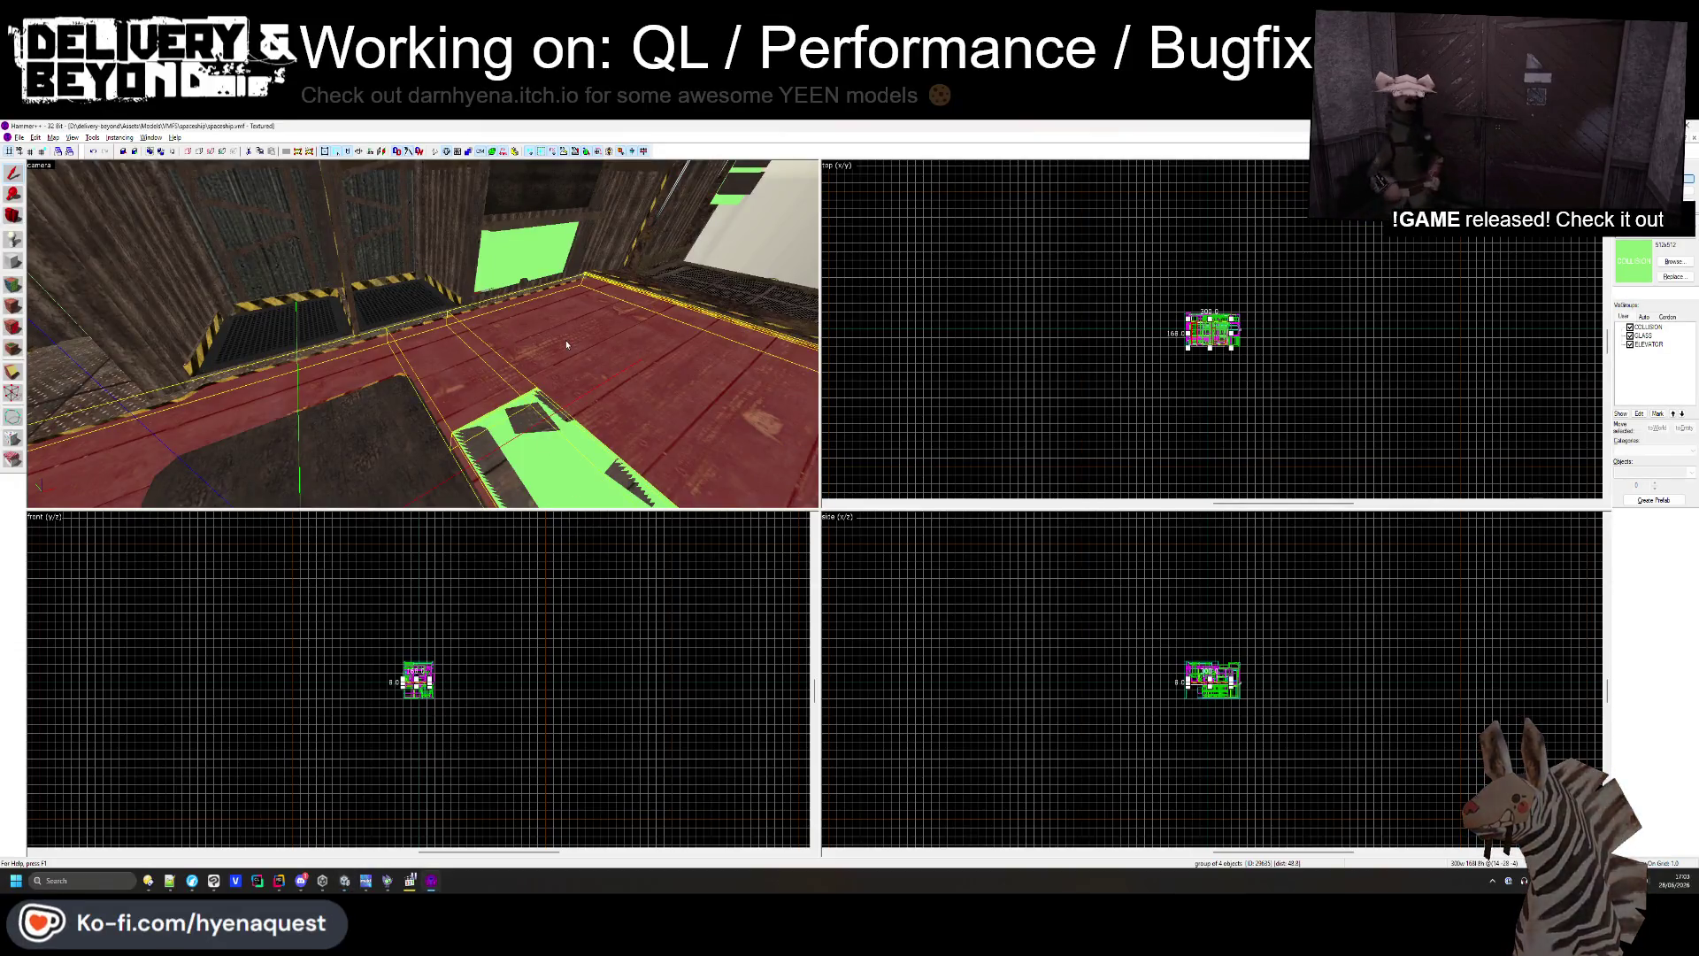
{"action": "left_click", "coordinate": [644, 406]}
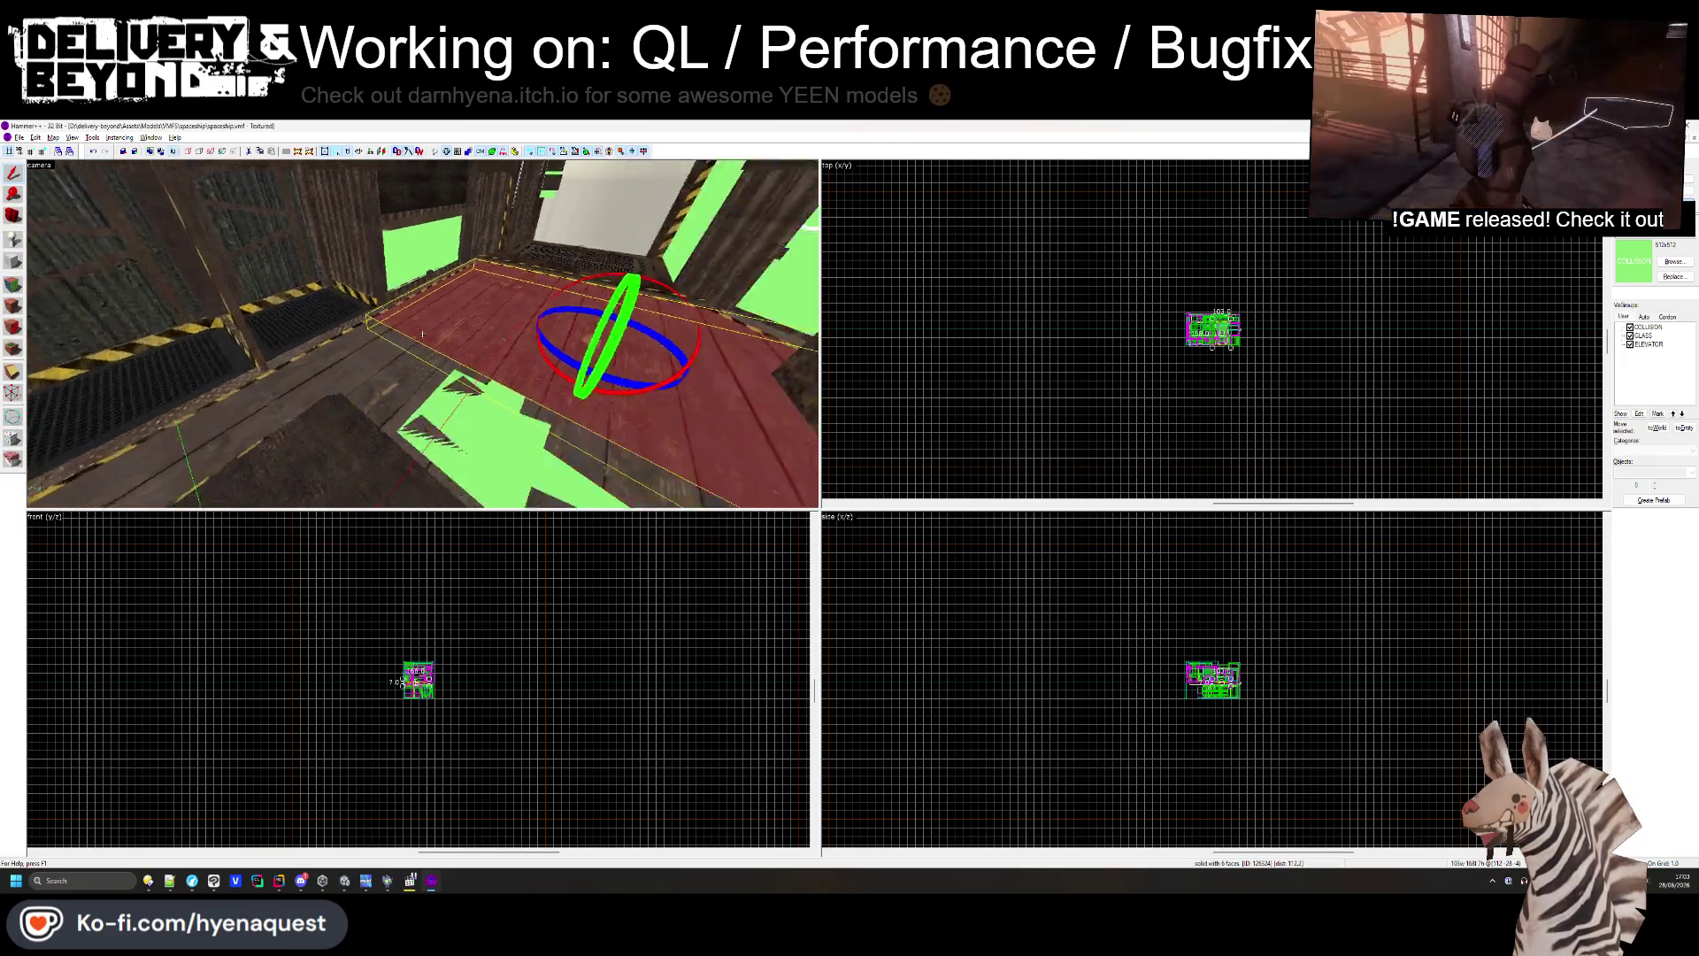
{"action": "scroll", "coordinate": [1153, 626], "scroll_direction": "up", "scroll_amount": 5}
{"action": "scroll", "coordinate": [1153, 626], "scroll_direction": "up", "scroll_amount": 6}
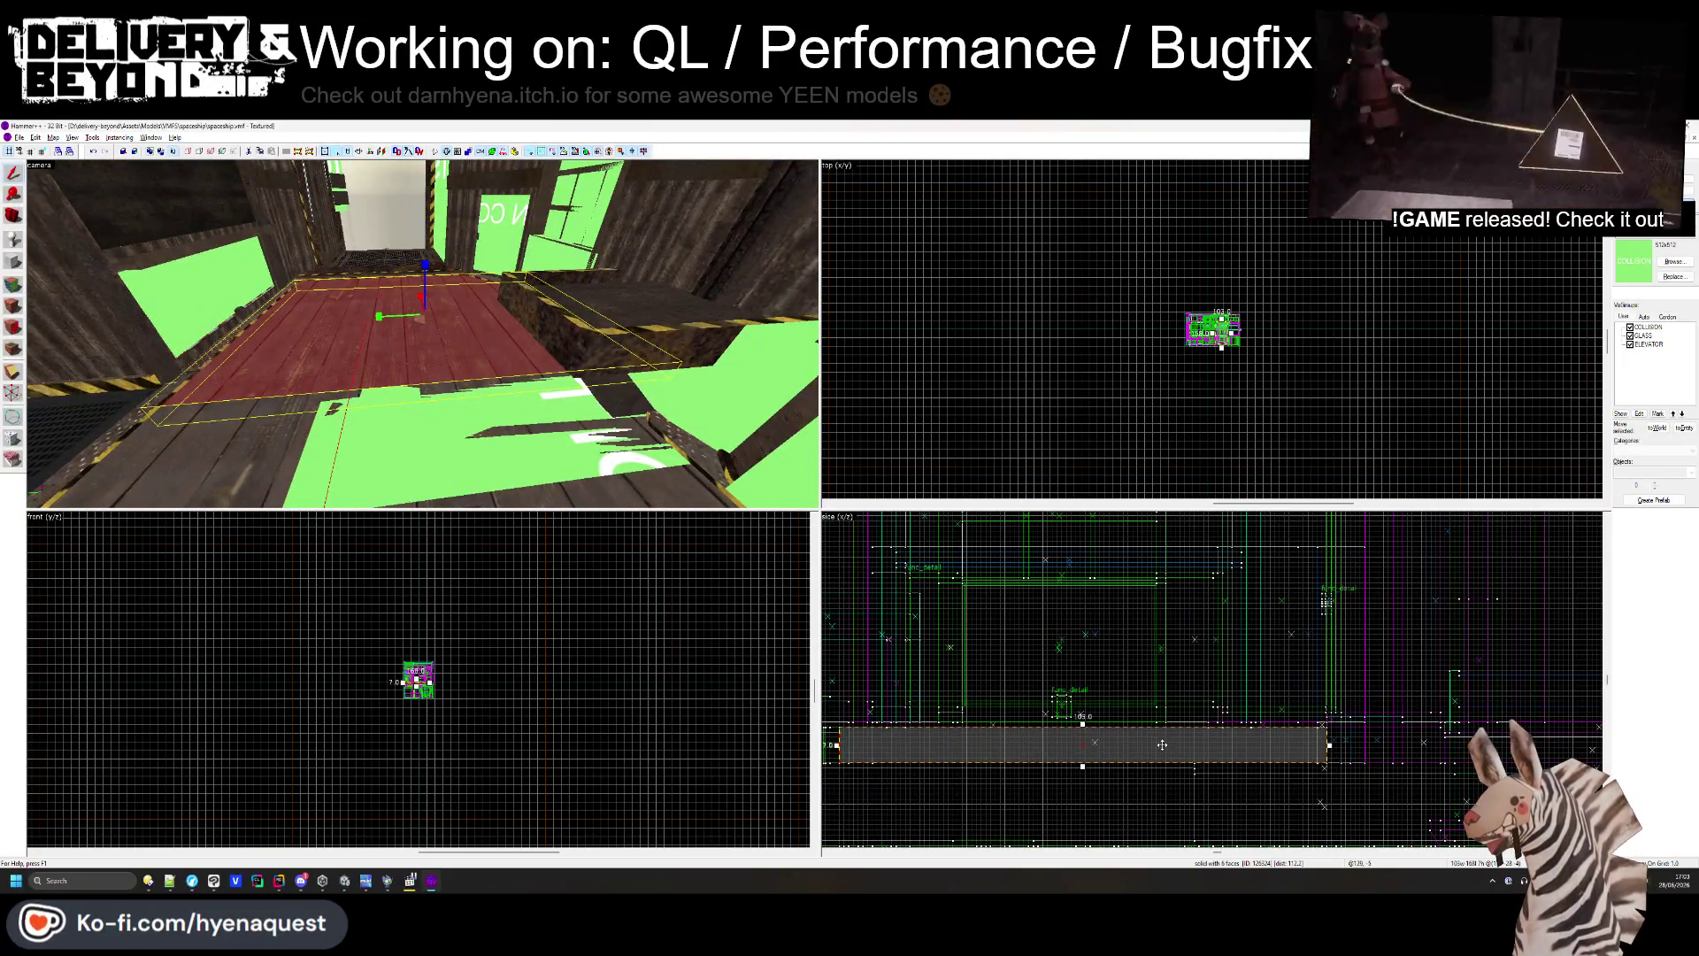
{"action": "key", "text": "Escape"}
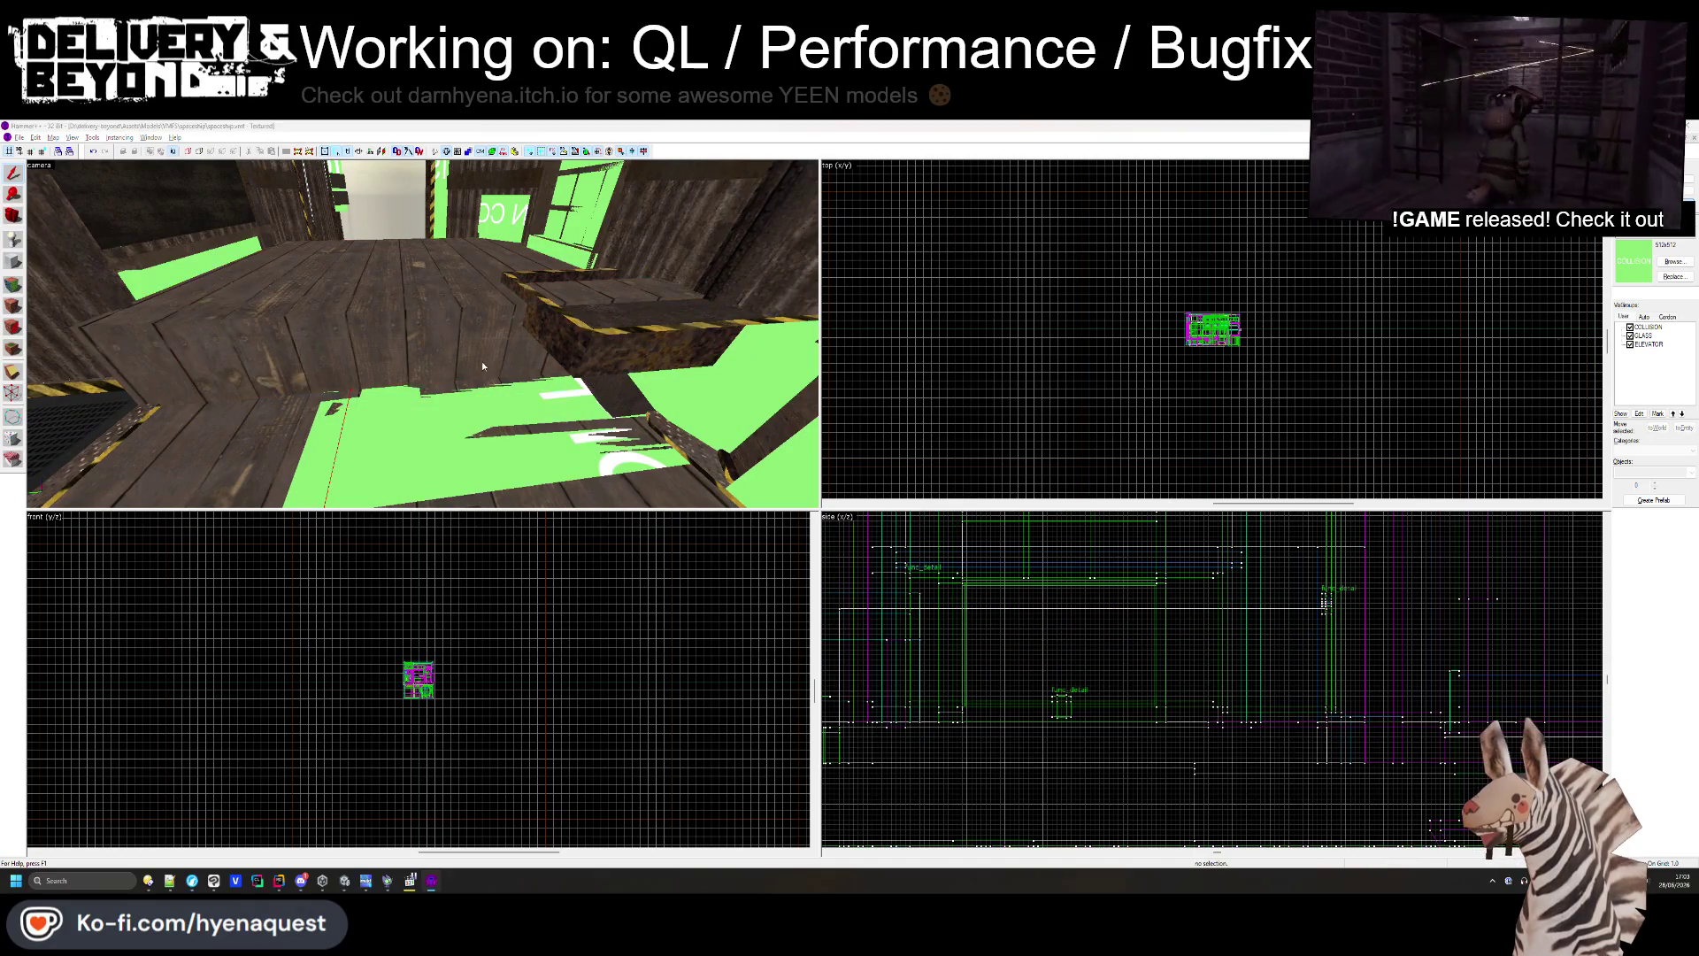
- Fly Unity's camera over the floor, comparing it against the Hammer view
{"action": "key", "text": "alt+Tab"}
{"action": "mouse_move", "coordinate": [950, 517]}
{"action": "left_mouse_down"}
{"action": "mouse_move", "coordinate": [903, 492]}
{"action": "mouse_move", "coordinate": [1020, 495]}
{"action": "mouse_move", "coordinate": [625, 489]}
{"action": "mouse_move", "coordinate": [588, 512]}
{"action": "mouse_move", "coordinate": [734, 535]}
{"action": "mouse_move", "coordinate": [929, 513]}
{"action": "left_mouse_up"}
{"action": "key", "text": "alt+Tab"}
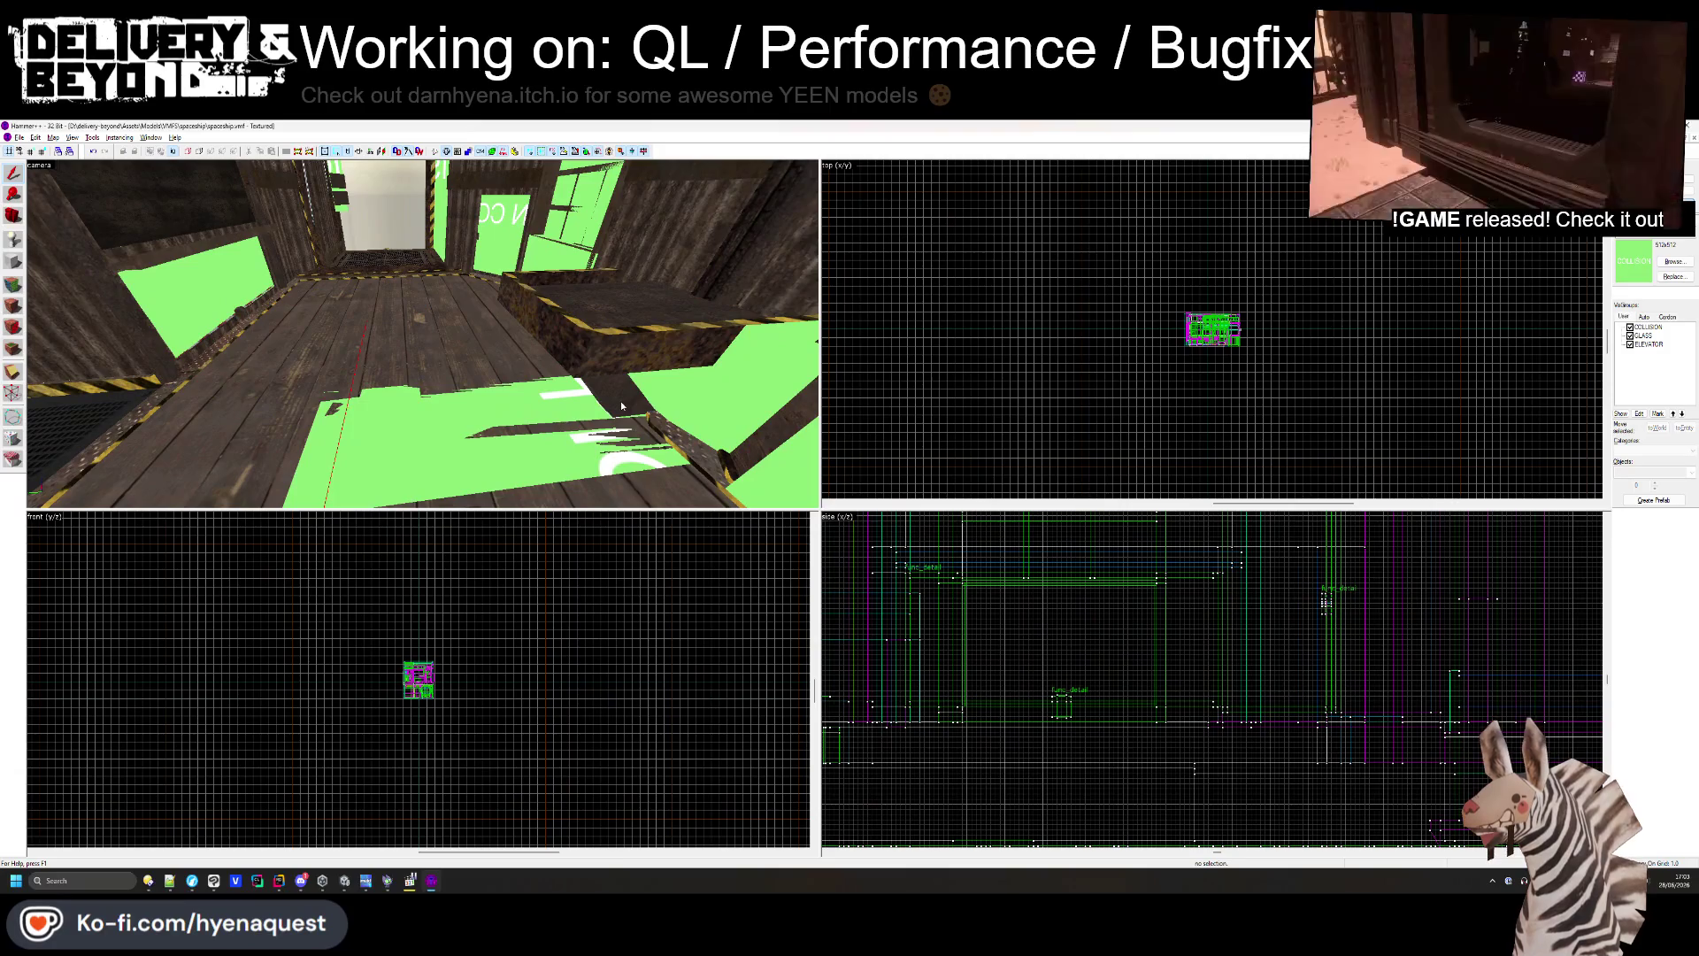
{"action": "key", "text": "alt+Tab"}
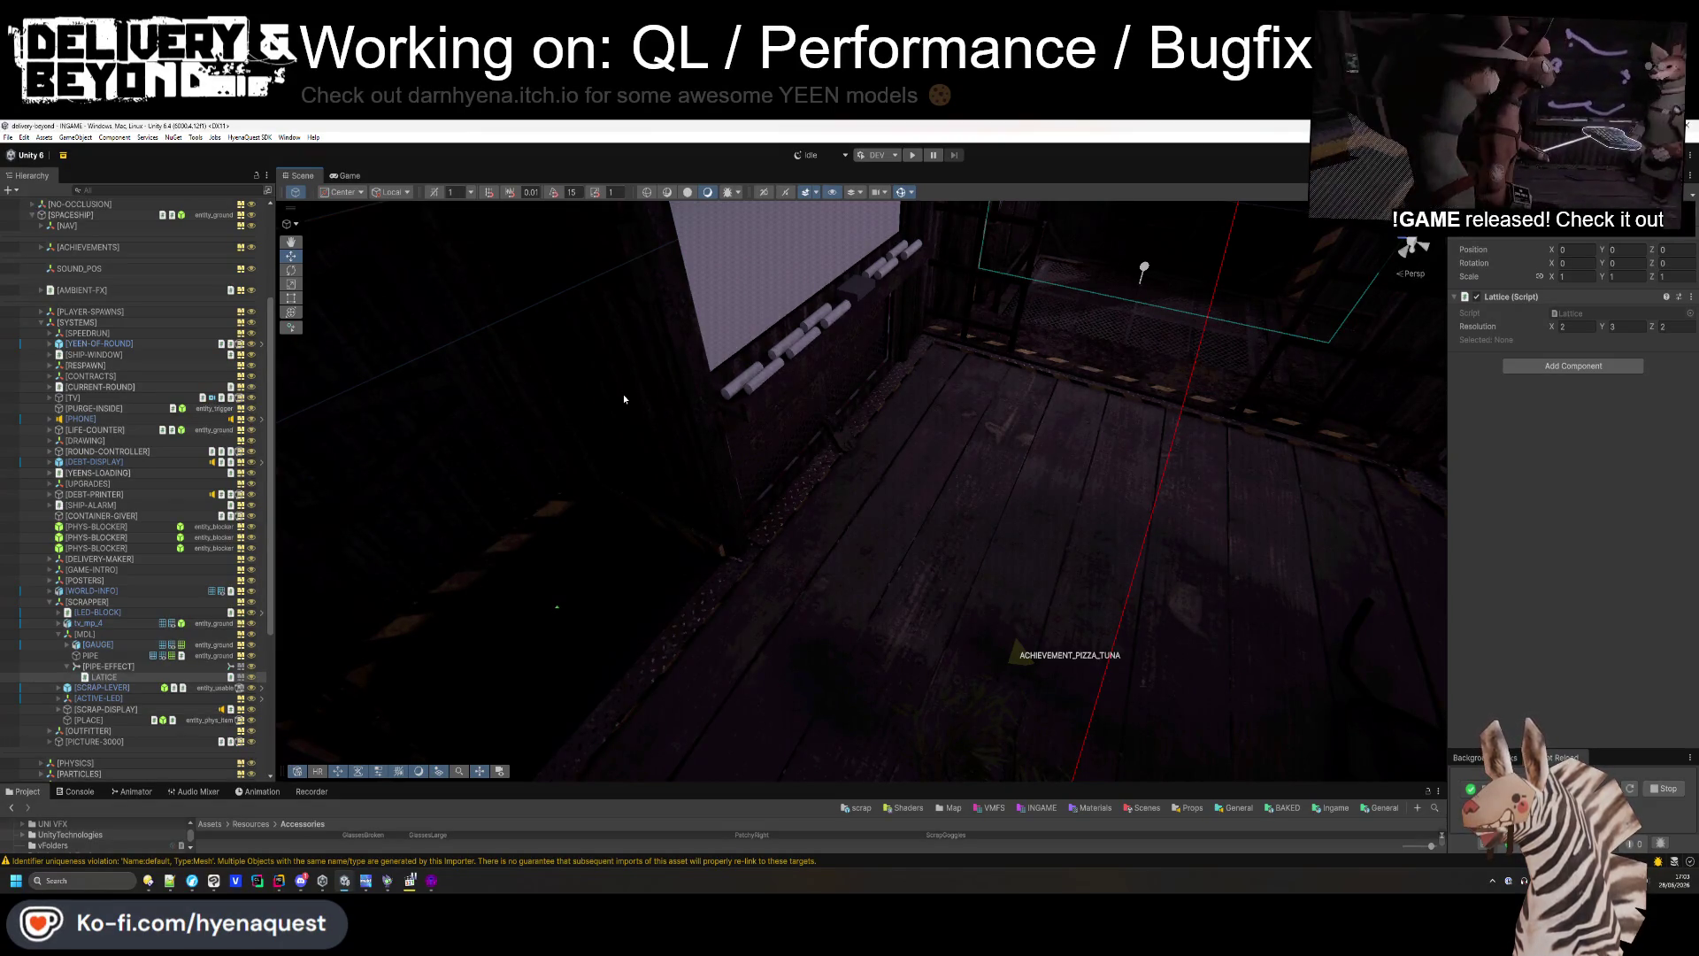
- Turn the view to the scrapper wall, select PIPE-EFFECT, and make the asset panel taller
{"action": "mouse_move", "coordinate": [623, 394]}
{"action": "left_mouse_down"}
{"action": "mouse_move", "coordinate": [847, 317]}
{"action": "mouse_move", "coordinate": [565, 510]}
{"action": "mouse_move", "coordinate": [1480, 287]}
{"action": "left_mouse_up"}
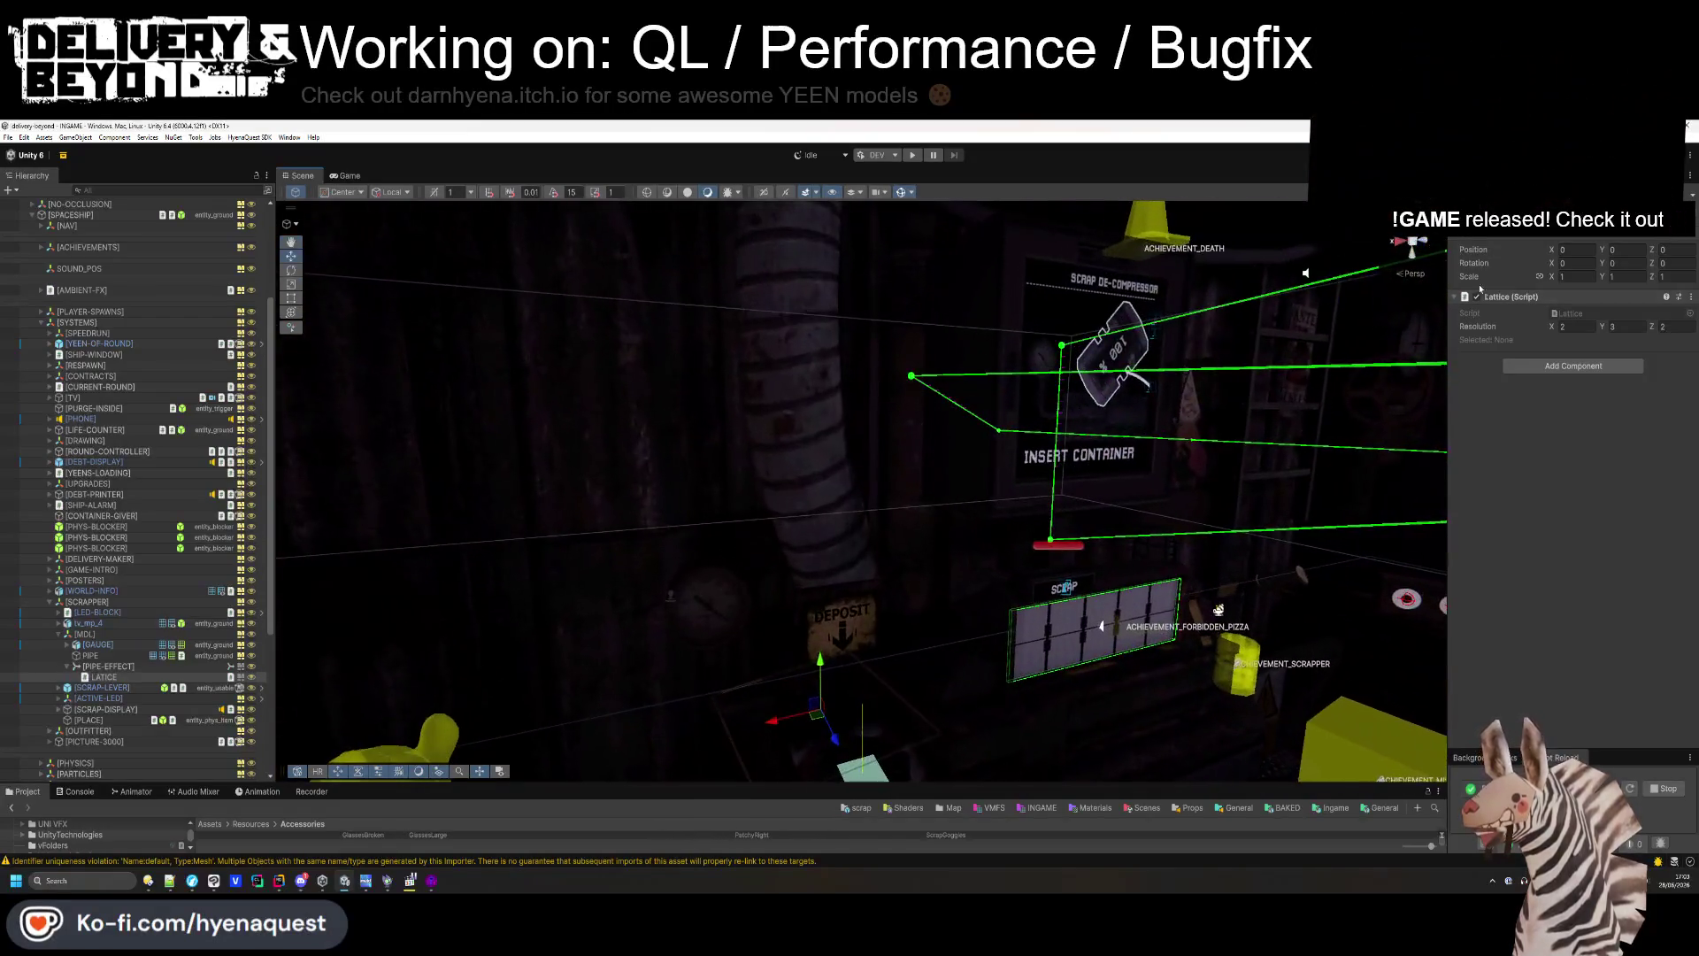
{"action": "mouse_move", "coordinate": [1335, 334]}
{"action": "left_mouse_down"}
{"action": "mouse_move", "coordinate": [965, 445]}
{"action": "mouse_move", "coordinate": [887, 525]}
{"action": "left_mouse_up"}
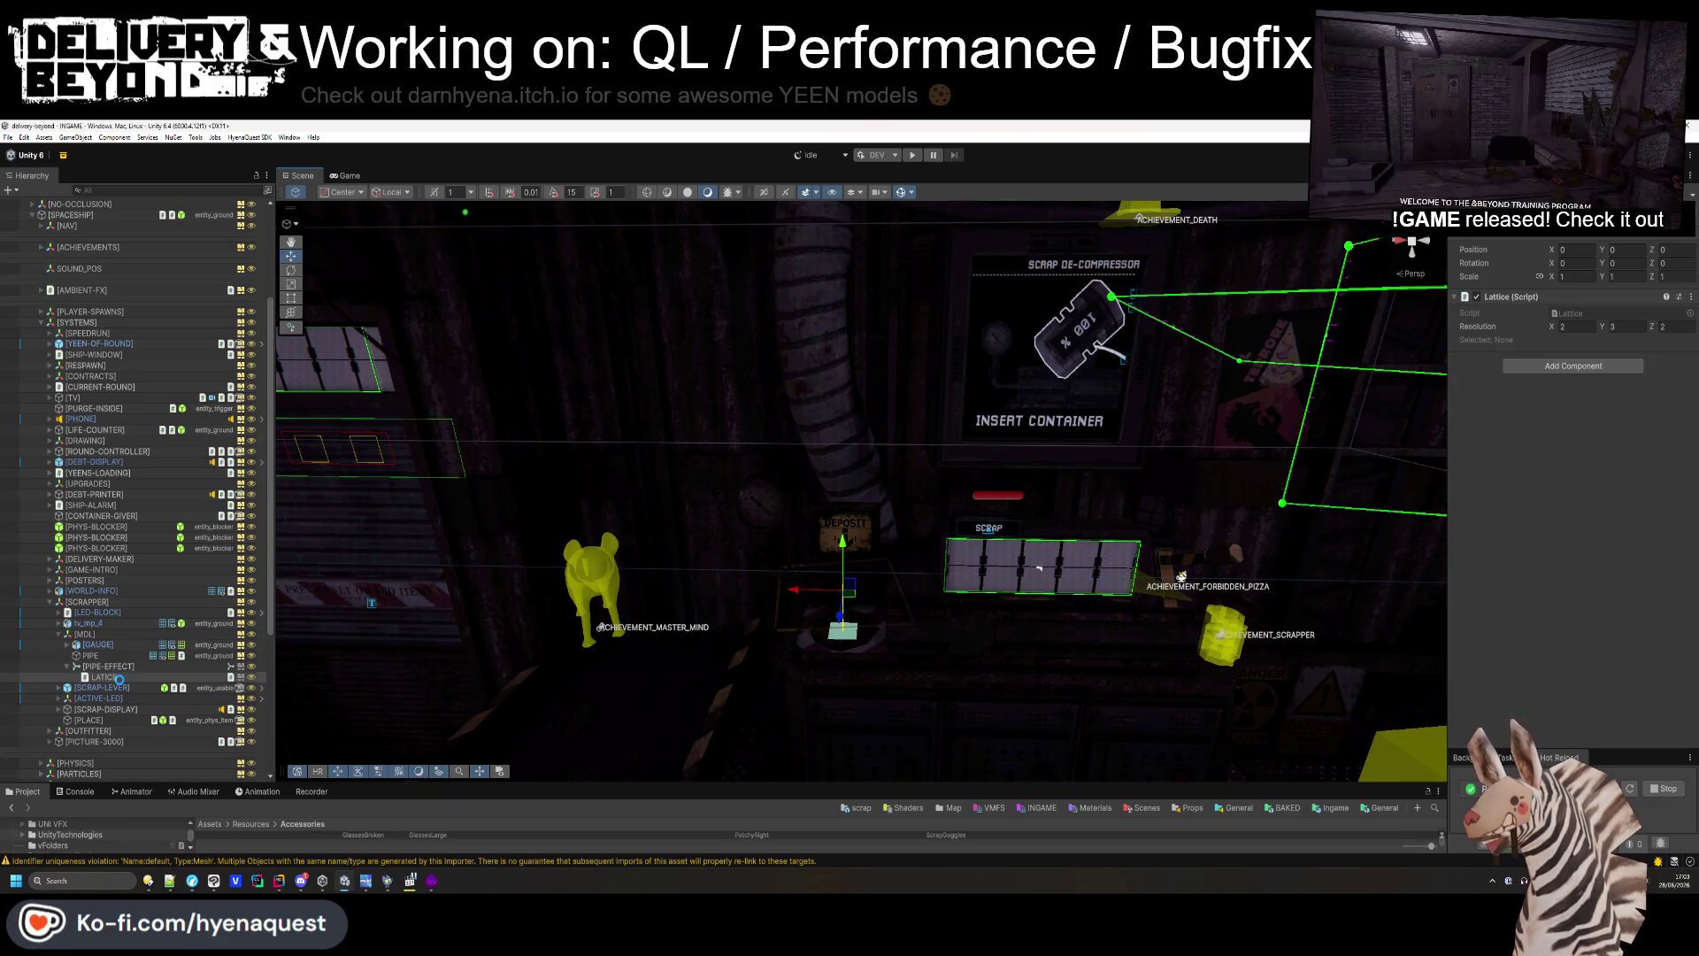
{"action": "left_click", "coordinate": [106, 667]}
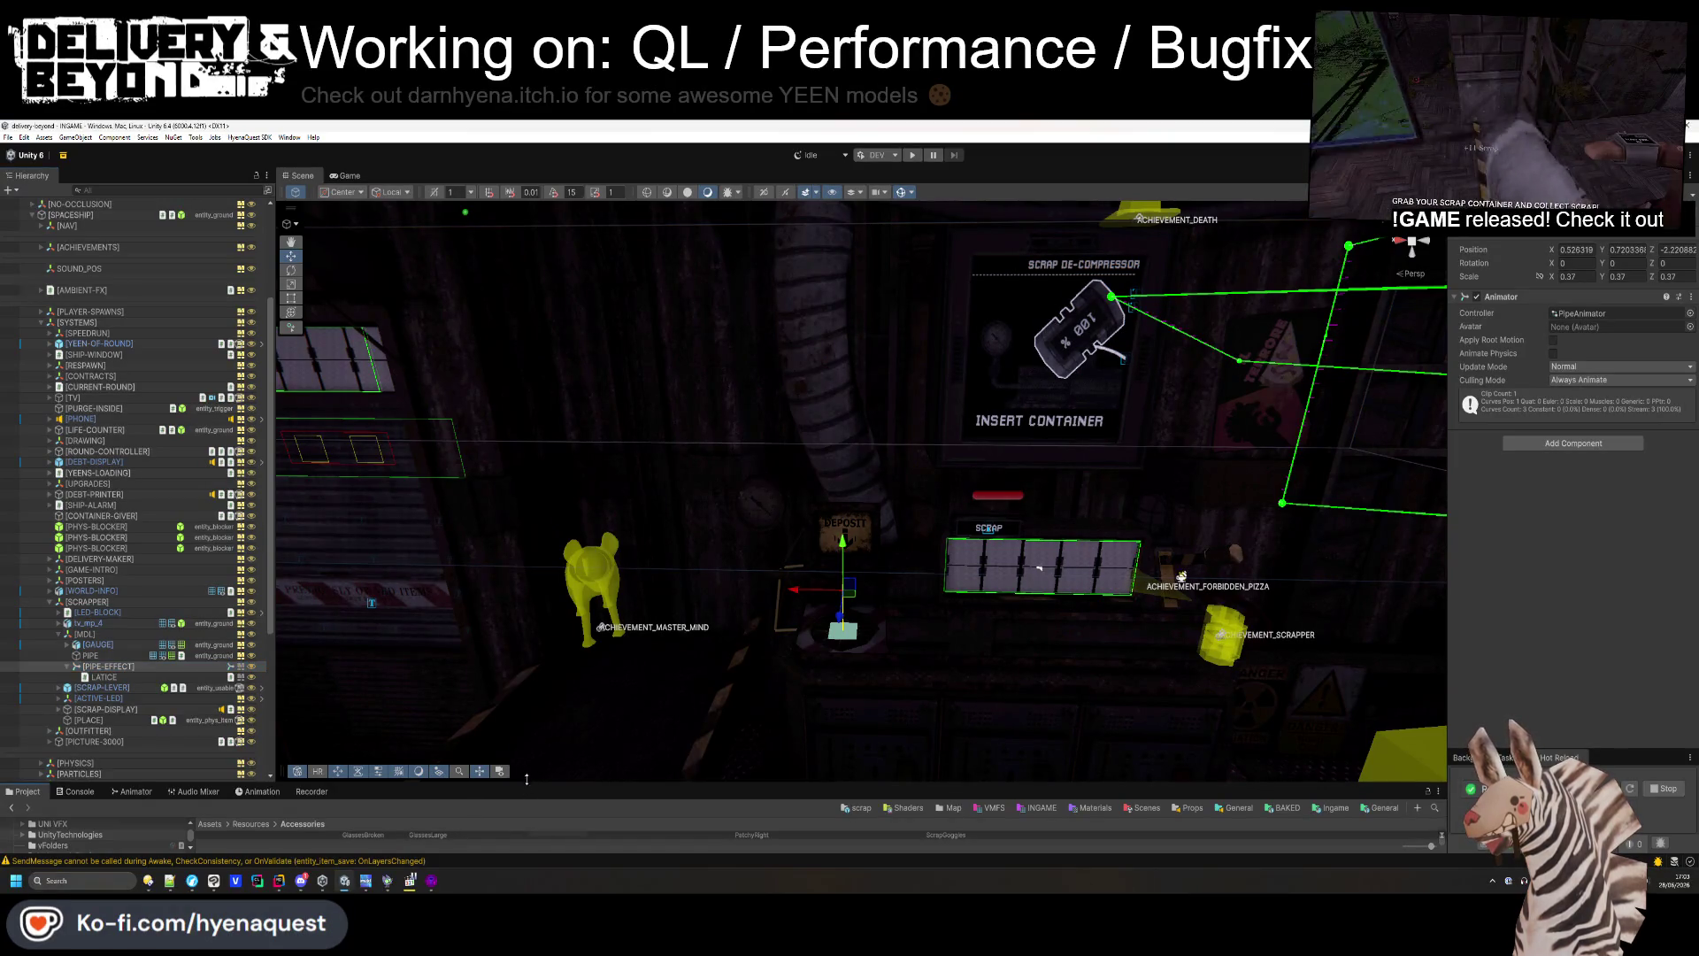
{"action": "left_click_drag", "start_coordinate": [523, 786], "coordinate": [495, 713]}
- Inspect the SUCK state in the Animator and the Animation timeline, then return to Project
{"action": "left_click", "coordinate": [139, 721]}
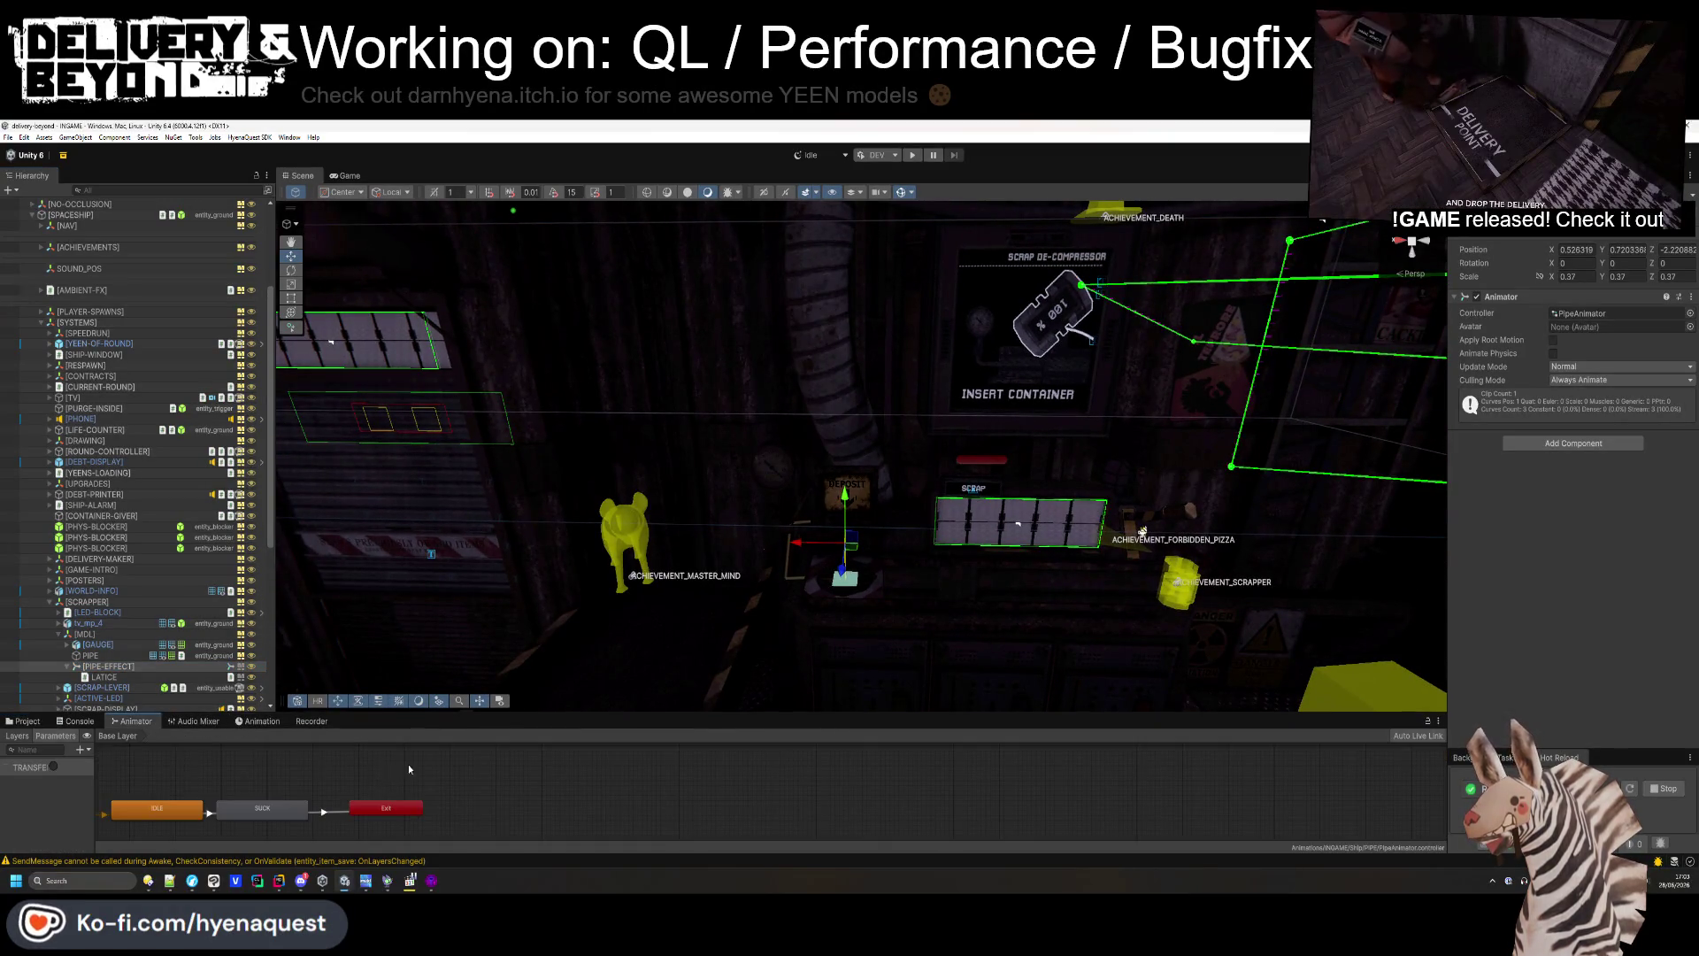
{"action": "left_click", "coordinate": [453, 801]}
{"action": "left_click", "coordinate": [258, 721]}
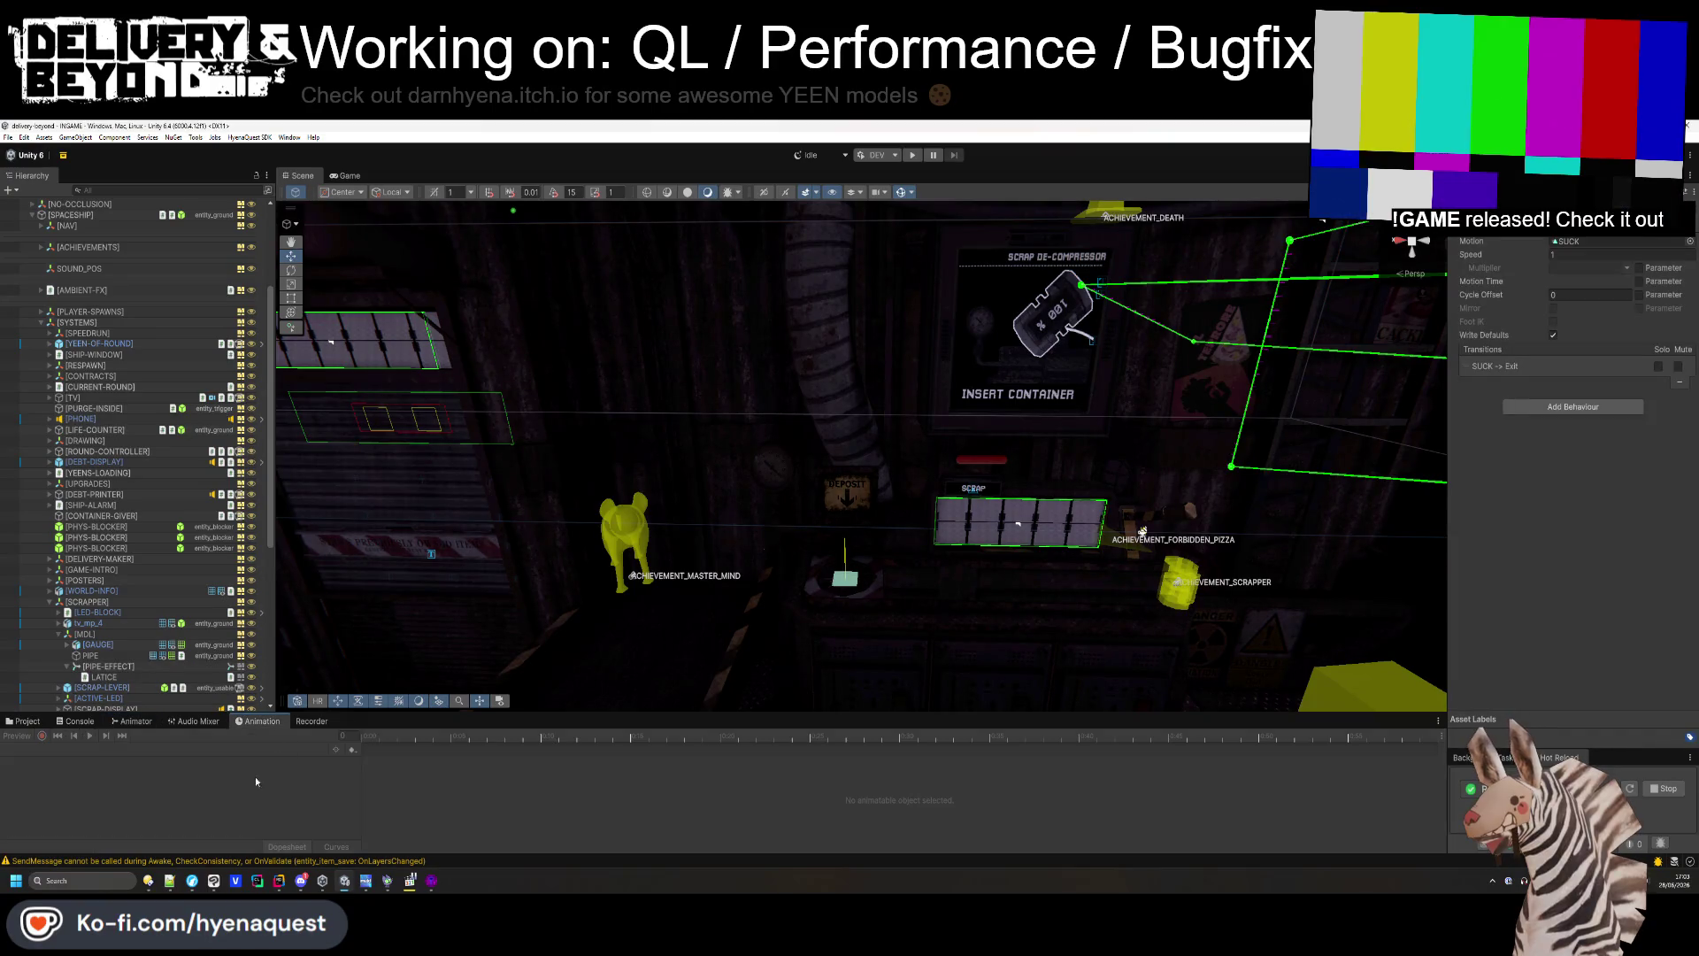
{"action": "left_click", "coordinate": [239, 721]}
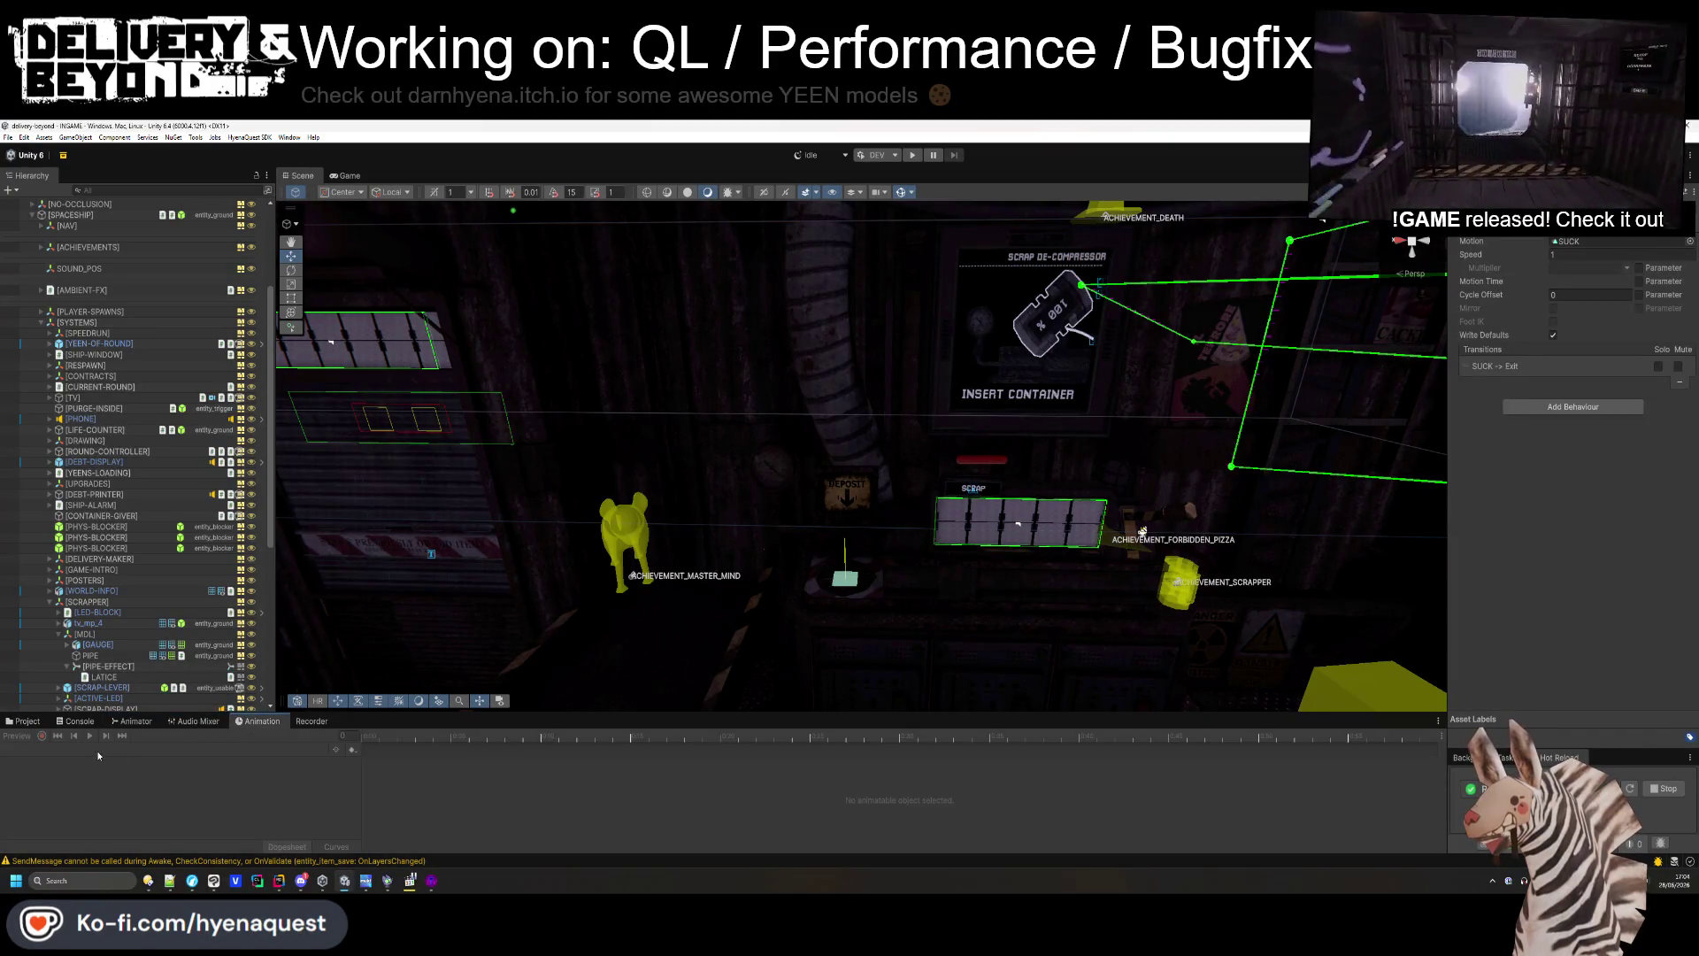
{"action": "left_click", "coordinate": [29, 721]}
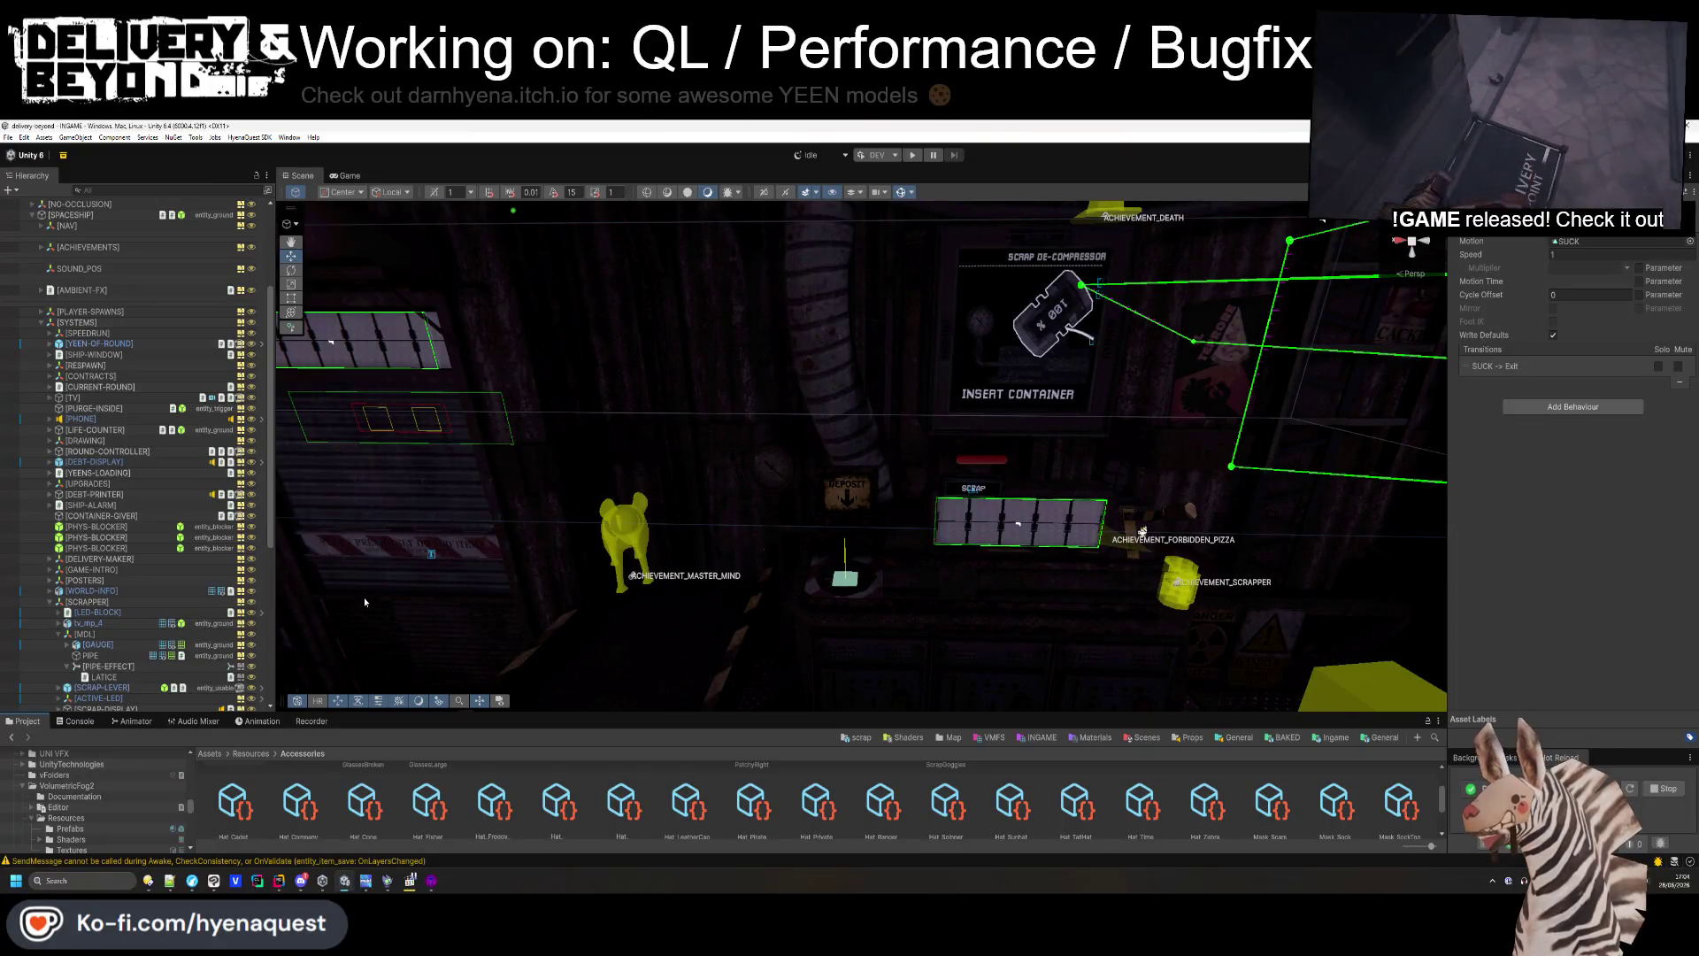
- Fly toward the keypad and REVIVE wall, then enlarge the asset browser and open the Shaders folder
{"action": "mouse_move", "coordinate": [740, 505]}
{"action": "left_mouse_down"}
{"action": "mouse_move", "coordinate": [746, 535]}
{"action": "mouse_move", "coordinate": [591, 426]}
{"action": "left_mouse_up"}
{"action": "left_click_drag", "start_coordinate": [799, 408], "coordinate": [698, 523]}
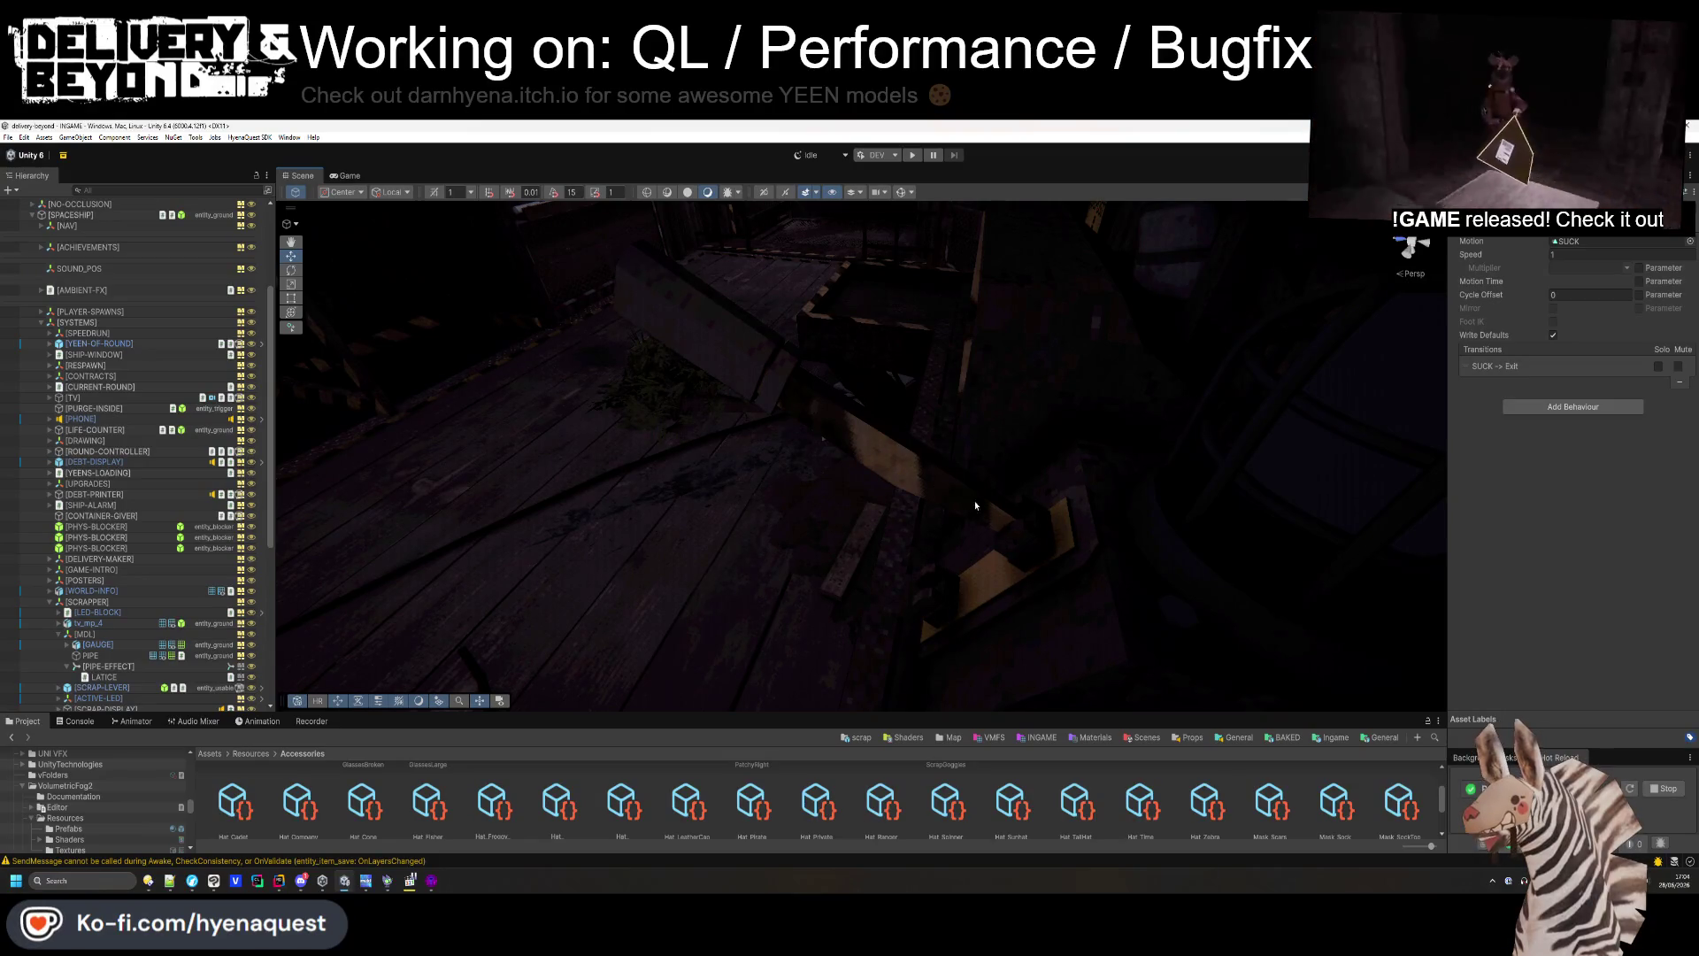
{"action": "mouse_move", "coordinate": [981, 527]}
{"action": "left_mouse_down"}
{"action": "mouse_move", "coordinate": [903, 595]}
{"action": "mouse_move", "coordinate": [795, 524]}
{"action": "mouse_move", "coordinate": [727, 559]}
{"action": "mouse_move", "coordinate": [735, 672]}
{"action": "left_mouse_up"}
{"action": "mouse_move", "coordinate": [791, 399]}
{"action": "left_mouse_down"}
{"action": "mouse_move", "coordinate": [956, 401]}
{"action": "mouse_move", "coordinate": [915, 391]}
{"action": "mouse_move", "coordinate": [713, 429]}
{"action": "mouse_move", "coordinate": [598, 533]}
{"action": "mouse_move", "coordinate": [886, 349]}
{"action": "mouse_move", "coordinate": [930, 372]}
{"action": "mouse_move", "coordinate": [856, 418]}
{"action": "mouse_move", "coordinate": [885, 544]}
{"action": "left_mouse_up"}
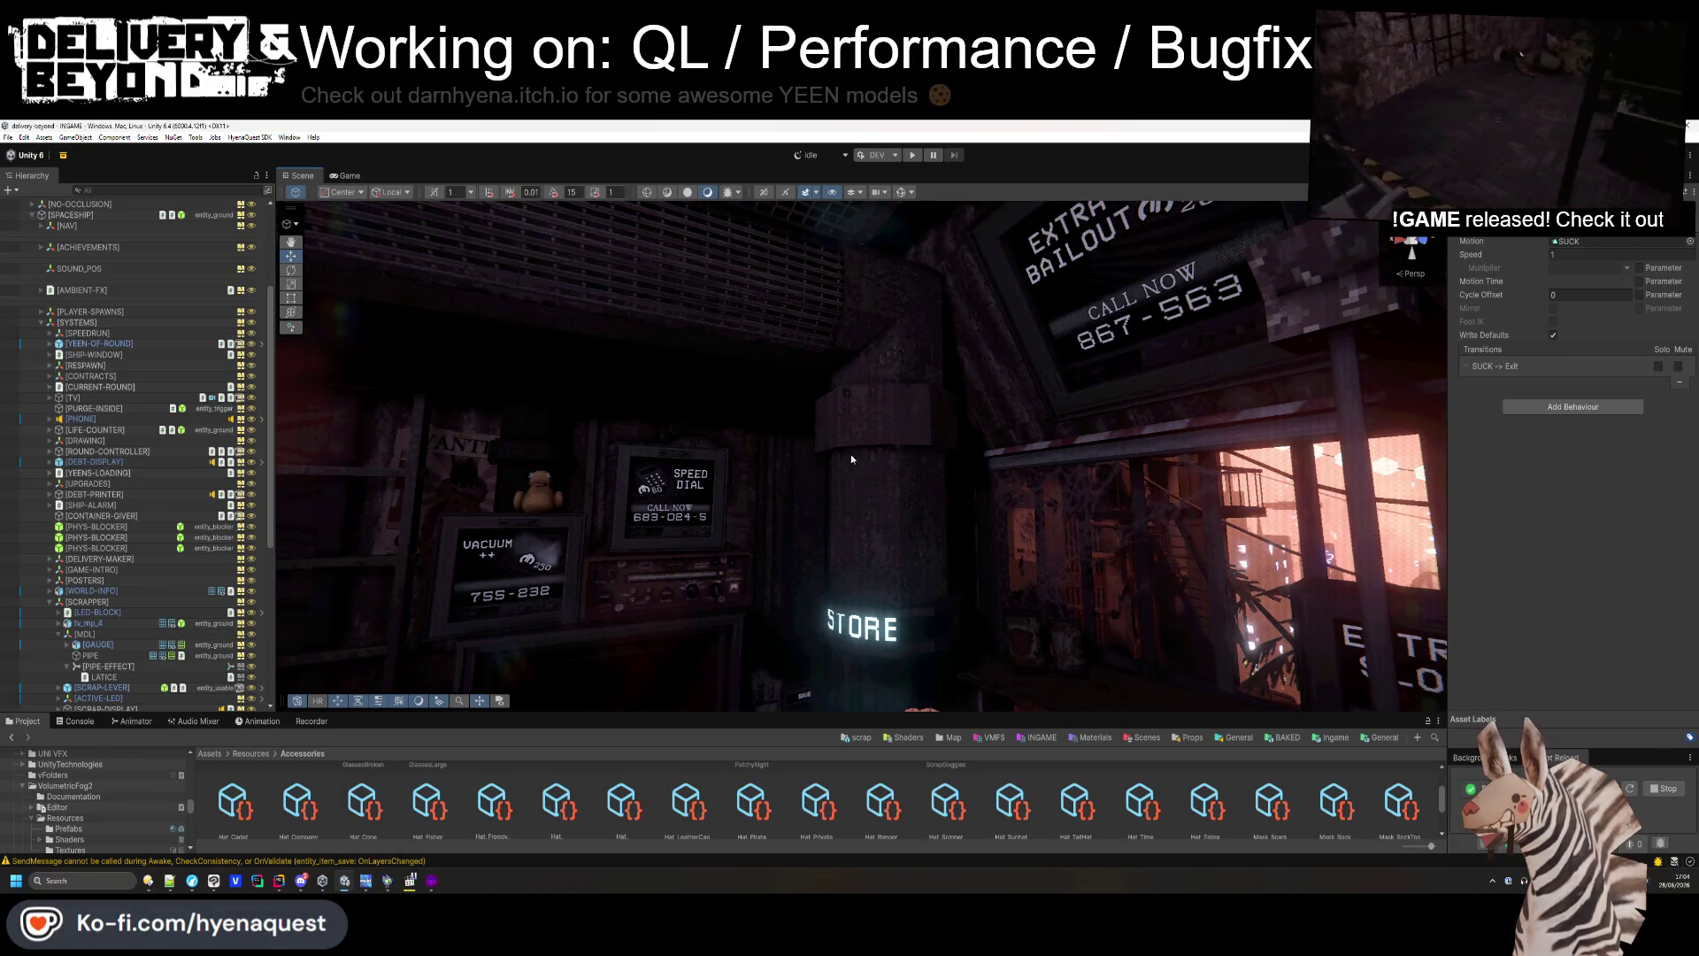
{"action": "mouse_move", "coordinate": [899, 503]}
{"action": "left_mouse_down"}
{"action": "mouse_move", "coordinate": [532, 651]}
{"action": "mouse_move", "coordinate": [1022, 551]}
{"action": "mouse_move", "coordinate": [994, 538]}
{"action": "mouse_move", "coordinate": [938, 663]}
{"action": "left_mouse_up"}
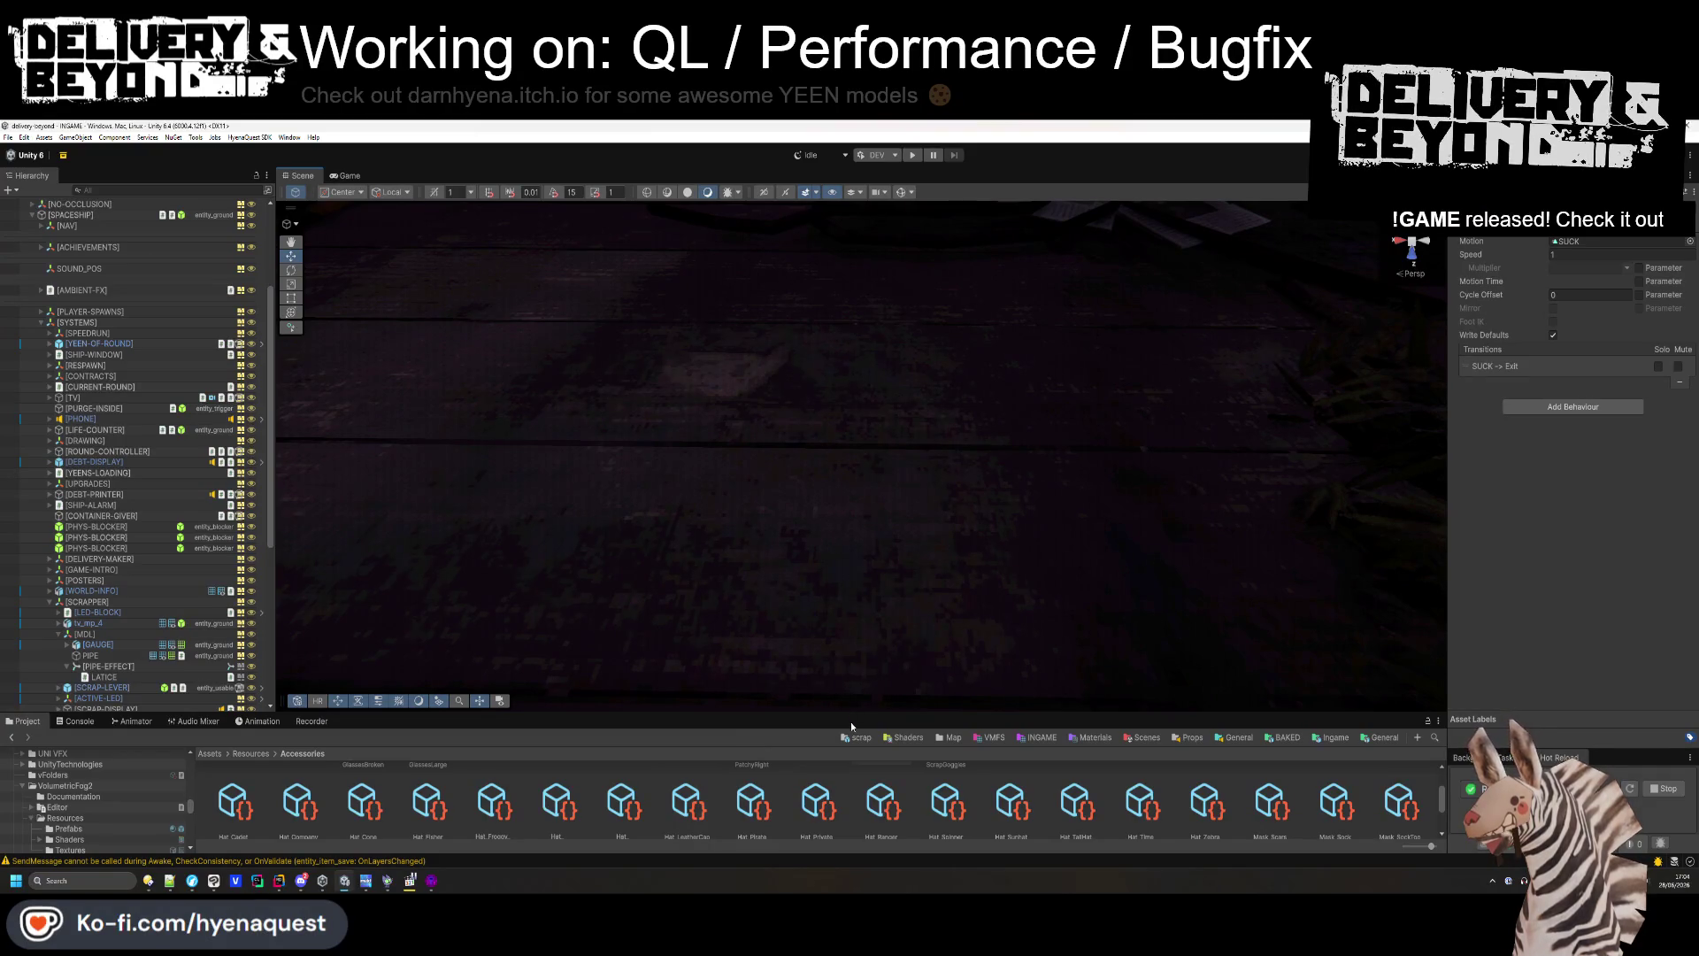
{"action": "left_click_drag", "start_coordinate": [854, 712], "coordinate": [854, 606]}
{"action": "left_click", "coordinate": [949, 630]}
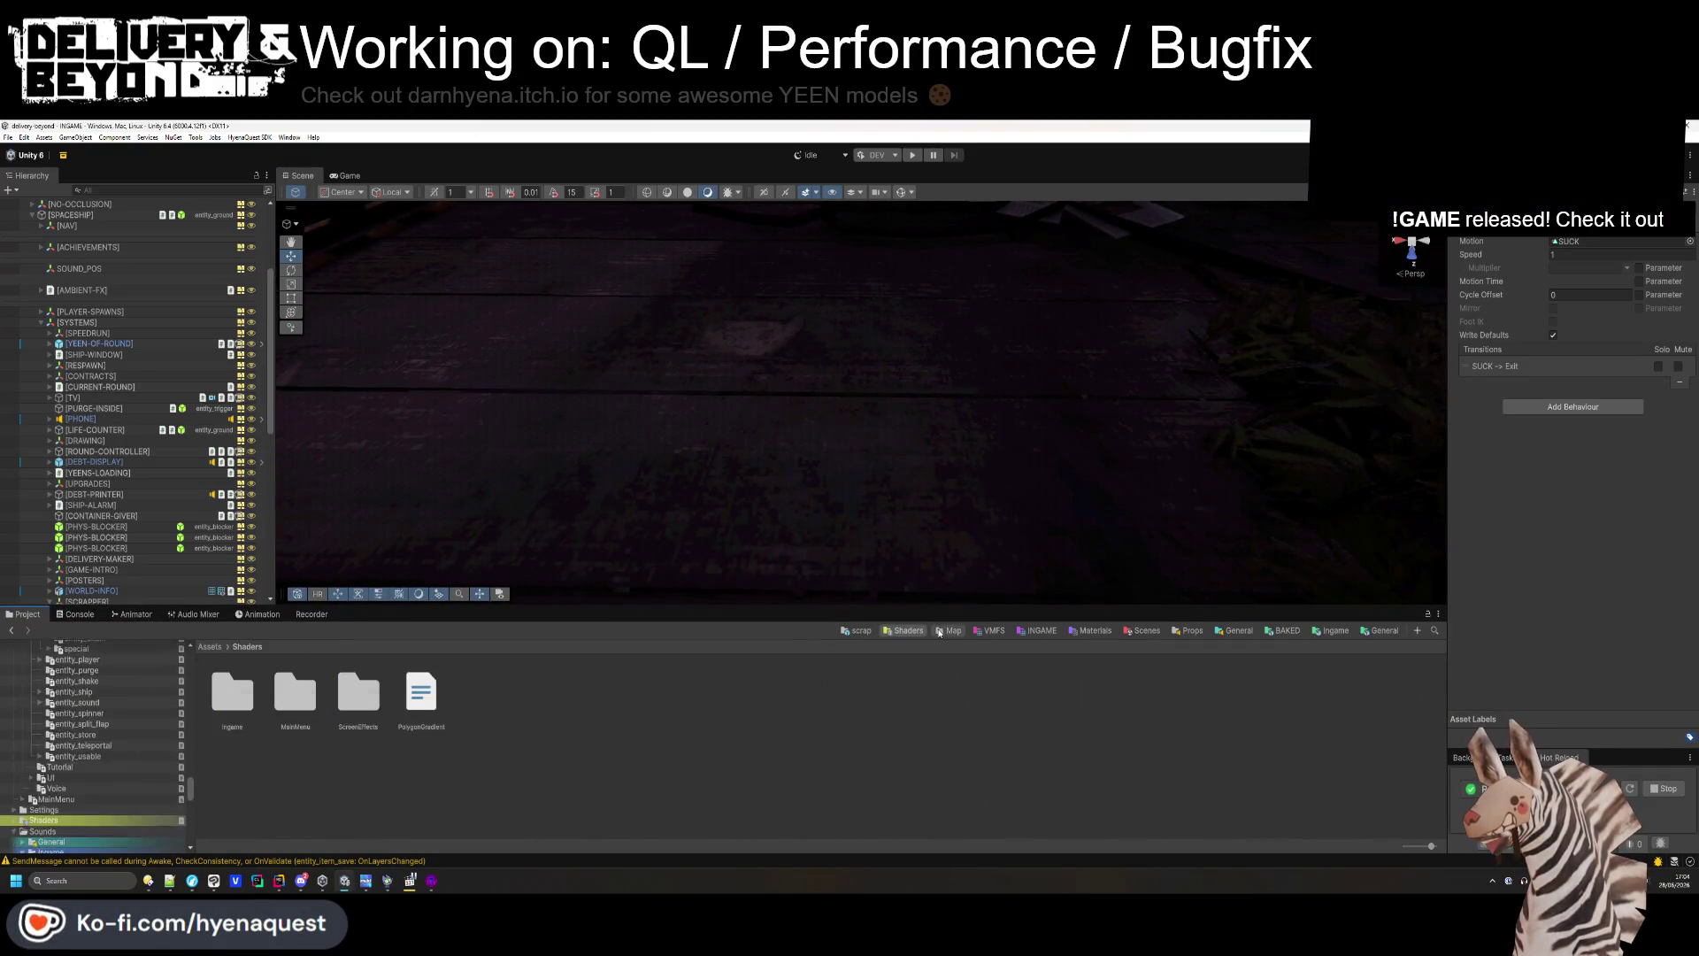
- Open the Train templates folder, orbit to the de-compressor pipe, and start play mode
{"action": "double_click", "coordinate": [422, 693]}
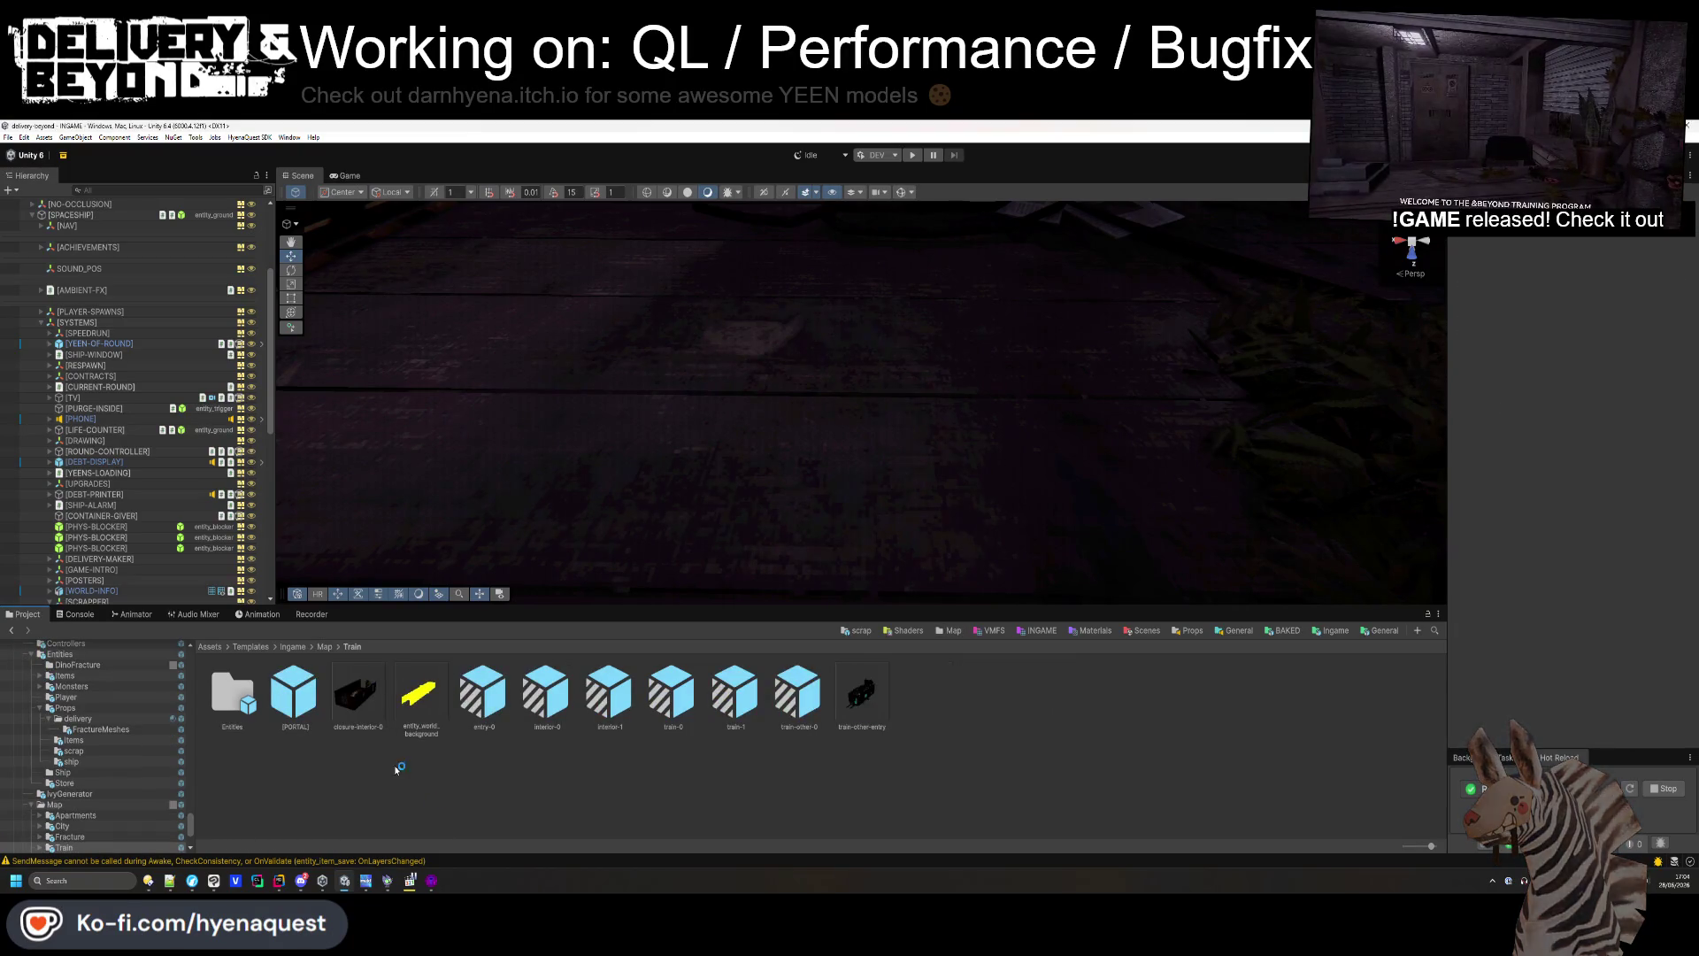
{"action": "mouse_move", "coordinate": [607, 581]}
{"action": "left_mouse_down"}
{"action": "mouse_move", "coordinate": [778, 474]}
{"action": "mouse_move", "coordinate": [752, 482]}
{"action": "mouse_move", "coordinate": [782, 374]}
{"action": "mouse_move", "coordinate": [960, 253]}
{"action": "mouse_move", "coordinate": [927, 284]}
{"action": "left_mouse_up"}
{"action": "left_click", "coordinate": [927, 284]}
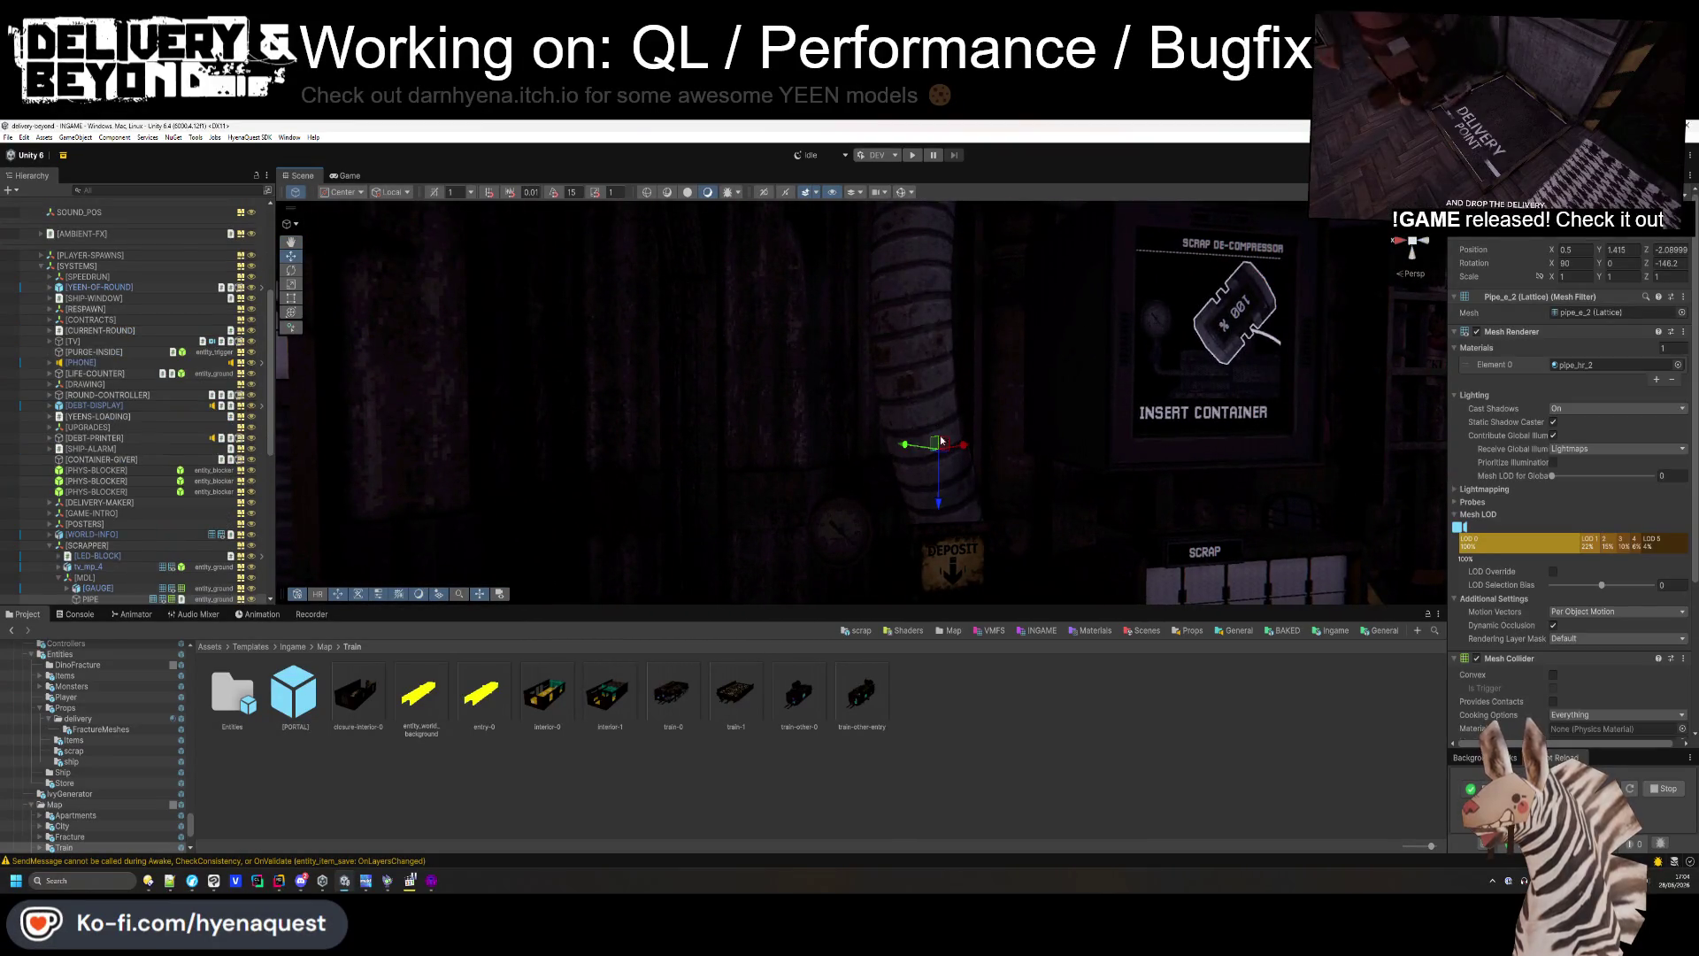
{"action": "left_click", "coordinate": [1062, 819]}
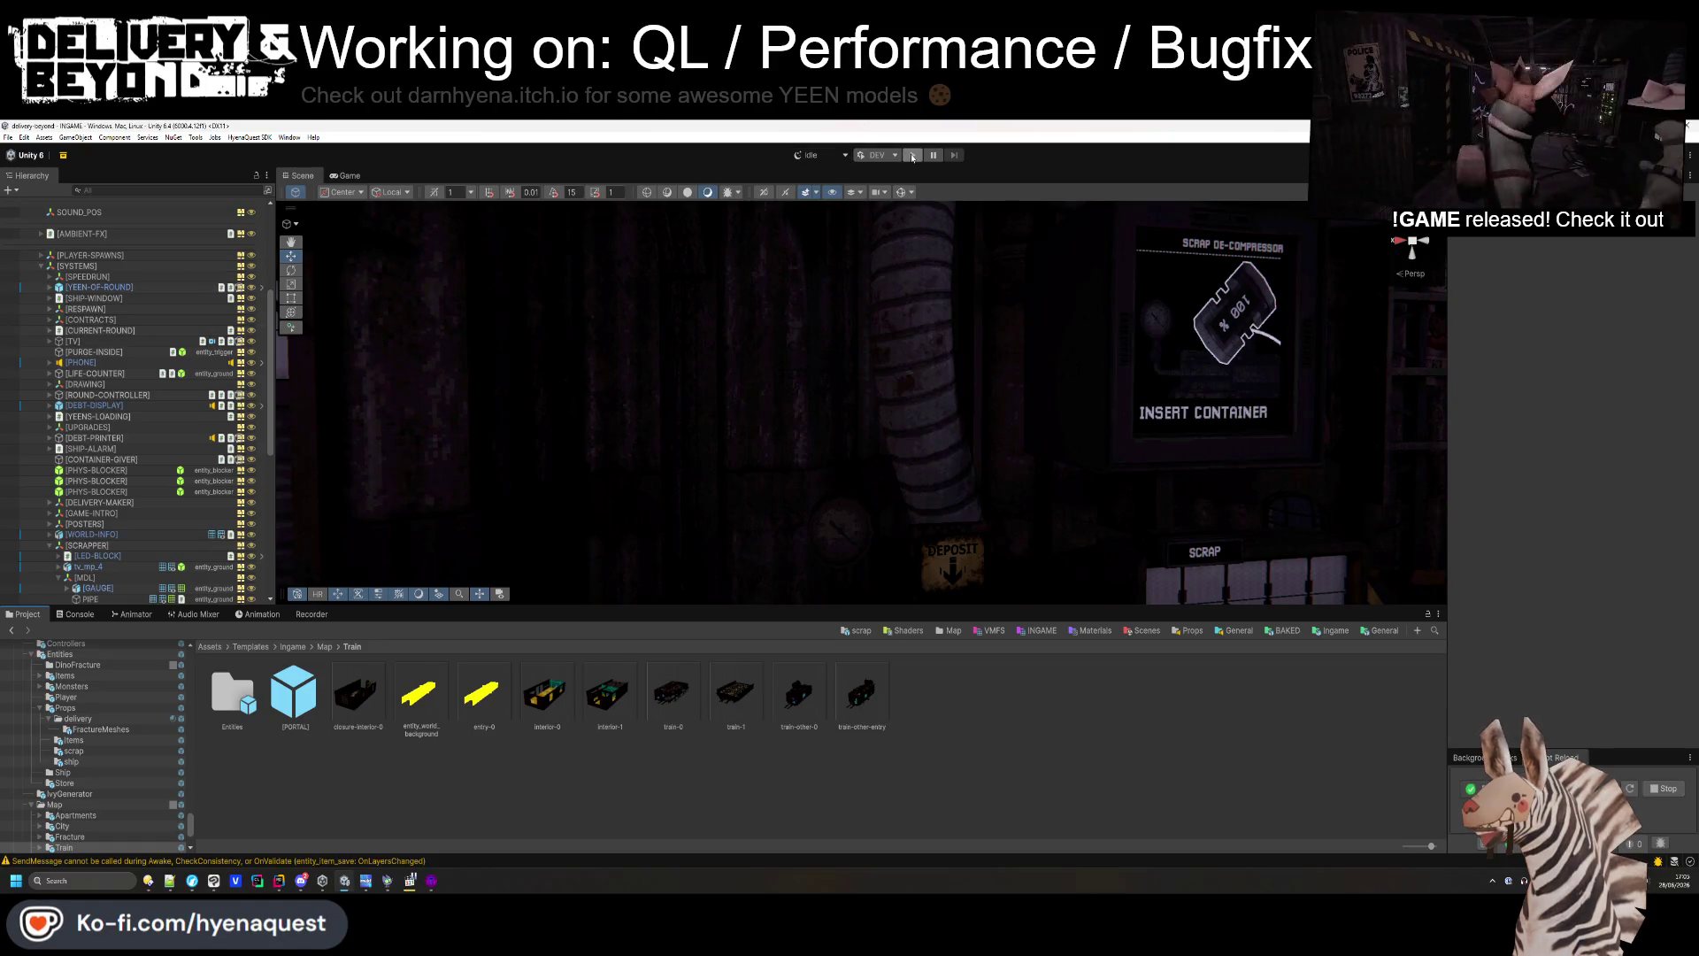
{"action": "left_click", "coordinate": [912, 156]}
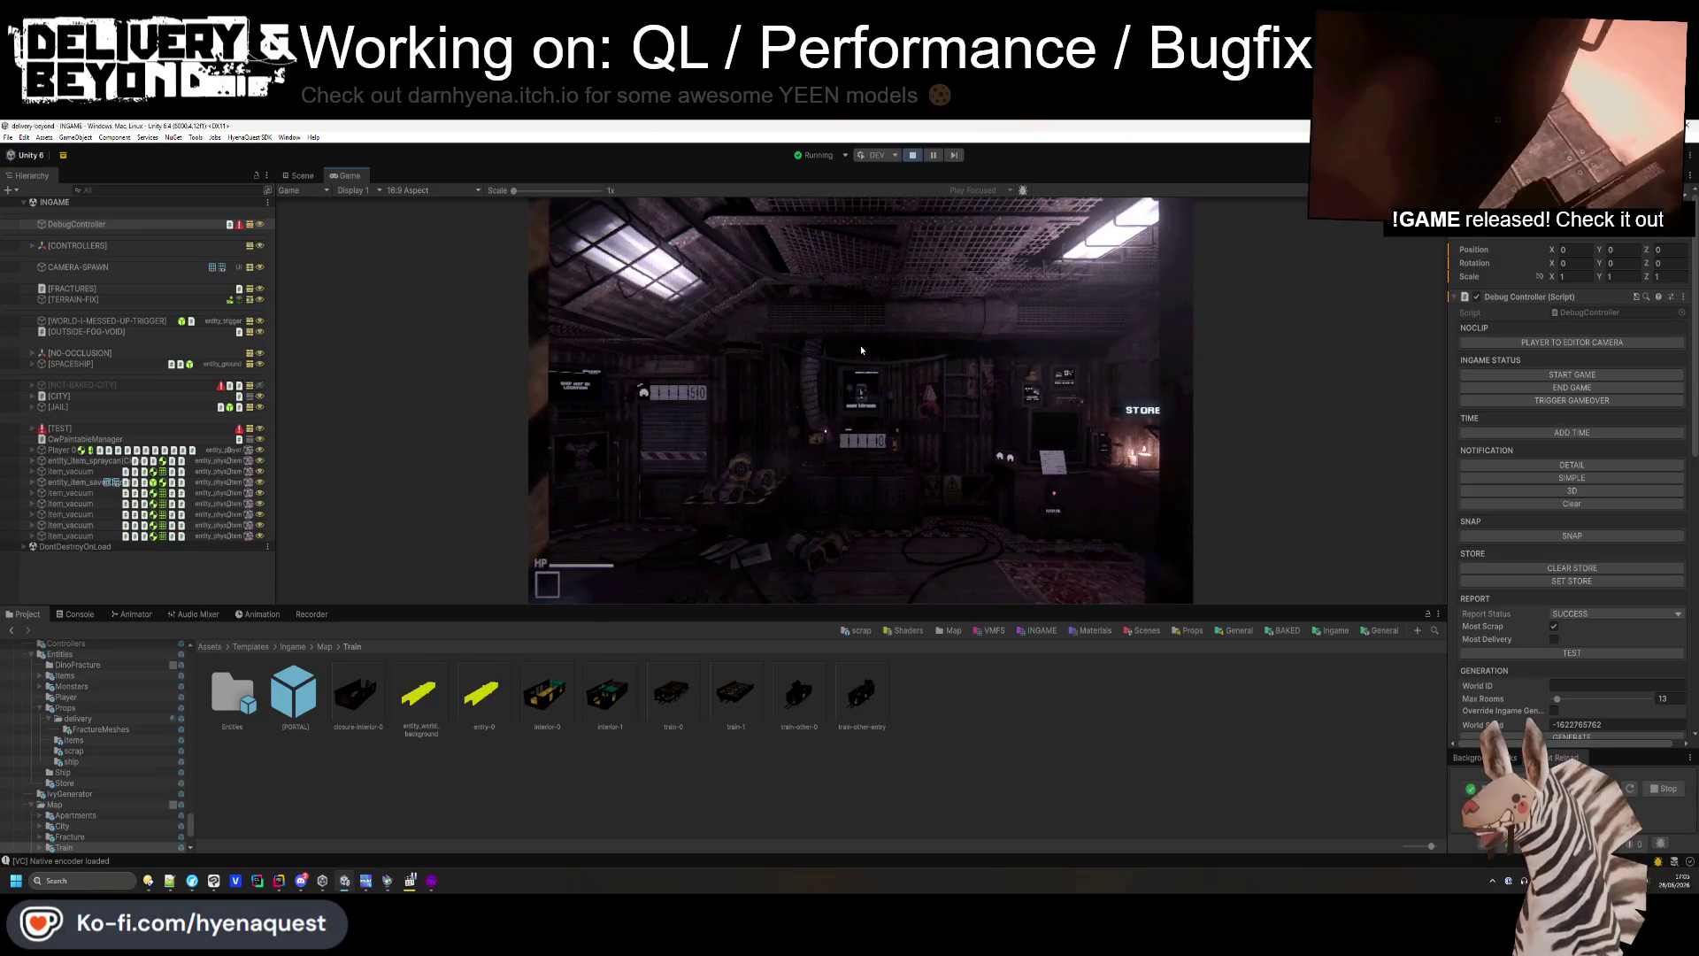
- Vacuum scrap into the de-compressor until the counter reads 151, then switch to the Scene view
{"action": "left_click", "coordinate": [862, 349]}
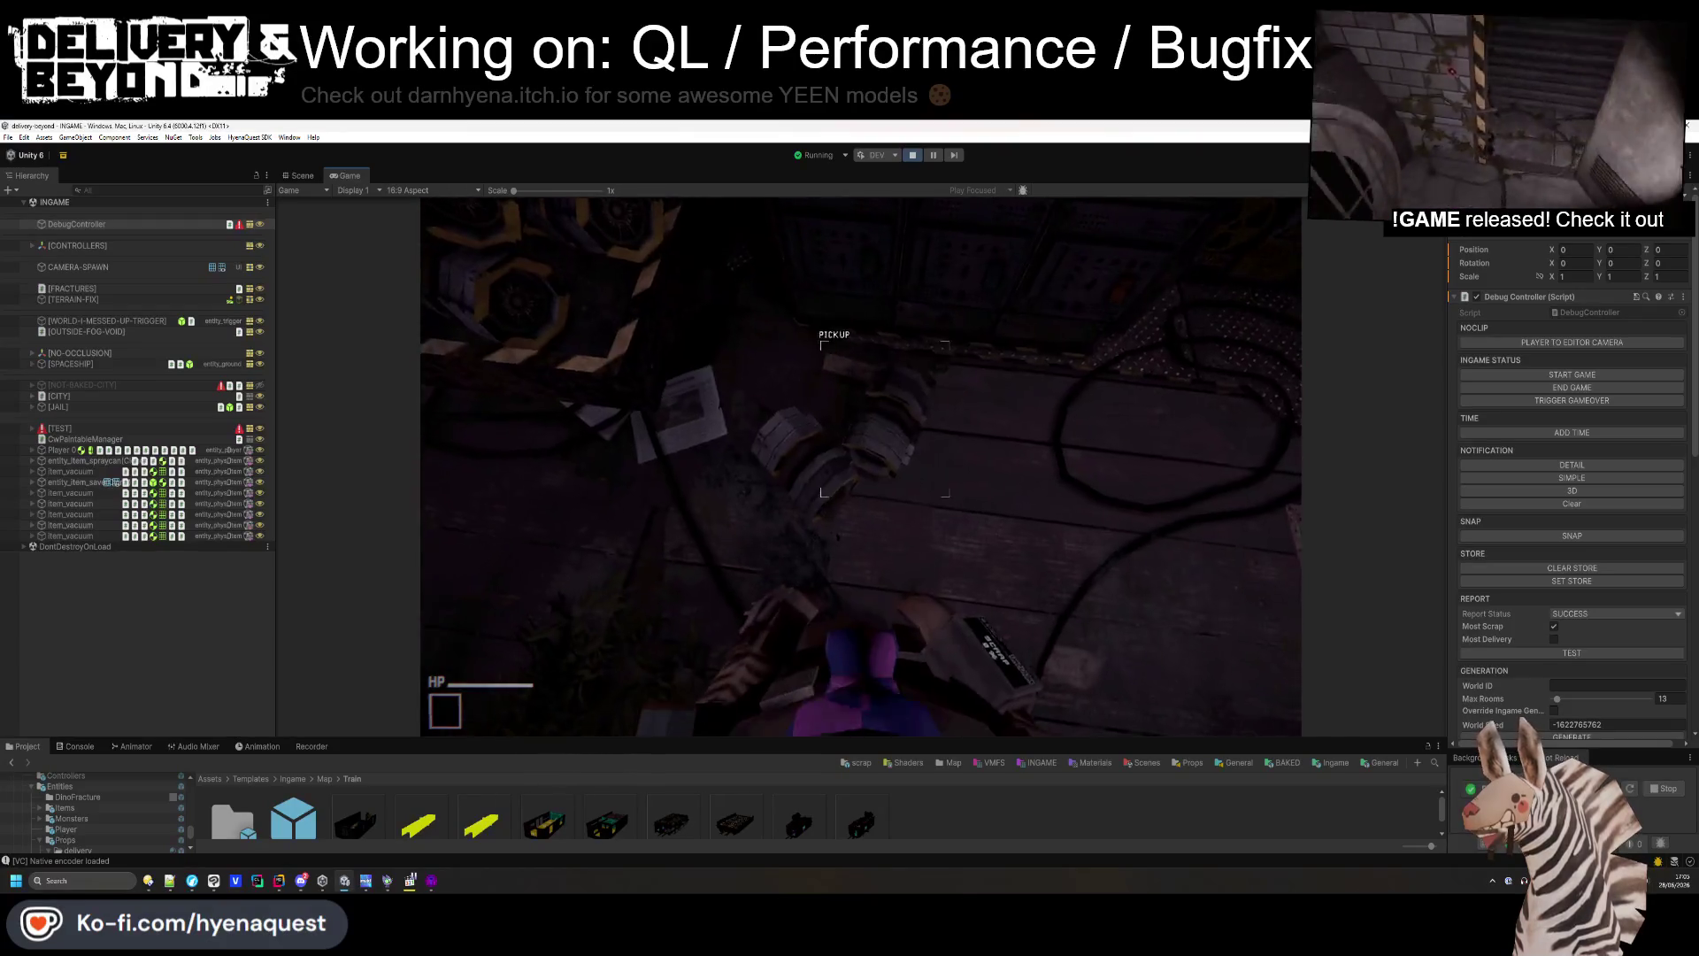
{"action": "left_click", "coordinate": [860, 467]}
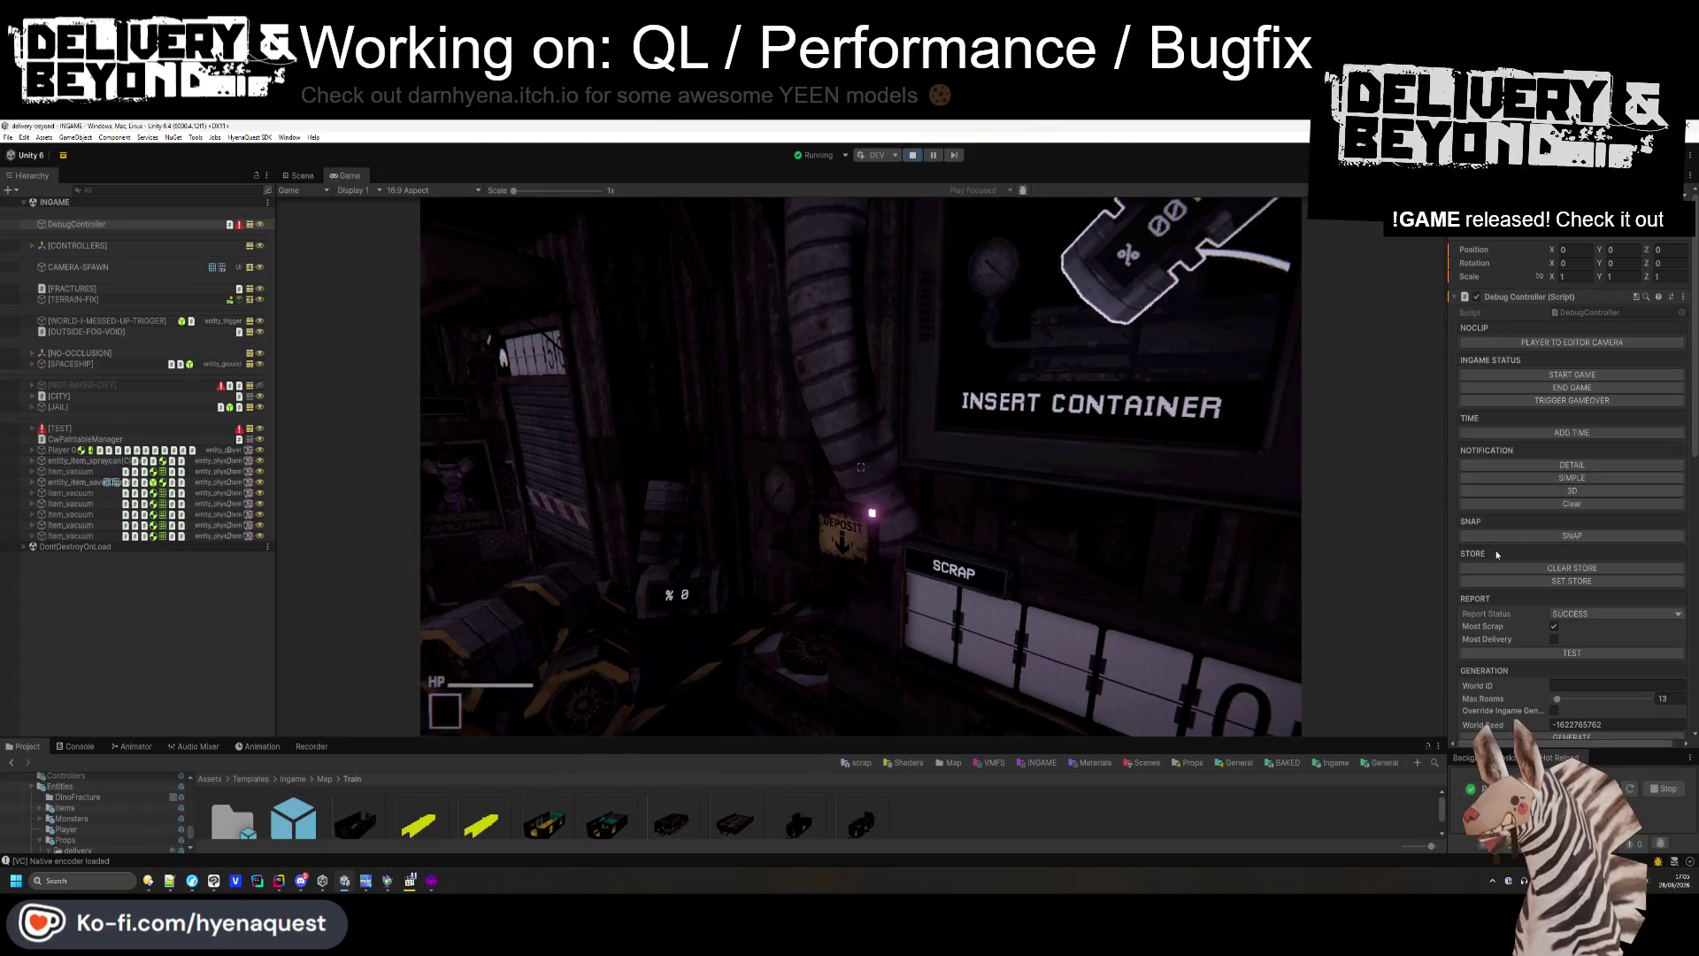
{"action": "scroll", "coordinate": [1604, 589], "scroll_direction": "down", "scroll_amount": 6}
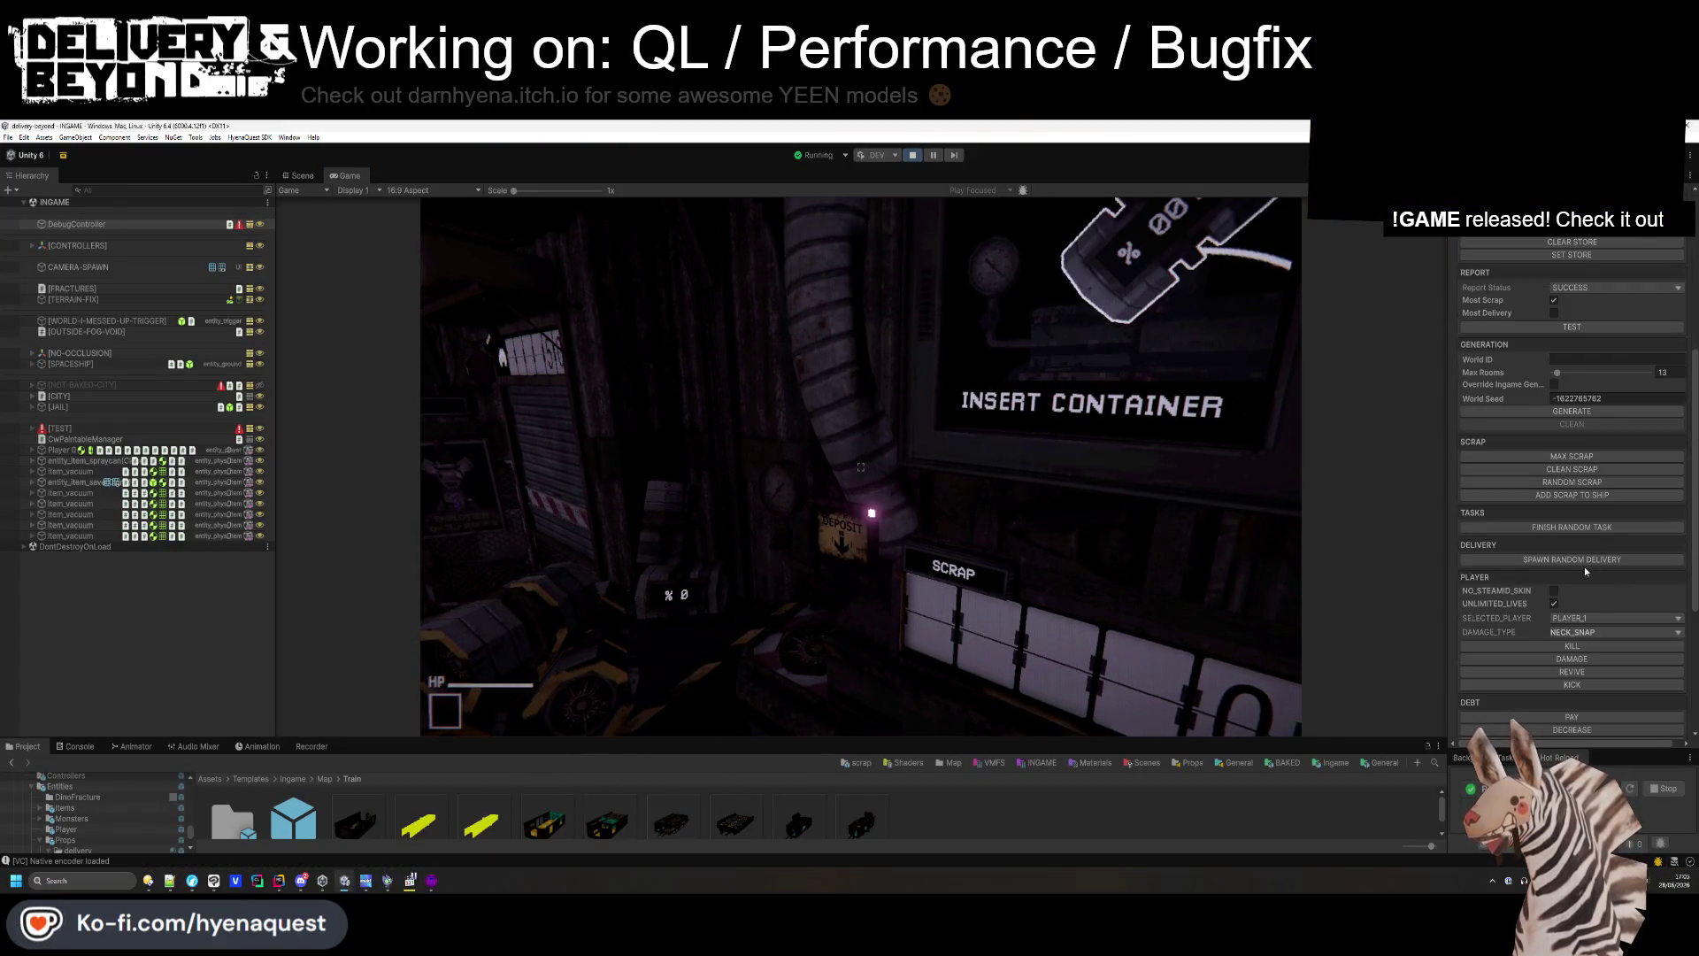
{"action": "scroll", "coordinate": [1584, 566], "scroll_direction": "down", "scroll_amount": 2}
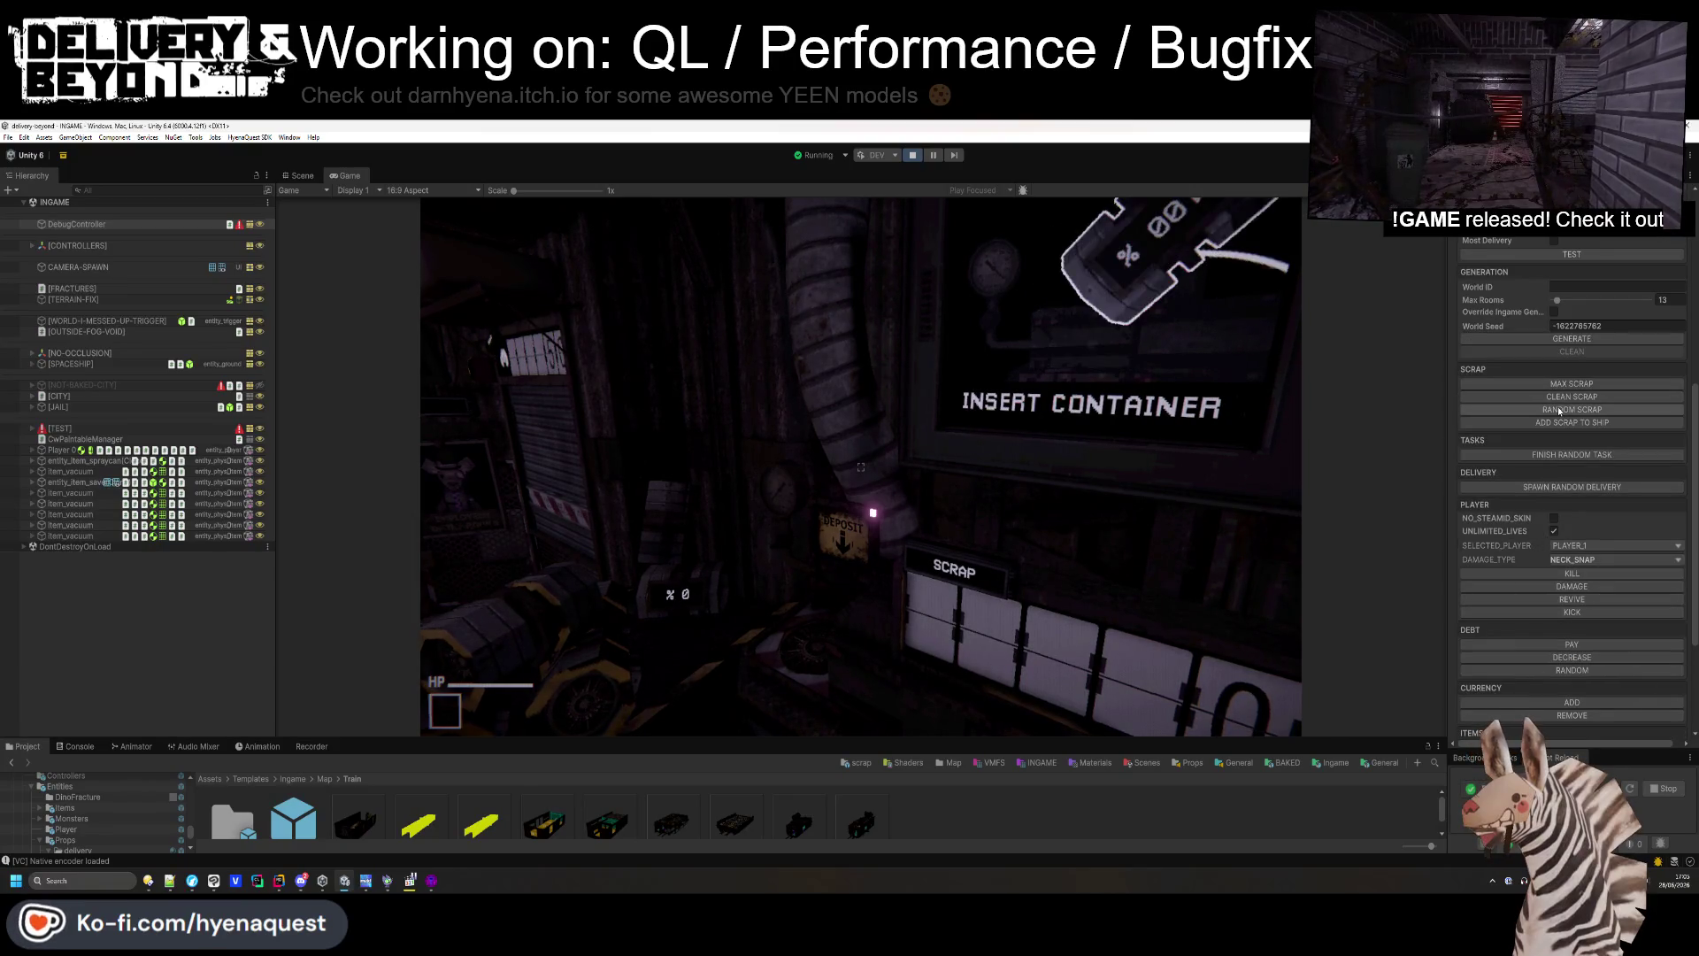
{"action": "mouse_move", "coordinate": [1061, 445]}
{"action": "left_mouse_down"}
{"action": "mouse_move", "coordinate": [1298, 354]}
{"action": "mouse_move", "coordinate": [860, 466]}
{"action": "left_mouse_up"}
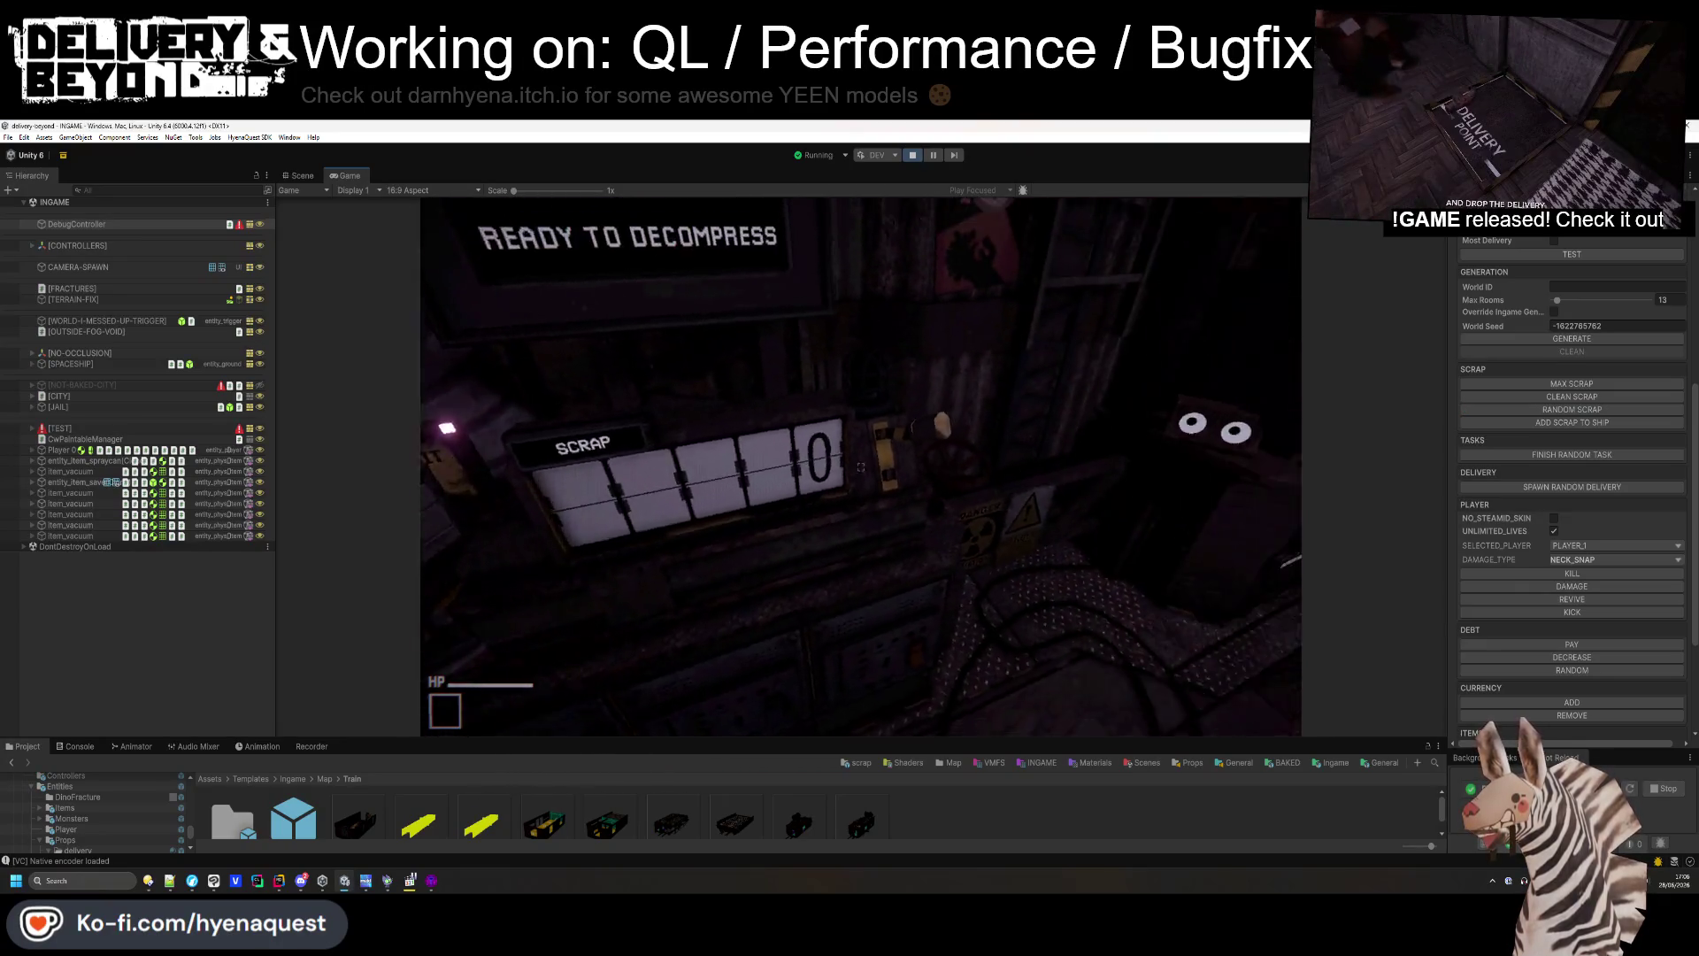
{"action": "key", "text": "s"}
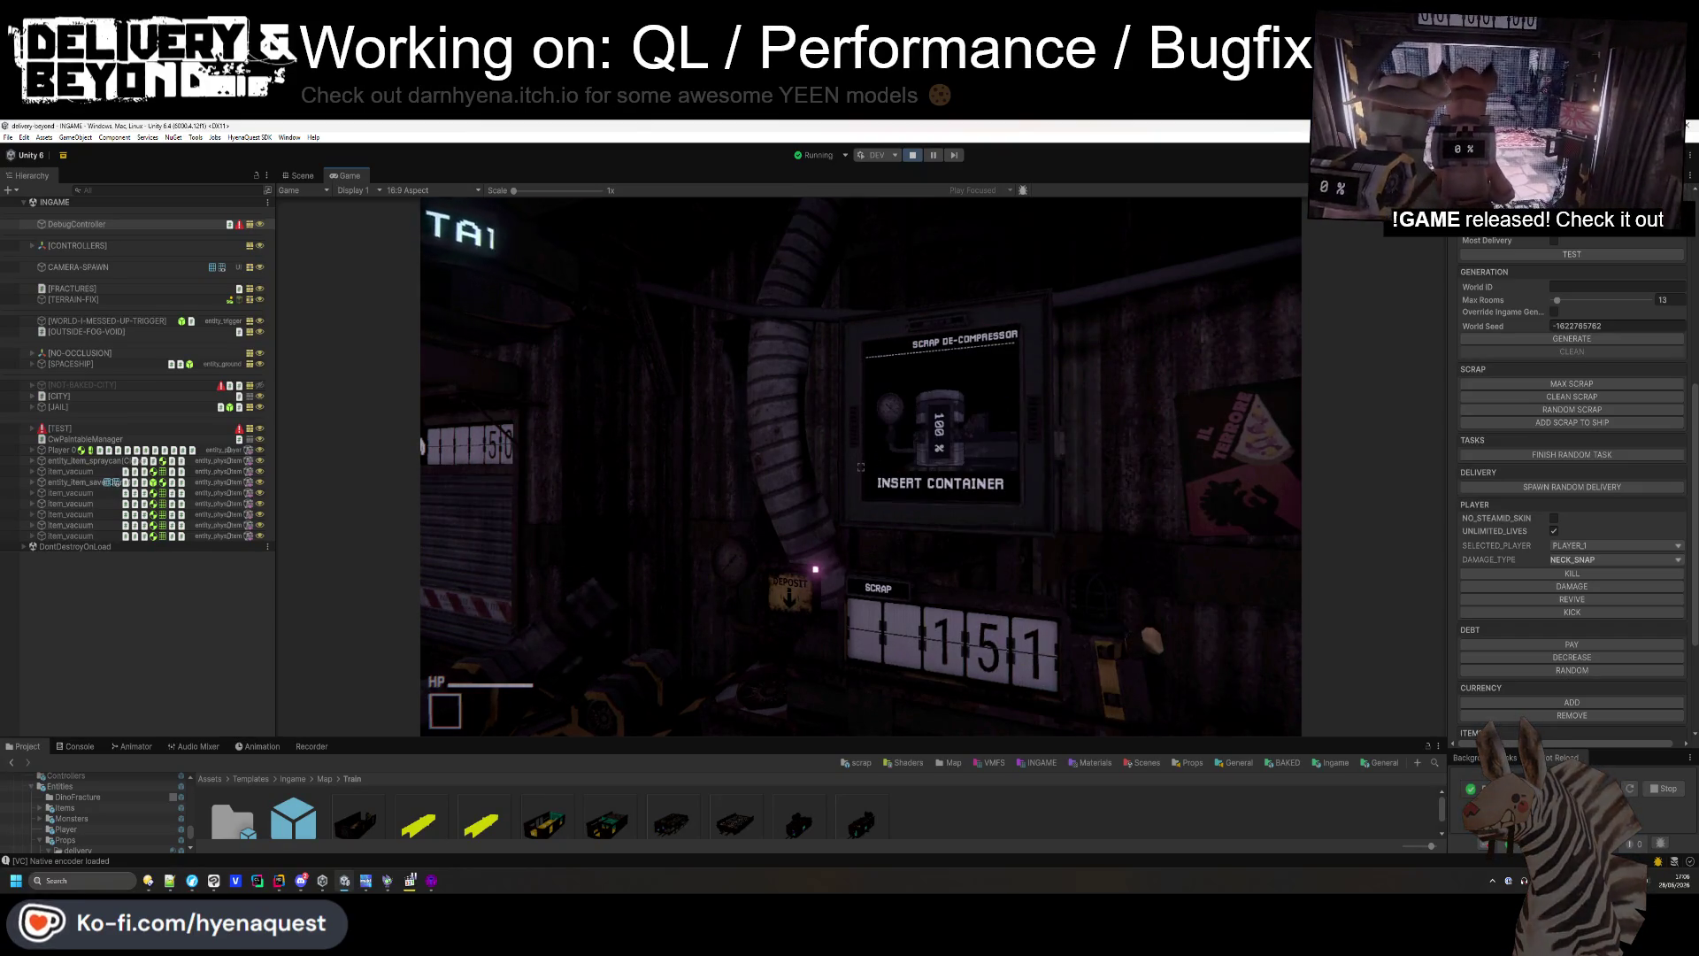
{"action": "key", "text": "super"}
{"action": "left_click", "coordinate": [301, 176]}
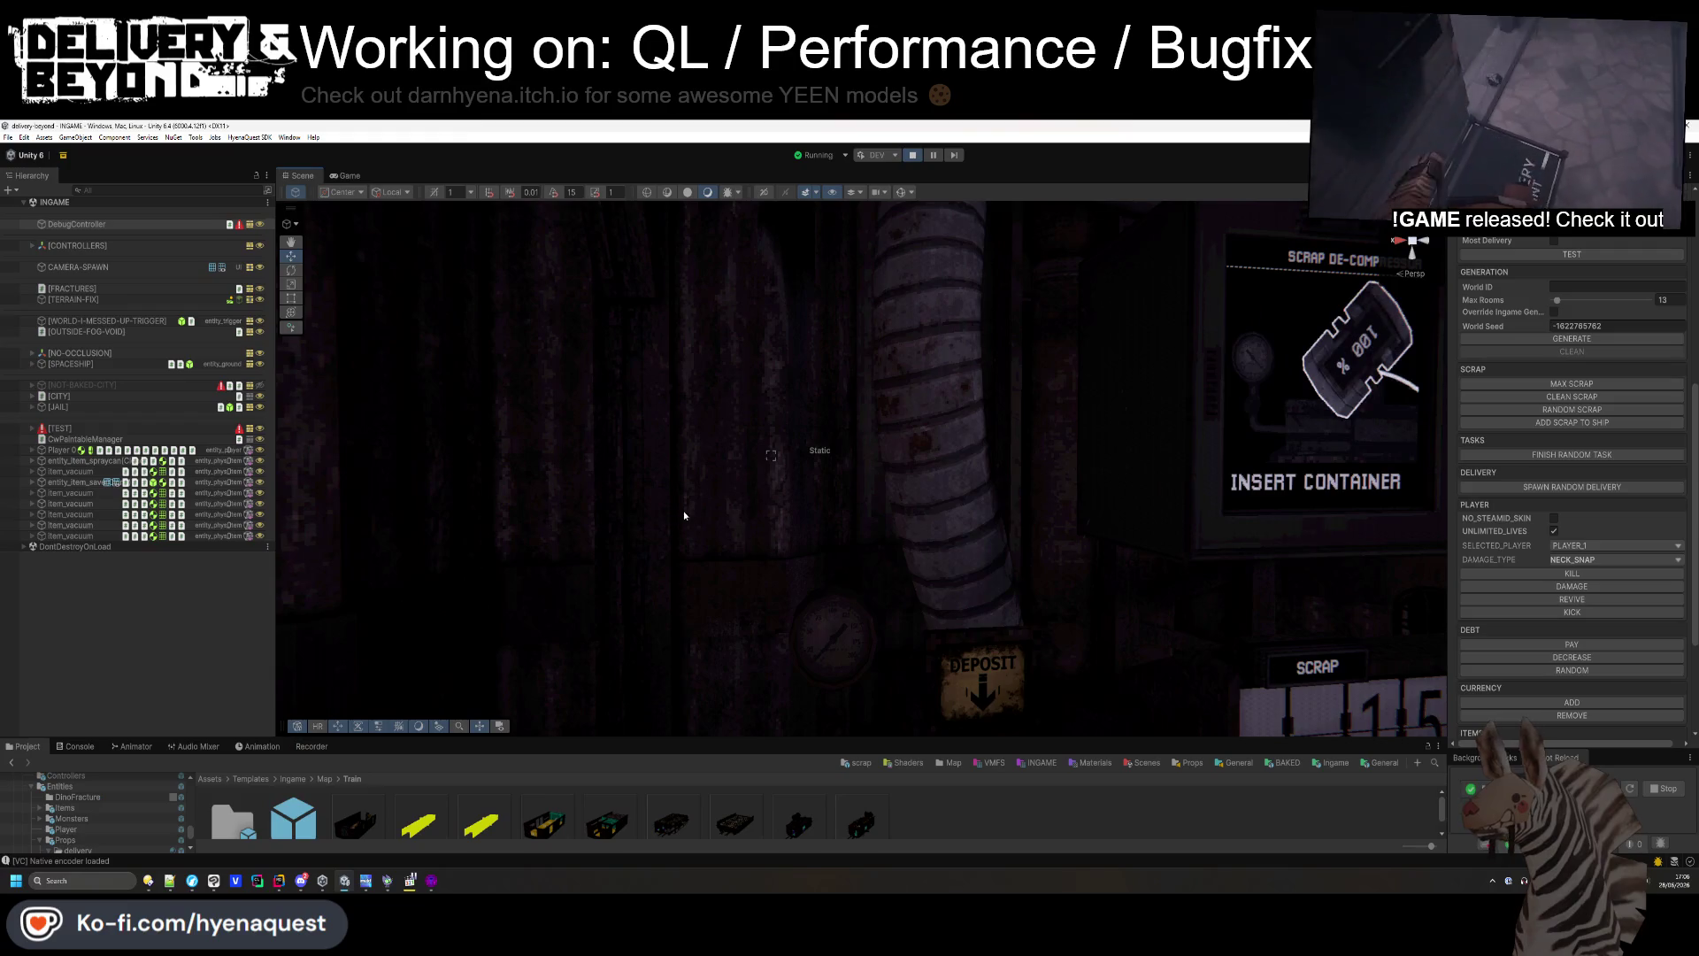
- Change the pipe's Lattices Update Mode from When Visible to Always, then return to the Game view
{"action": "left_click", "coordinate": [949, 474]}
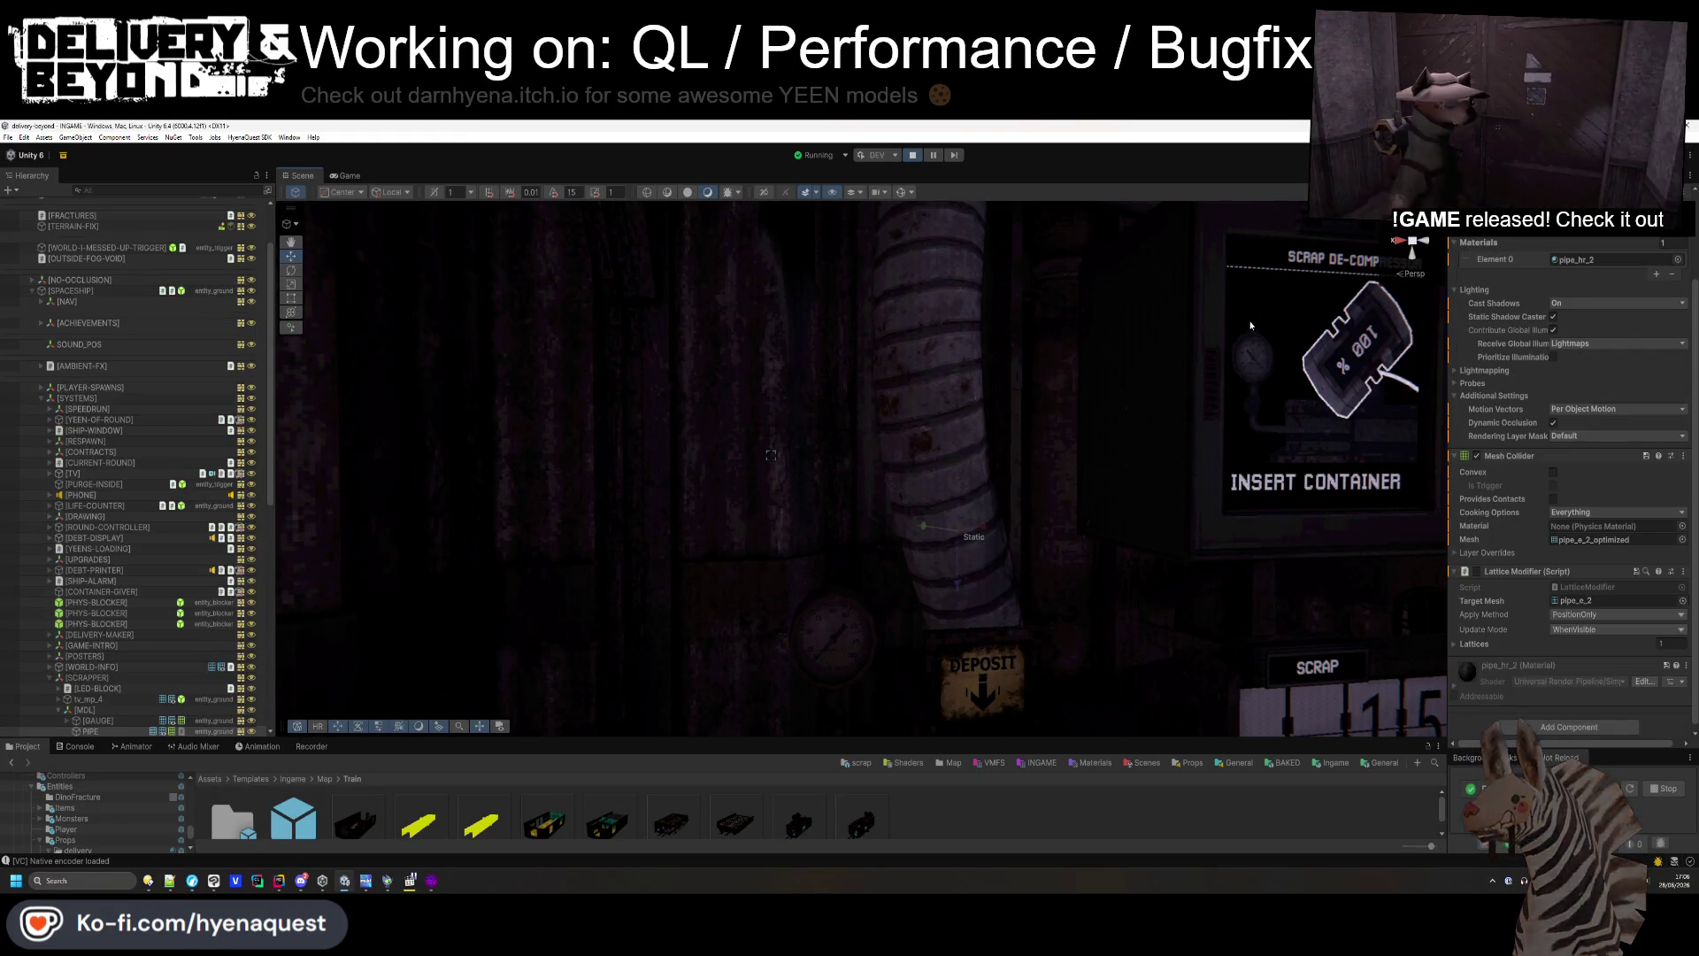
{"action": "scroll", "coordinate": [1564, 248], "scroll_direction": "up", "scroll_amount": 3}
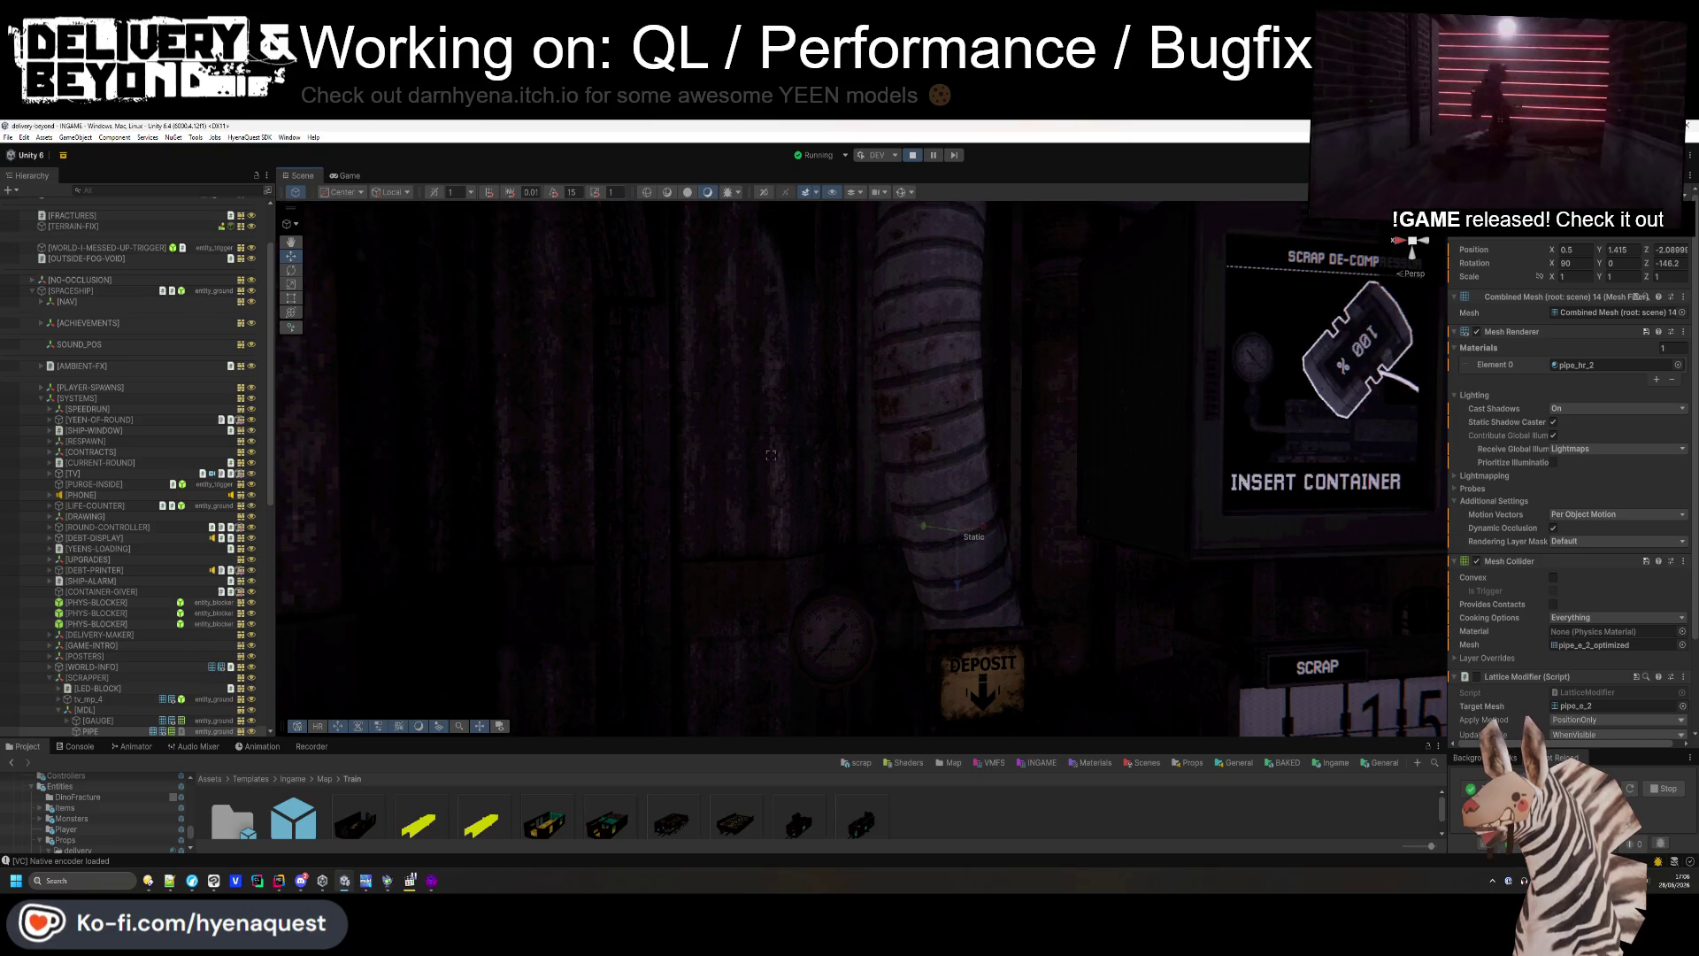
{"action": "scroll", "coordinate": [183, 653], "scroll_direction": "down", "scroll_amount": 3}
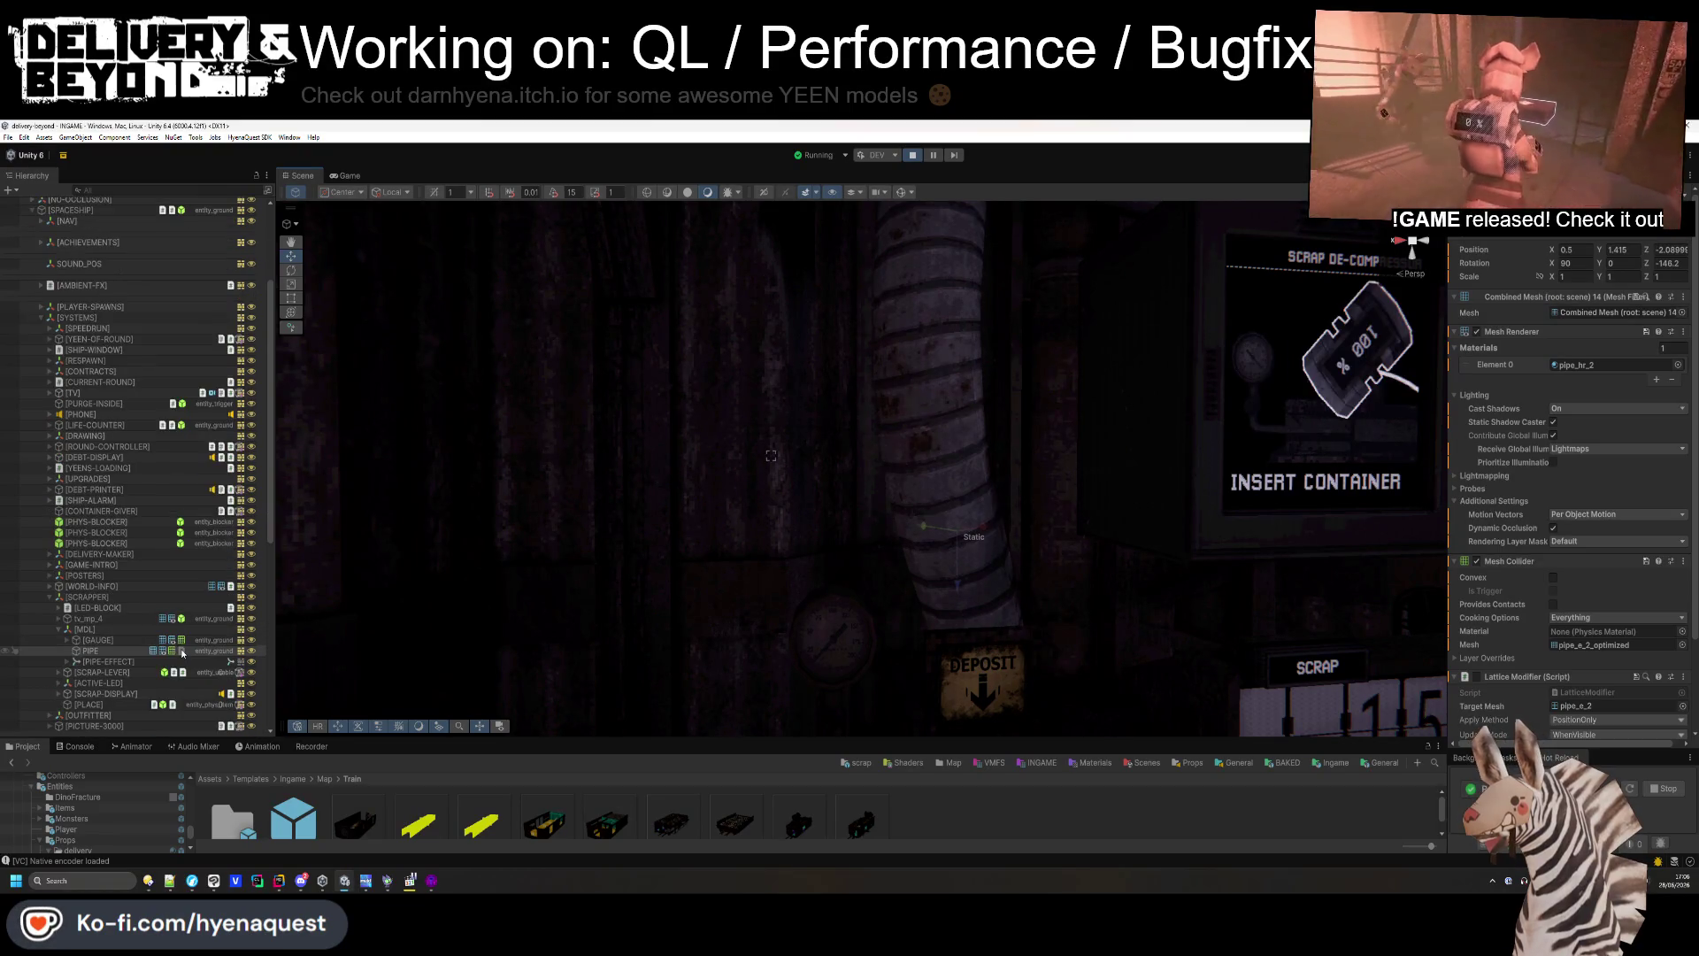
{"action": "scroll", "coordinate": [1487, 665], "scroll_direction": "down", "scroll_amount": 1}
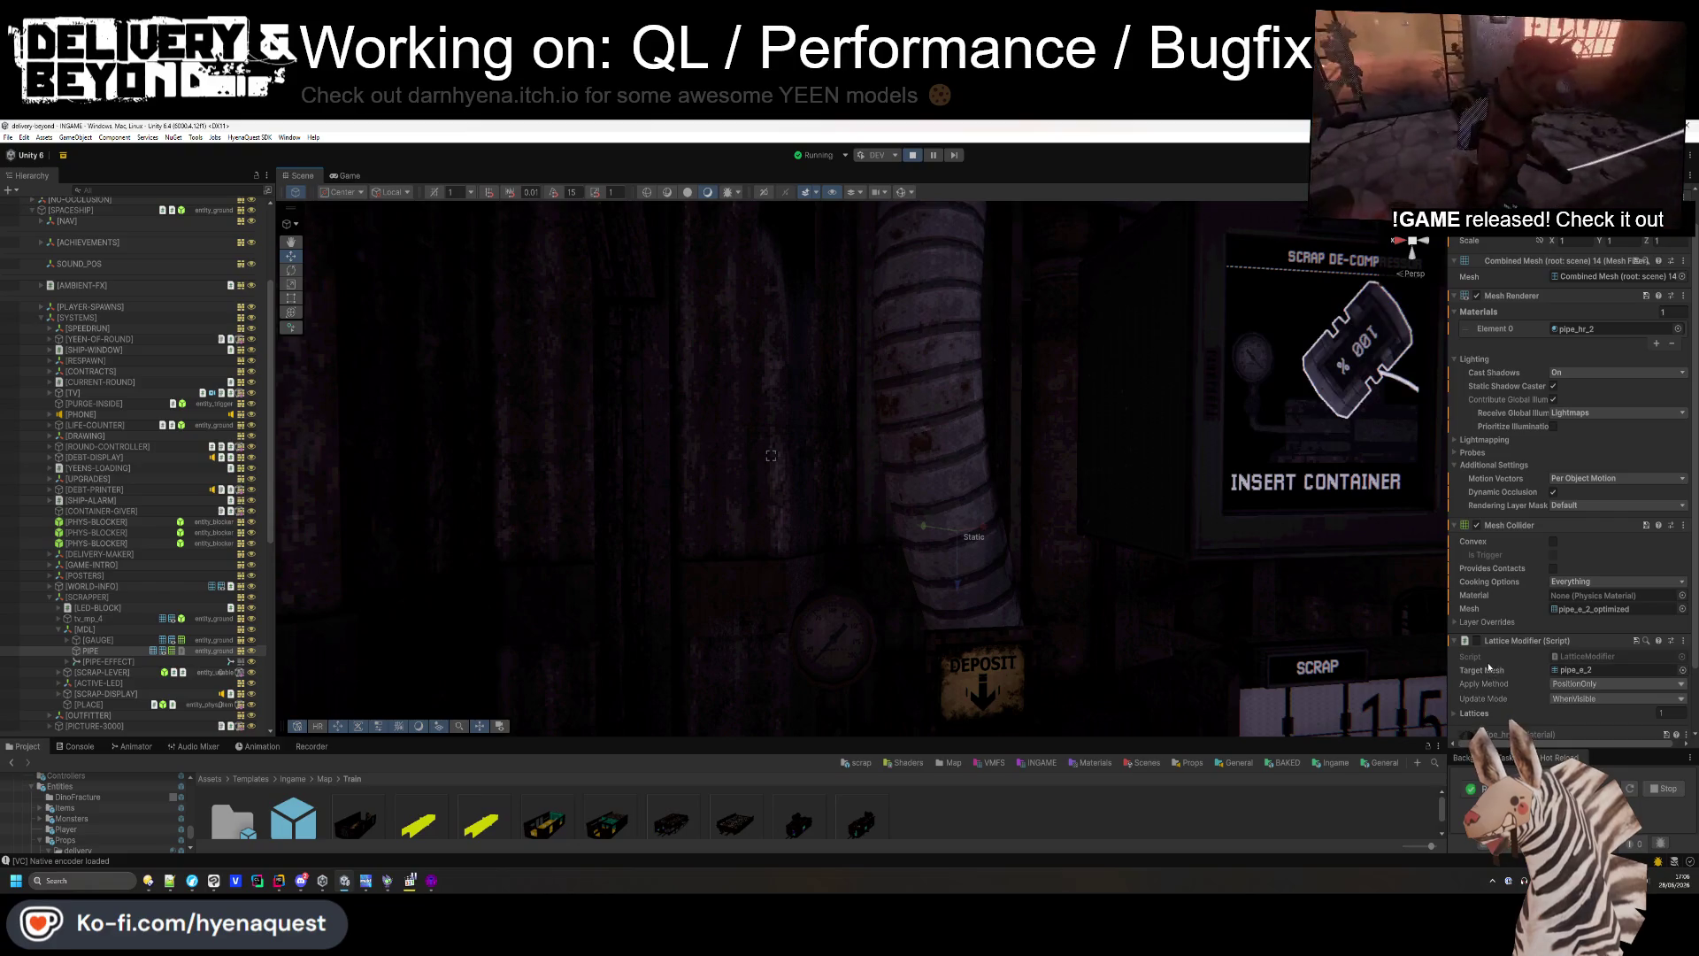
{"action": "scroll", "coordinate": [1485, 672], "scroll_direction": "down", "scroll_amount": 1}
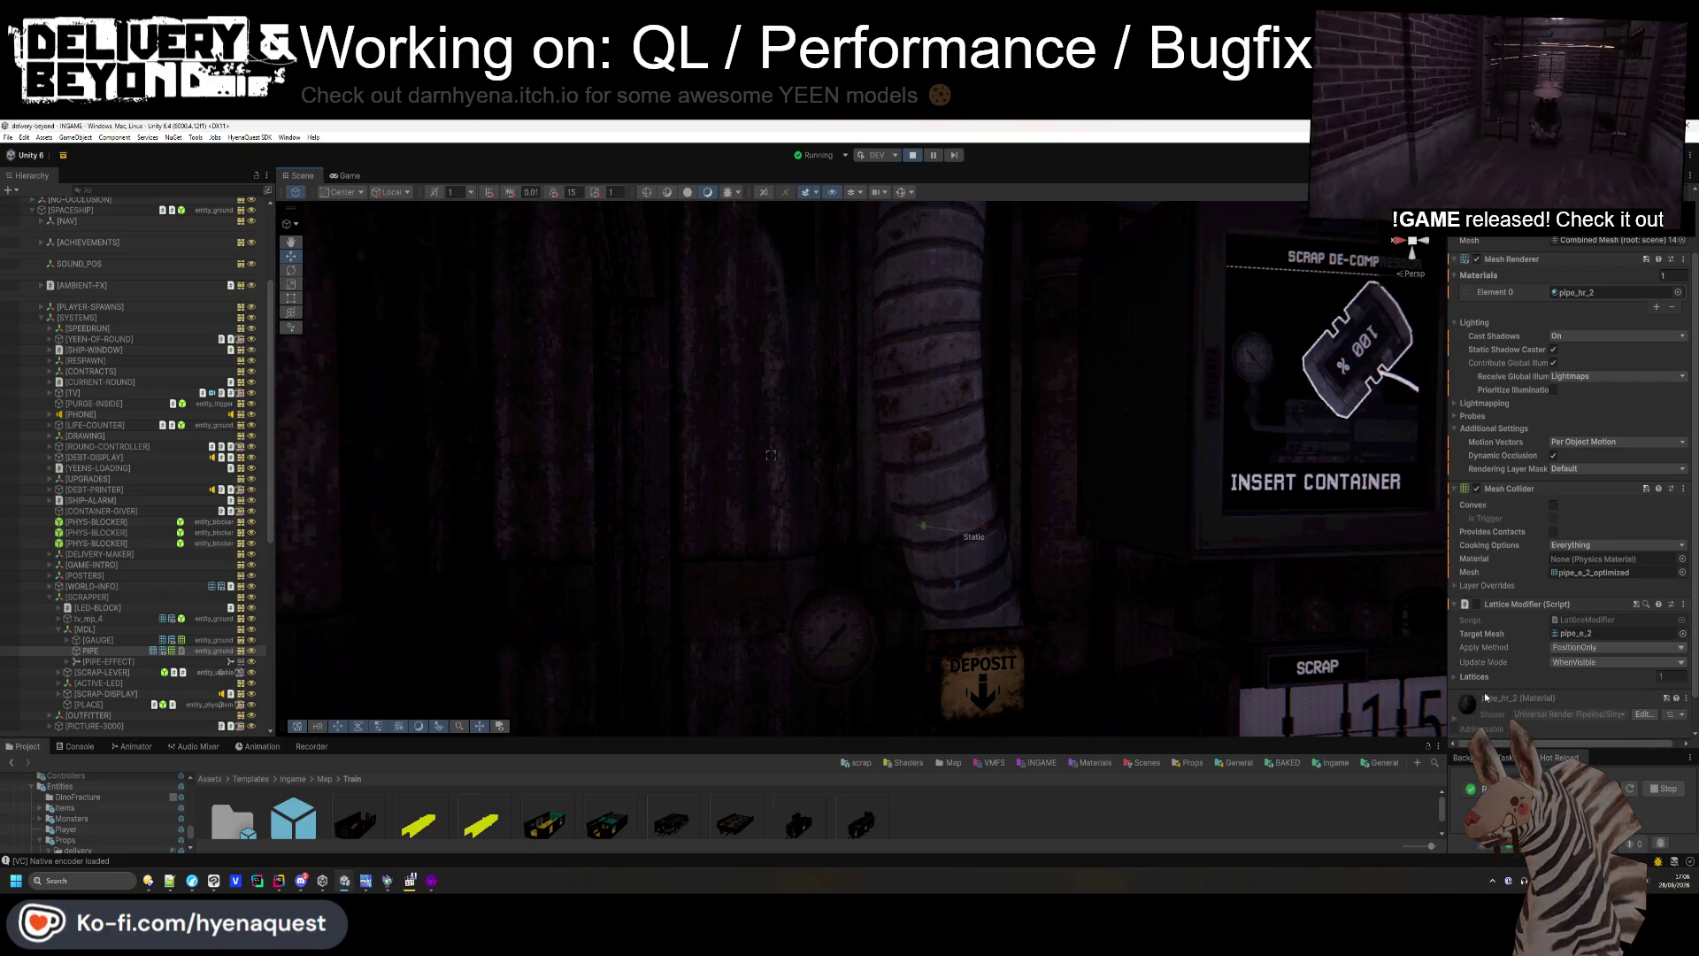
{"action": "left_click", "coordinate": [1478, 678]}
{"action": "scroll", "coordinate": [1483, 655], "scroll_direction": "down", "scroll_amount": 3}
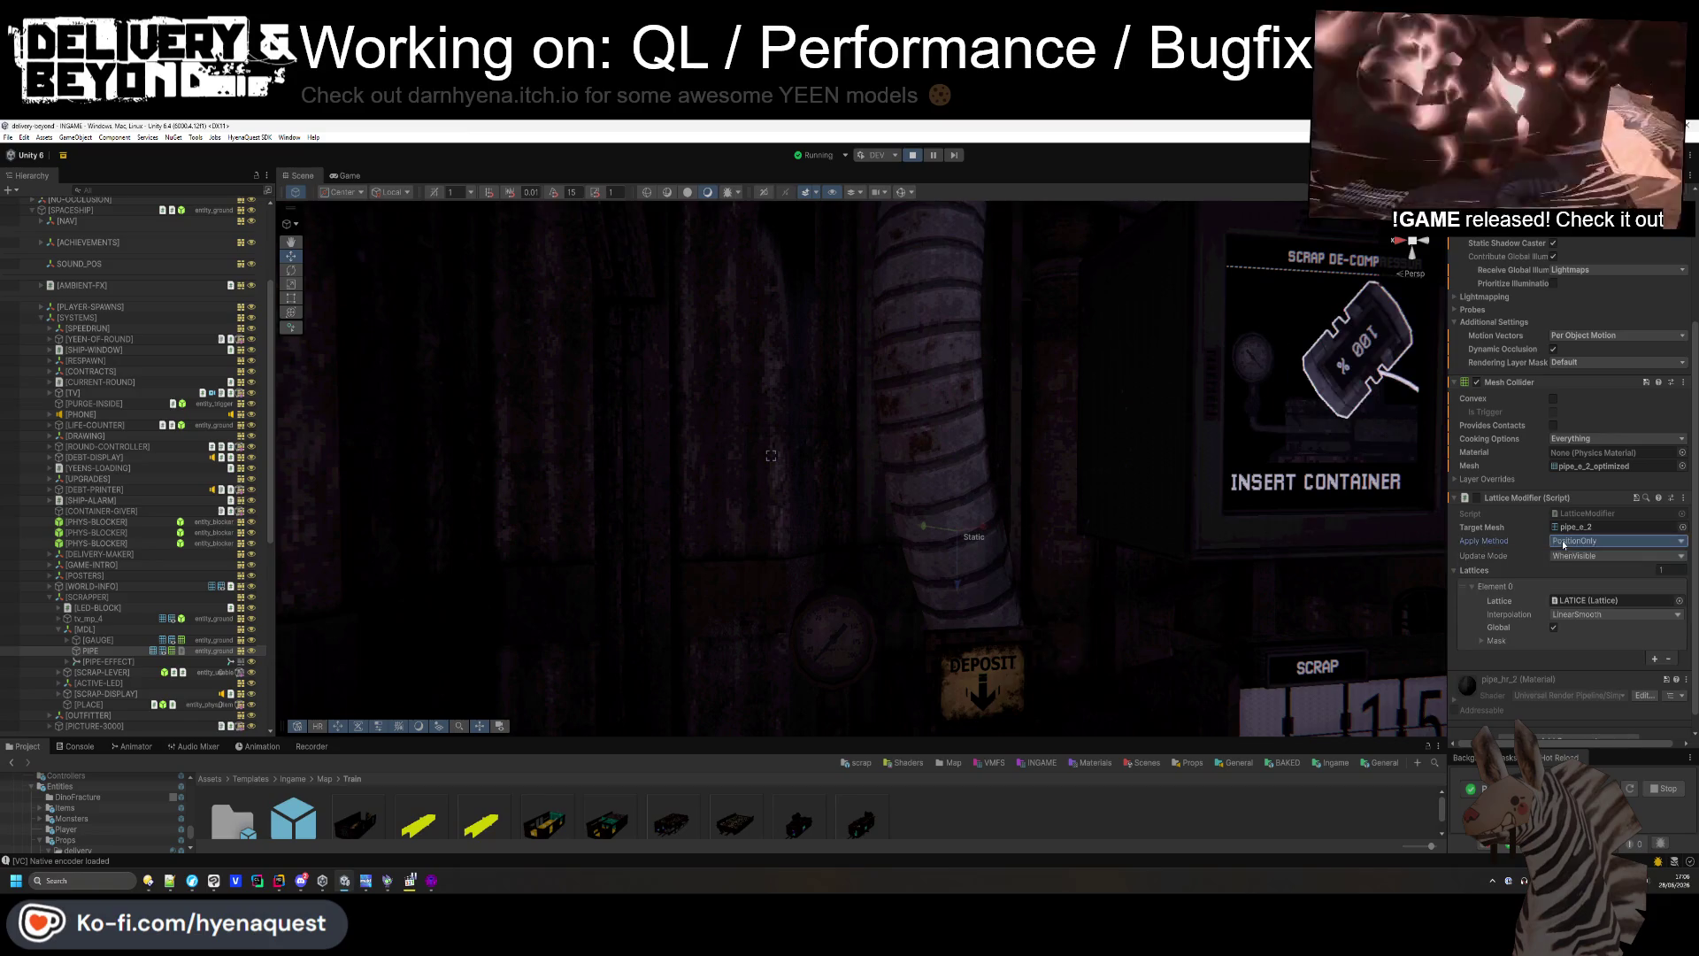
{"action": "left_click", "coordinate": [1576, 556]}
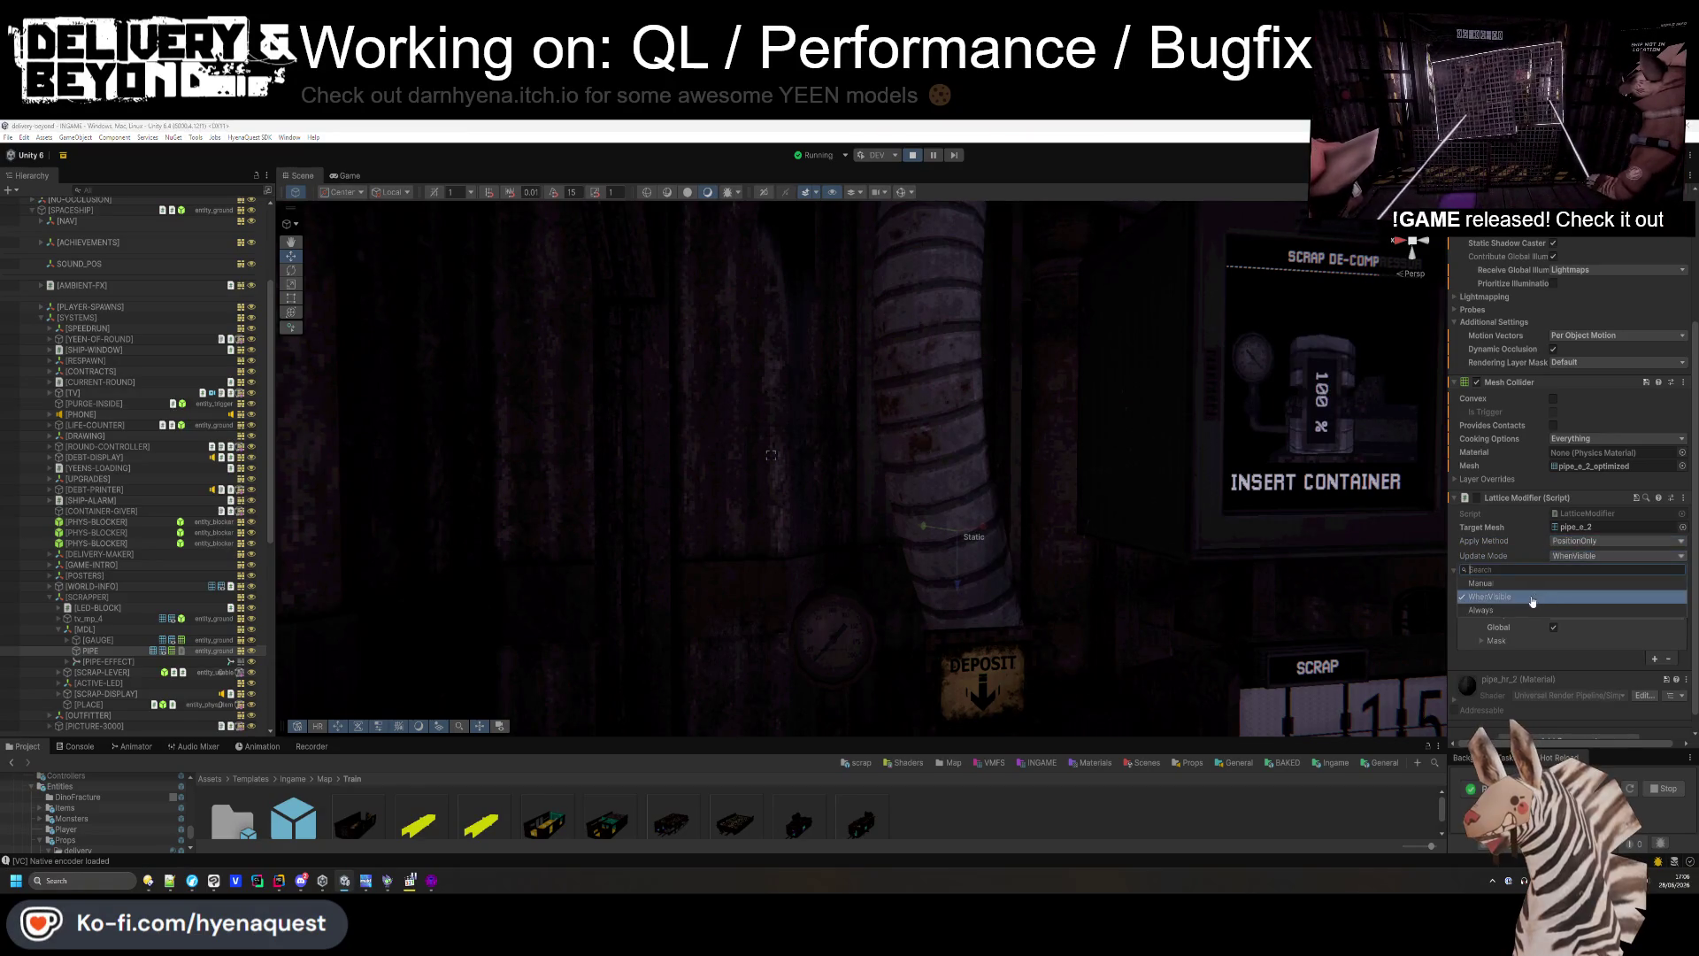
{"action": "left_click", "coordinate": [1562, 591]}
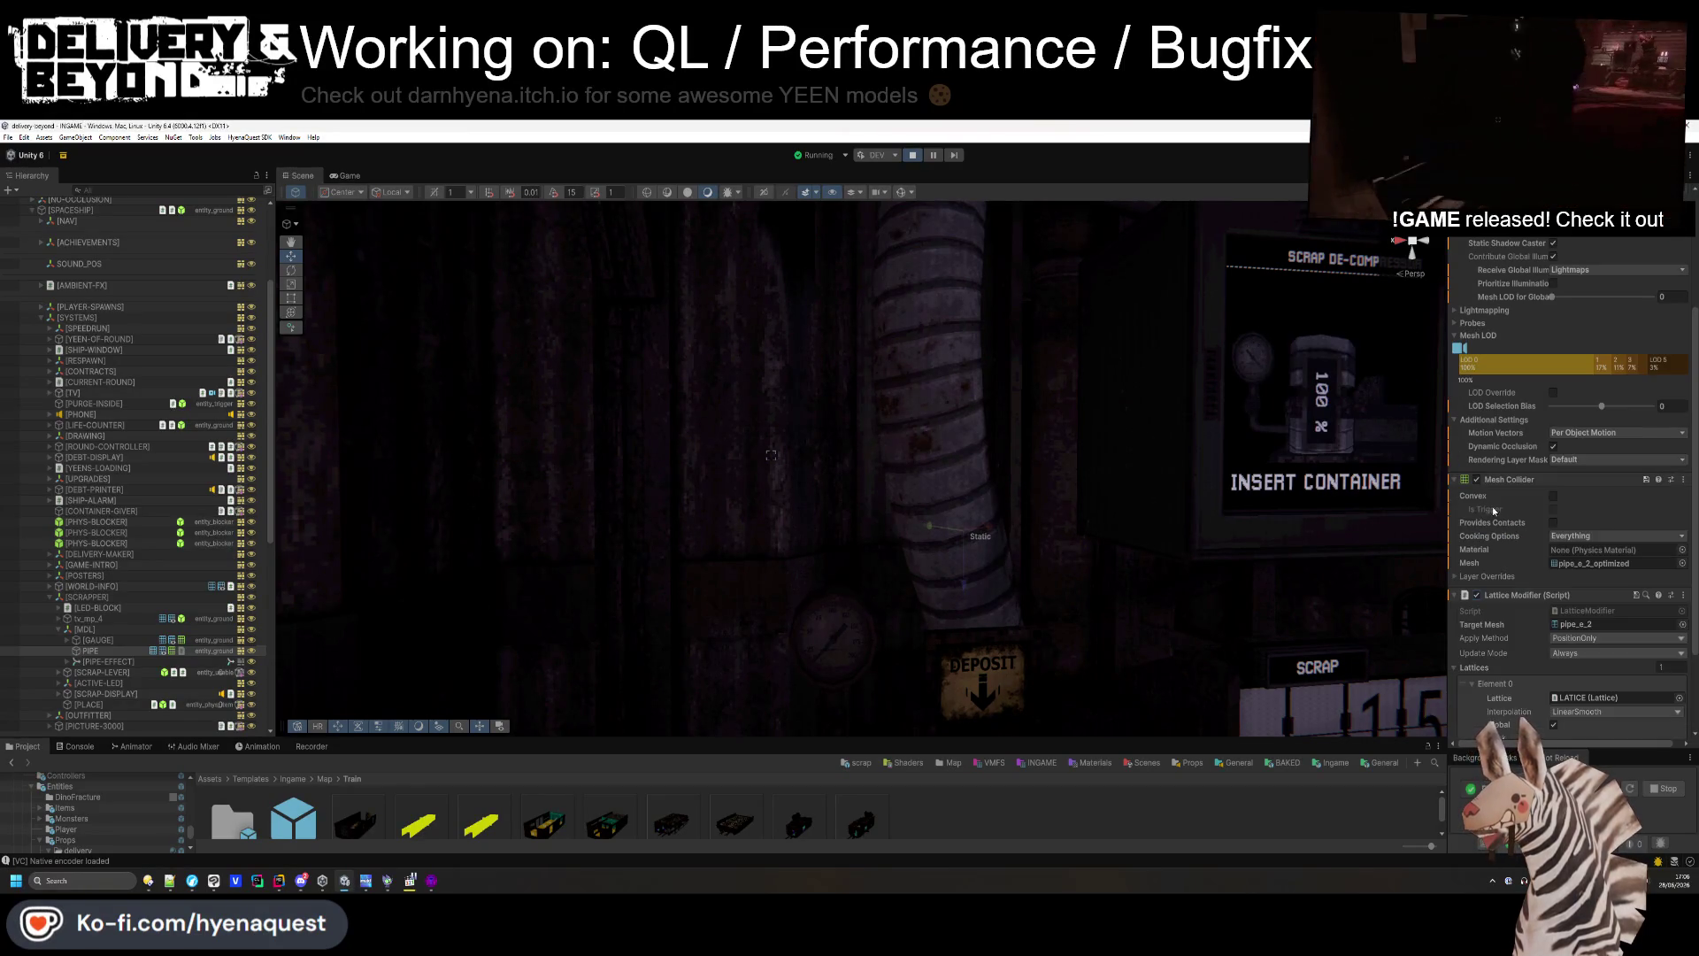
{"action": "scroll", "coordinate": [1506, 538], "scroll_direction": "down", "scroll_amount": 3}
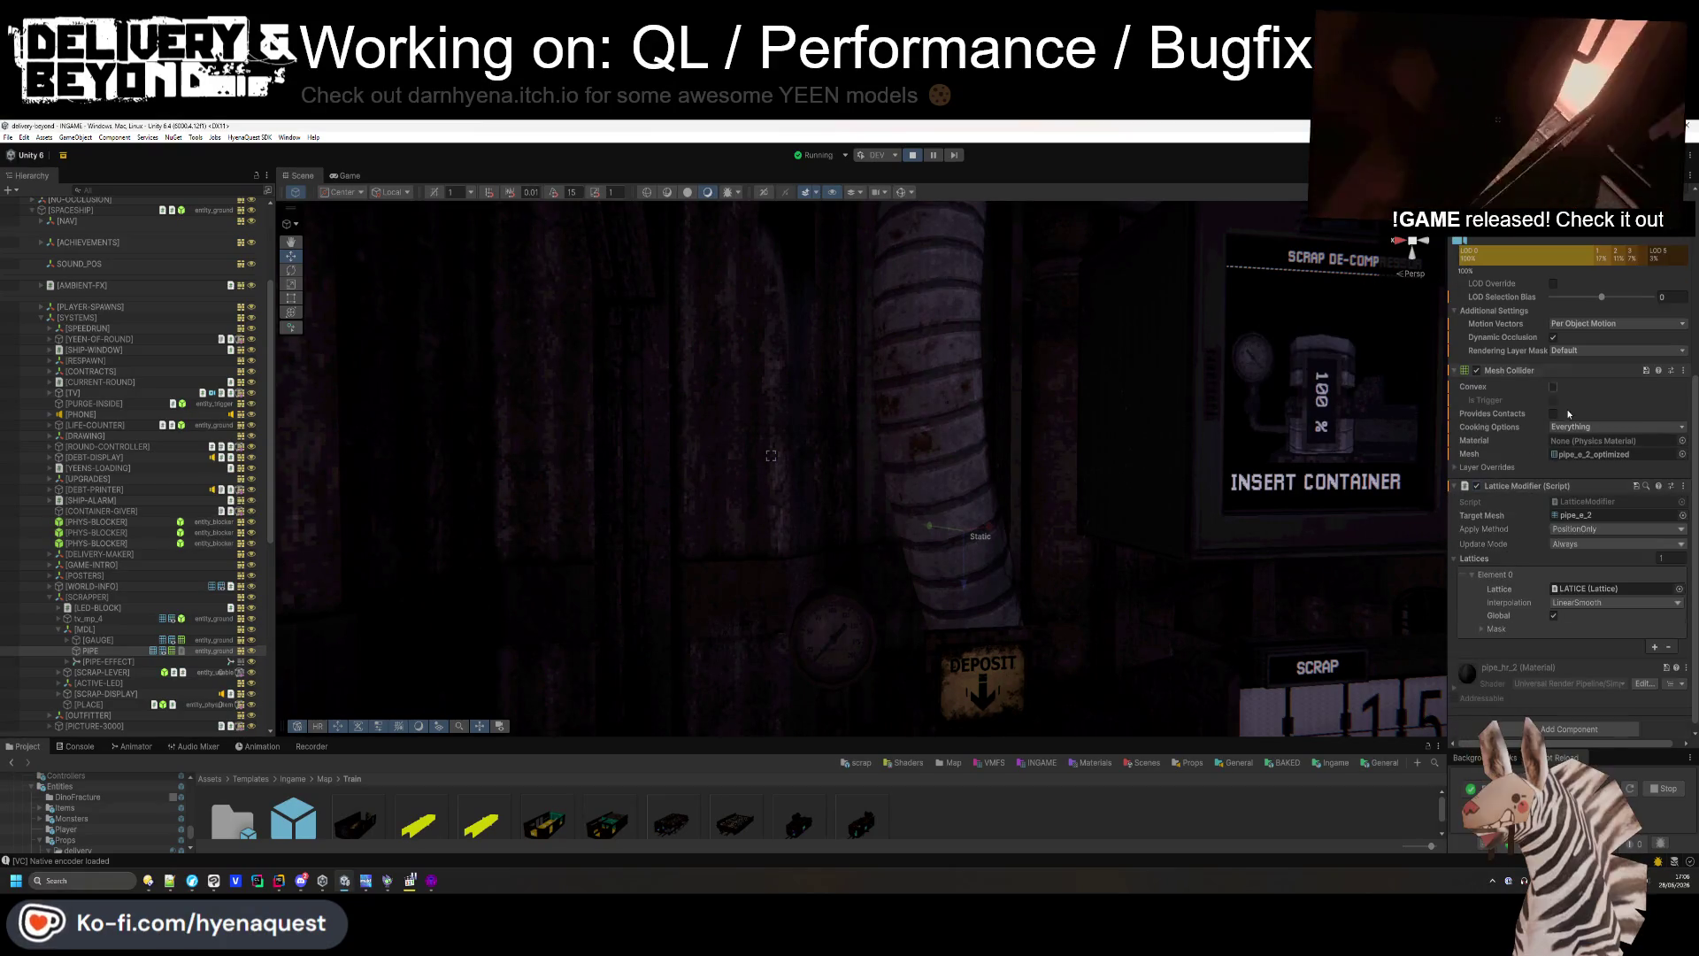
{"action": "scroll", "coordinate": [1540, 513], "scroll_direction": "down", "scroll_amount": 1}
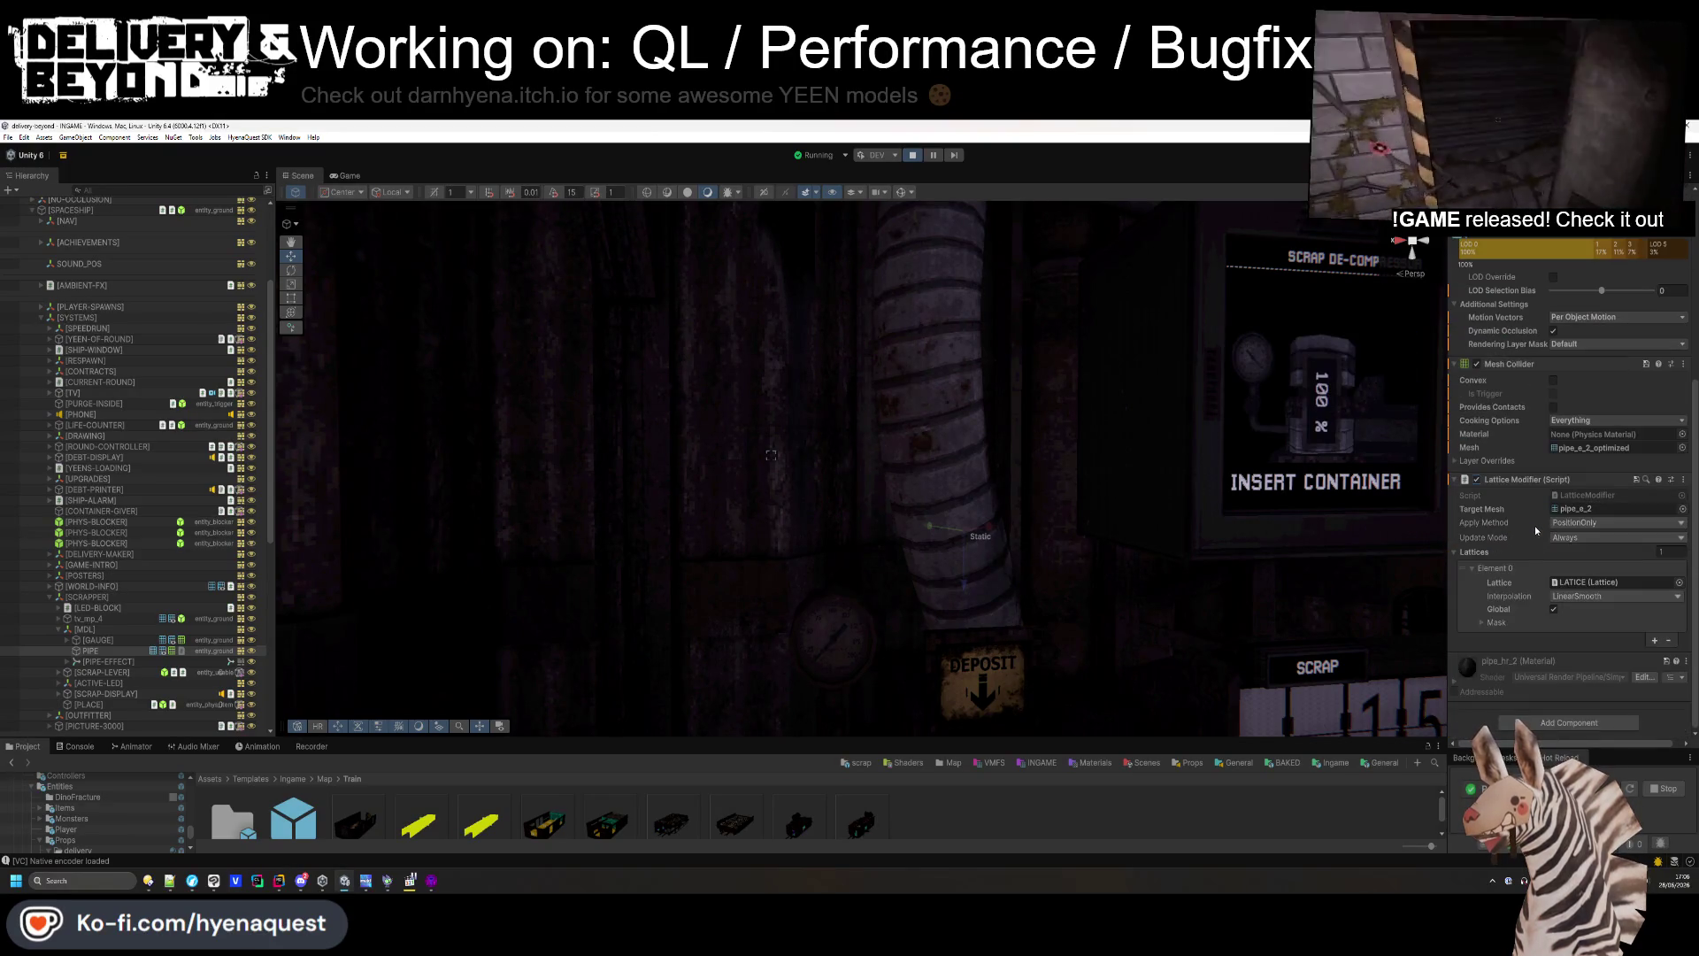
{"action": "key", "text": "ctrl+2"}
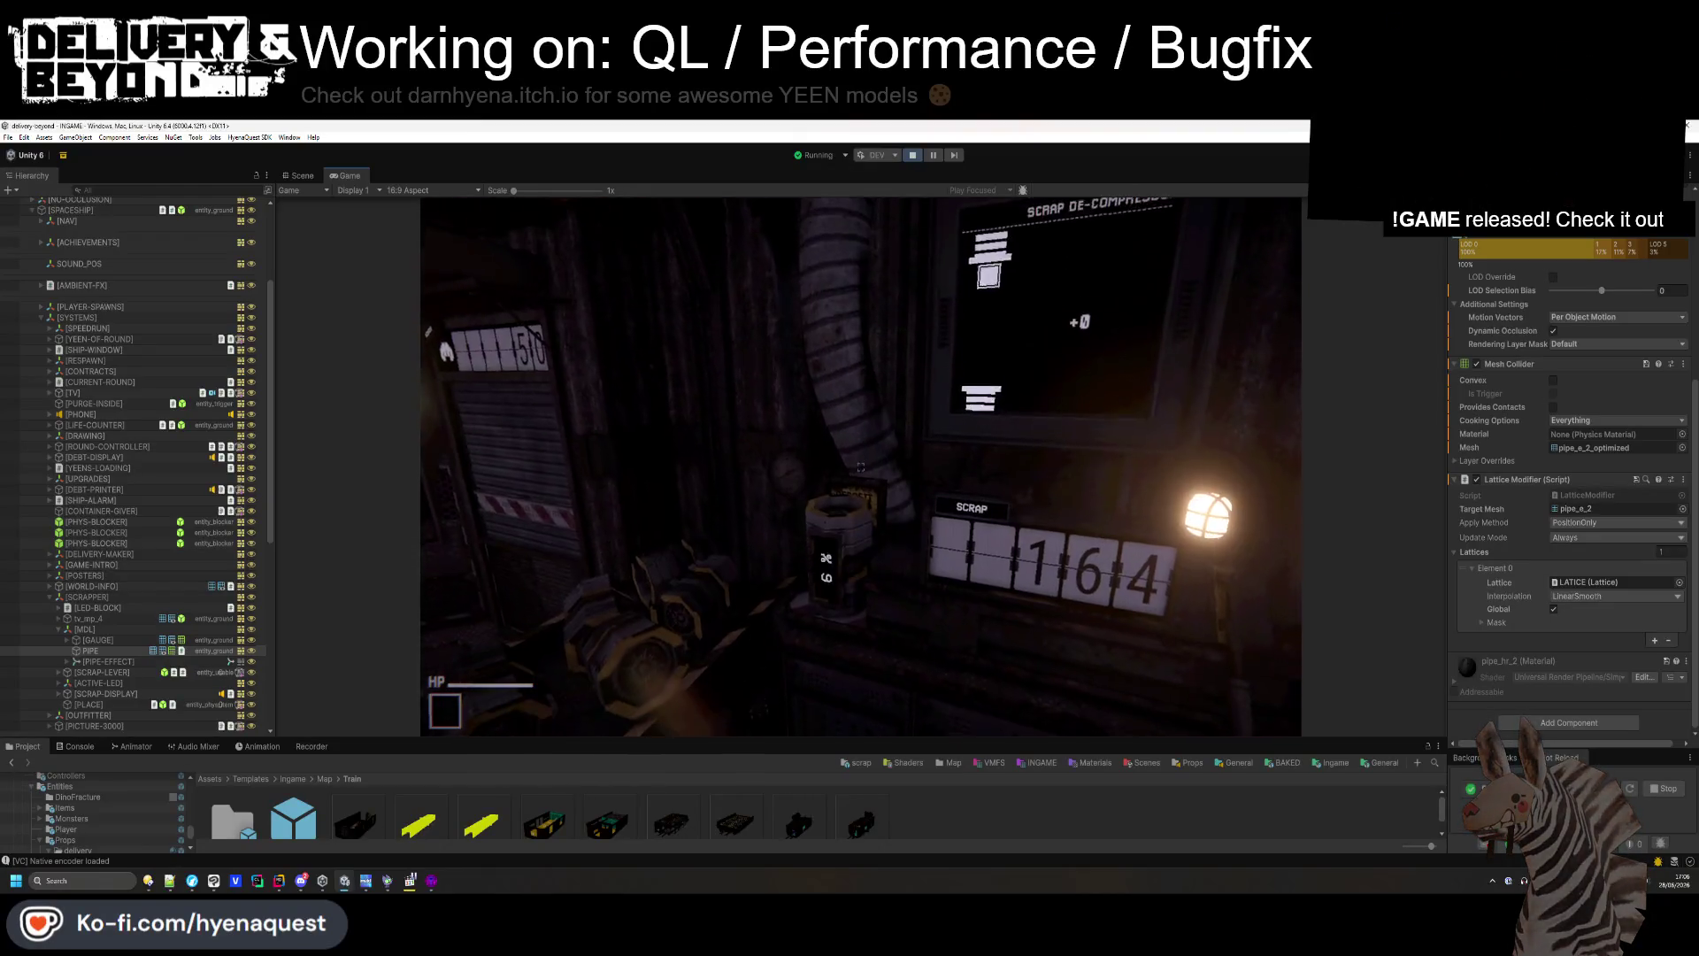
- Exit play mode with Esc and Ctrl+P, then reselect the pipe in the Scene view
{"action": "key", "text": "Escape"}
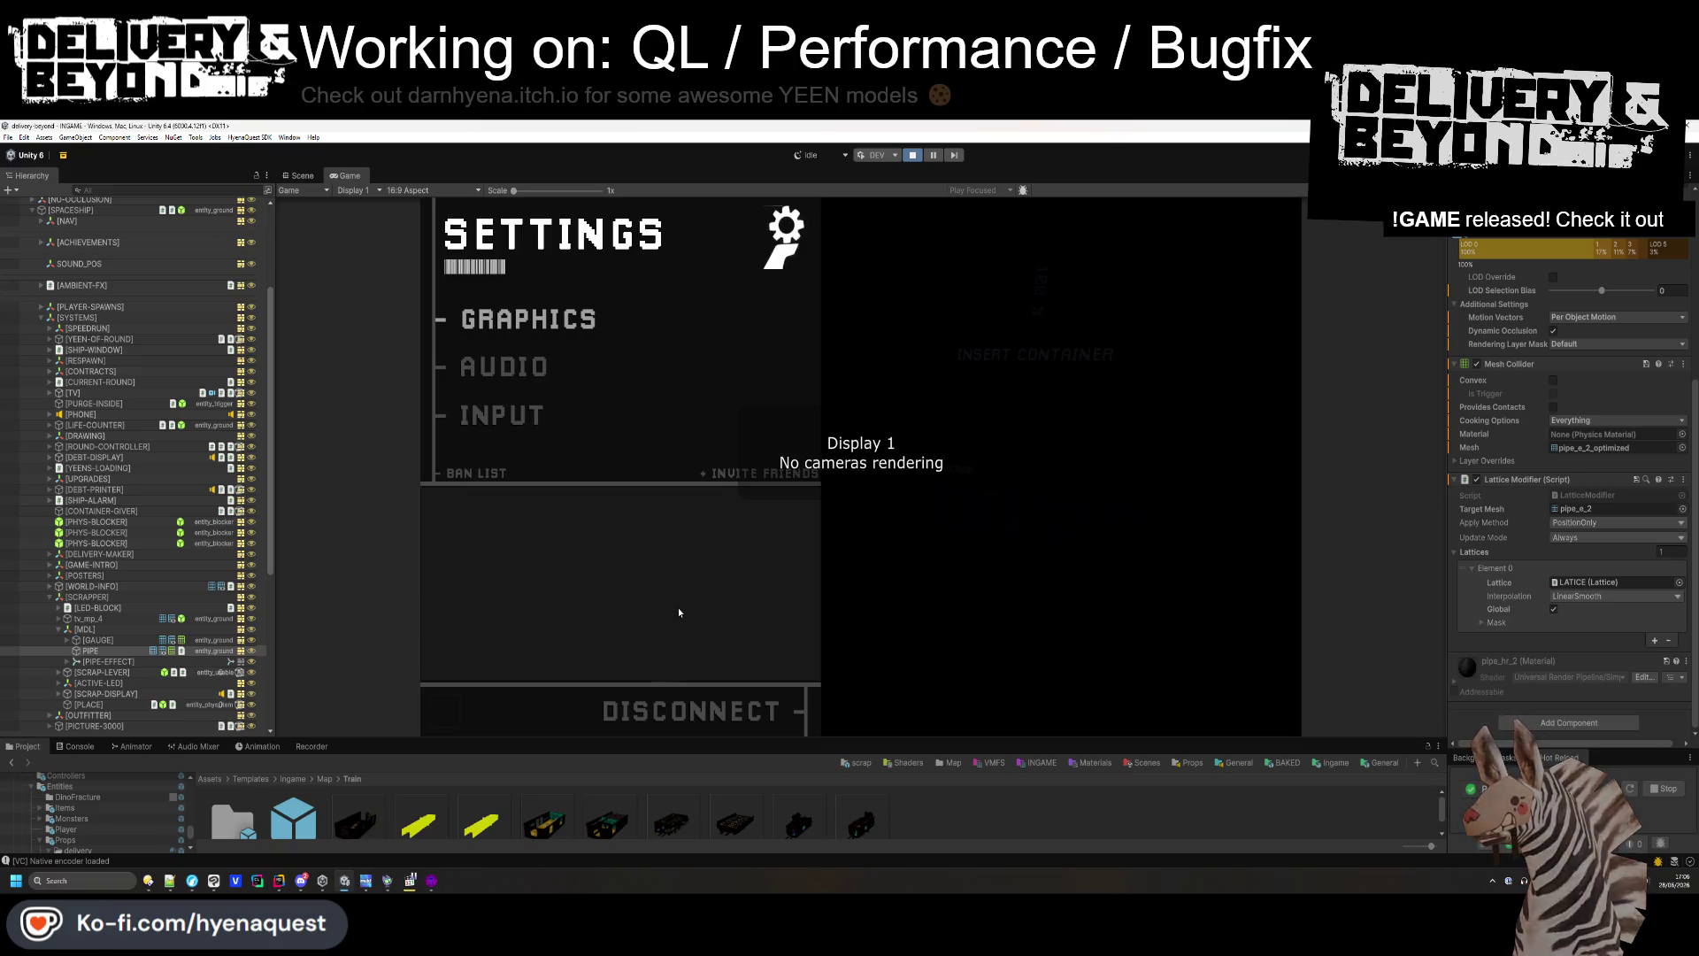
{"action": "key", "text": "ctrl+p"}
{"action": "left_click", "coordinate": [837, 485]}
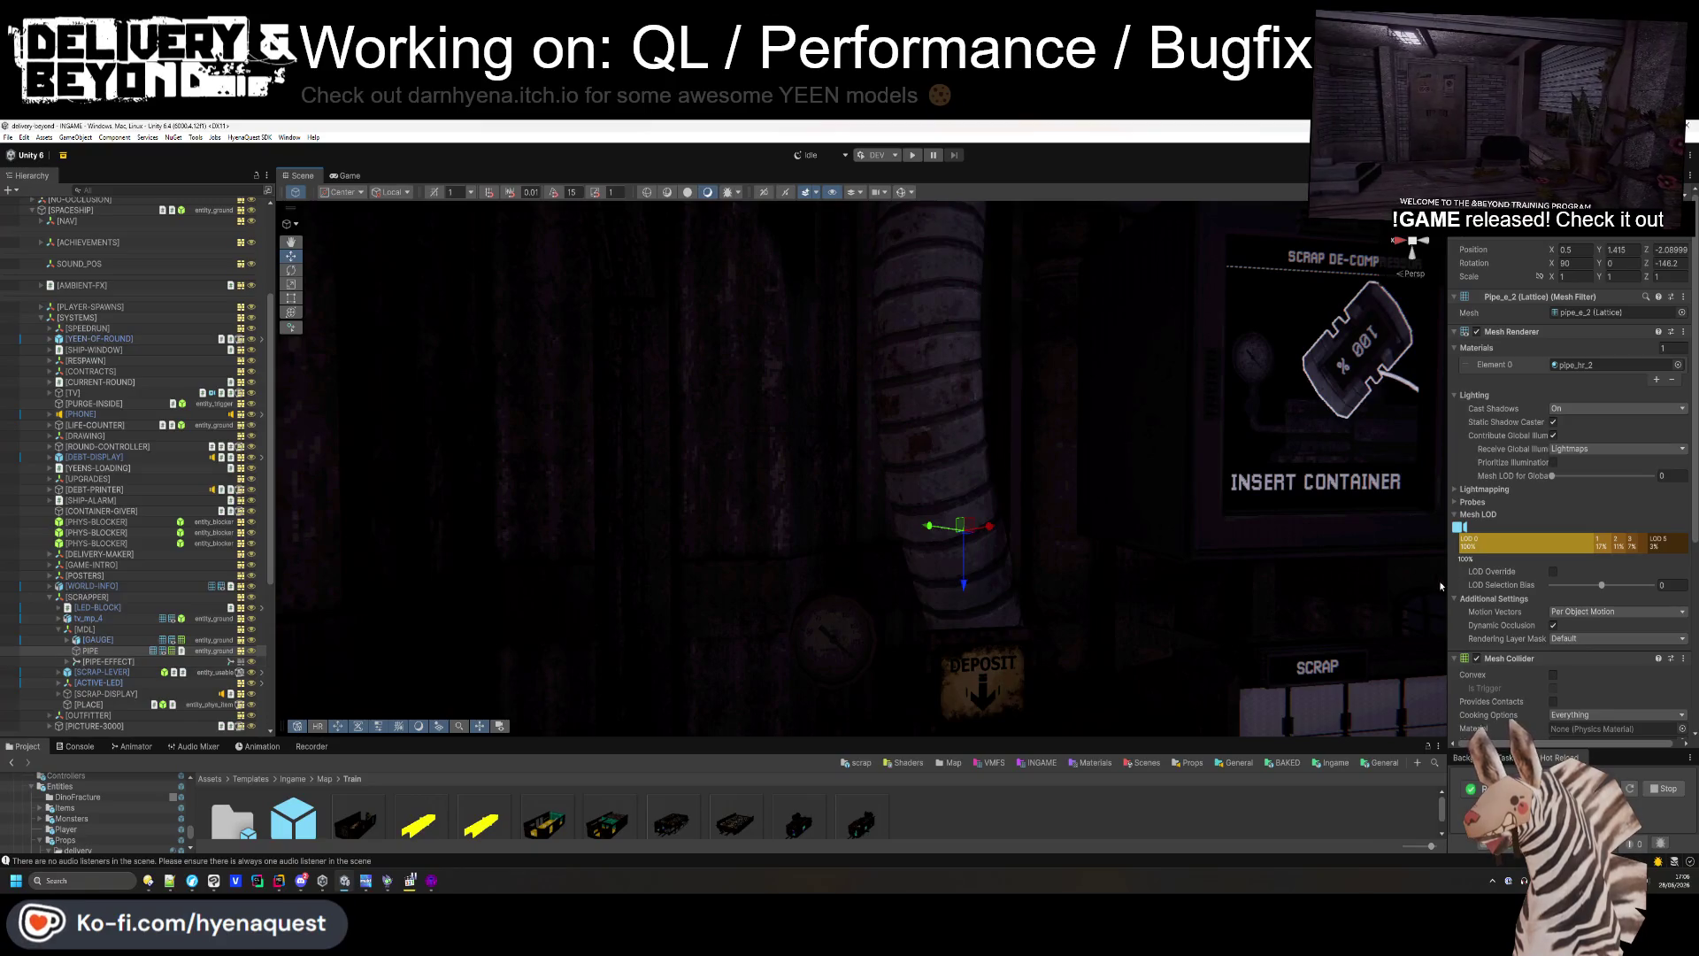
- Collapse the pipe's Mesh Renderer and Mesh Collider sections and clear the Console
{"action": "left_click", "coordinate": [1512, 331]}
{"action": "left_click", "coordinate": [1509, 346]}
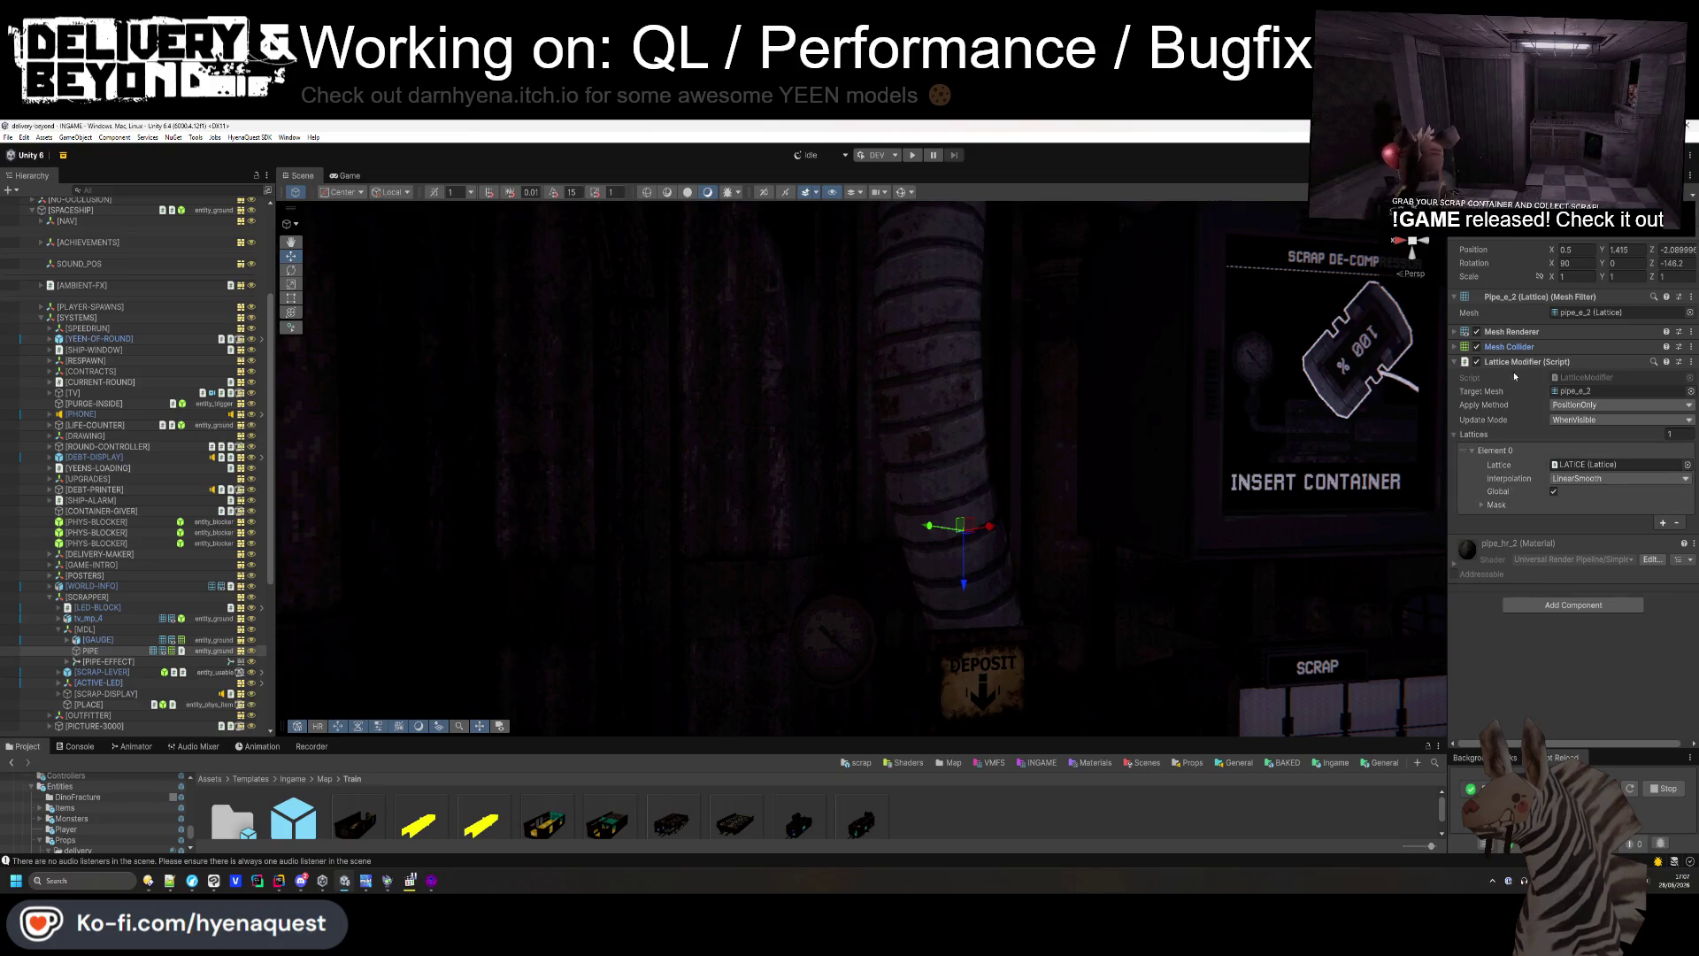
{"action": "left_click", "coordinate": [75, 746]}
{"action": "left_click", "coordinate": [12, 761]}
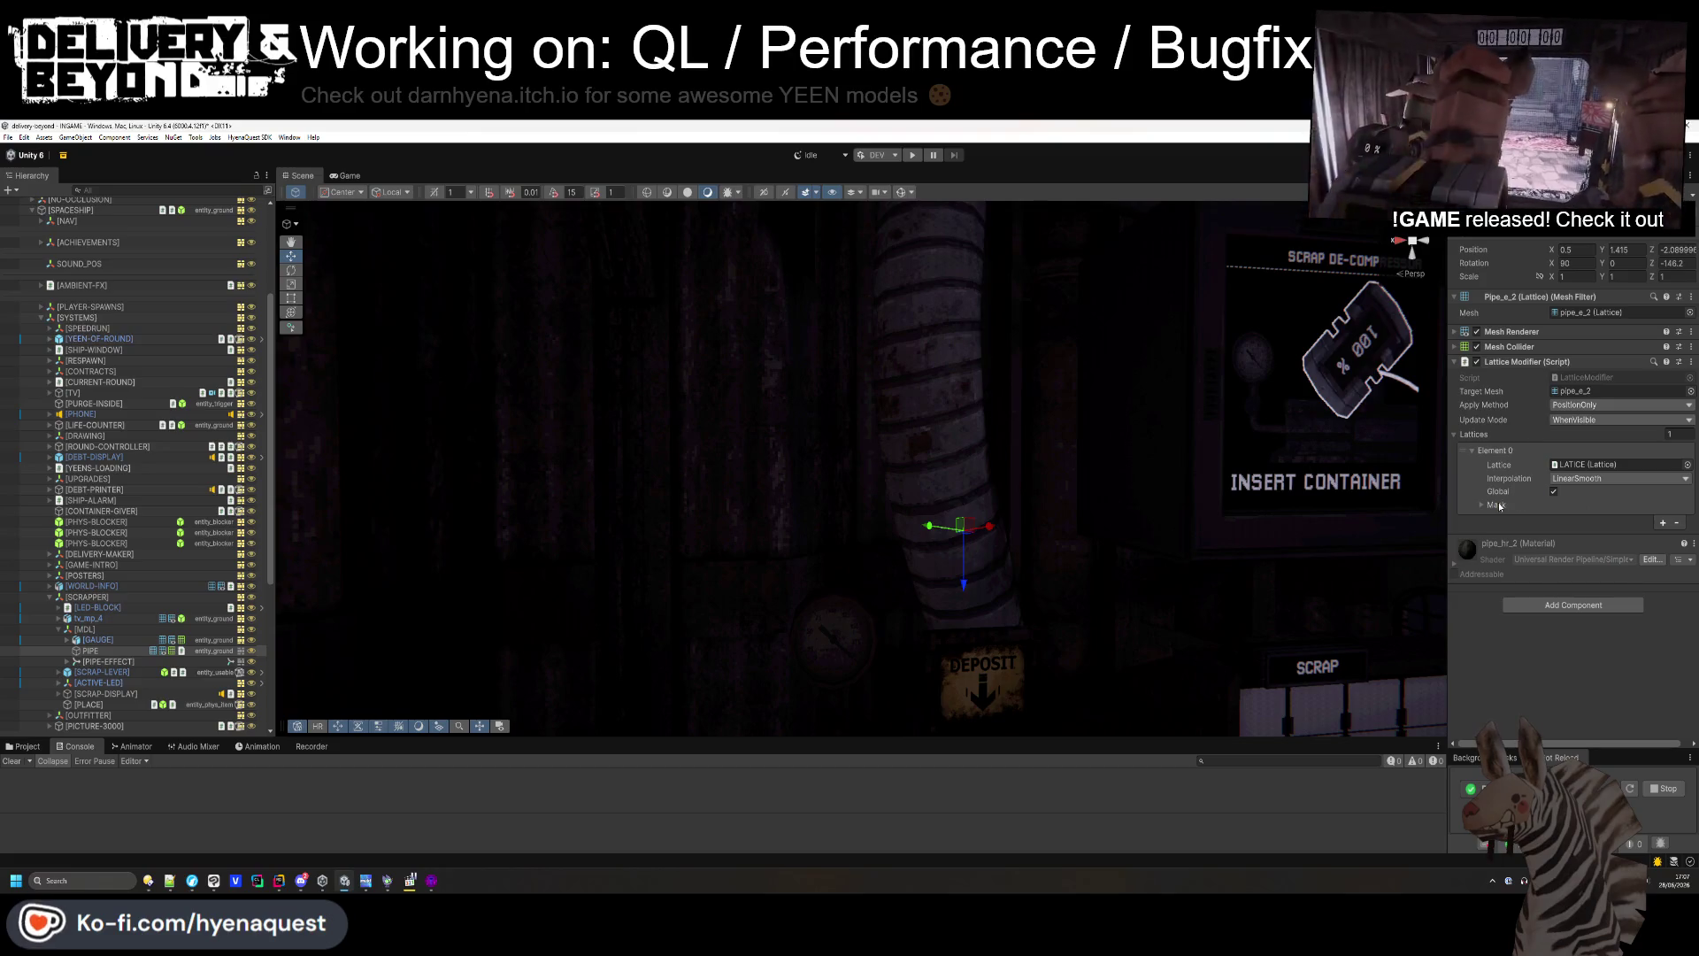
- Expand Element 0's Mask settings to show mask selection and vertex options
{"action": "left_click", "coordinate": [1484, 504]}
{"action": "left_click", "coordinate": [1493, 547]}
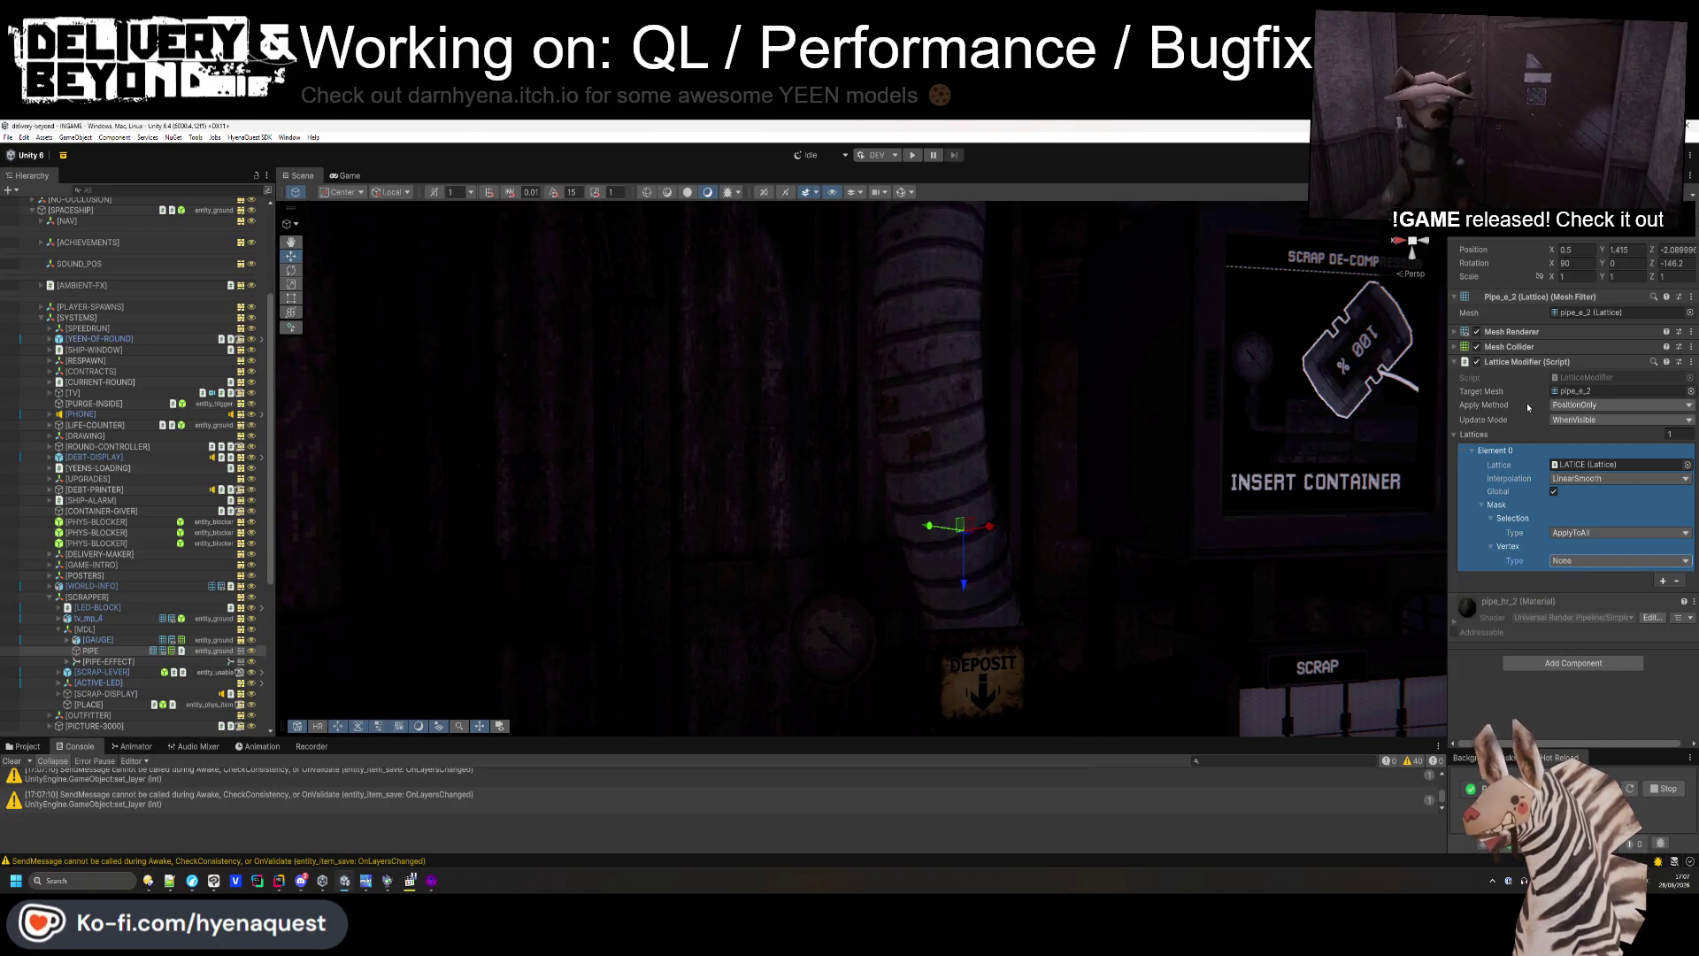
{"action": "left_click", "coordinate": [1575, 378]}
{"action": "left_click", "coordinate": [22, 748]}
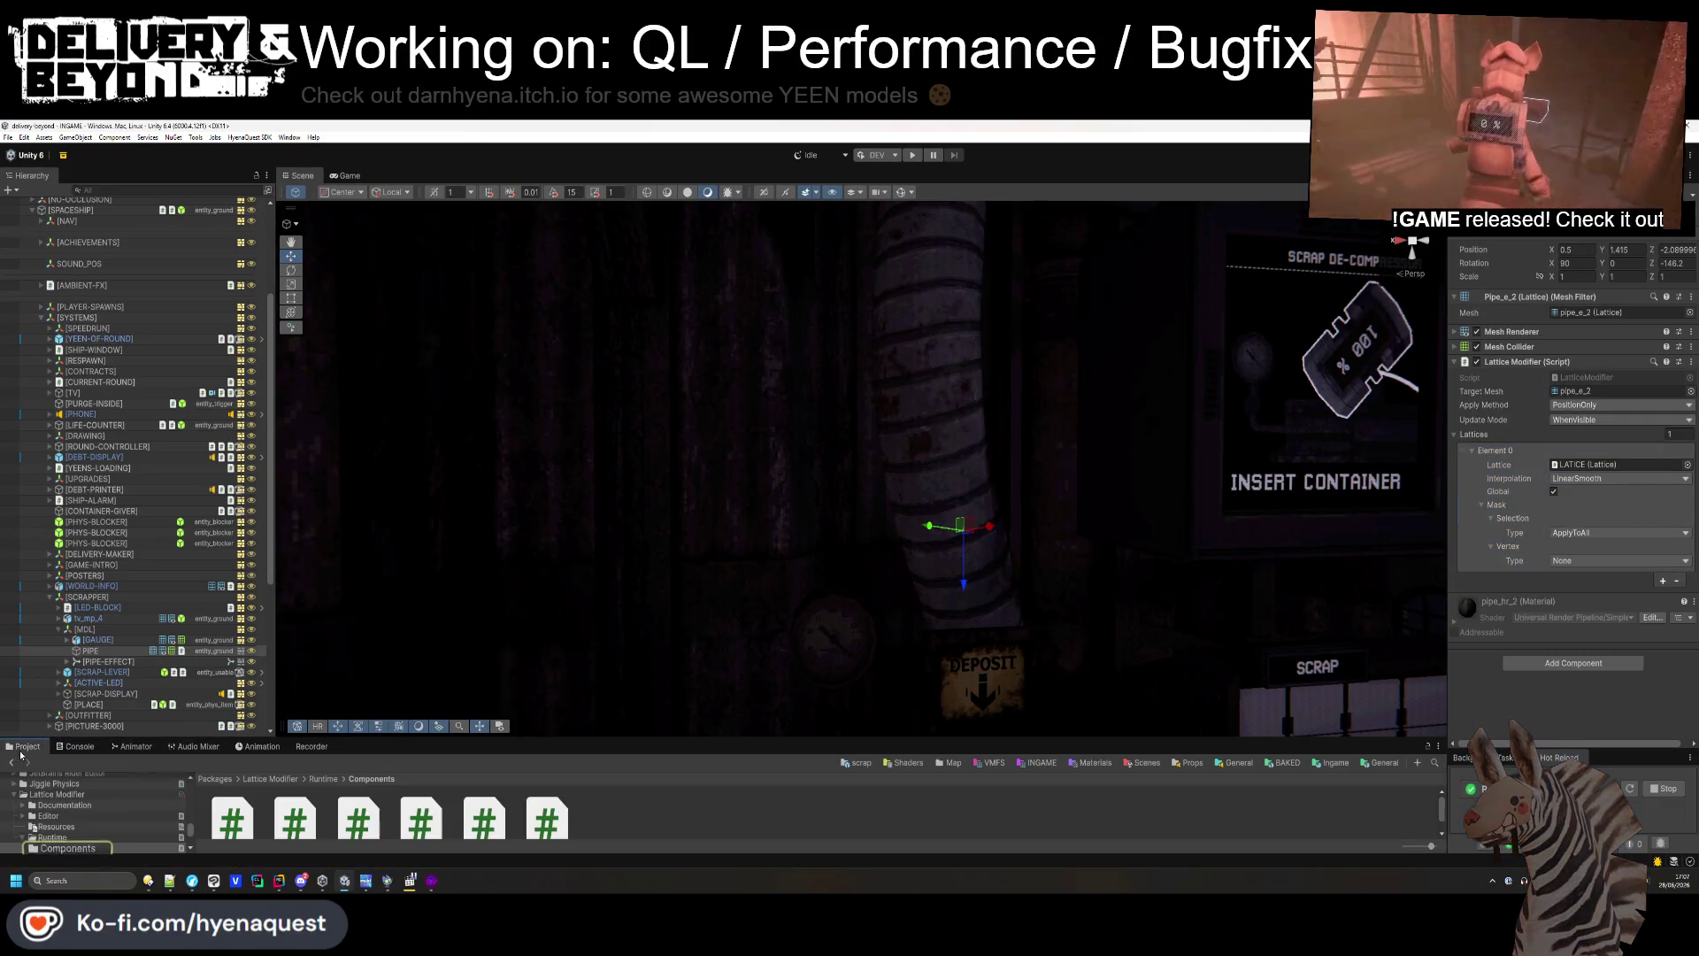
- Enlarge the Project panel, select the Lattice Modifier README, and follow its documentation link
{"action": "left_click_drag", "start_coordinate": [520, 740], "coordinate": [519, 669]}
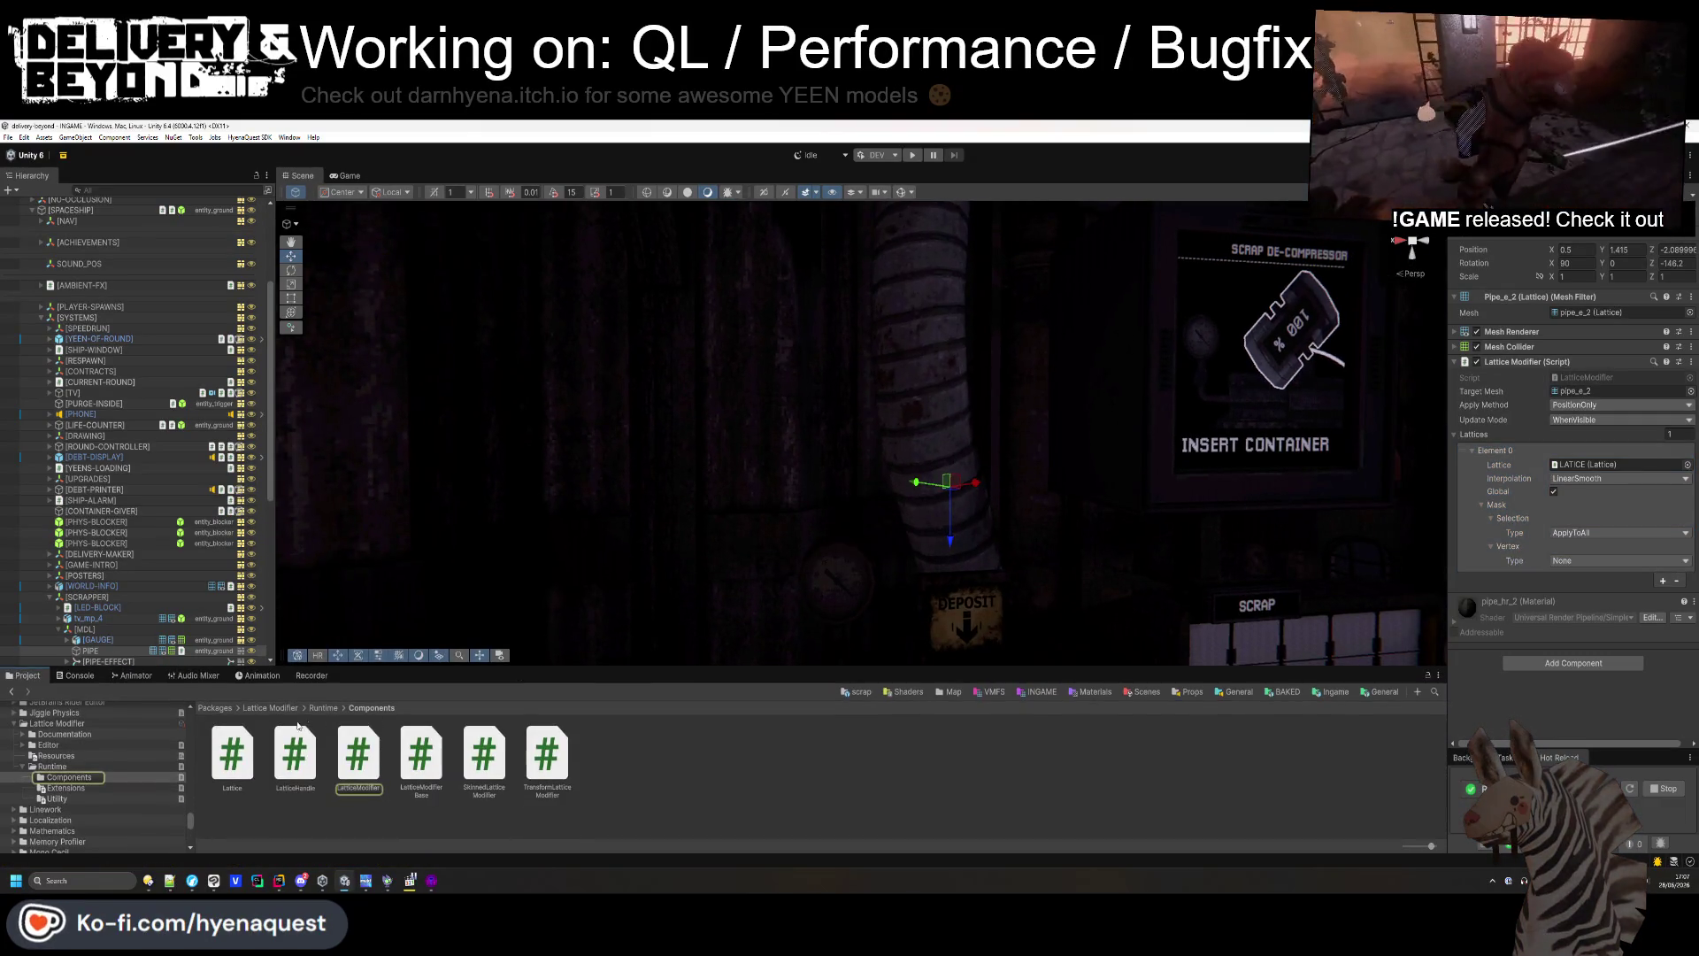
{"action": "left_click", "coordinate": [271, 708]}
{"action": "left_click", "coordinate": [551, 766]}
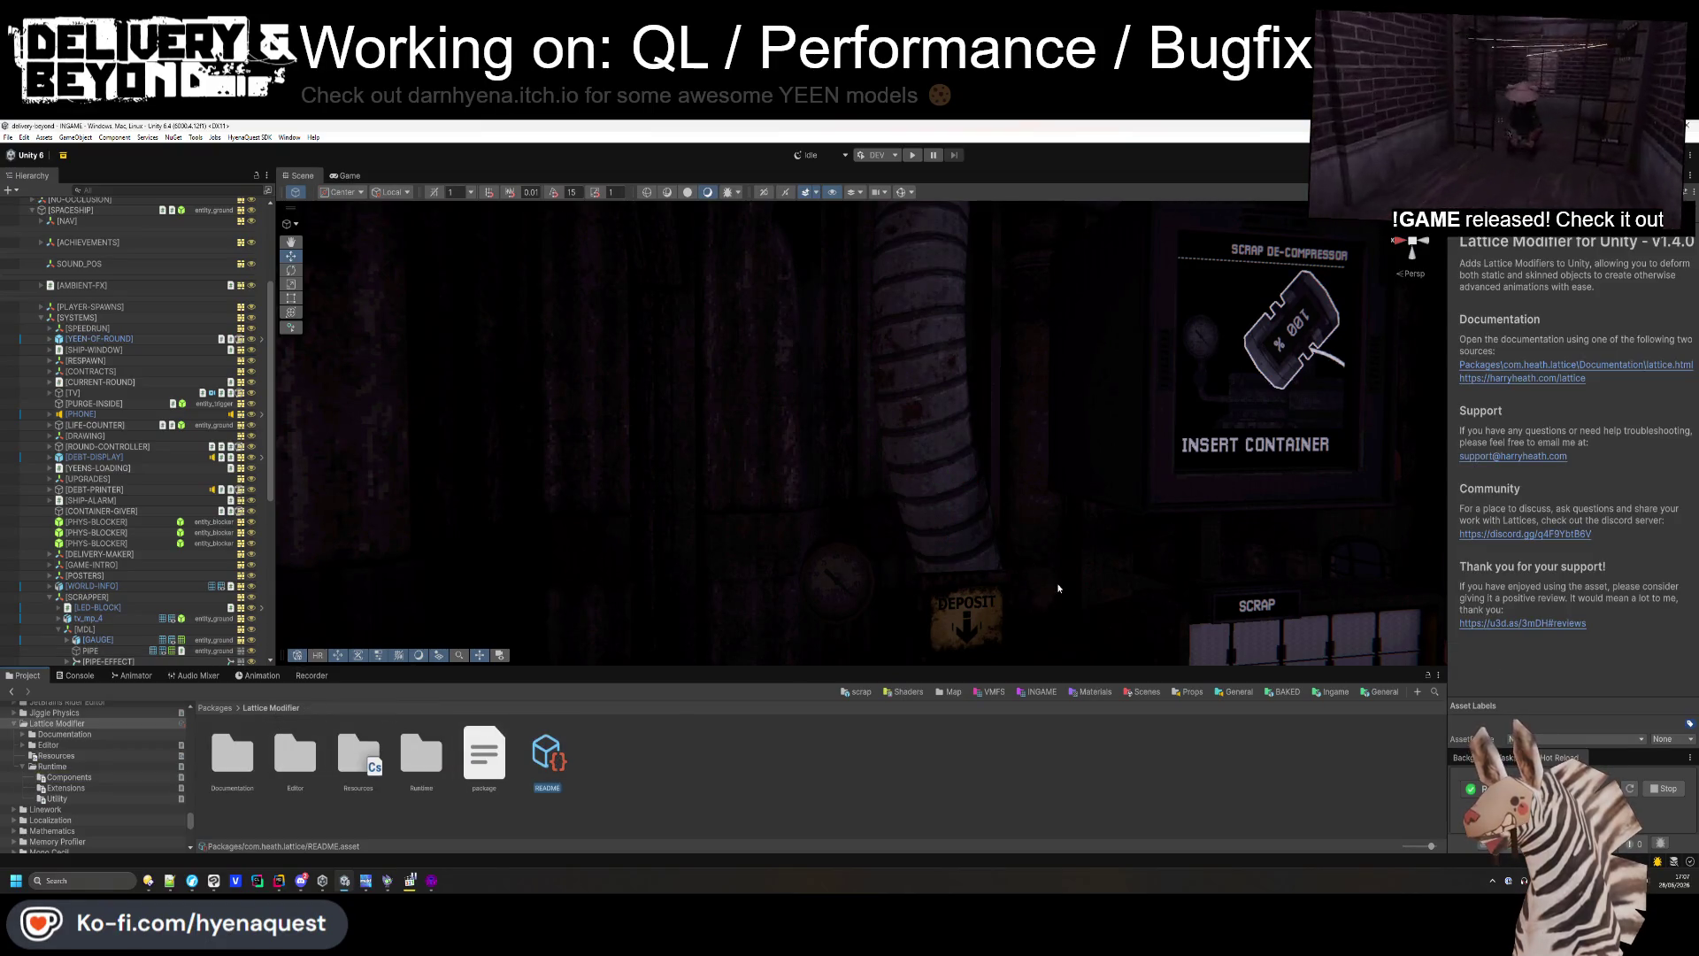
{"action": "left_click", "coordinate": [1529, 366]}
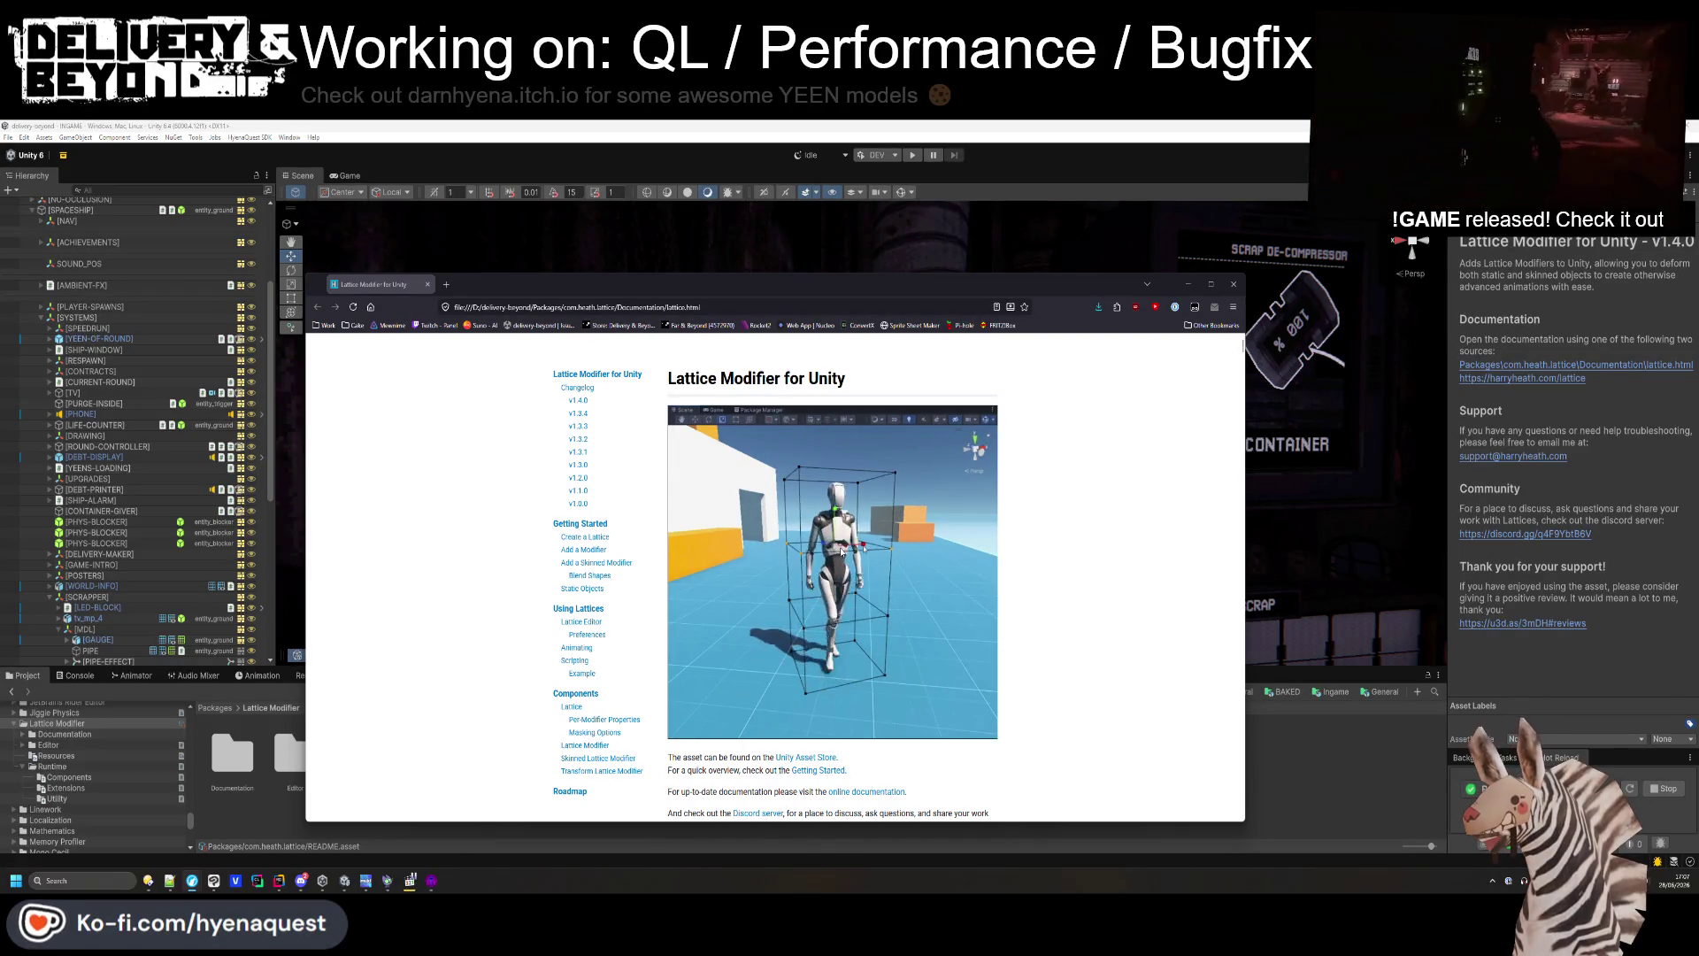
- Find the changelog line about static GameObjects being baked and highlight it
{"action": "scroll", "coordinate": [794, 593], "scroll_direction": "down", "scroll_amount": 2}
{"action": "scroll", "coordinate": [795, 594], "scroll_direction": "down", "scroll_amount": 5}
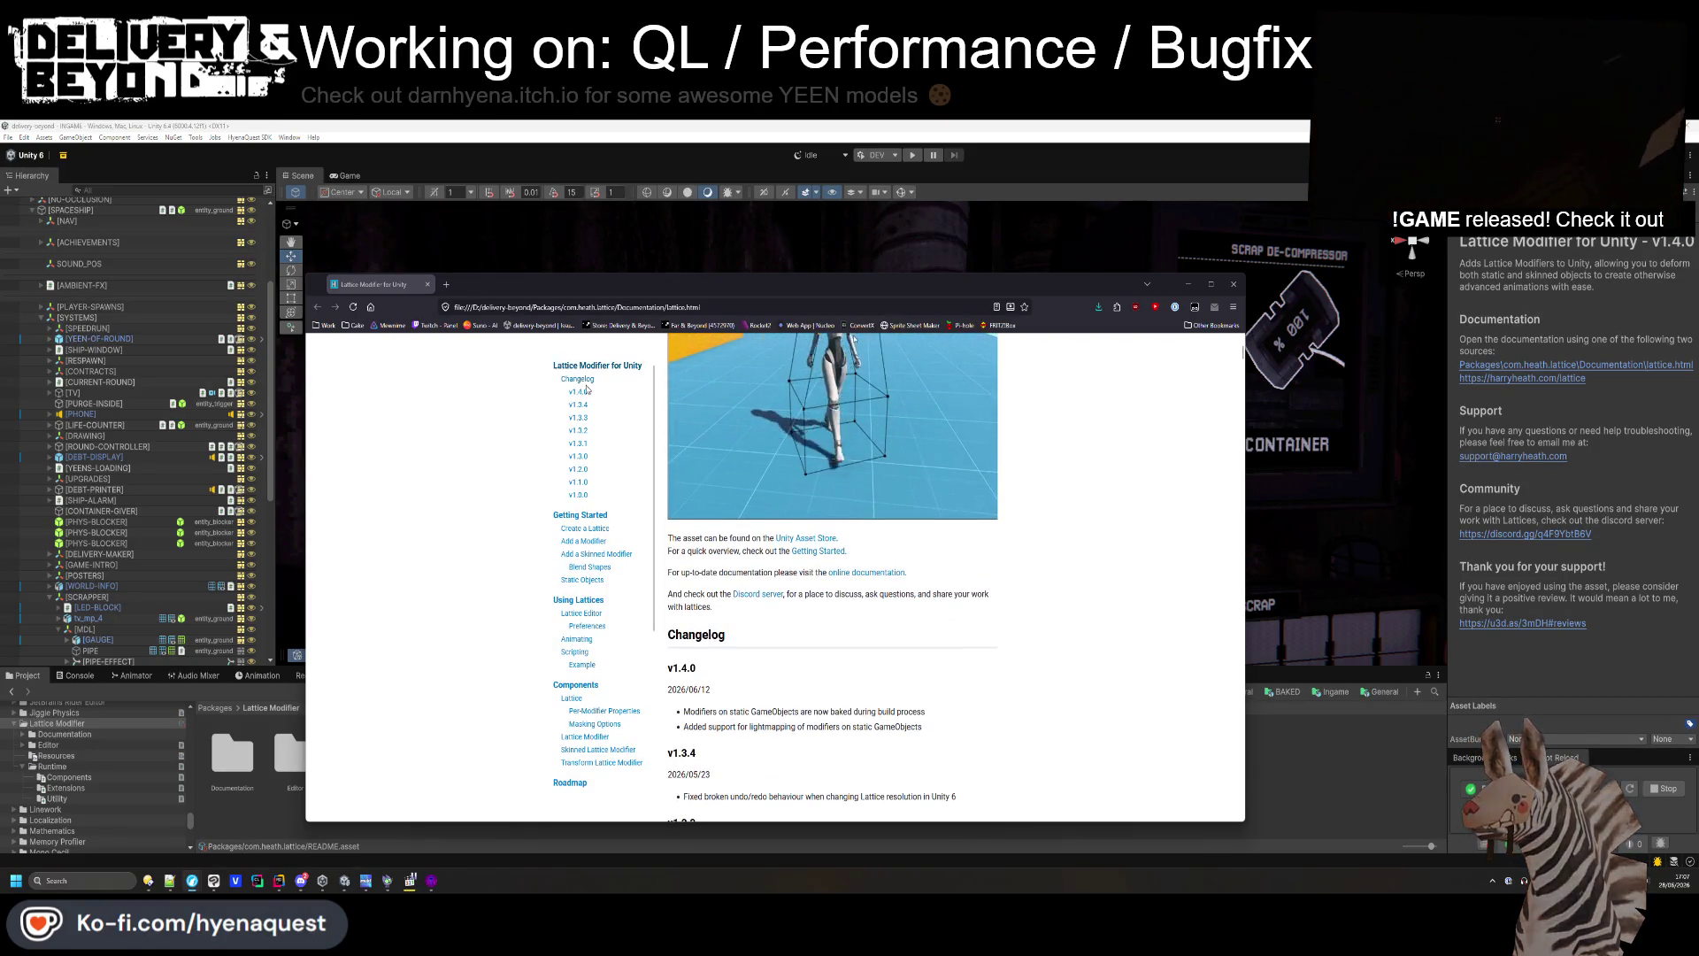
{"action": "scroll", "coordinate": [720, 415], "scroll_direction": "up", "scroll_amount": 1}
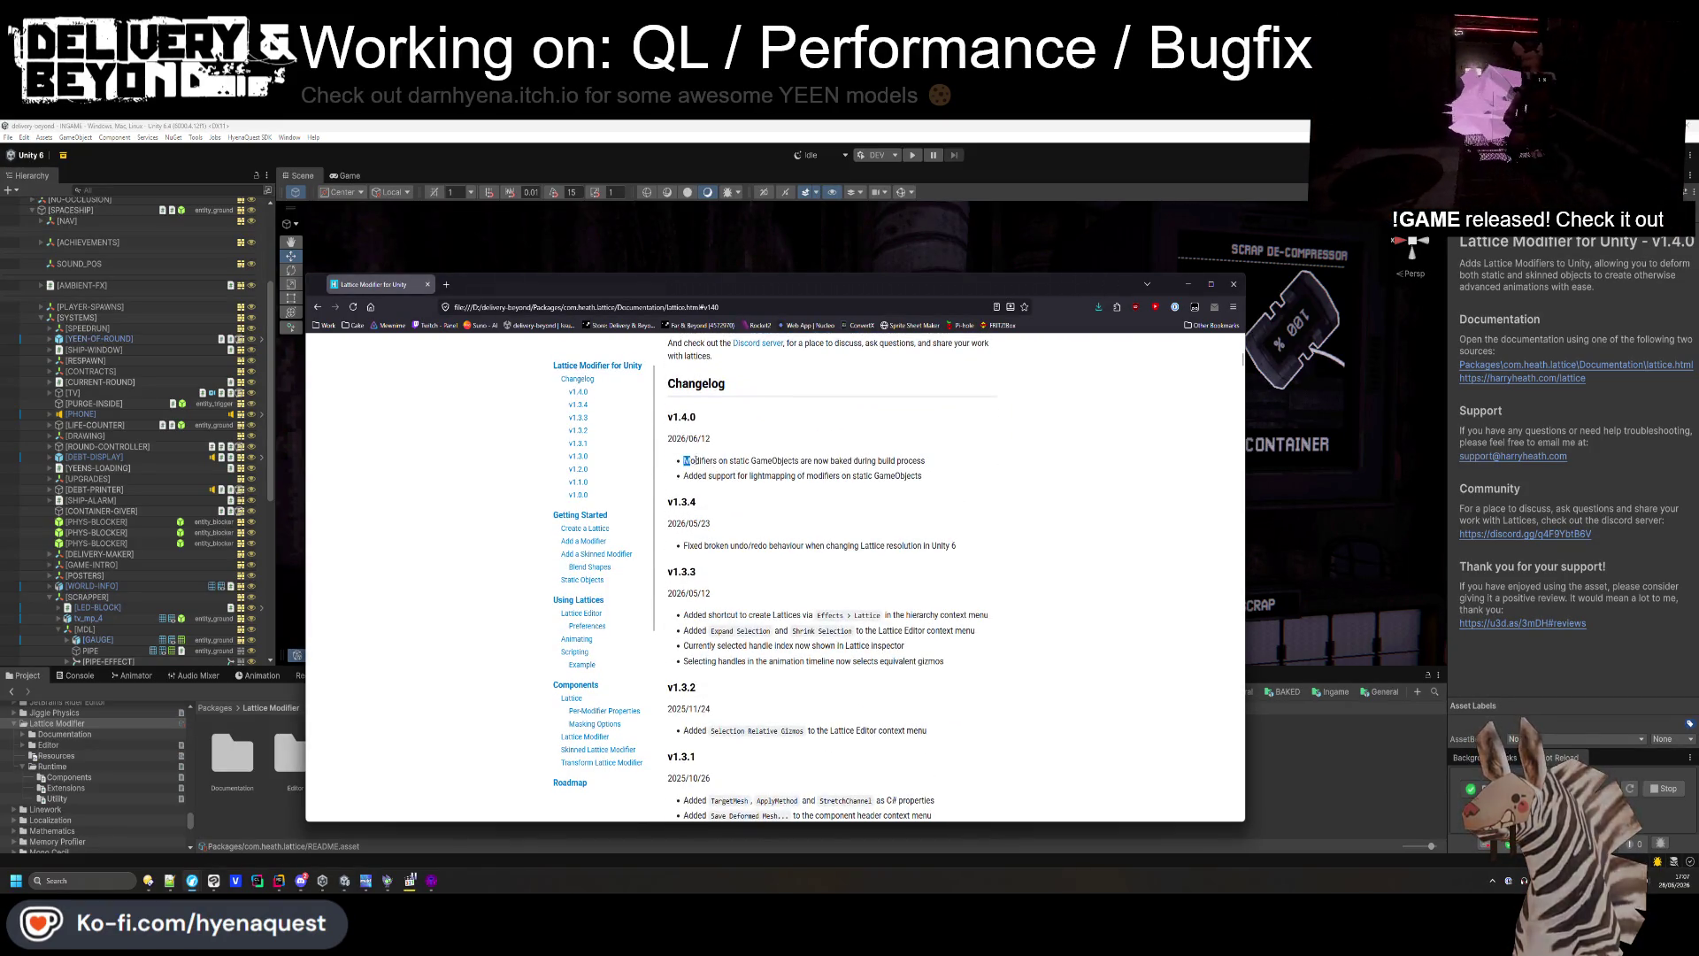
{"action": "left_click_drag", "start_coordinate": [686, 460], "coordinate": [930, 457]}
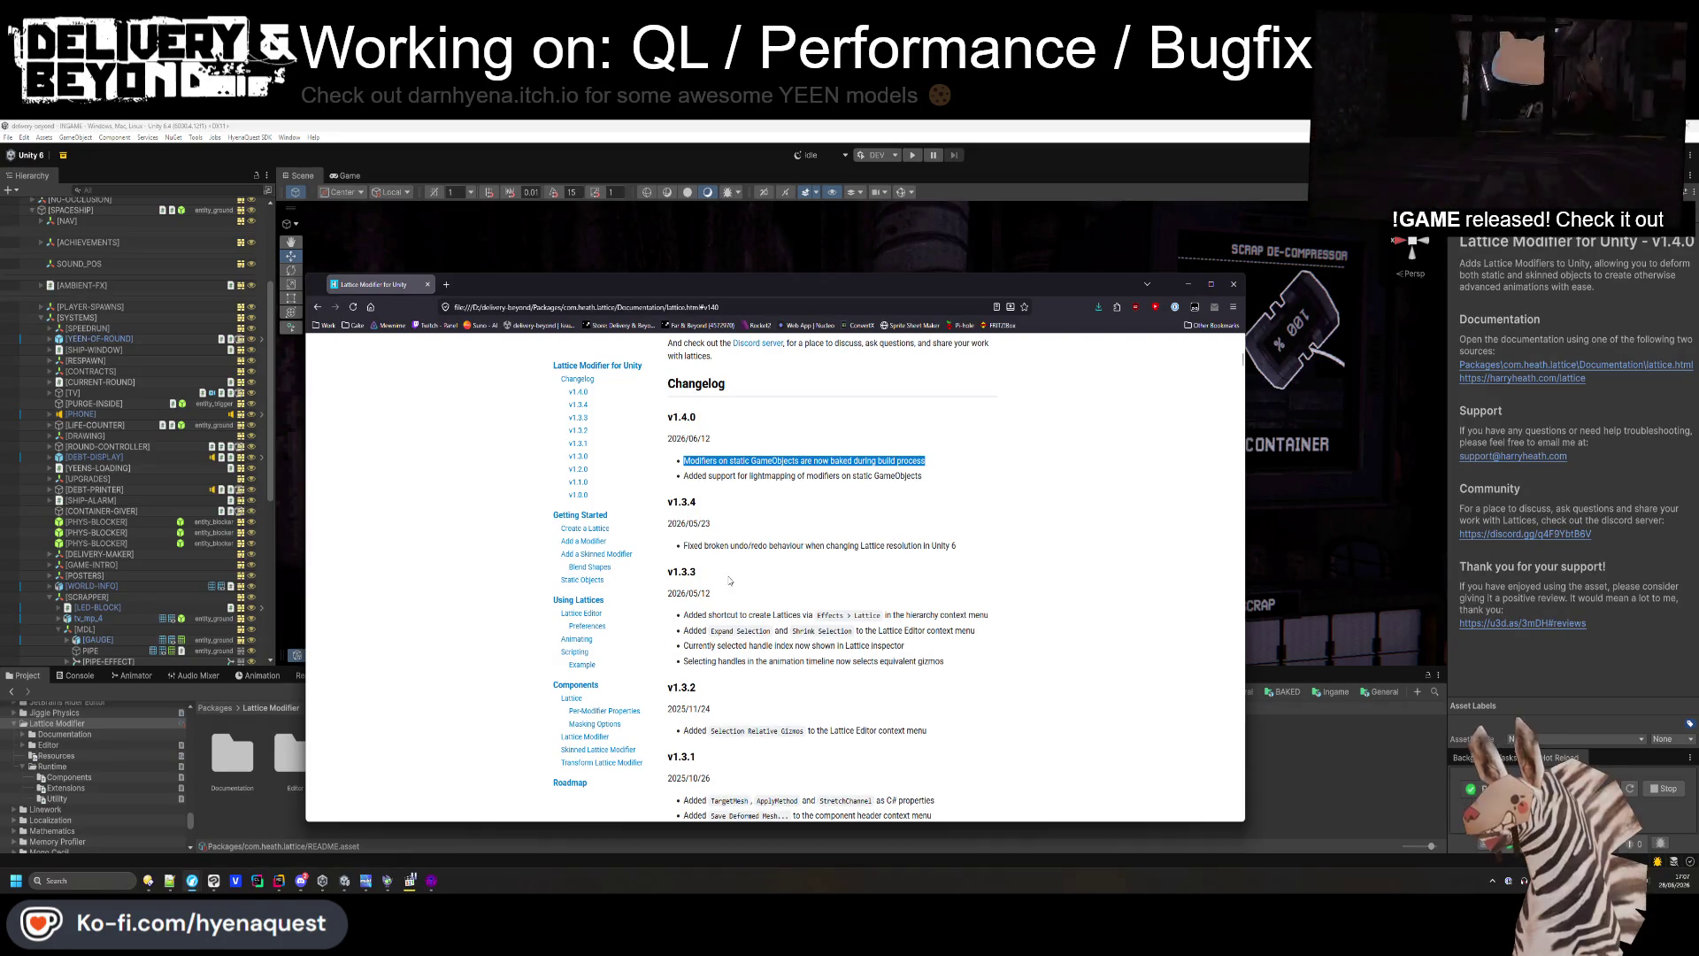
- Read the Static Objects notes on build-time baking and runtime disabling, then close the docs
{"action": "left_click", "coordinate": [591, 583]}
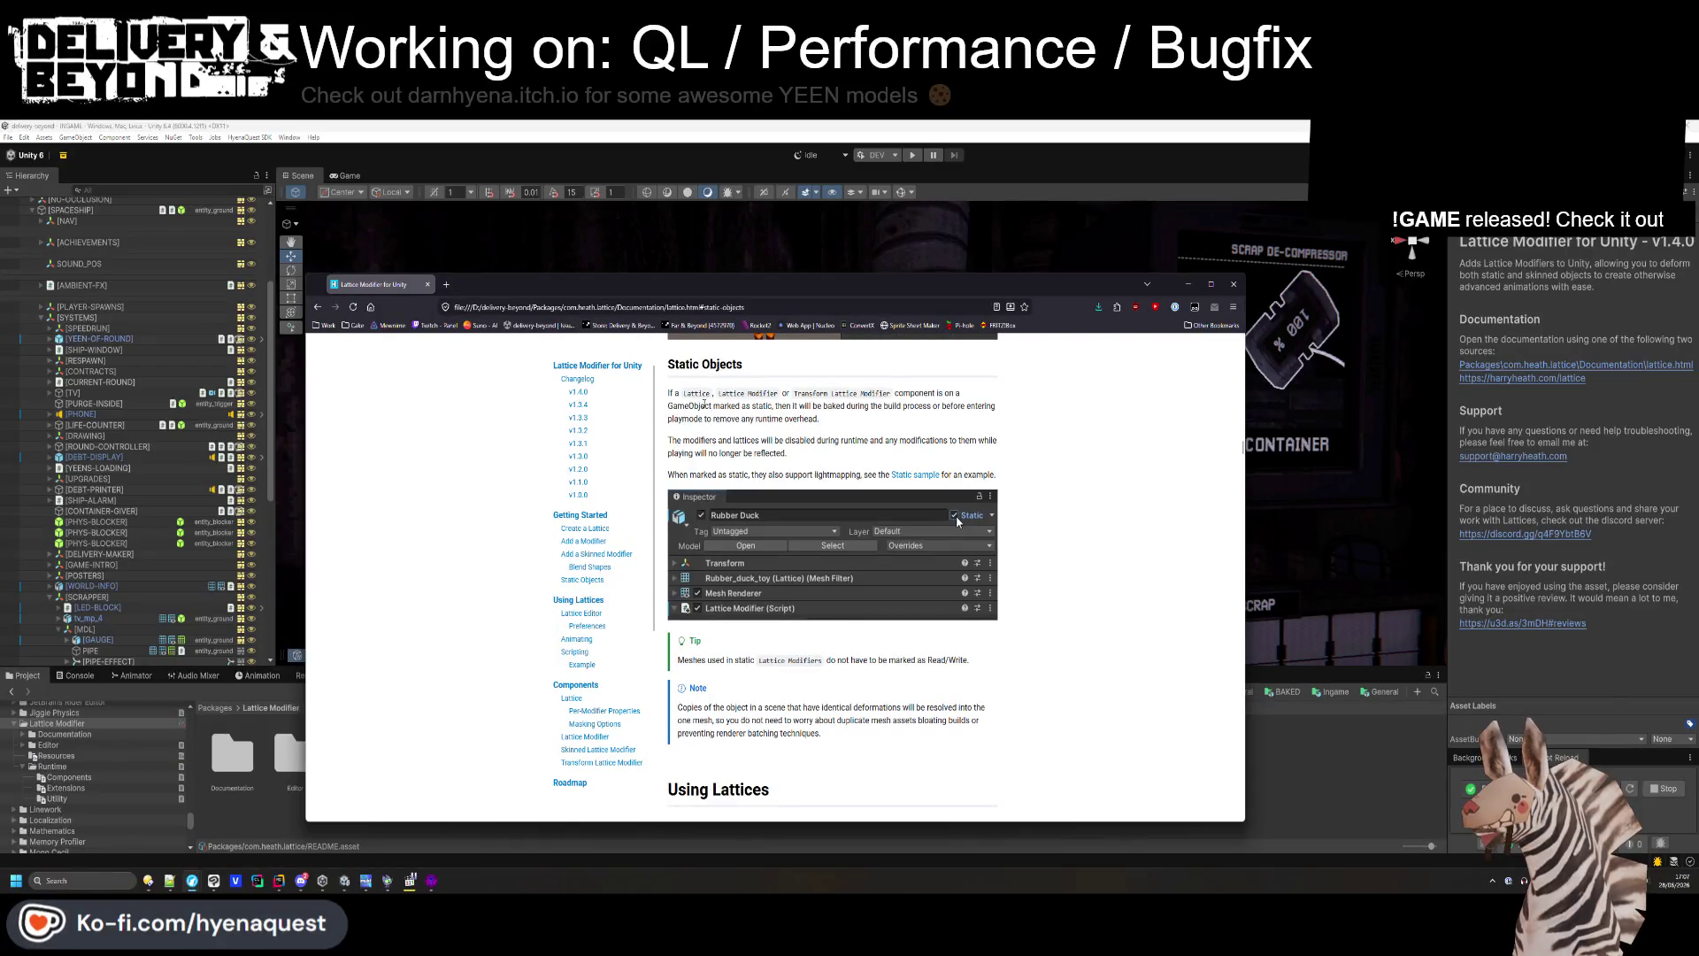
{"action": "mouse_move", "coordinate": [775, 406]}
{"action": "left_mouse_down"}
{"action": "mouse_move", "coordinate": [897, 407]}
{"action": "mouse_move", "coordinate": [807, 430]}
{"action": "left_mouse_up"}
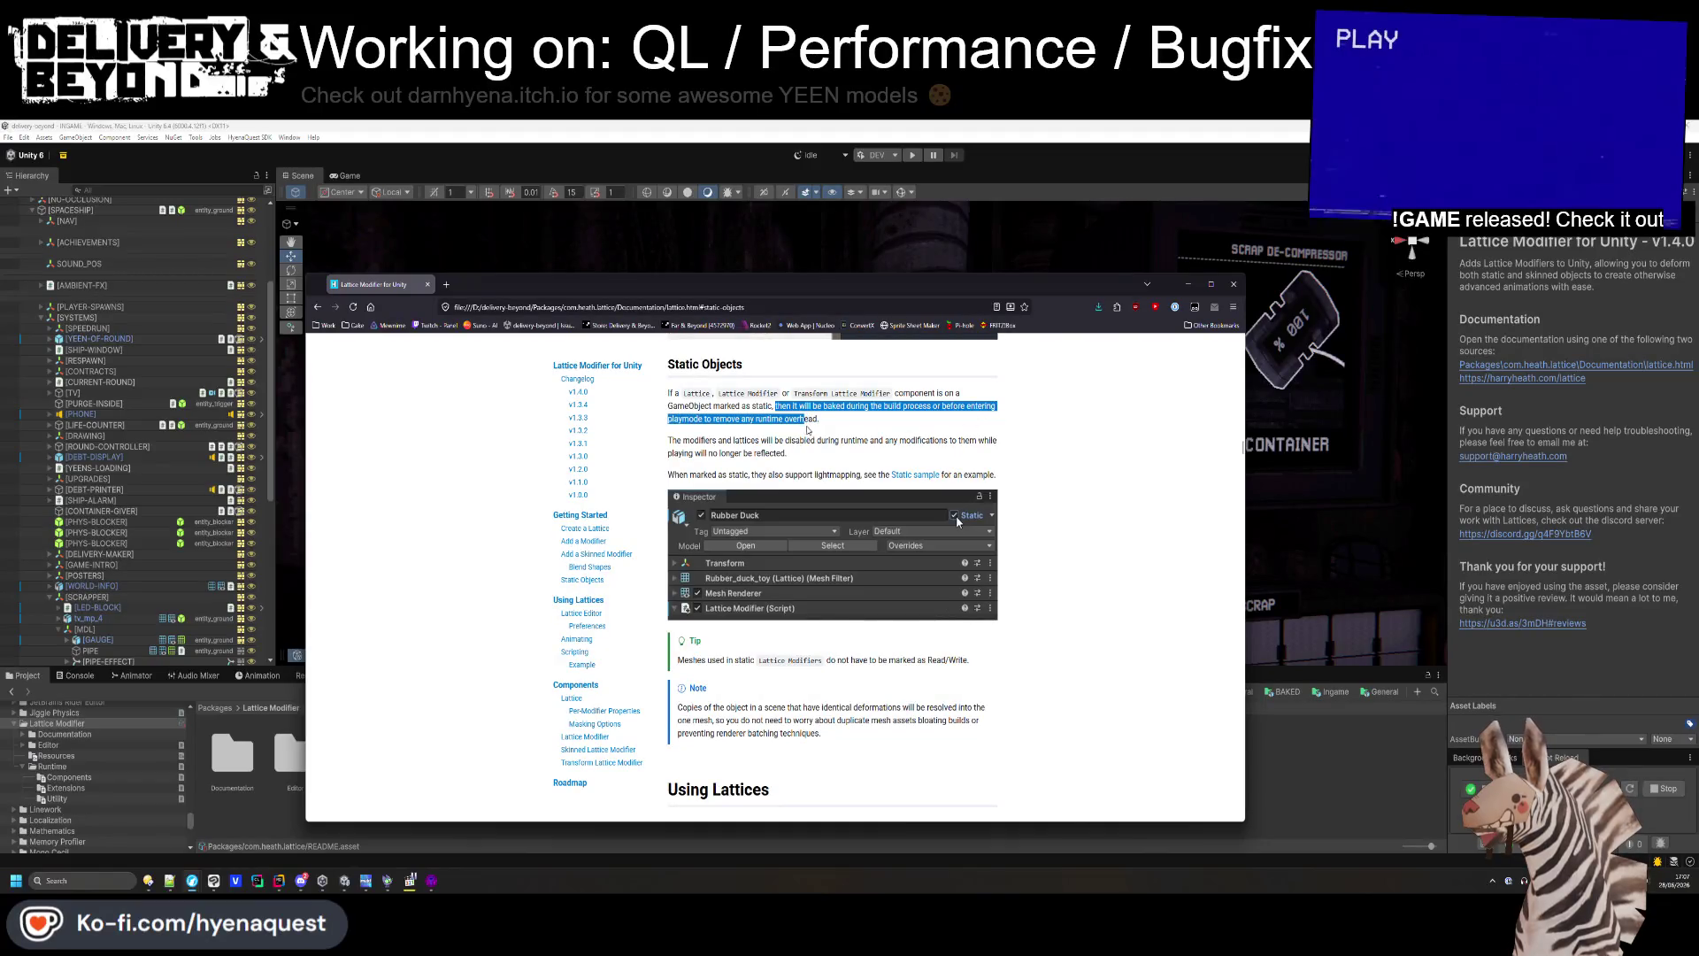
{"action": "left_click_drag", "start_coordinate": [667, 440], "coordinate": [988, 450]}
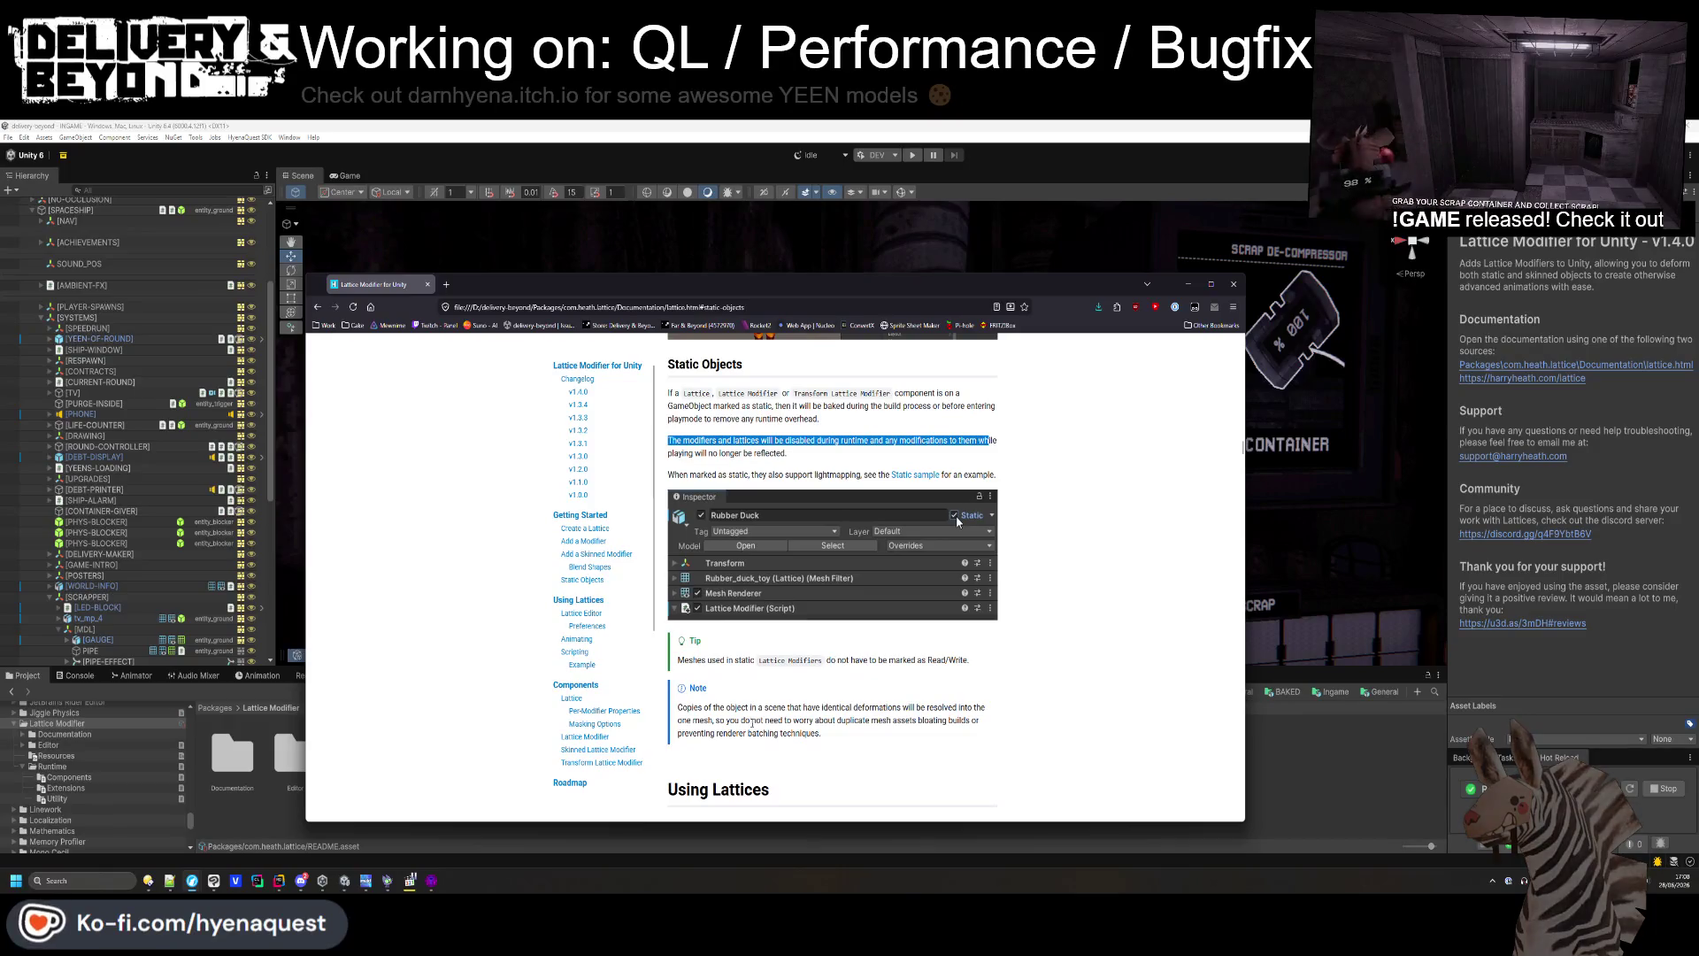
{"action": "left_click", "coordinate": [760, 671]}
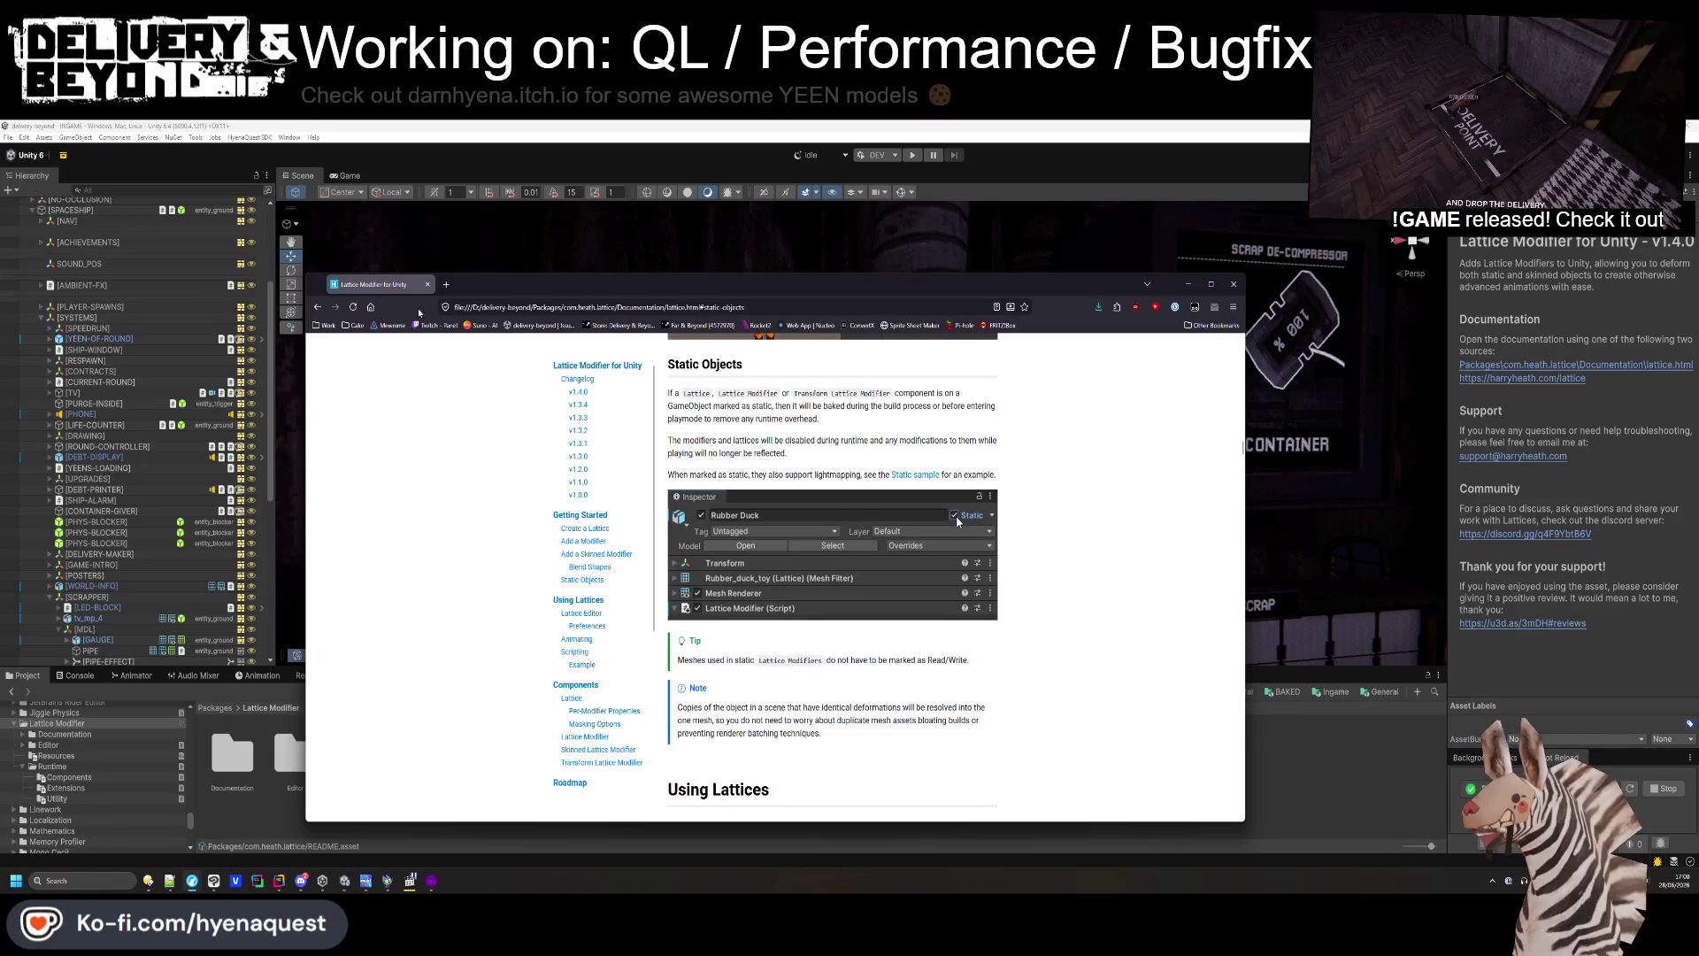
{"action": "key", "text": "alt+Tab"}
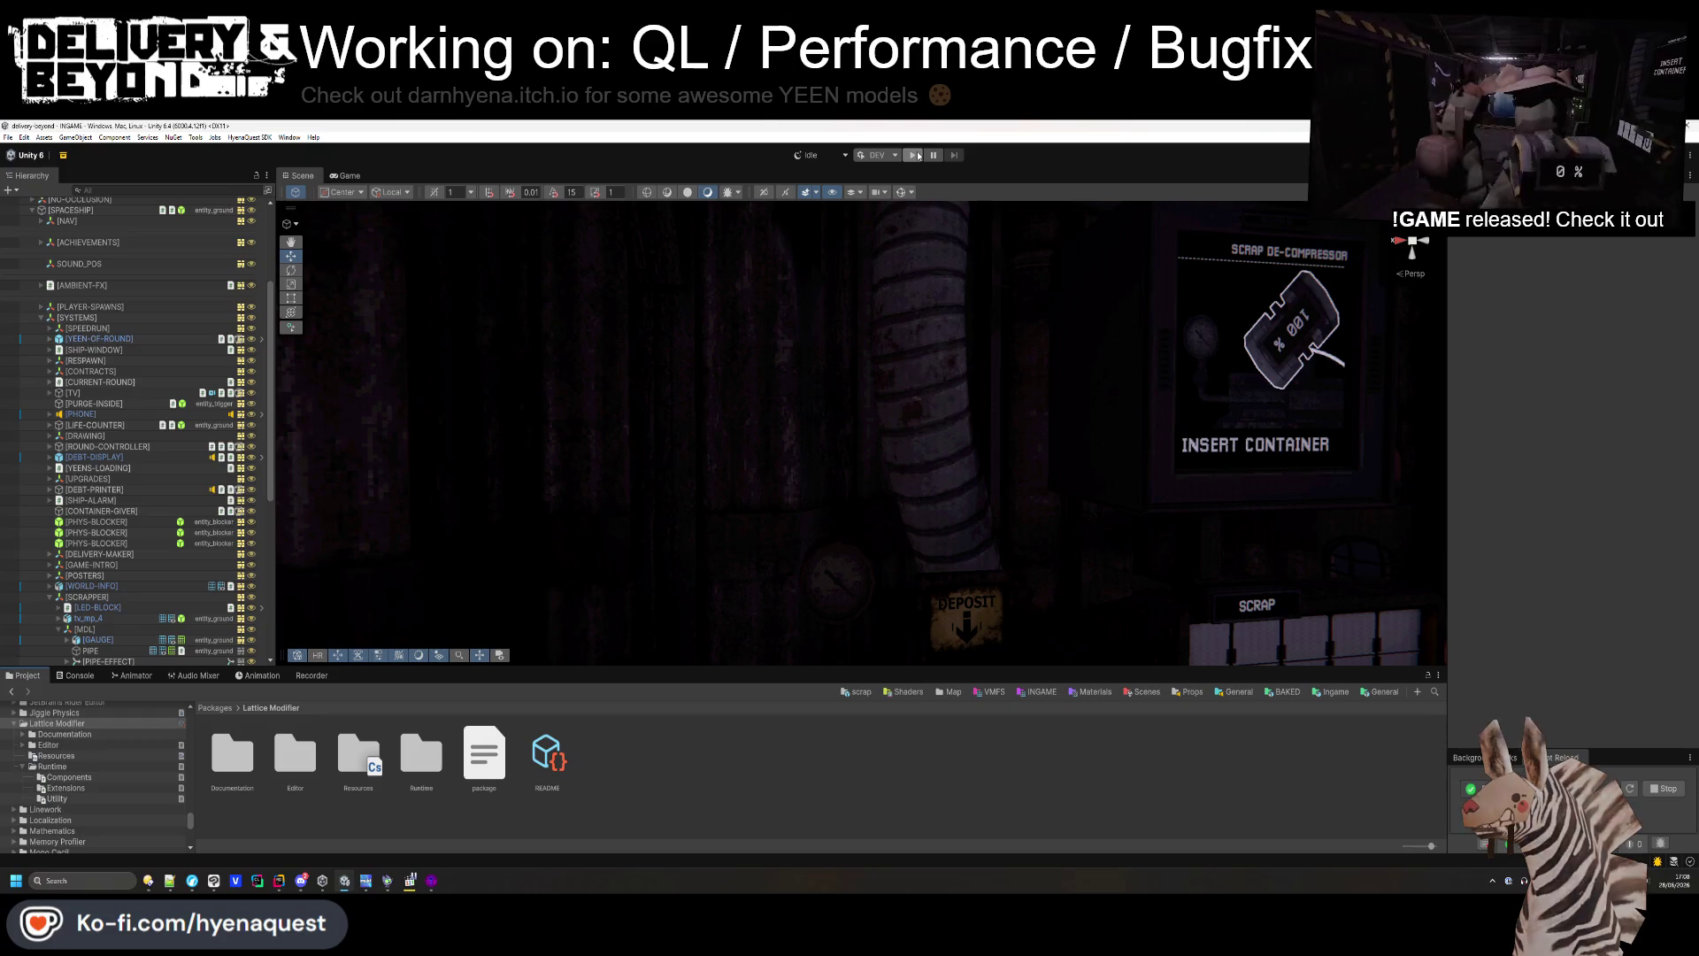
- Start play mode and spawn scrap with the Debug Controller's RANDOM SCRAP button
{"action": "left_click", "coordinate": [915, 156]}
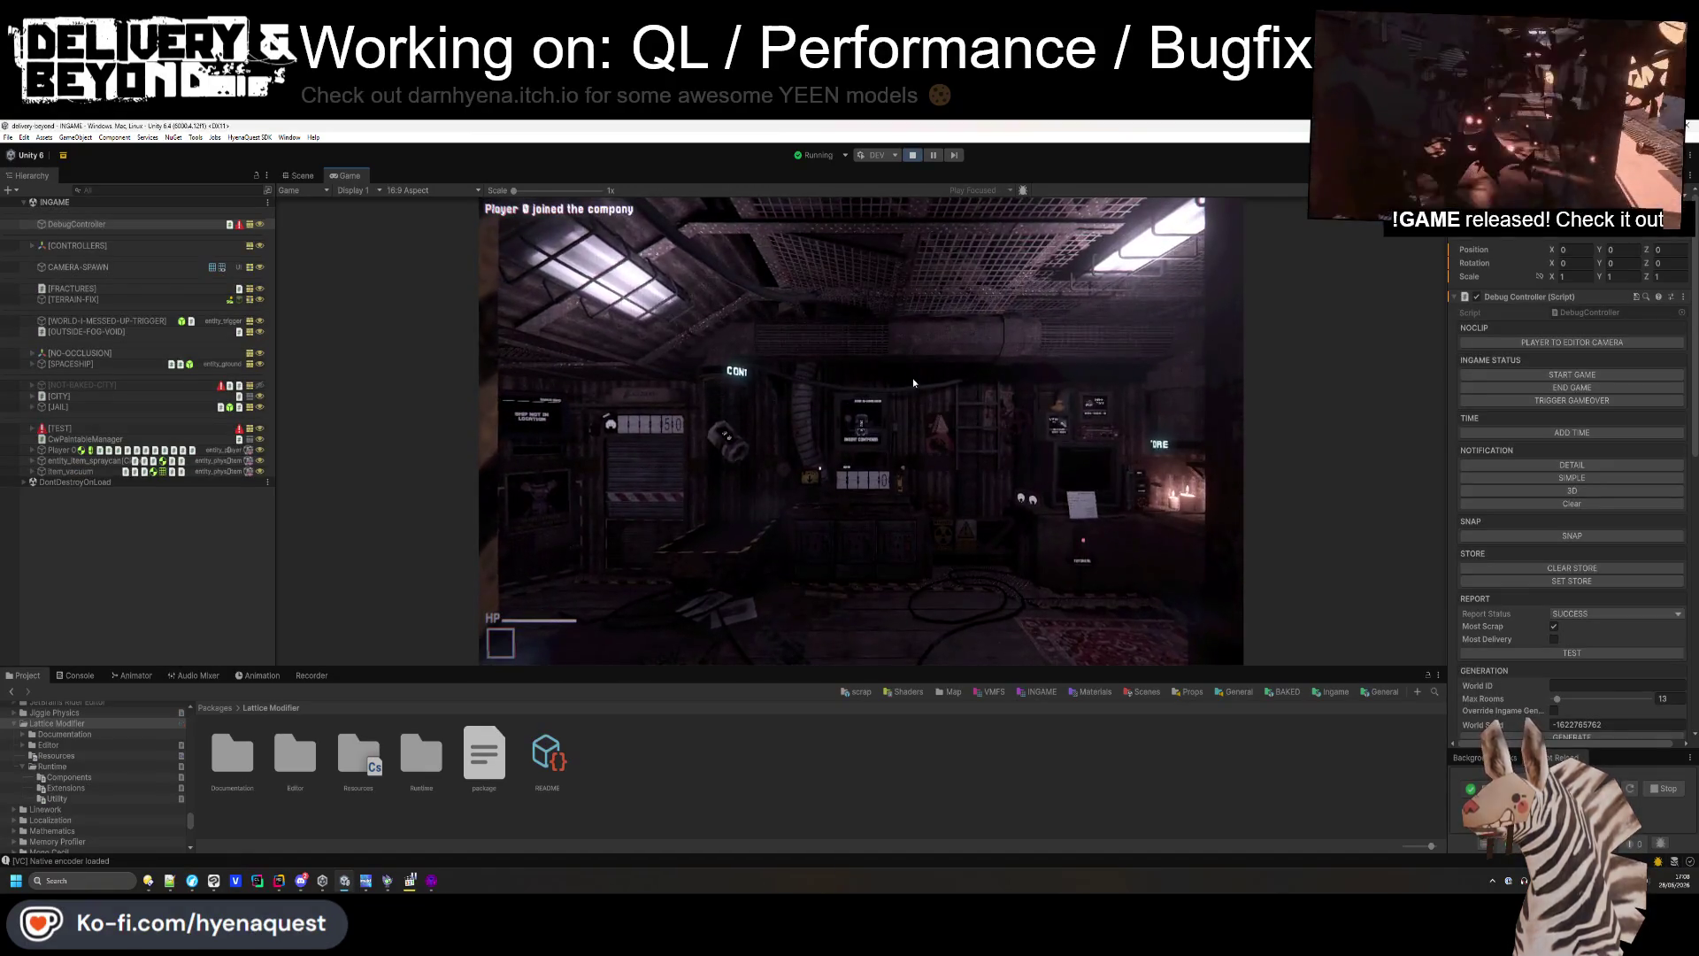
{"action": "left_click", "coordinate": [912, 379]}
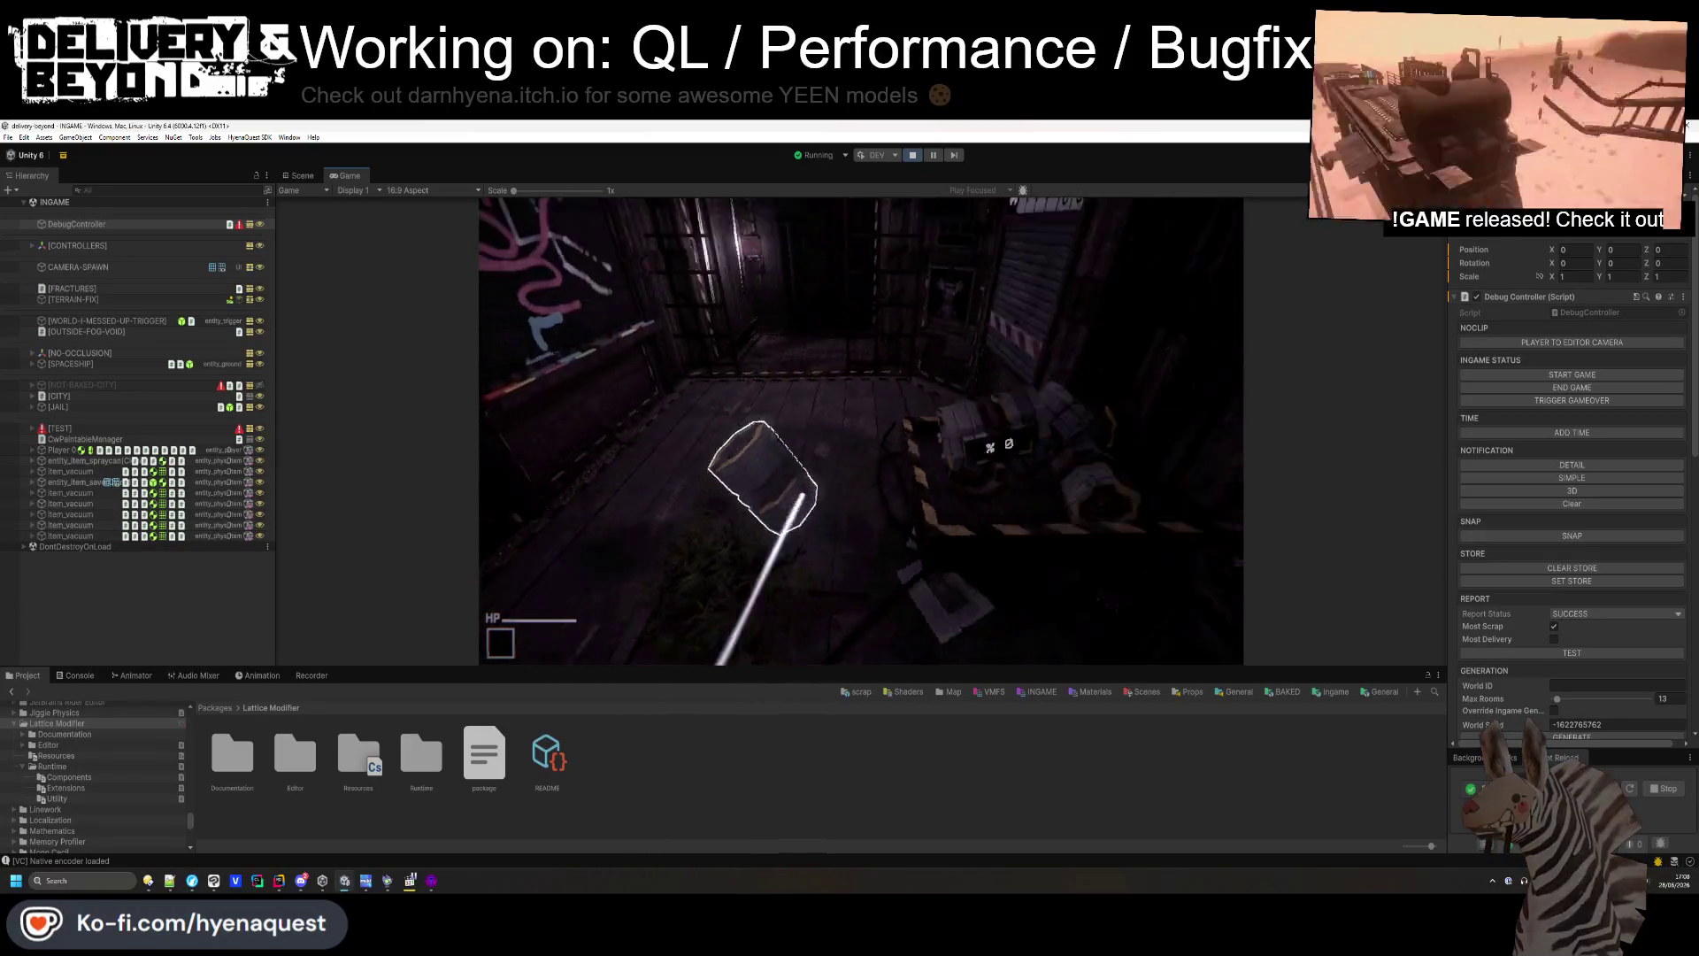
{"action": "key", "text": "super"}
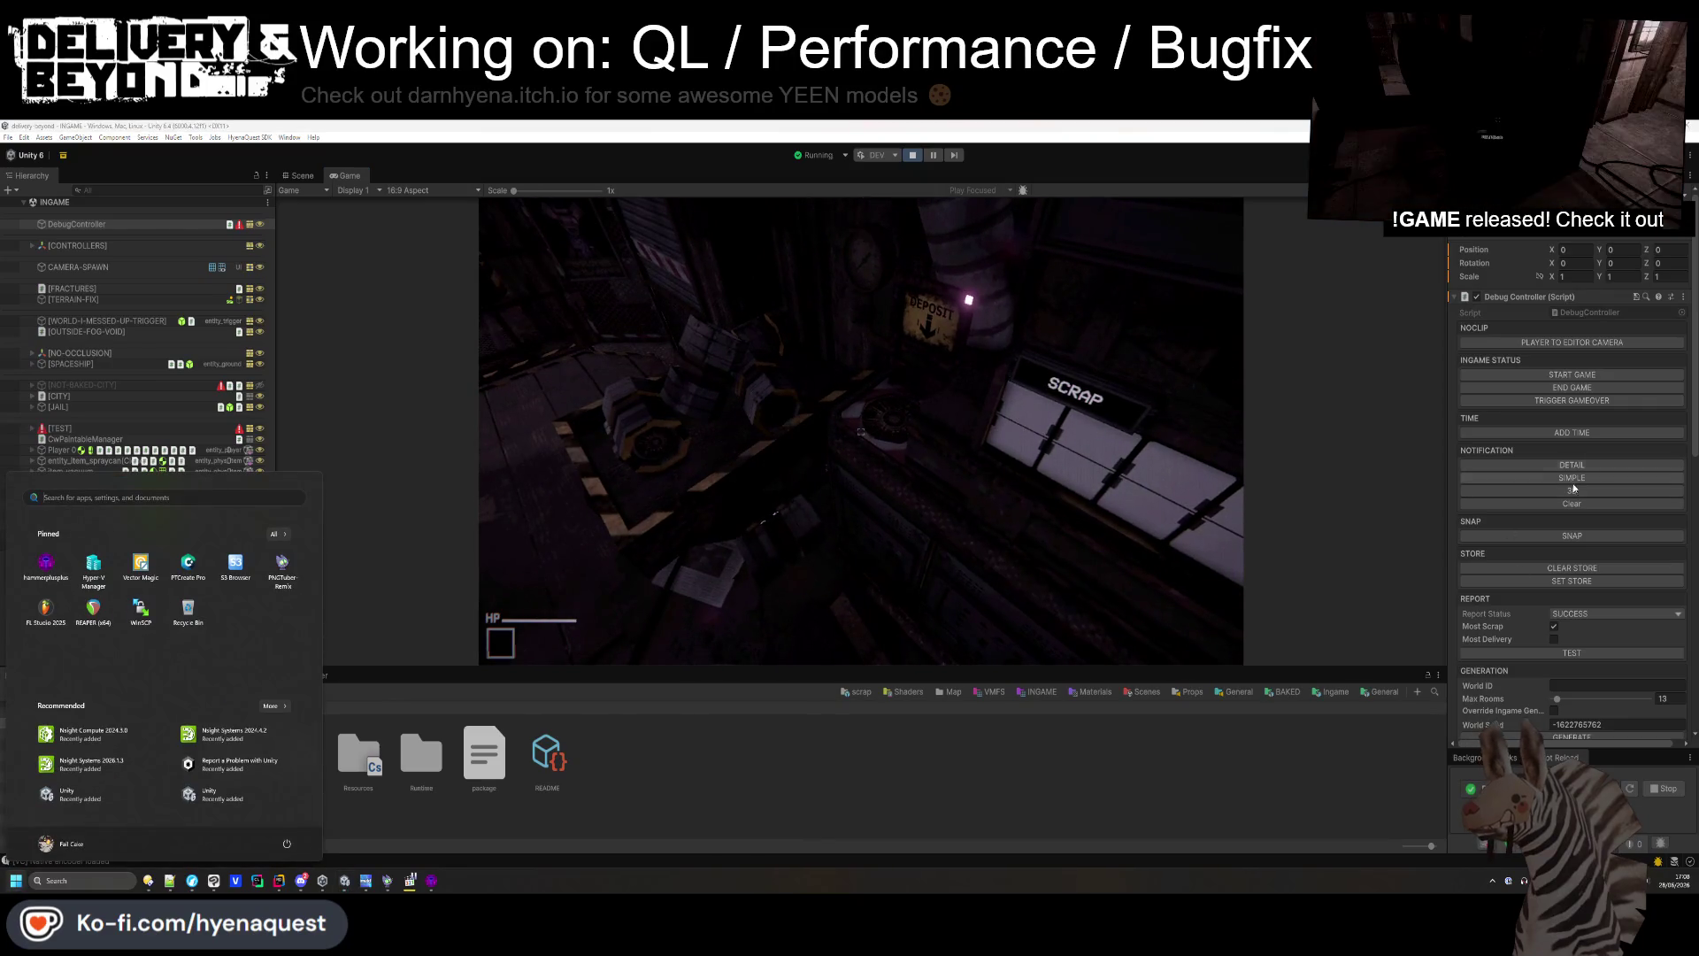
{"action": "scroll", "coordinate": [1558, 518], "scroll_direction": "down", "scroll_amount": 5}
{"action": "left_click", "coordinate": [1572, 588]}
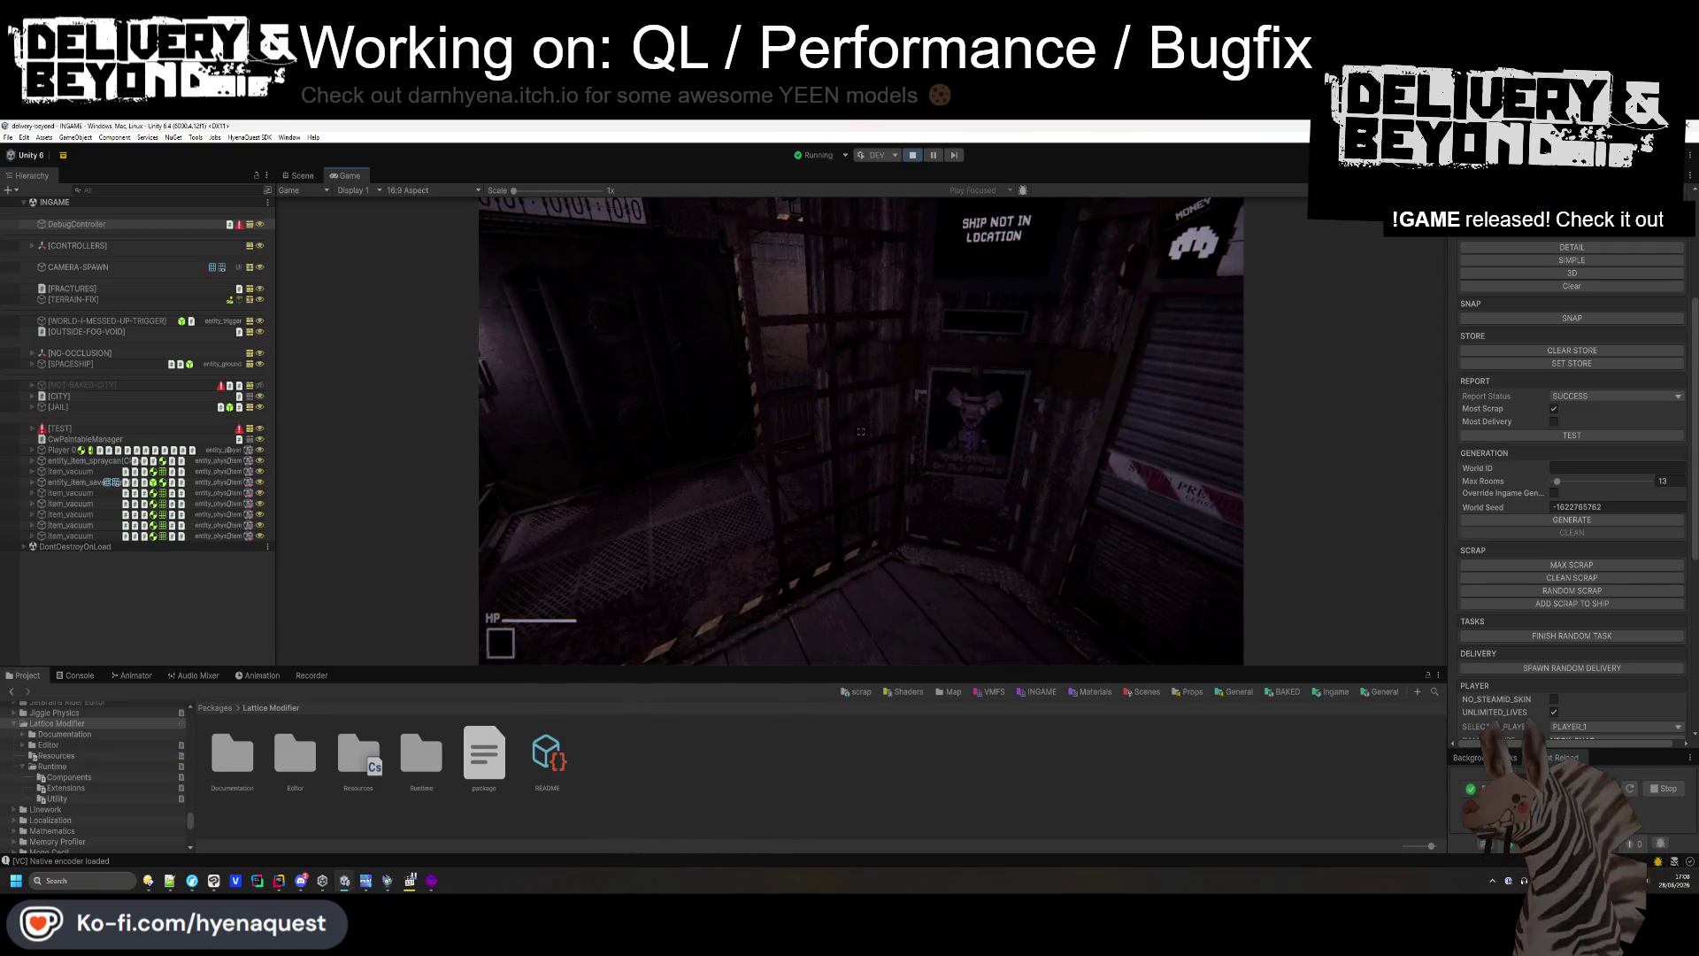
- Pause with Esc, stop play mode, and start a fresh play-test
{"action": "key", "text": "Escape"}
{"action": "left_click", "coordinate": [913, 156]}
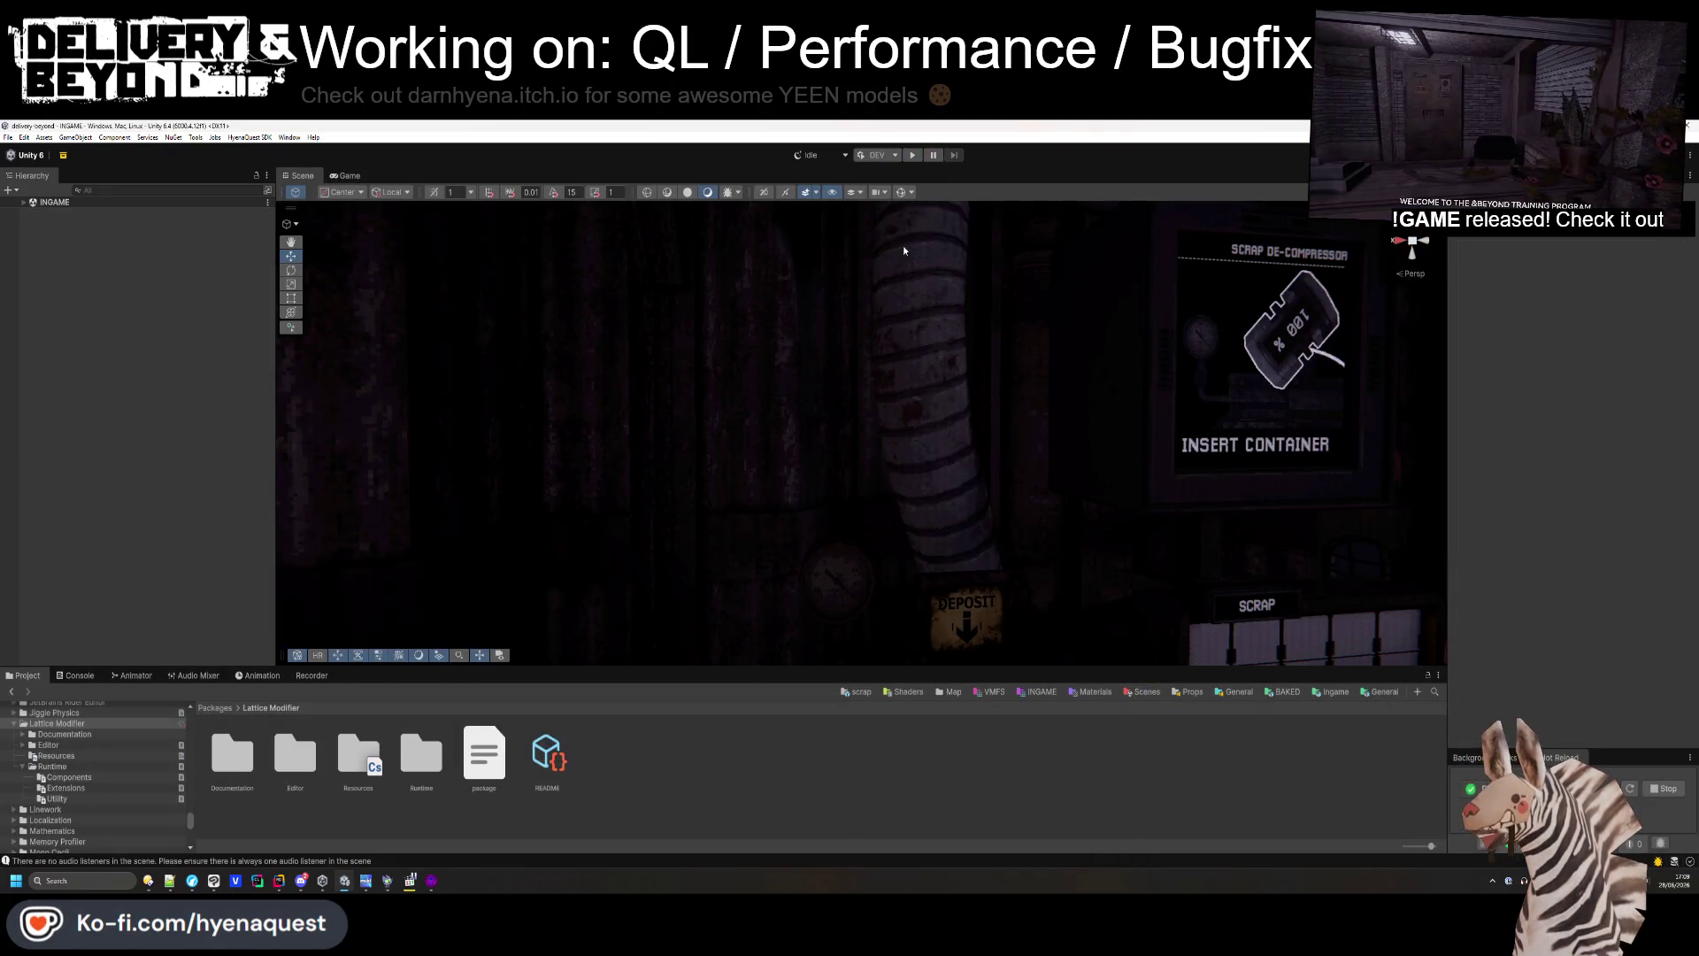
{"action": "left_click", "coordinate": [912, 155]}
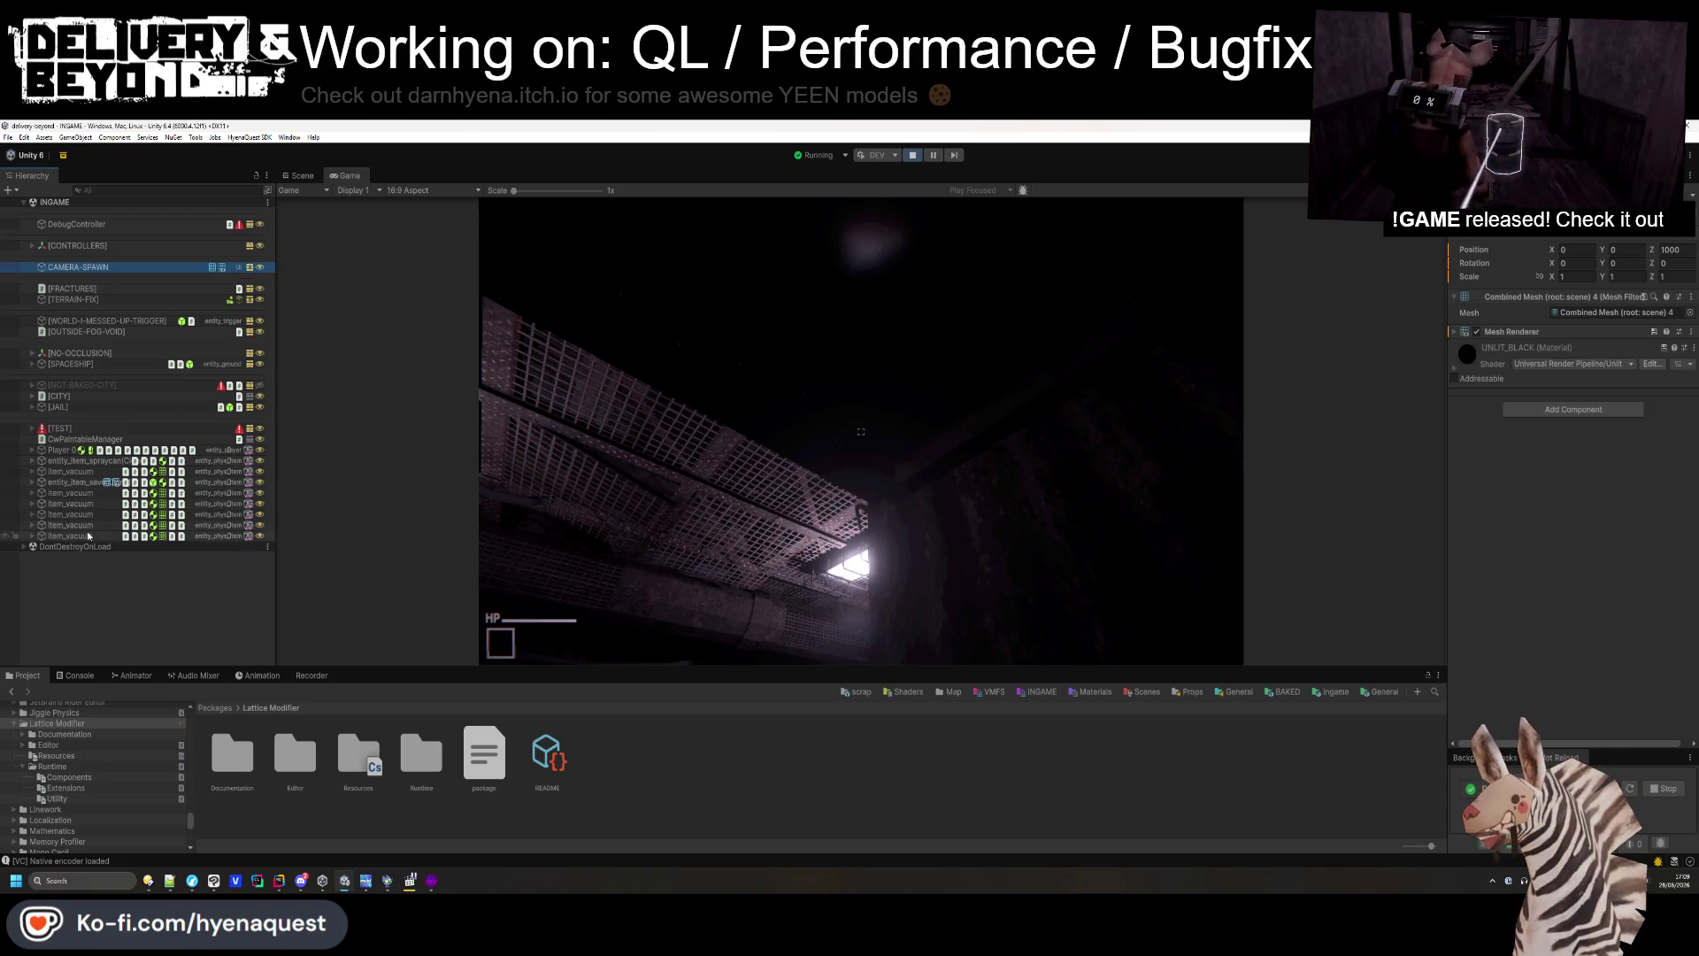
- Widen the Hierarchy panel and expand the [TEST] group
{"action": "left_click_drag", "start_coordinate": [277, 471], "coordinate": [330, 472]}
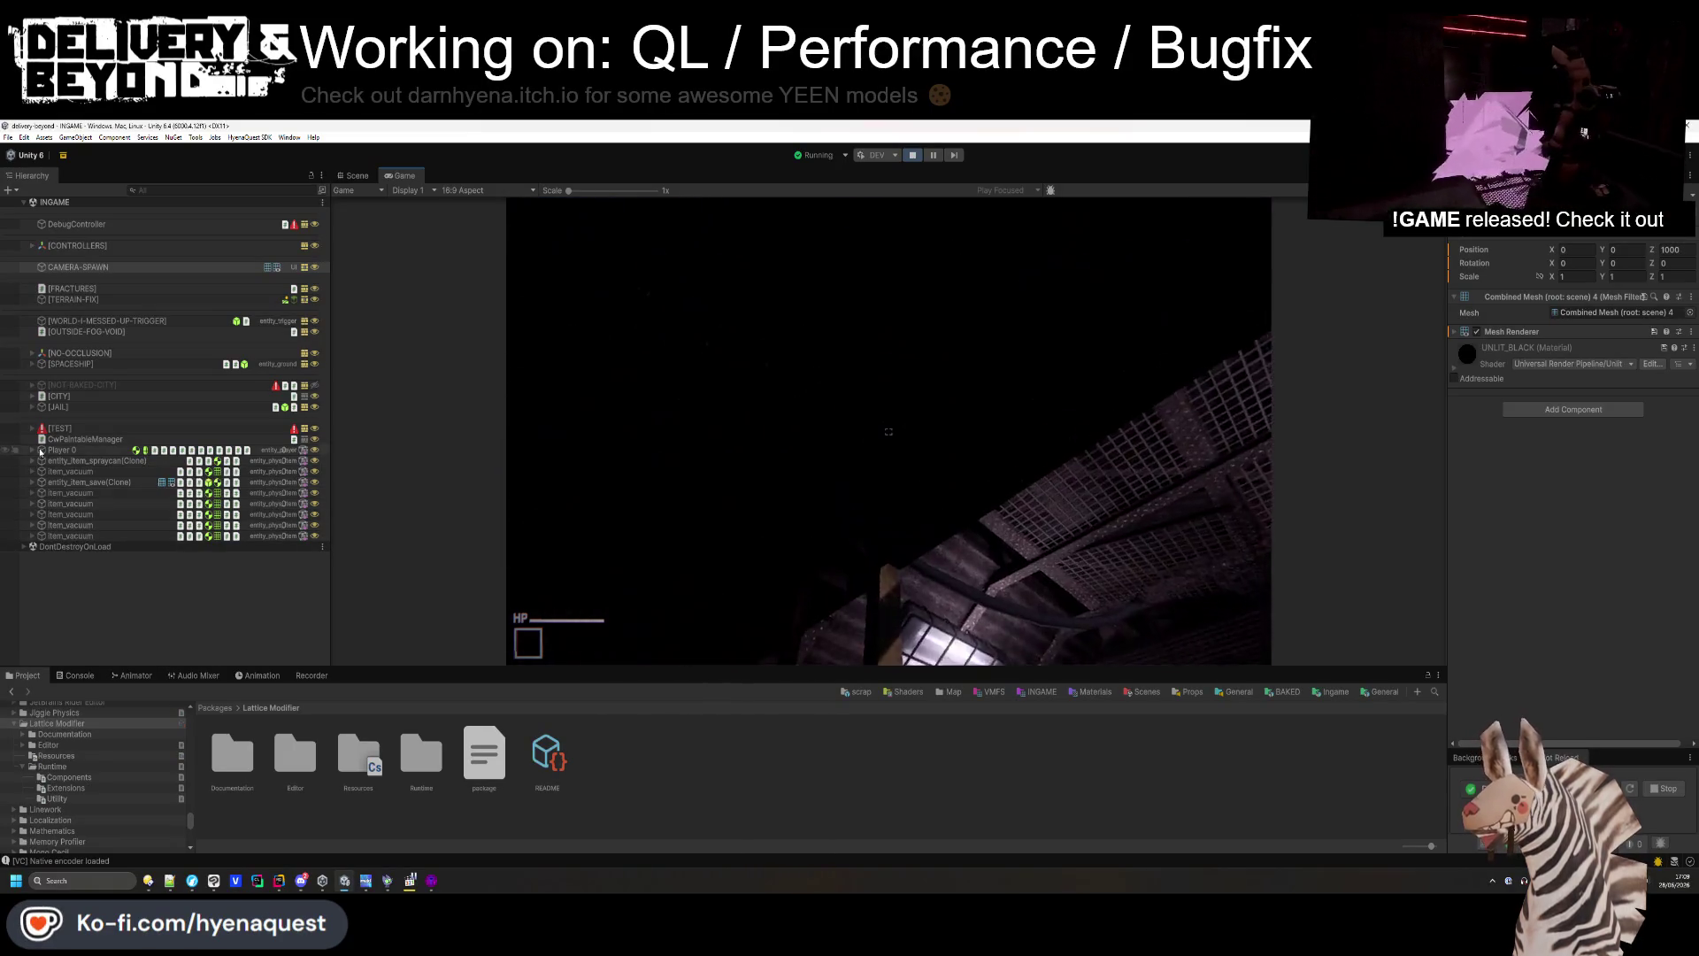
{"action": "left_click", "coordinate": [31, 432]}
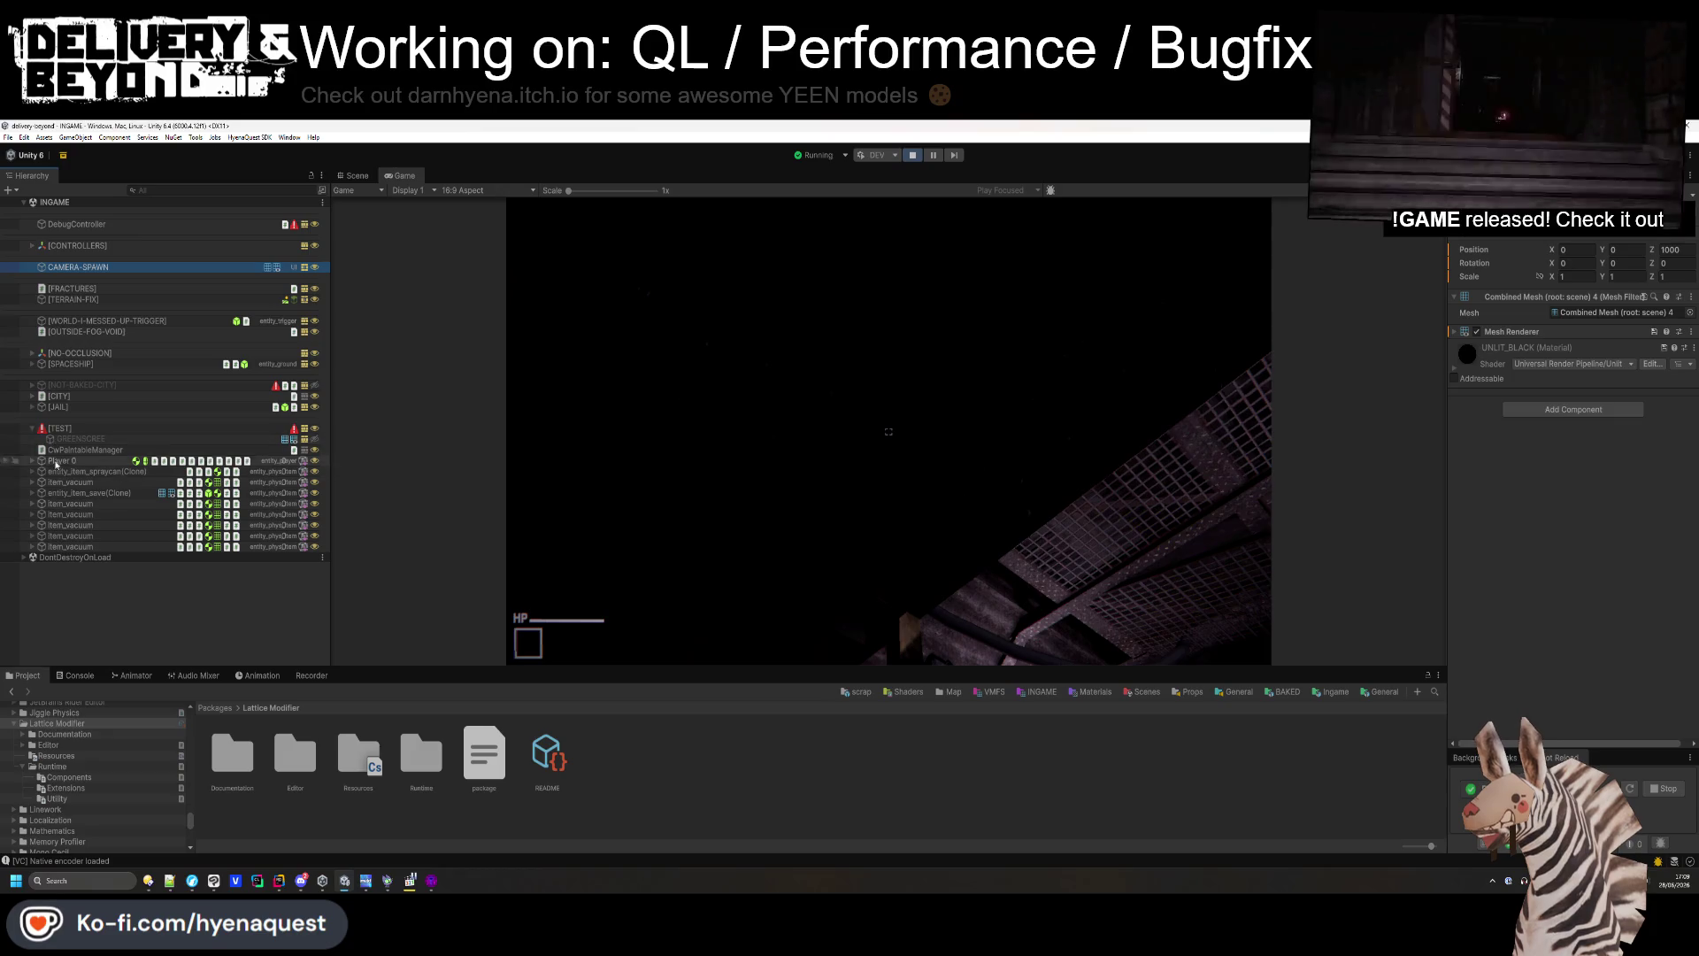
- Expand Player 0 and inspect its Static flags dropdown
{"action": "left_click", "coordinate": [33, 461]}
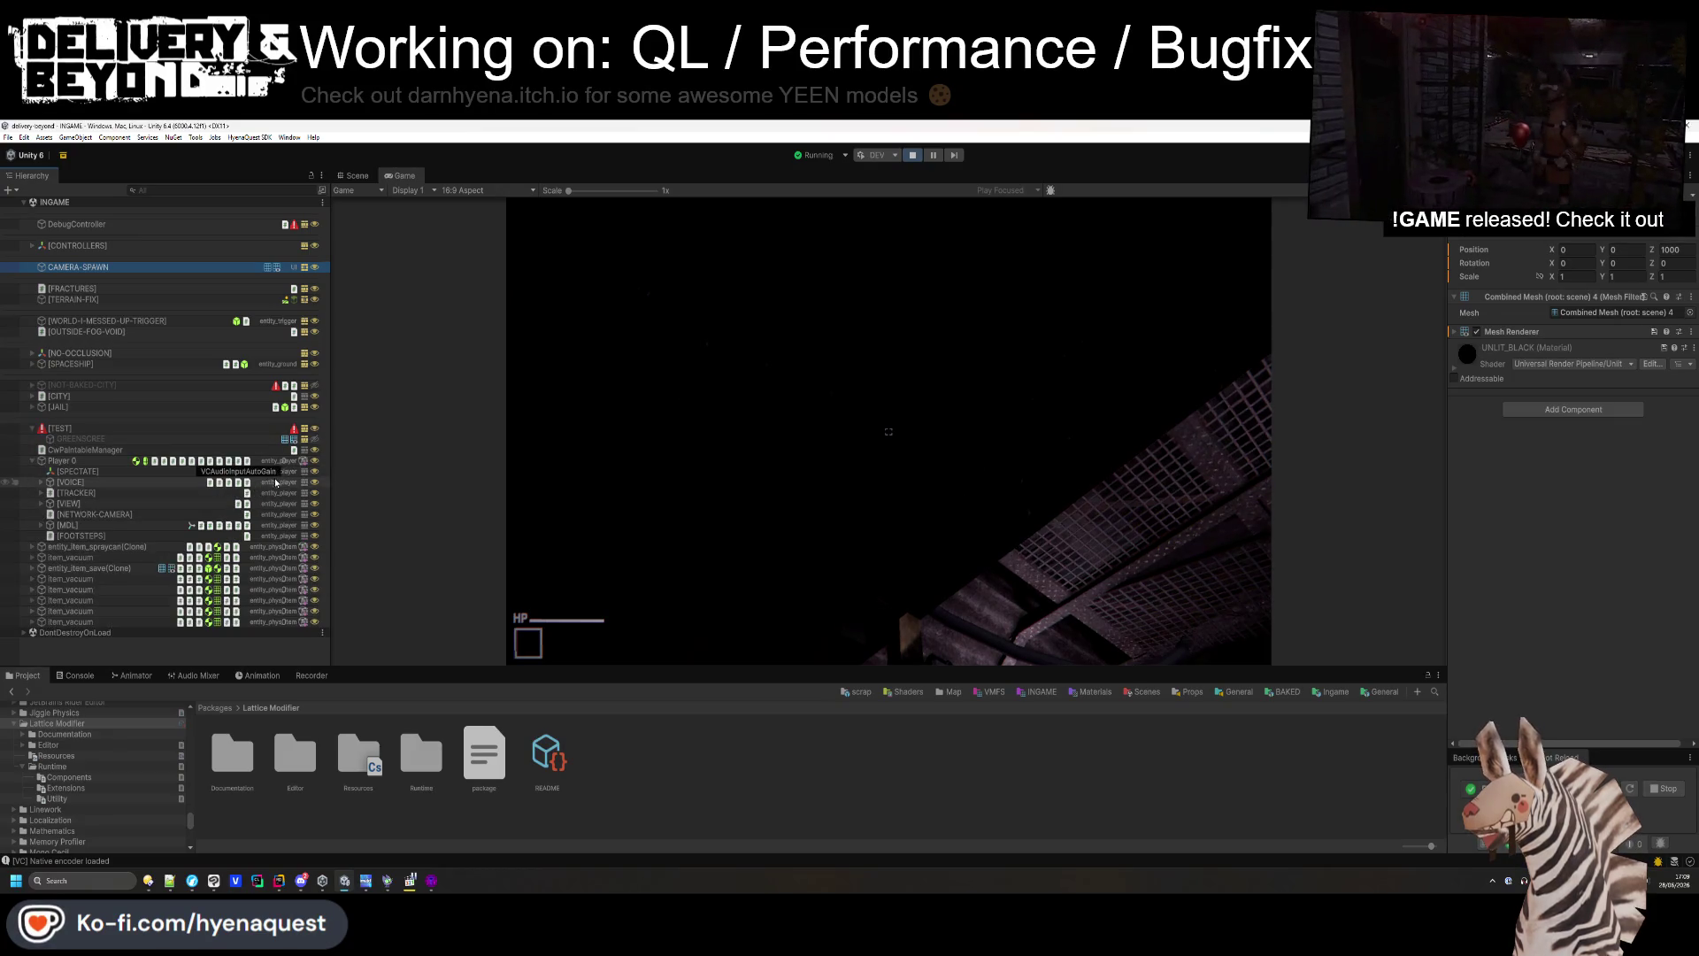
{"action": "left_click_drag", "start_coordinate": [325, 459], "coordinate": [340, 459]}
{"action": "left_click", "coordinate": [321, 460]}
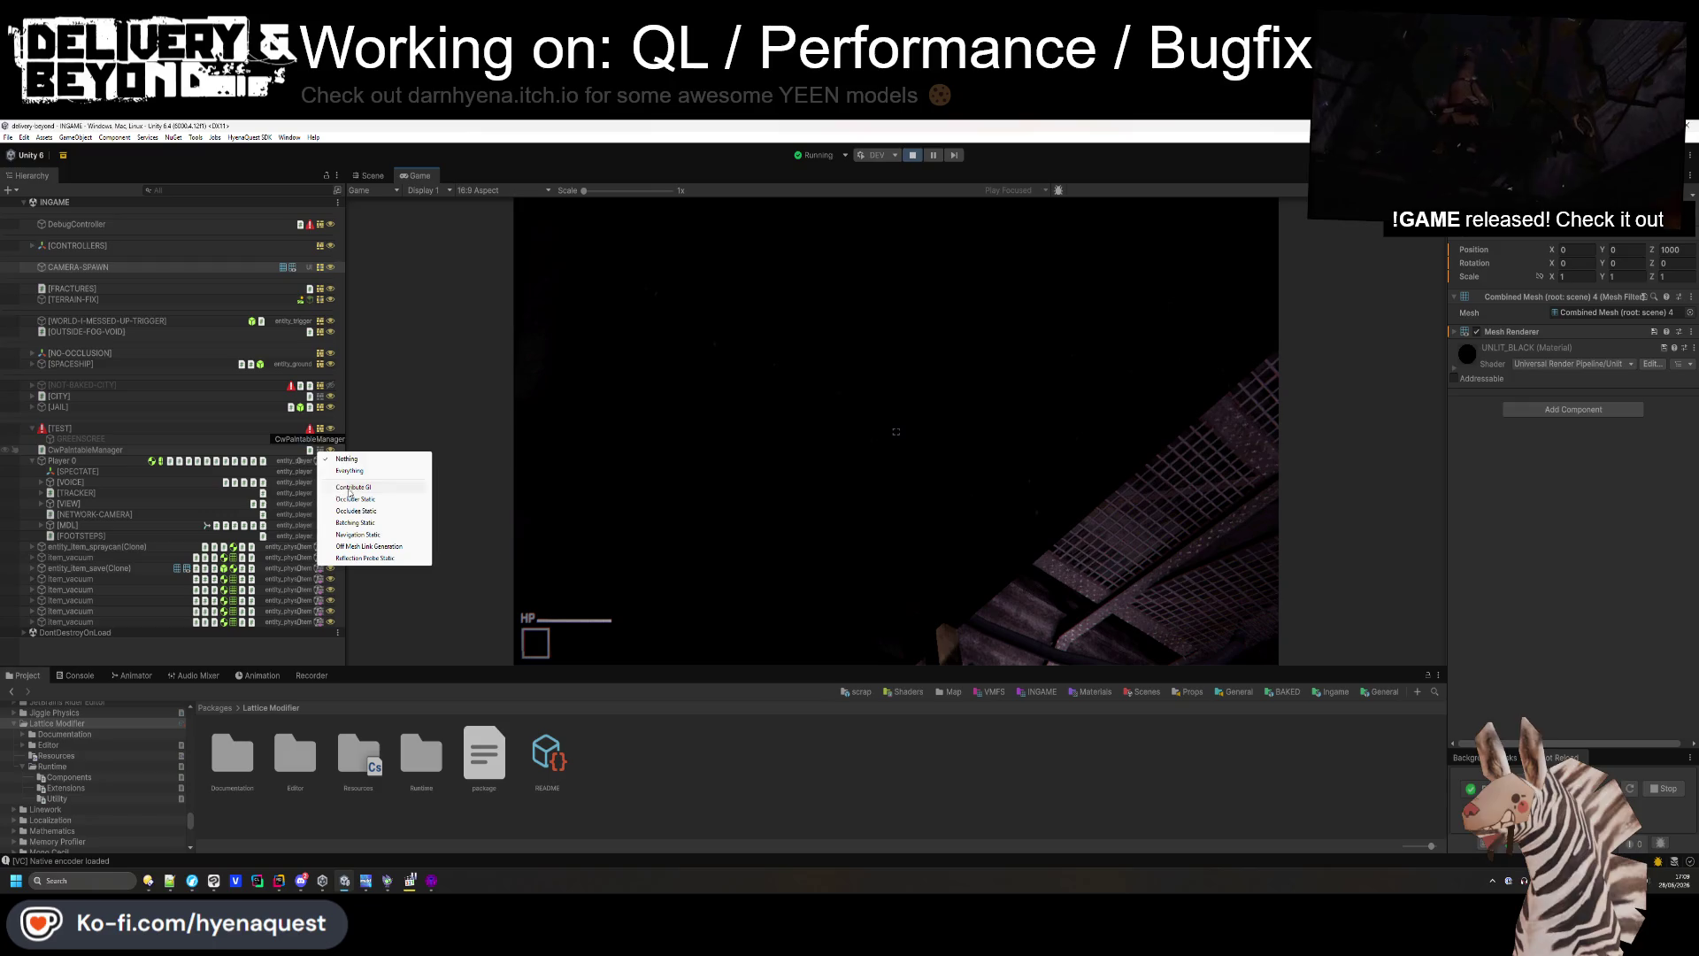
{"action": "left_click", "coordinate": [343, 487]}
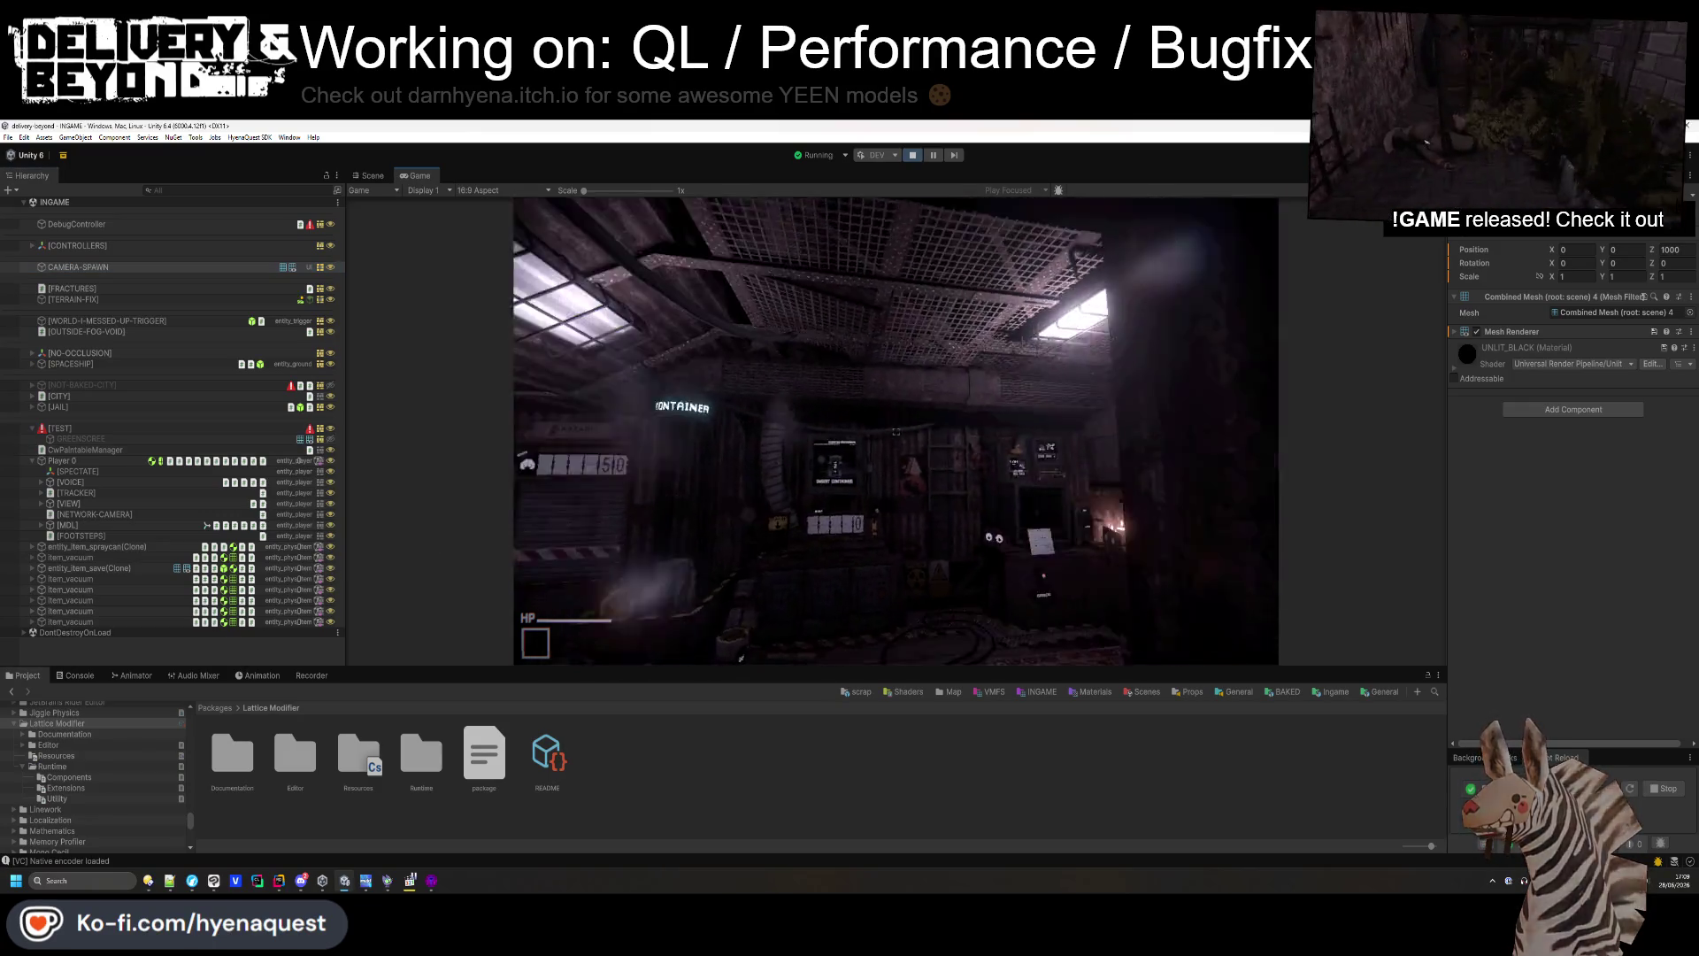
- Inspect GREENSCREEN's Static flags, clear the selection, and open the [JAIL] context menu
{"action": "left_click", "coordinate": [320, 439]}
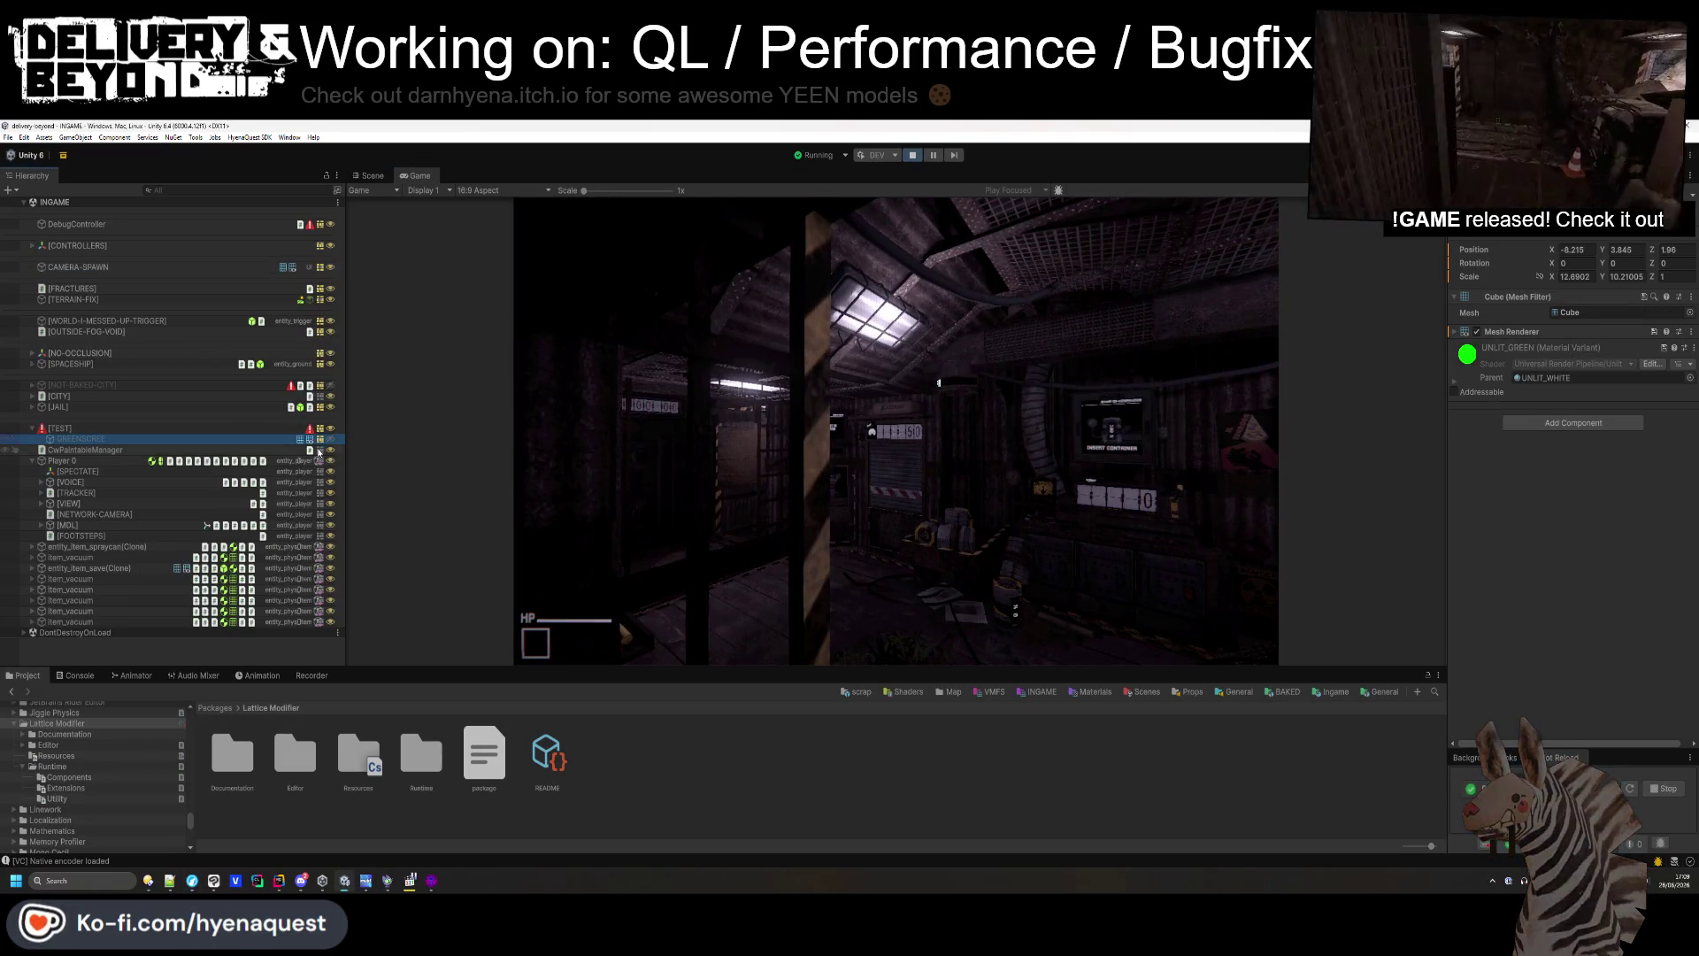
{"action": "left_click", "coordinate": [320, 439]}
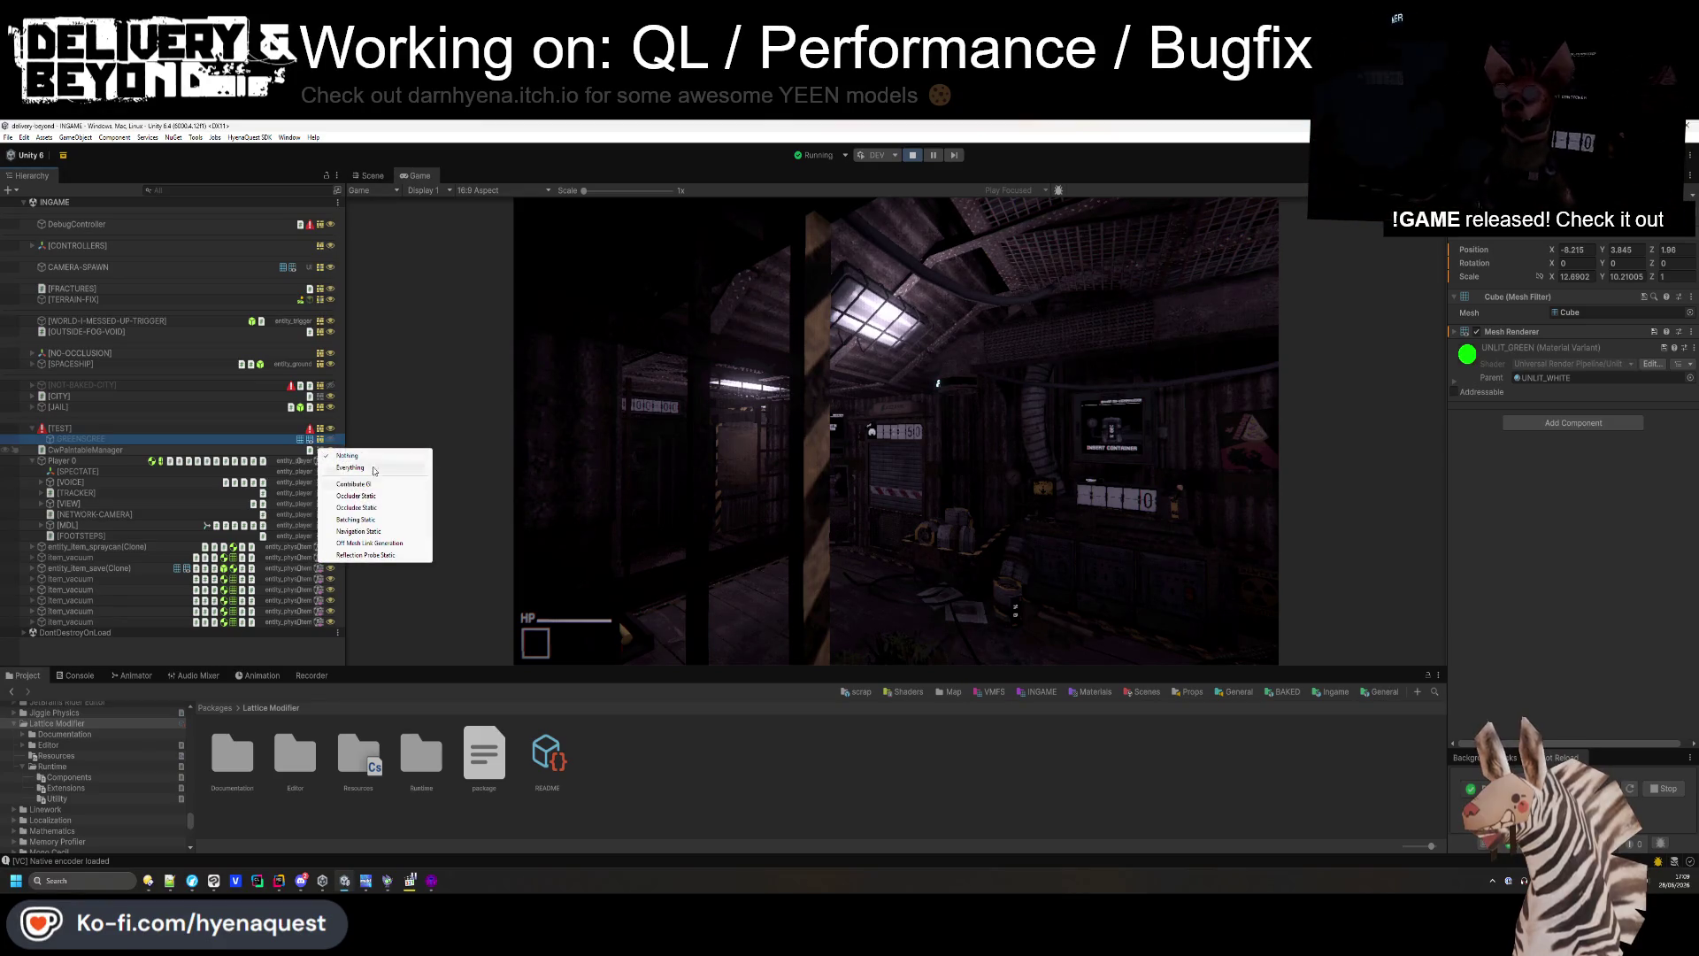
{"action": "left_click", "coordinate": [346, 454]}
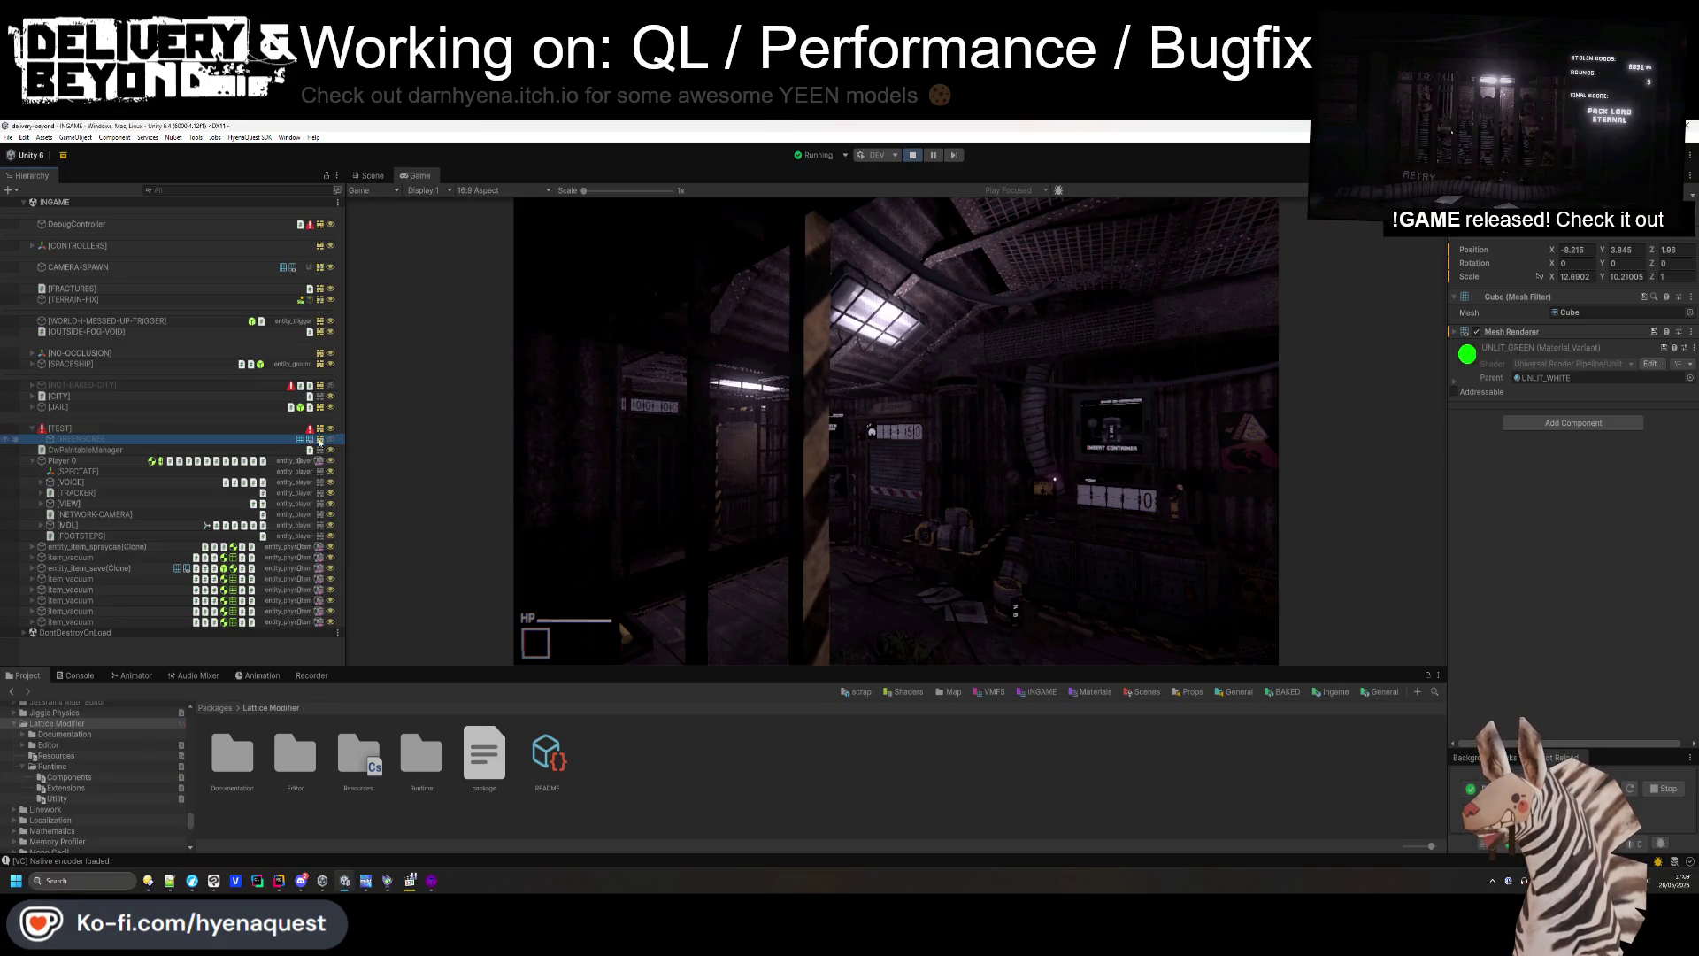
{"action": "left_click", "coordinate": [66, 416]}
{"action": "left_click", "coordinate": [669, 688]}
{"action": "right_click", "coordinate": [82, 408]}
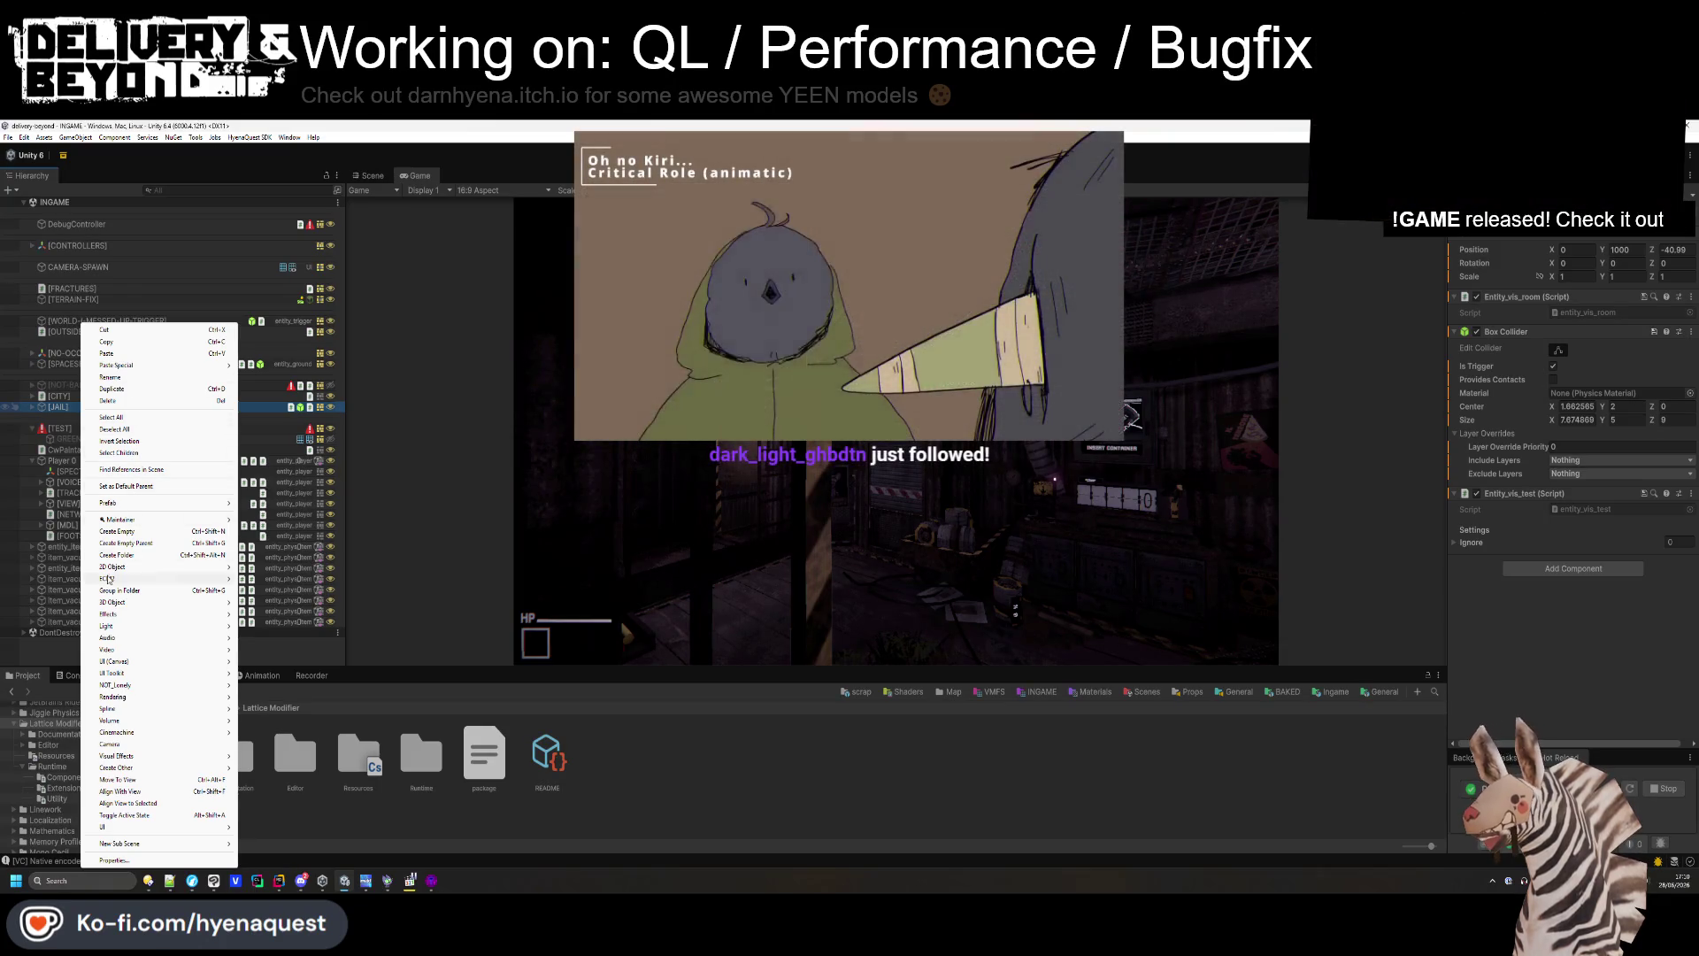
{"action": "left_click", "coordinate": [117, 554]}
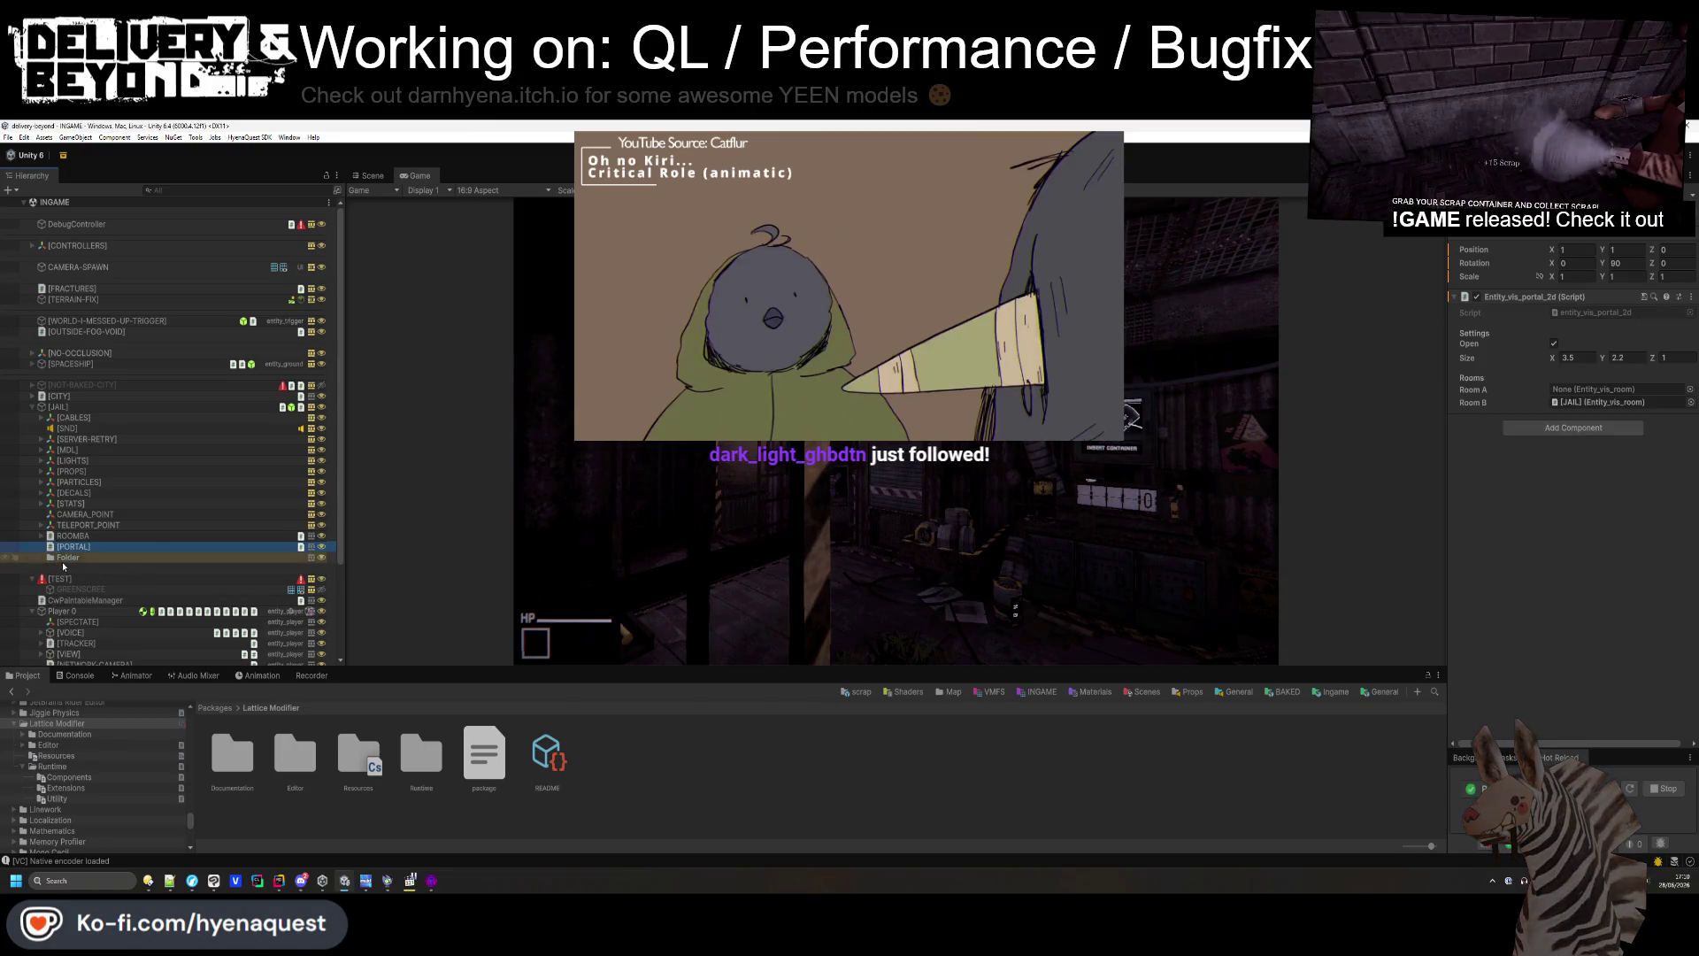
{"action": "key", "text": "Return"}
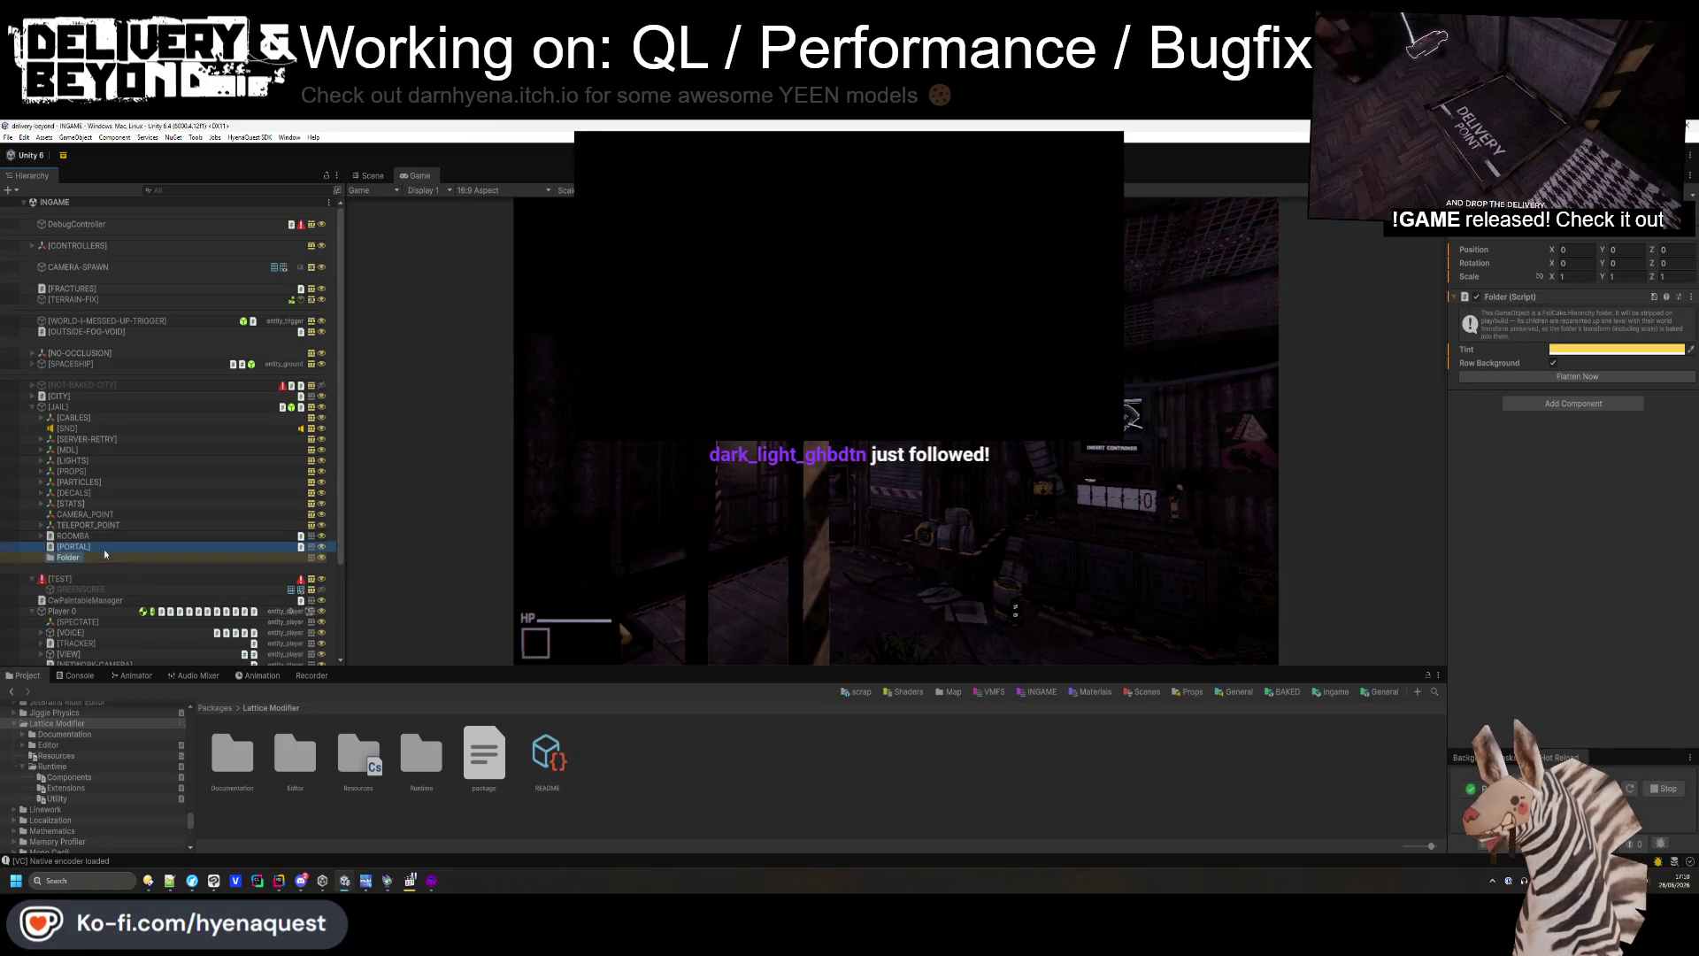
{"action": "key", "text": "Delete"}
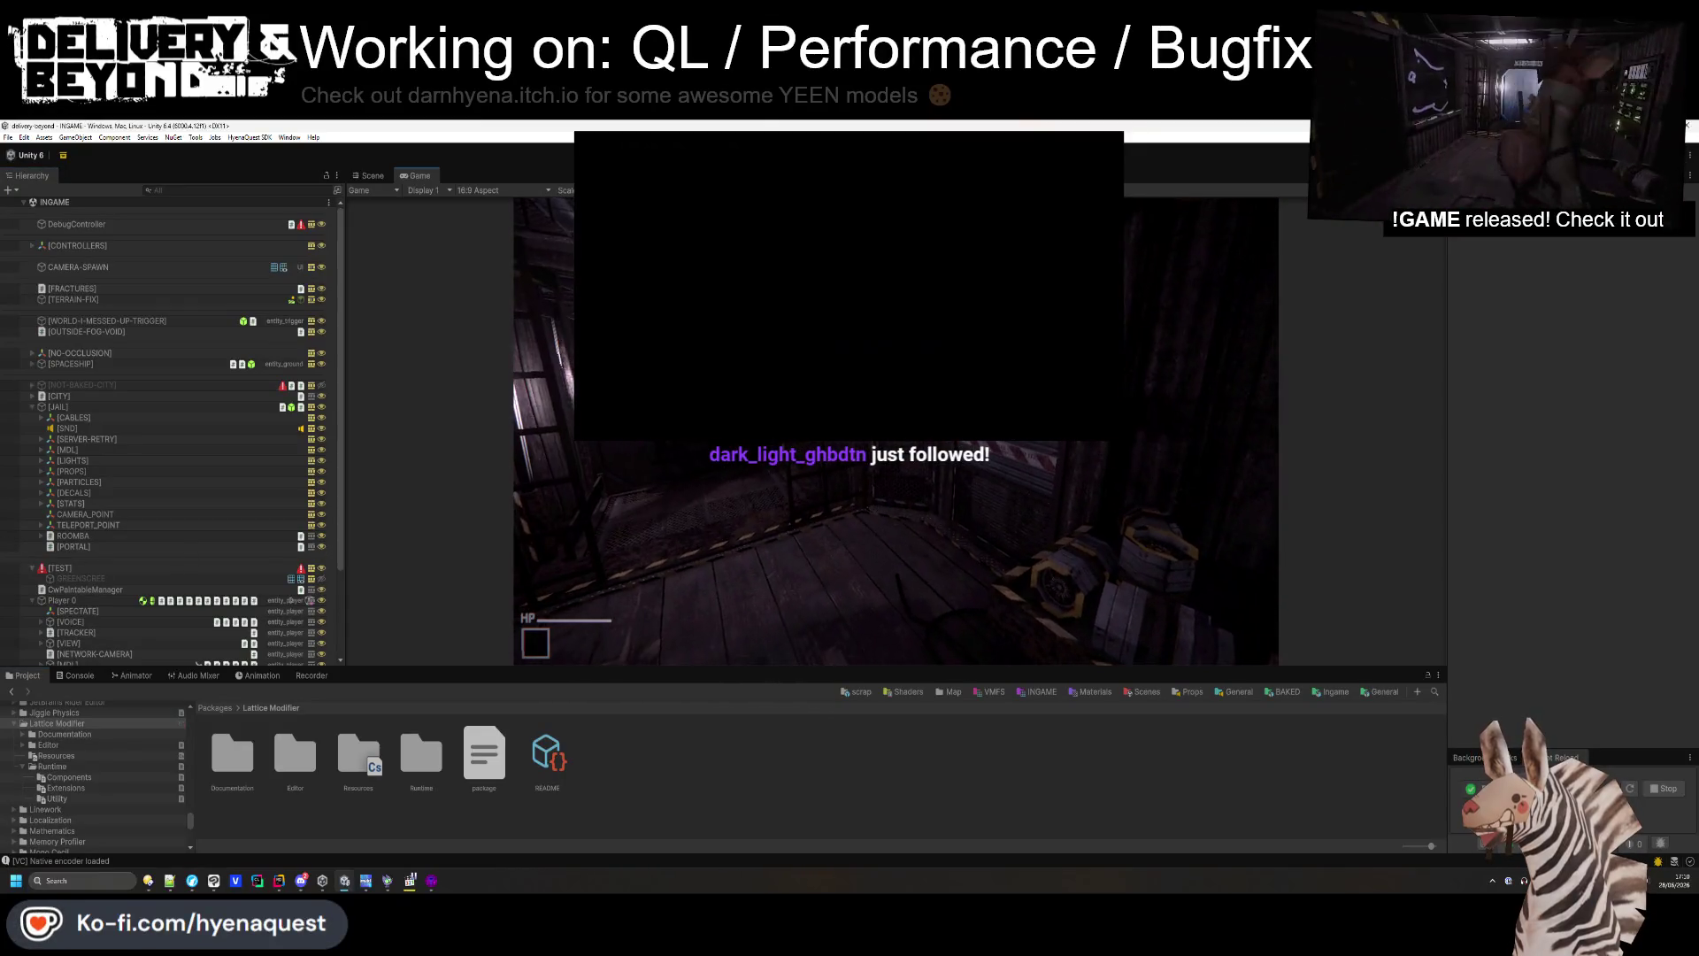
- Close the Start menu, refocus the running game and walk the player down the corridor
{"action": "key", "text": "super"}
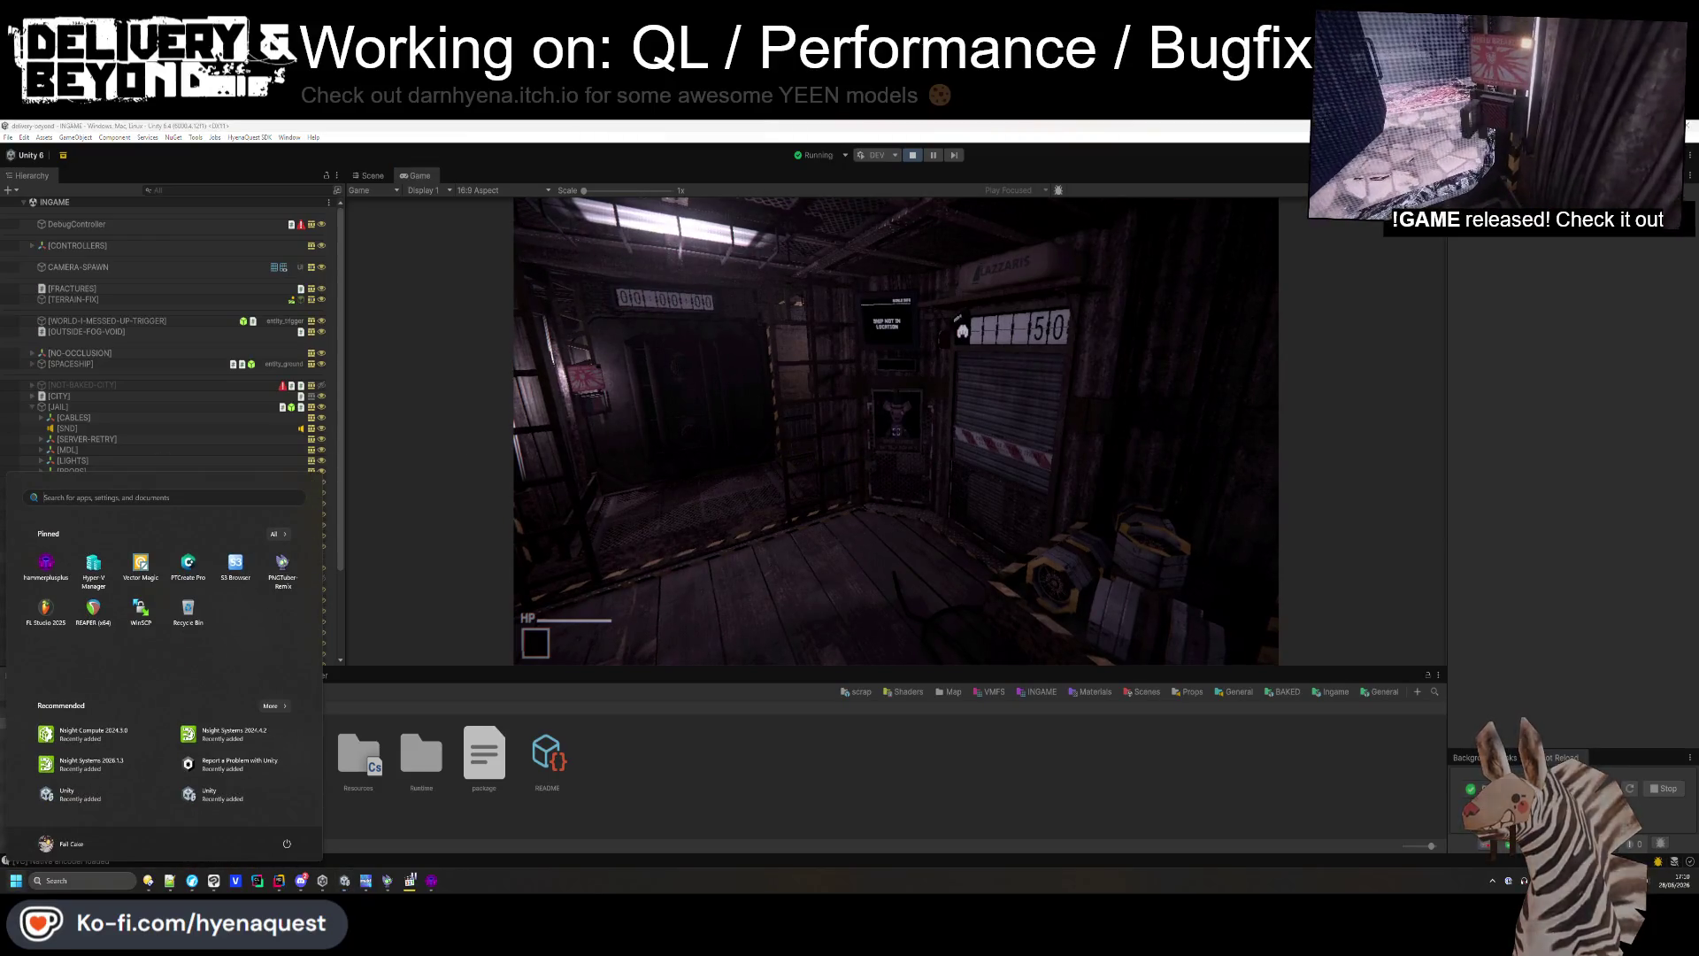
{"action": "key", "text": "Escape"}
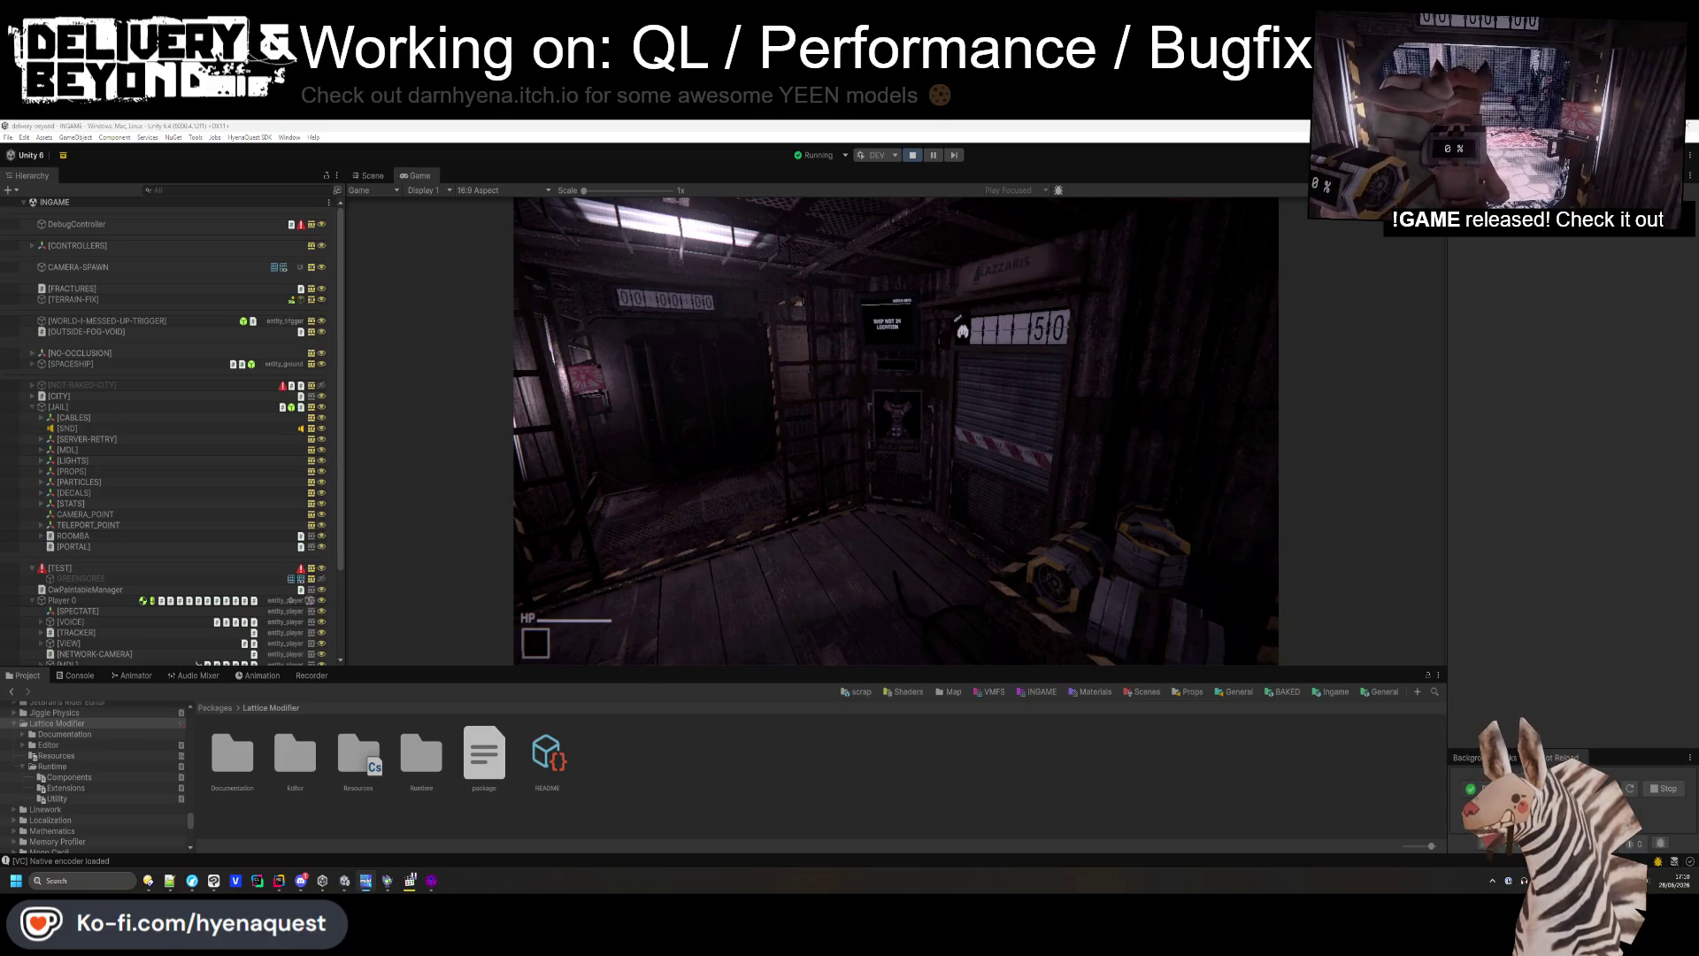
{"action": "left_click", "coordinate": [895, 432]}
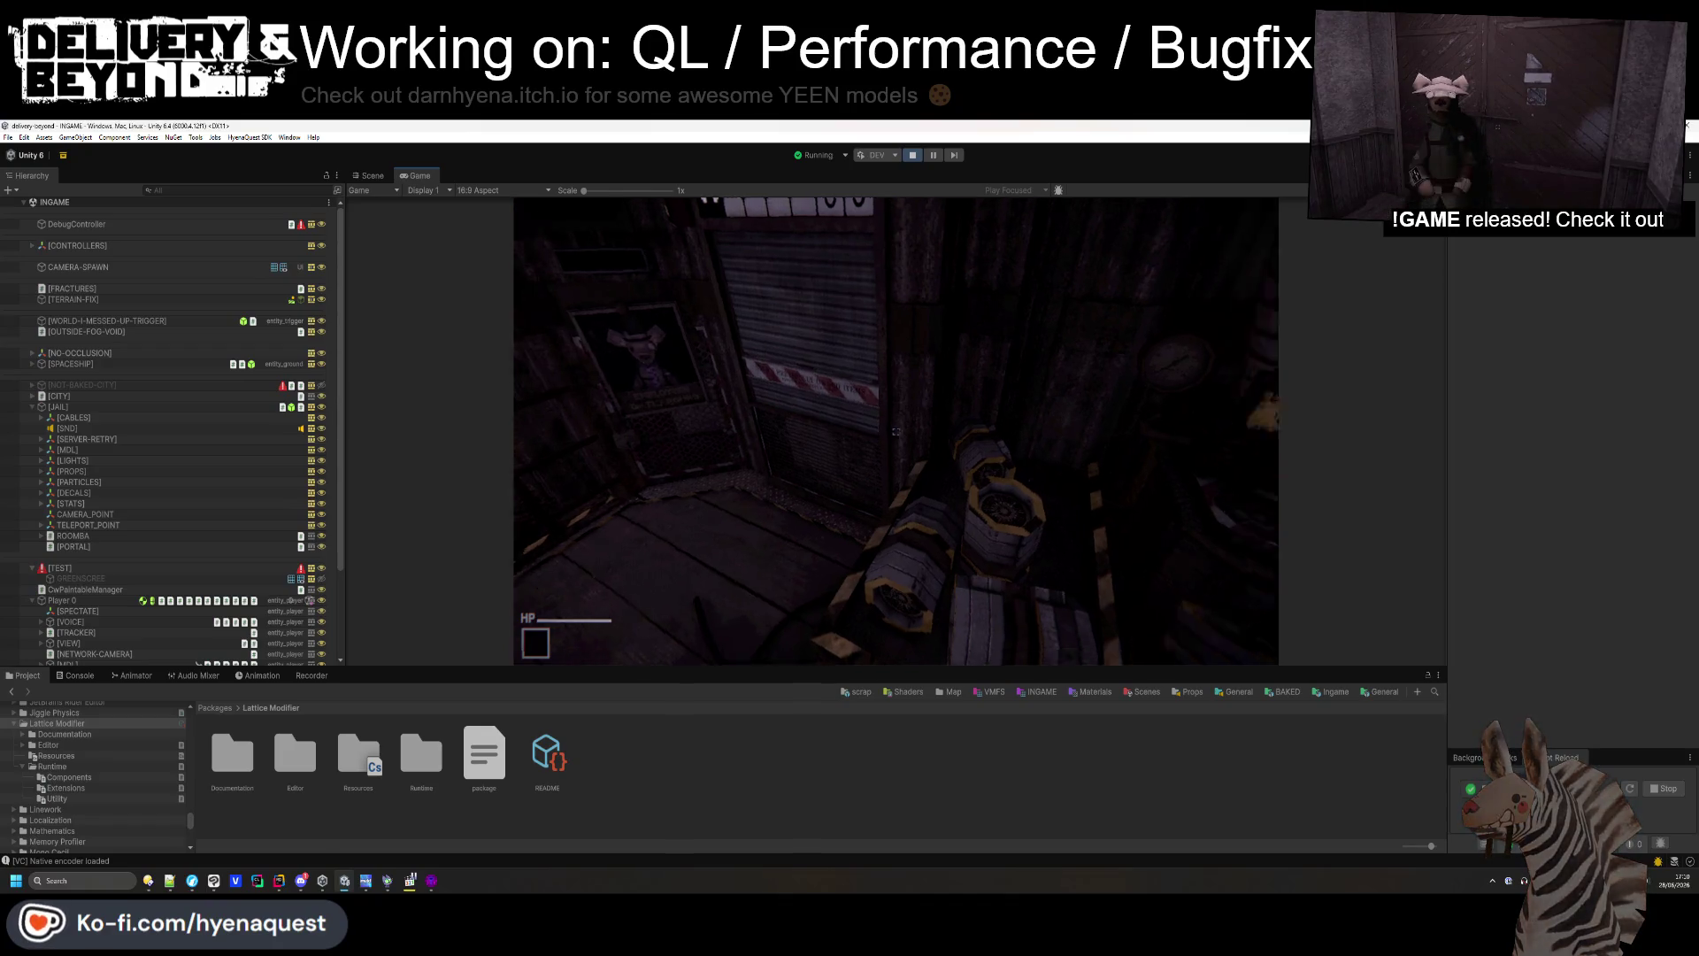
{"action": "key", "text": "super"}
{"action": "key", "text": "super"}
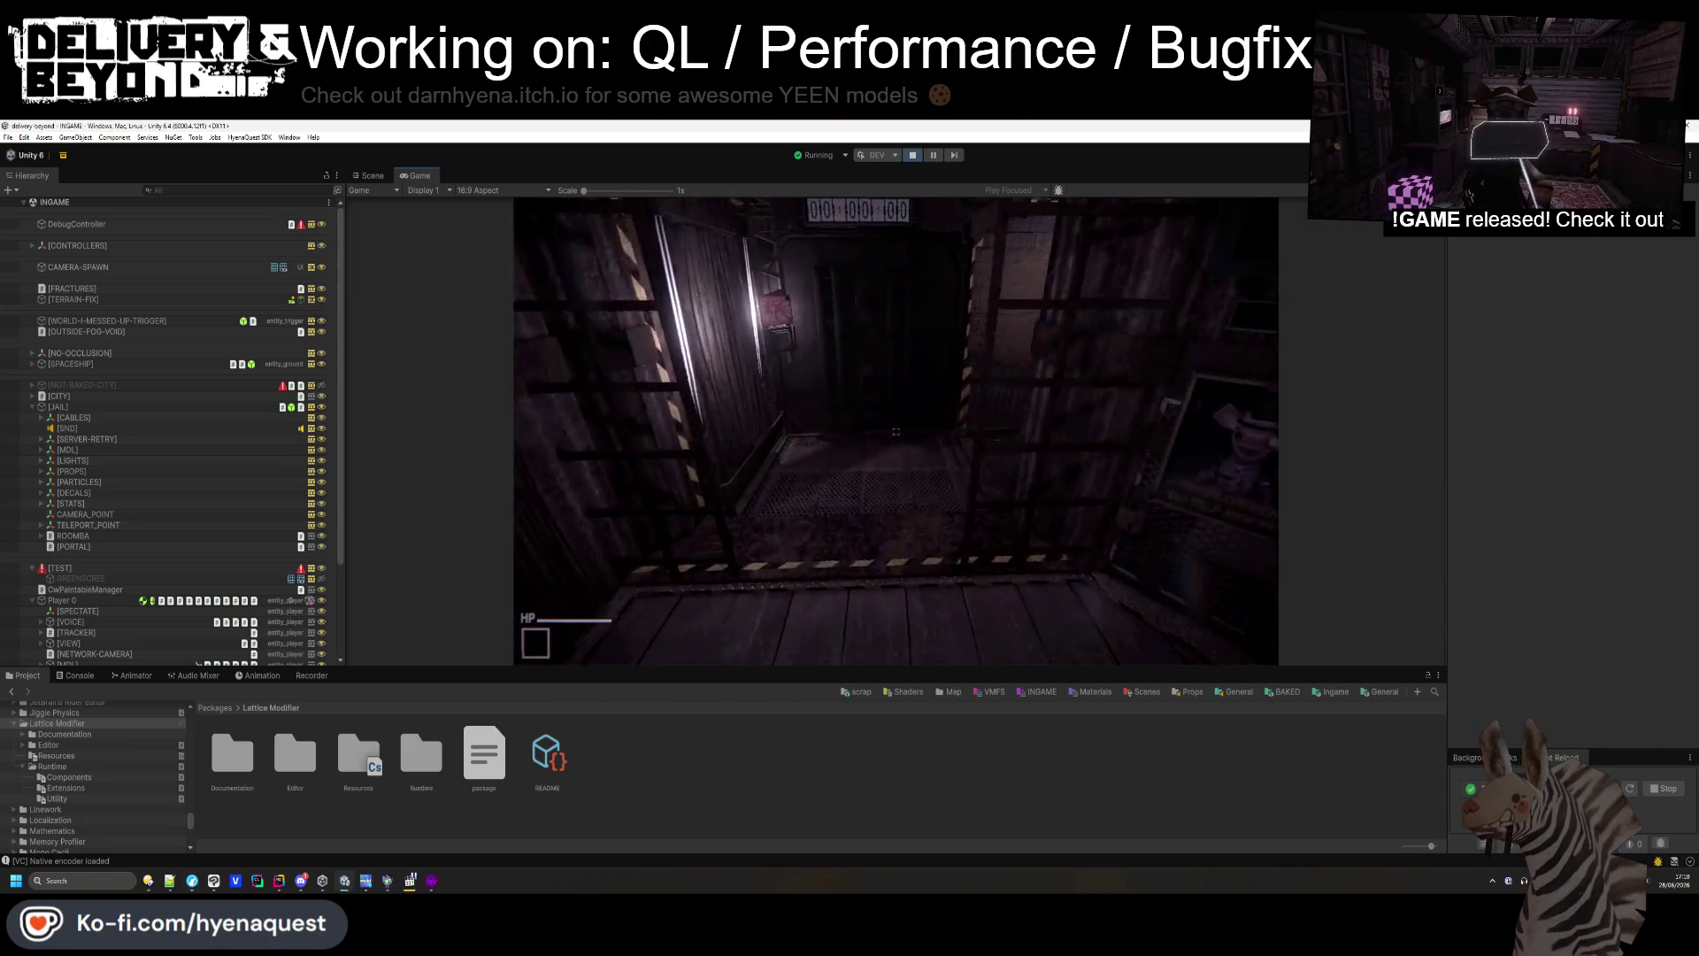
{"action": "key", "text": "super"}
{"action": "left_click", "coordinate": [834, 476]}
- Enter the fracture world type and game start commands in the in-game console, then enlarge the Game view
{"action": "key", "text": "grave"}
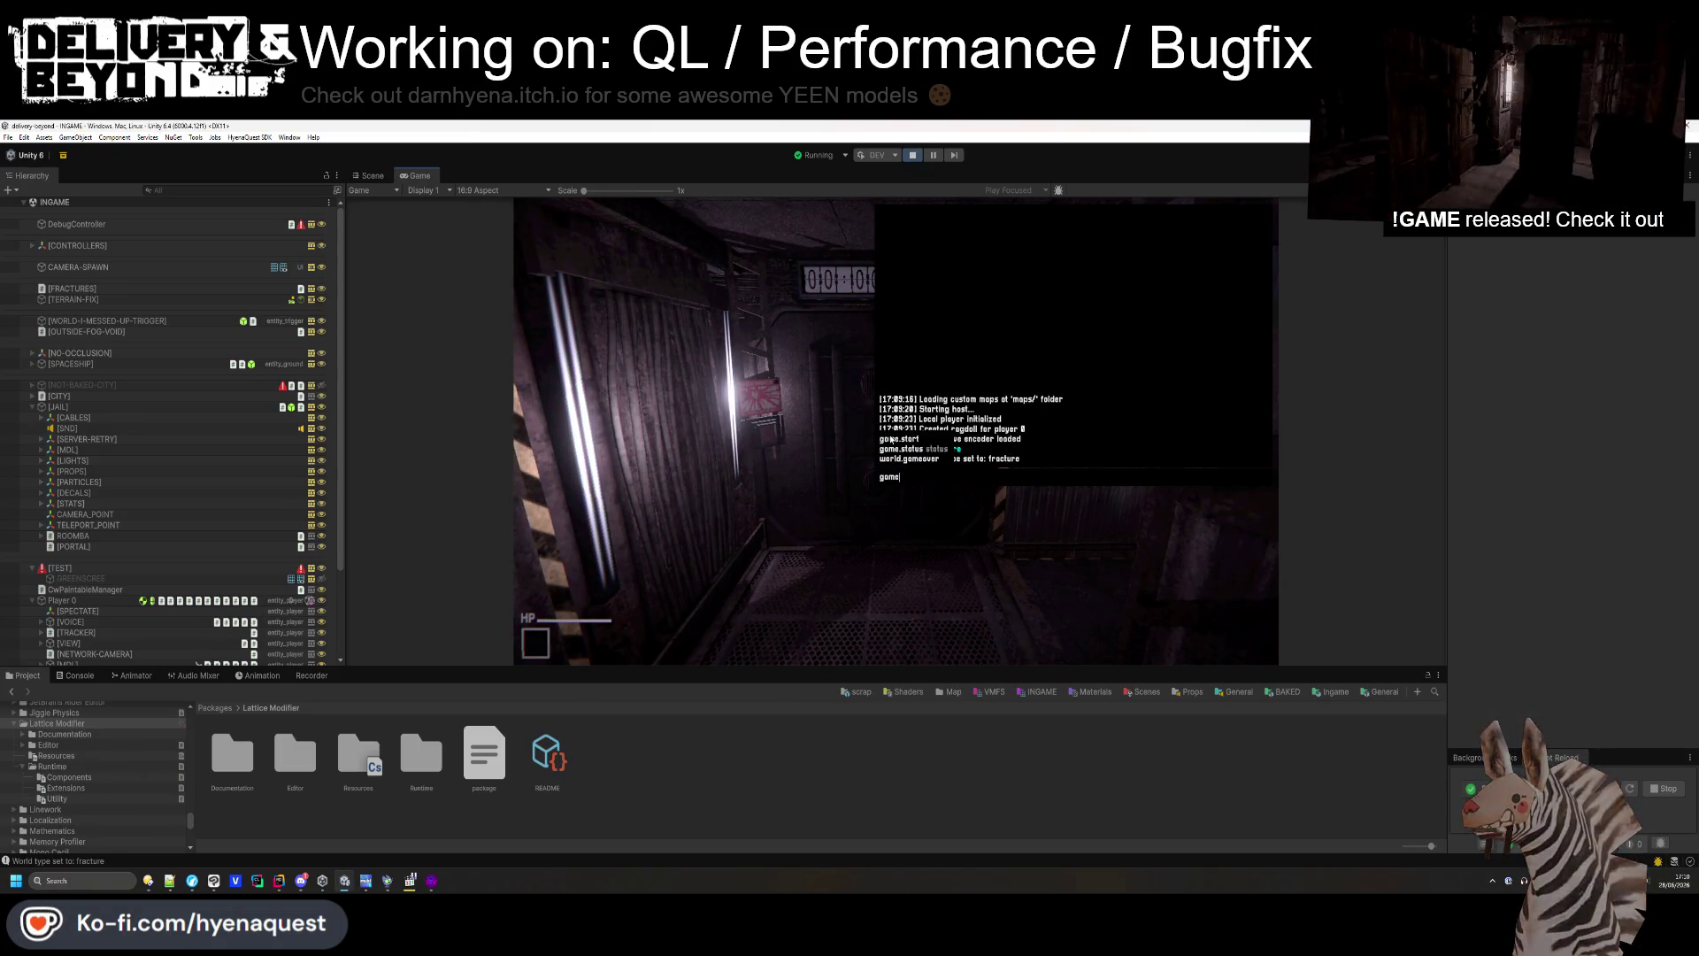
{"action": "key", "text": "Escape"}
{"action": "key", "text": "super"}
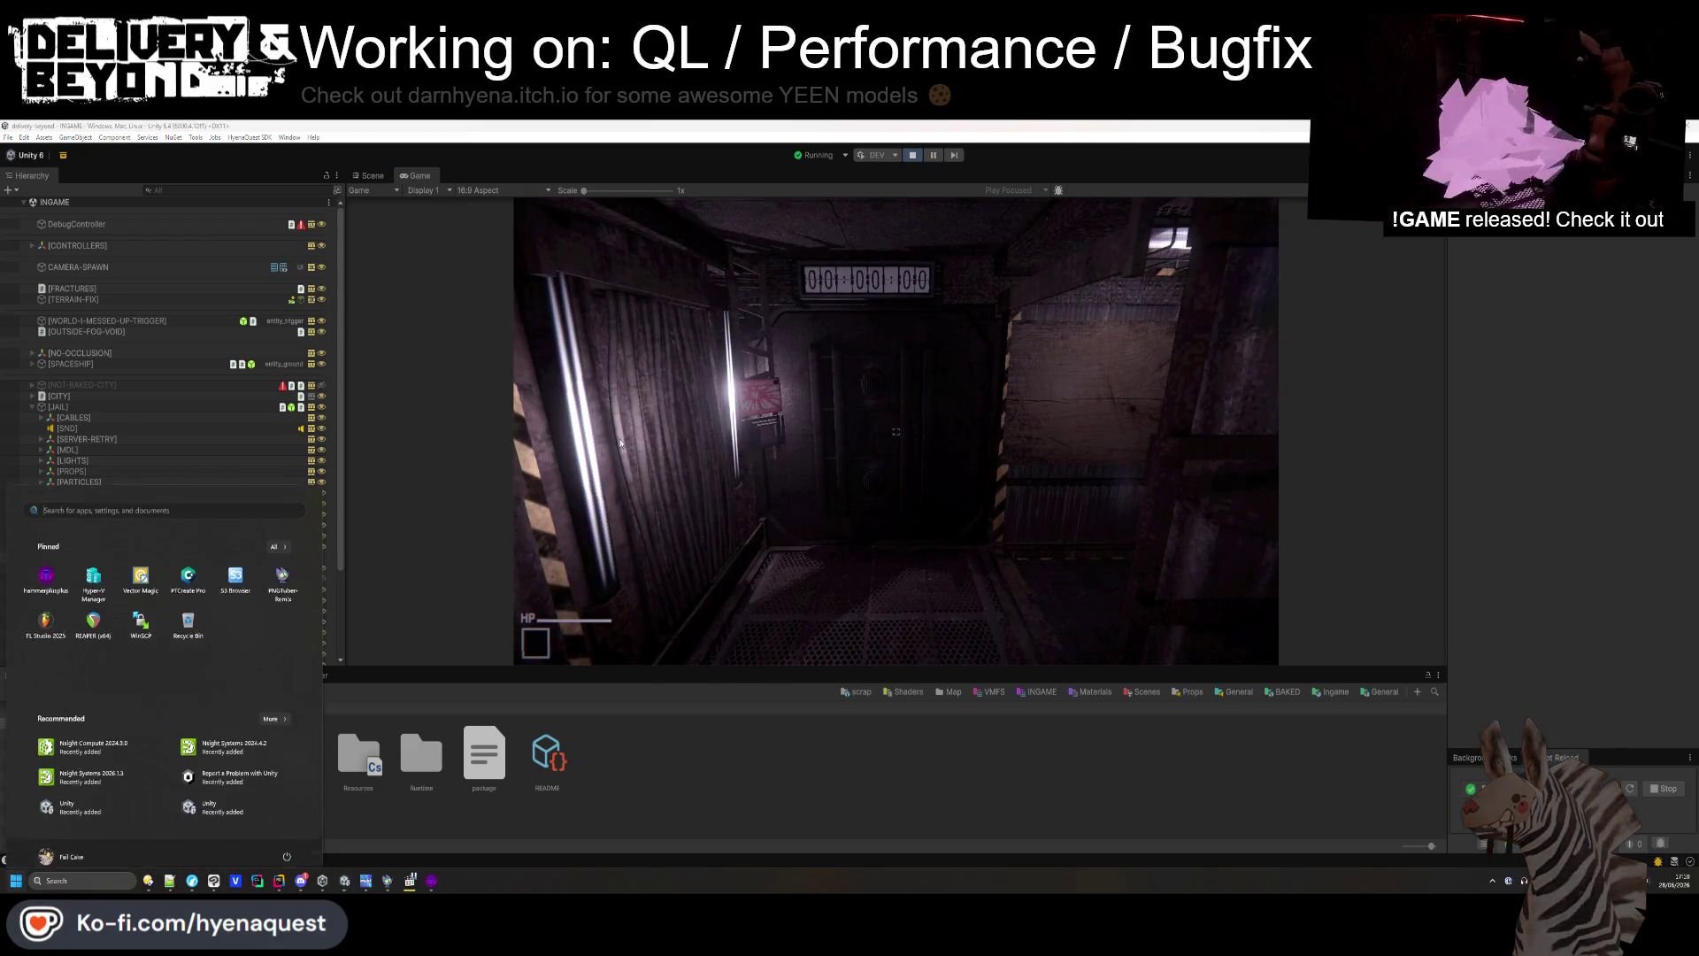
{"action": "left_click_drag", "start_coordinate": [885, 668], "coordinate": [885, 779]}
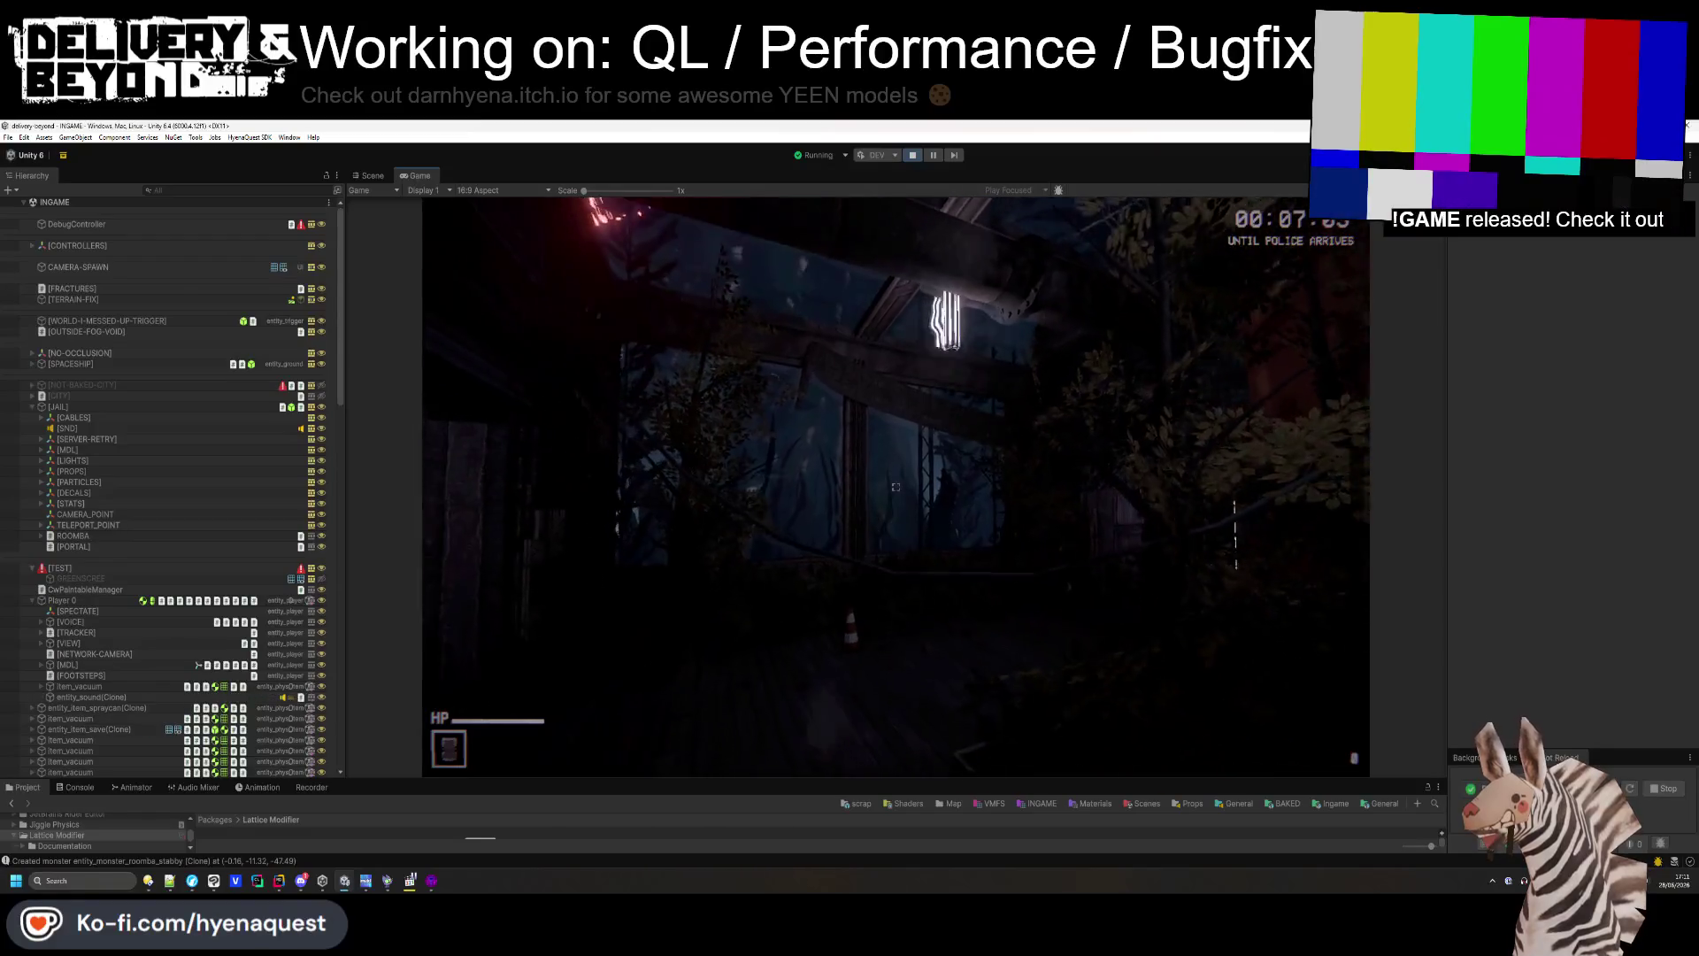
{"action": "key", "text": "super"}
- Overview the level in the Scene view, expand [LIGHTS], frame CEILING_LIGHT and select [LIGHT-CEILING]
{"action": "left_click", "coordinate": [373, 175]}
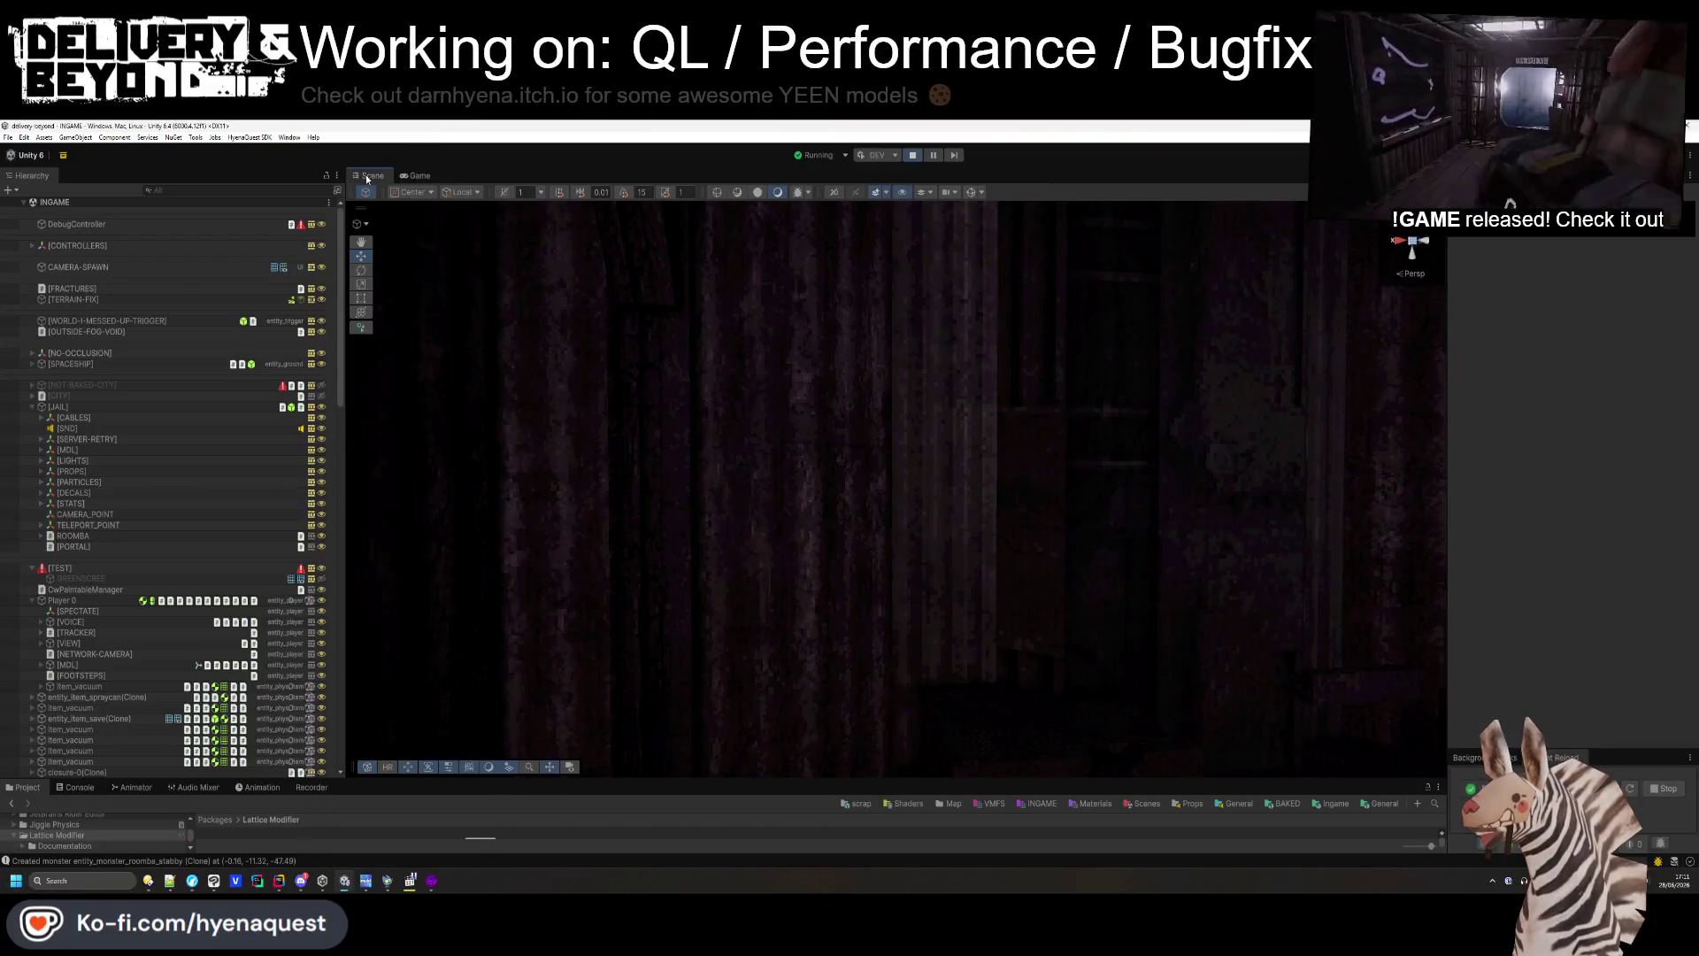
{"action": "mouse_move", "coordinate": [962, 563]}
{"action": "left_mouse_down"}
{"action": "mouse_move", "coordinate": [738, 820]}
{"action": "mouse_move", "coordinate": [750, 854]}
{"action": "mouse_move", "coordinate": [657, 869]}
{"action": "mouse_move", "coordinate": [779, 549]}
{"action": "mouse_move", "coordinate": [865, 683]}
{"action": "mouse_move", "coordinate": [938, 528]}
{"action": "mouse_move", "coordinate": [775, 842]}
{"action": "left_mouse_up"}
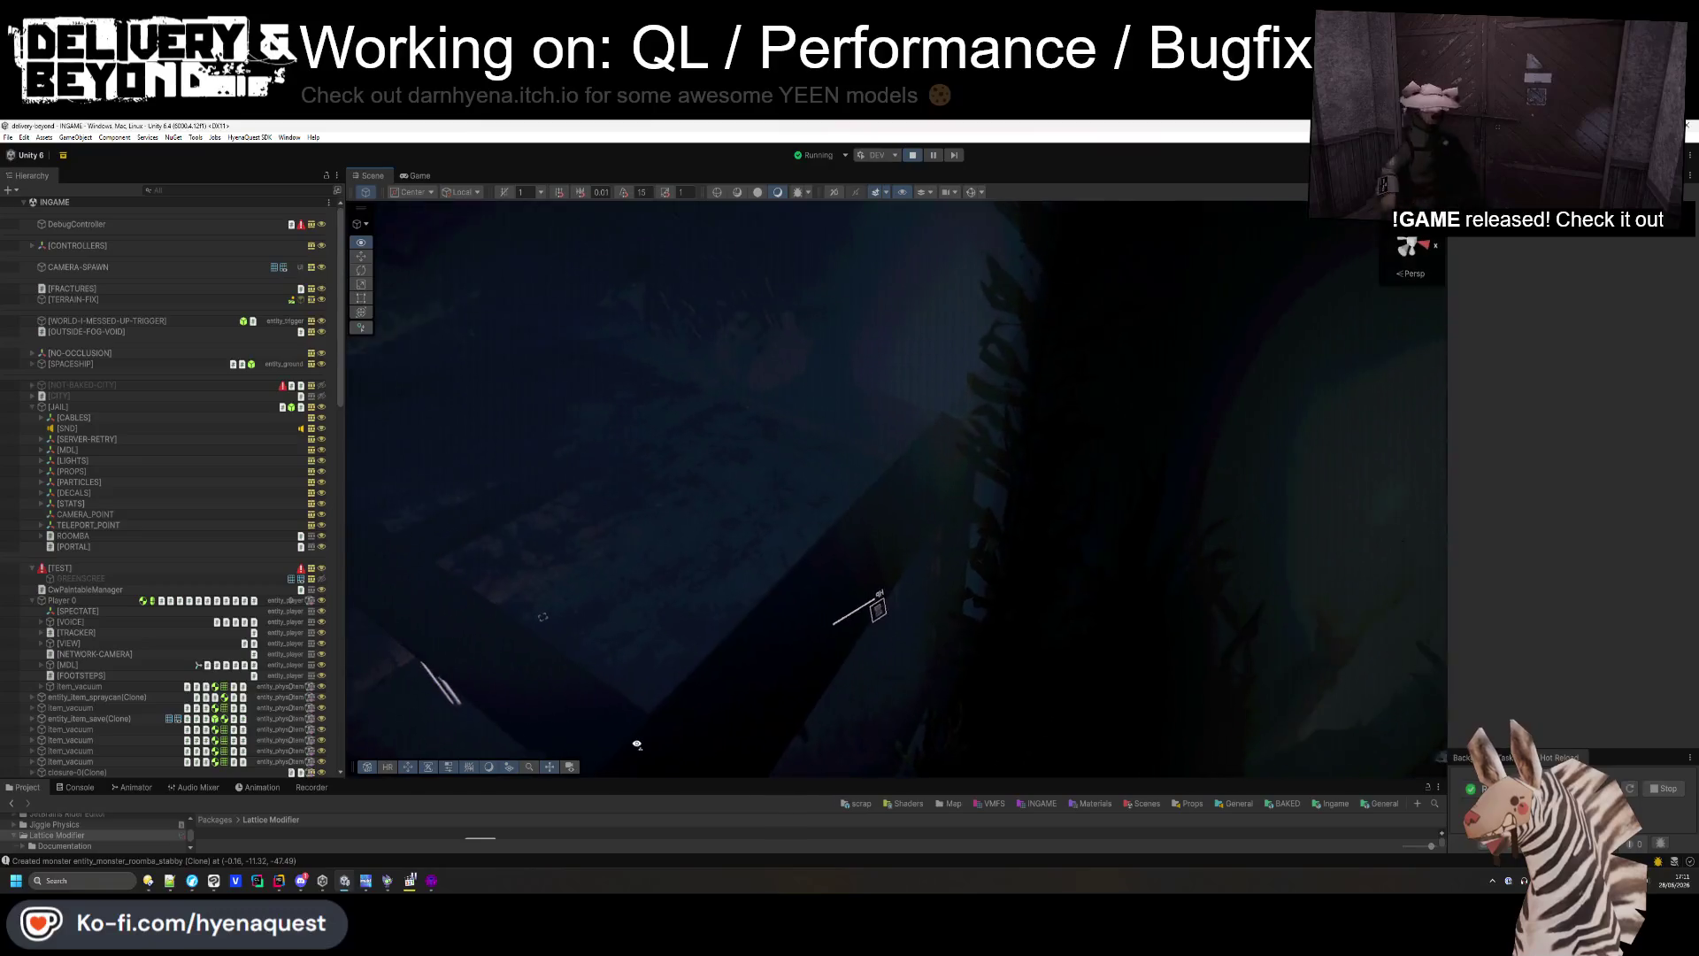
{"action": "left_click", "coordinate": [708, 554]}
{"action": "scroll", "coordinate": [235, 597], "scroll_direction": "down", "scroll_amount": 2}
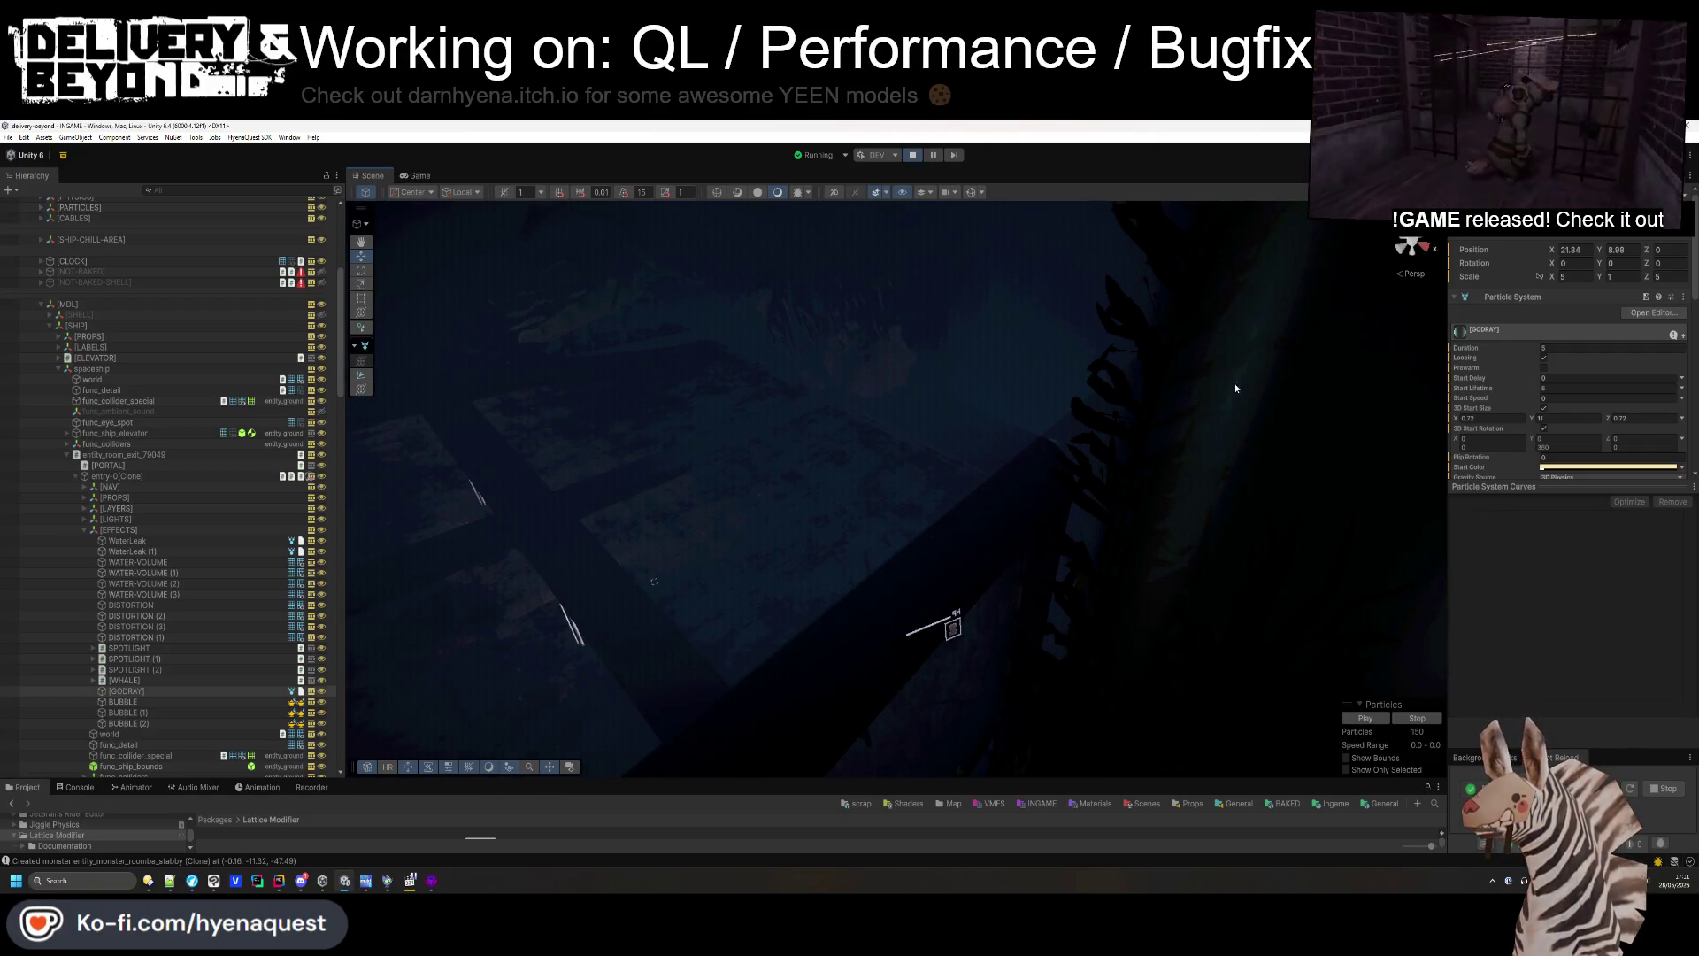
{"action": "left_click", "coordinate": [85, 519]}
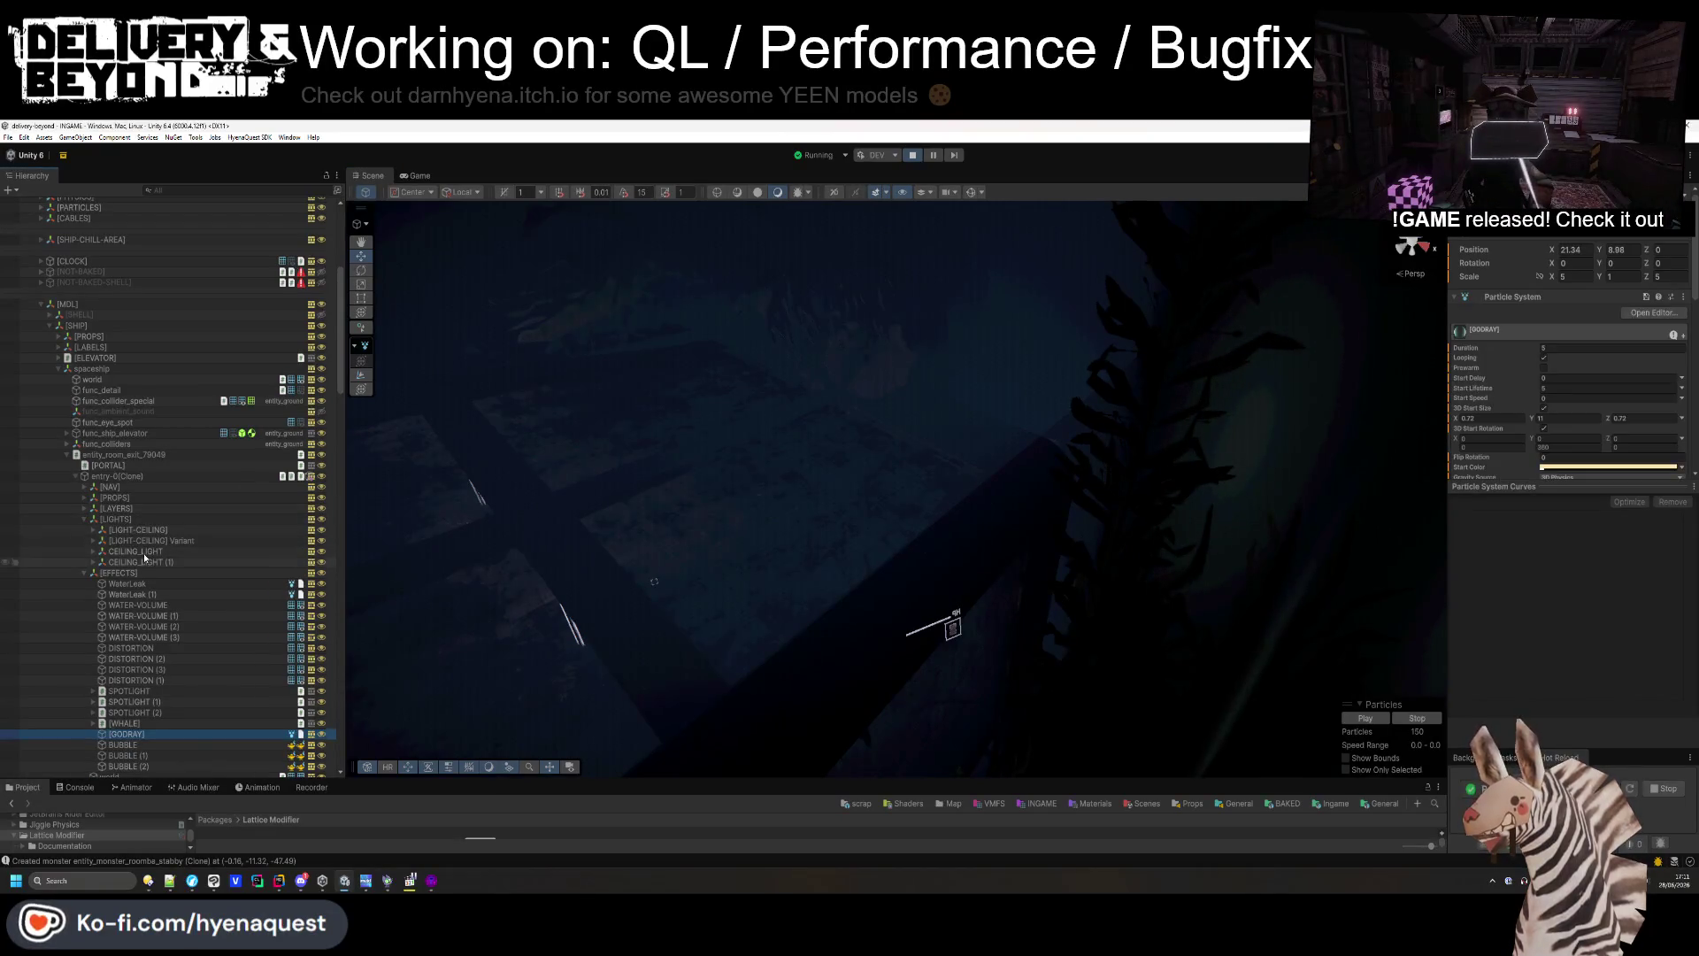
{"action": "double_click", "coordinate": [142, 552]}
{"action": "mouse_move", "coordinate": [1175, 475]}
{"action": "left_mouse_down"}
{"action": "mouse_move", "coordinate": [834, 379]}
{"action": "mouse_move", "coordinate": [956, 531]}
{"action": "mouse_move", "coordinate": [879, 540]}
{"action": "mouse_move", "coordinate": [688, 455]}
{"action": "mouse_move", "coordinate": [619, 477]}
{"action": "left_mouse_up"}
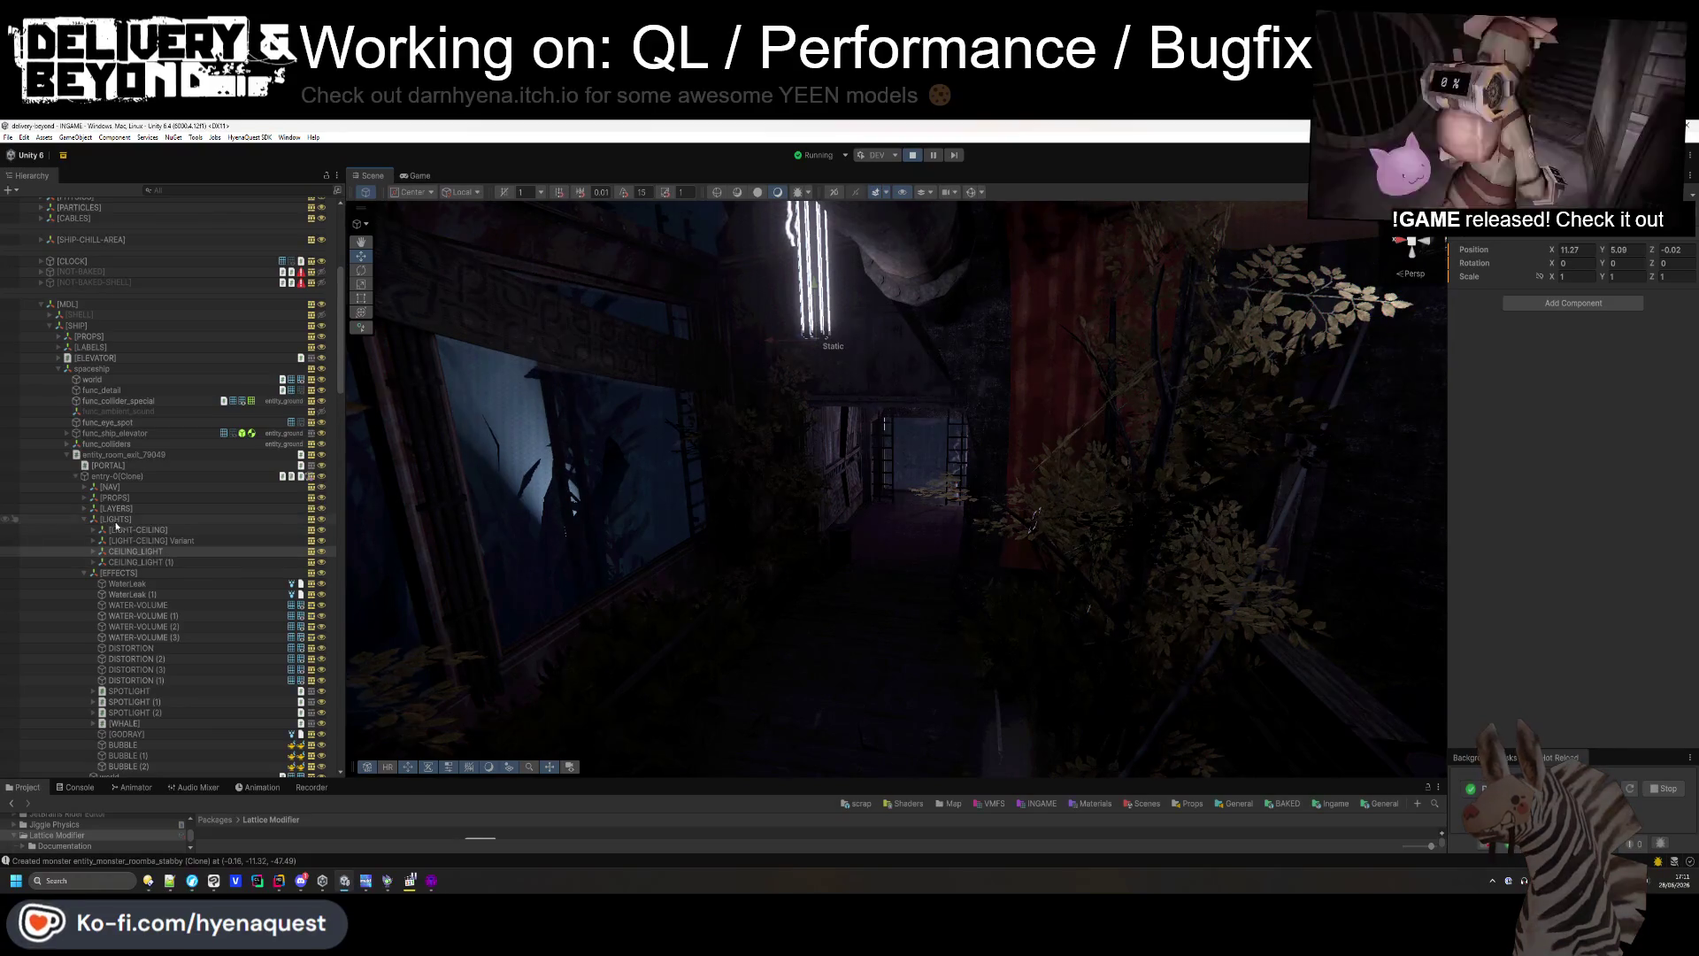
{"action": "left_click", "coordinate": [116, 531]}
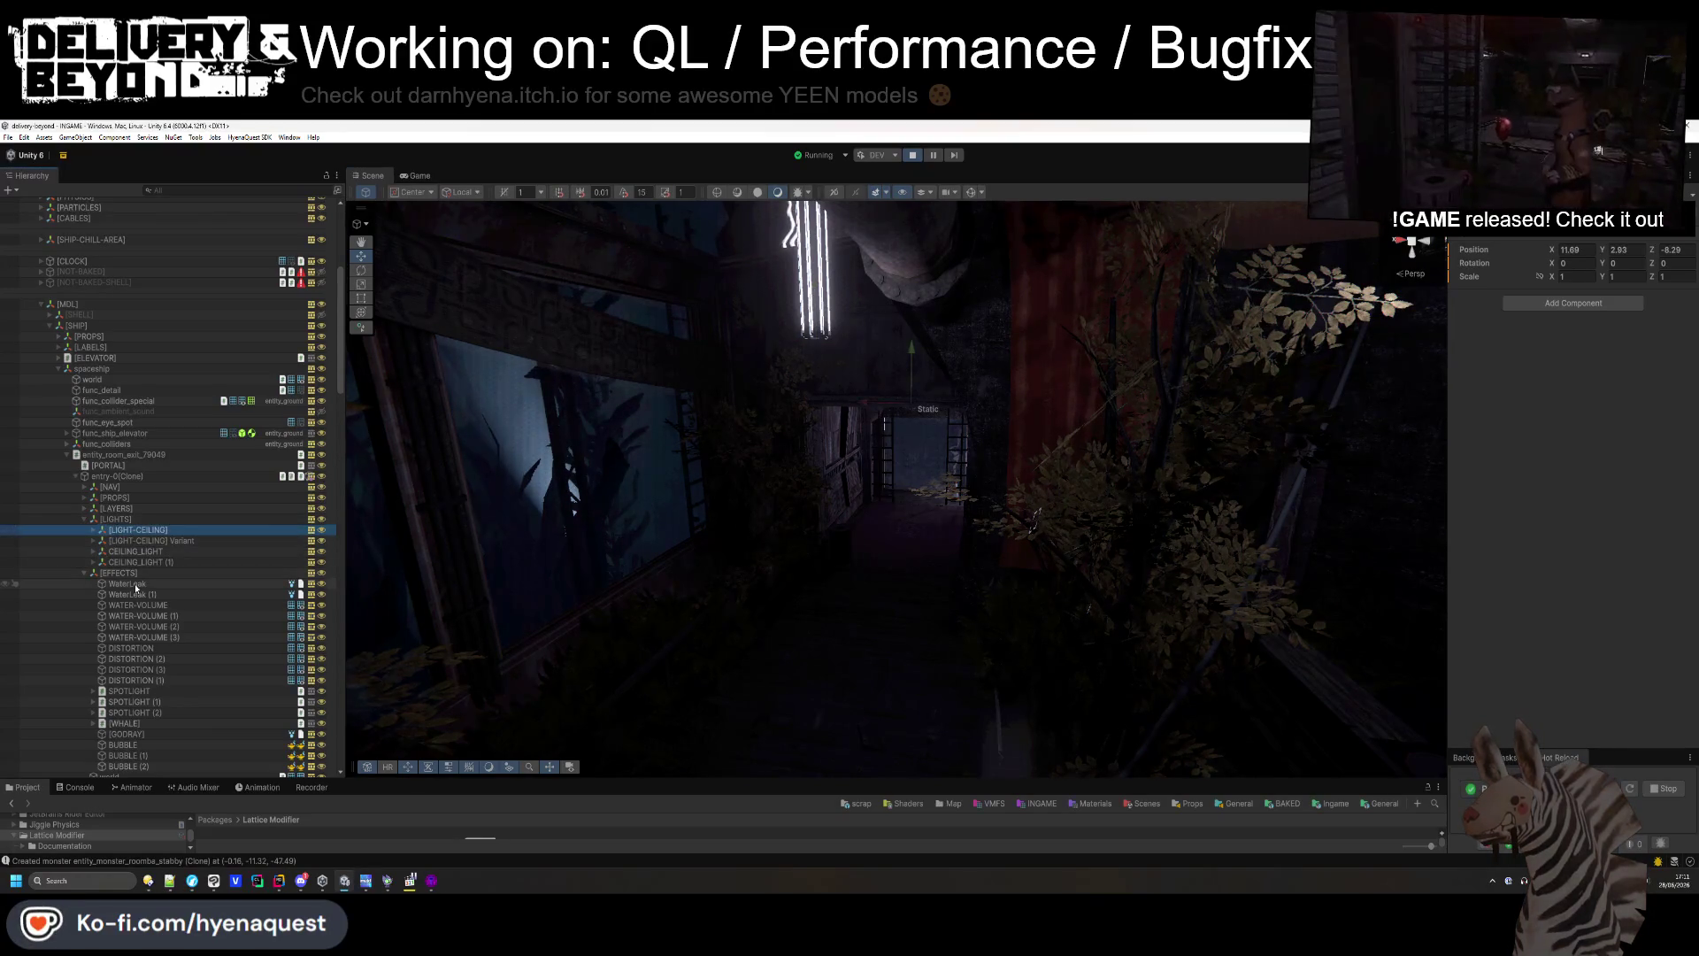
- Bring up the running game and open its Settings > Audio page
{"action": "scroll", "coordinate": [133, 575], "scroll_direction": "down", "scroll_amount": 3}
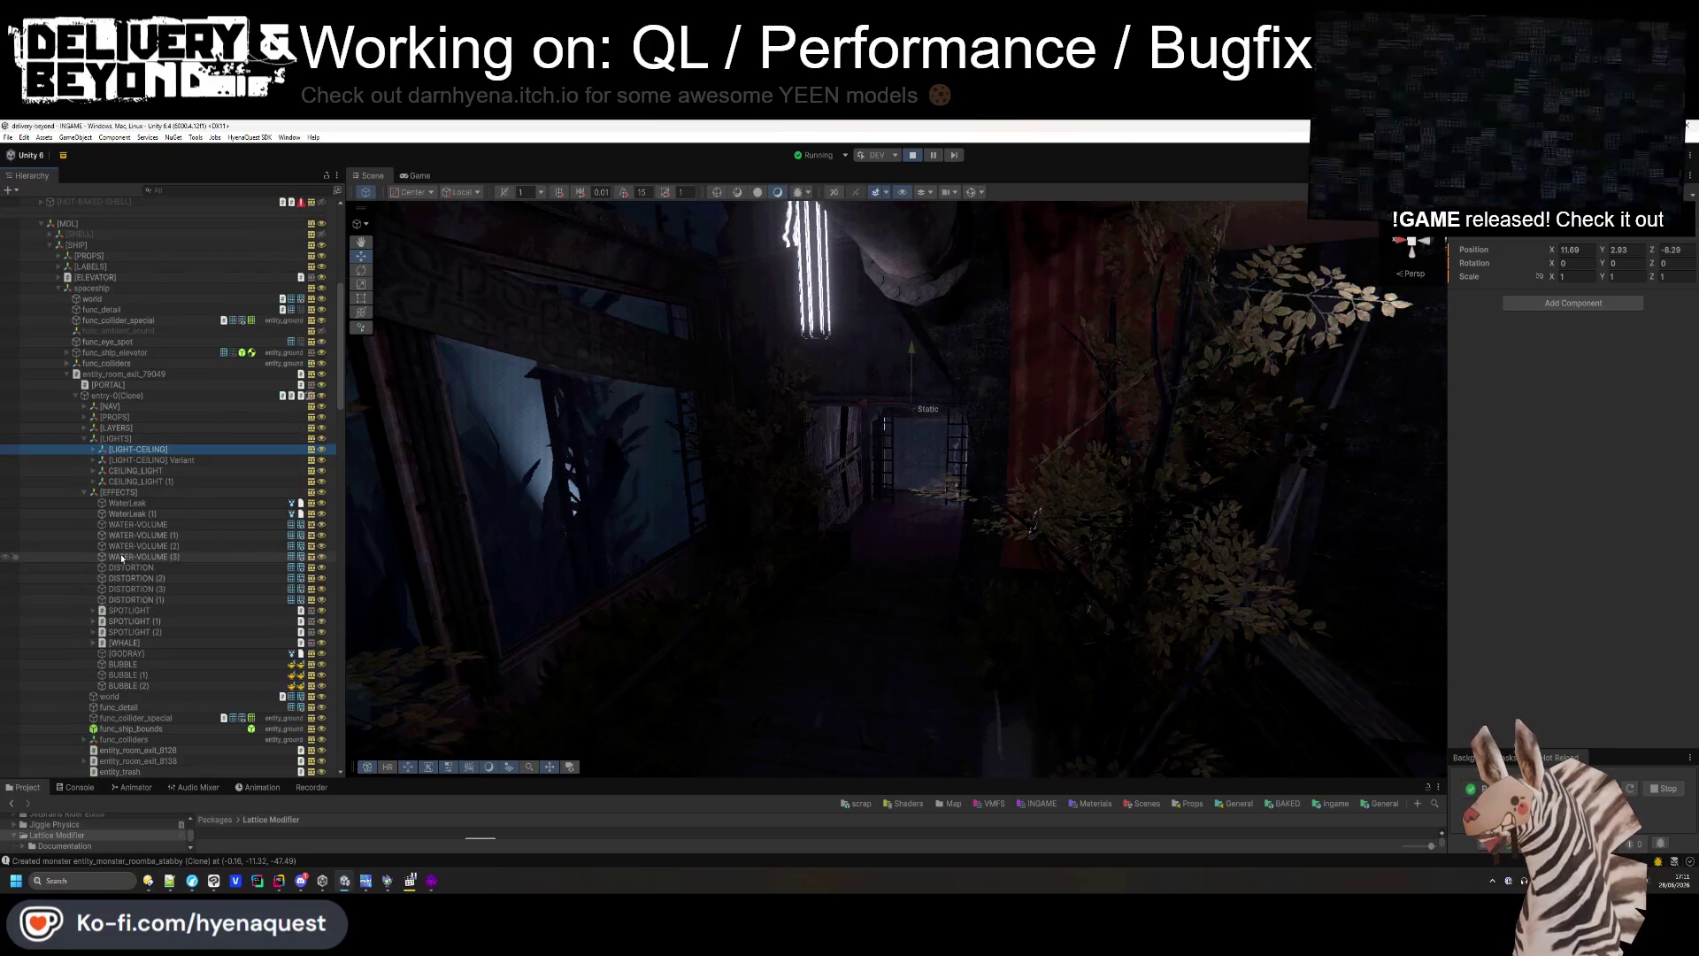
{"action": "scroll", "coordinate": [121, 558], "scroll_direction": "down", "scroll_amount": 2}
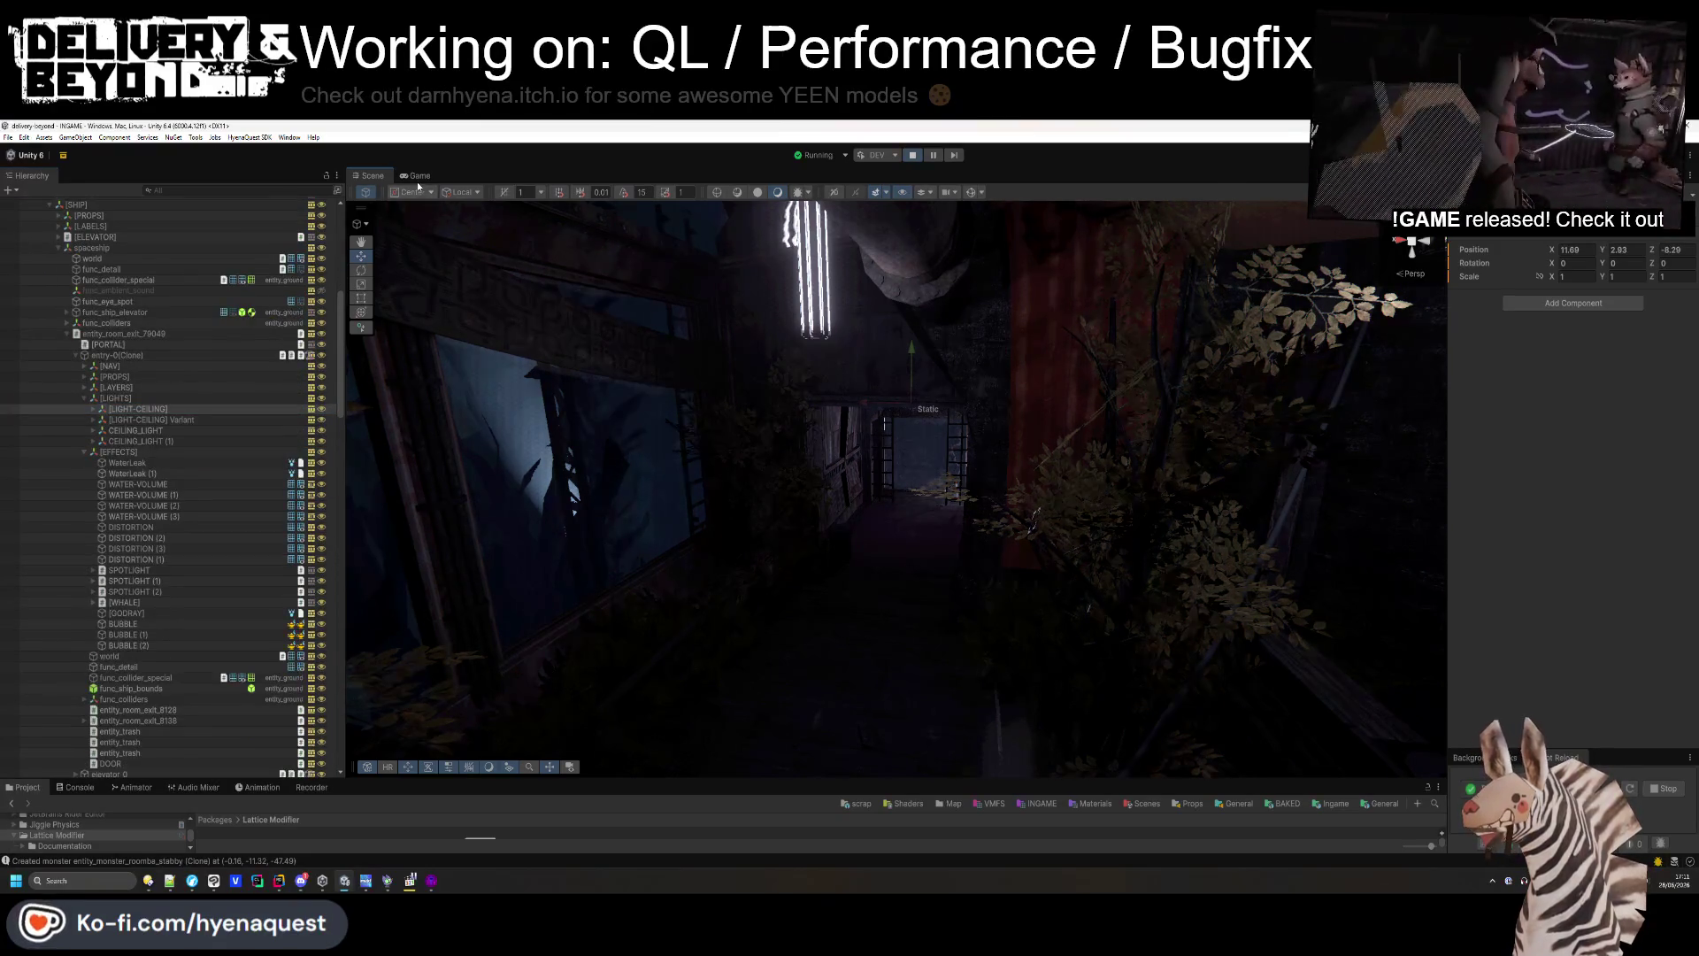
{"action": "left_click", "coordinate": [417, 177]}
{"action": "left_click", "coordinate": [537, 388]}
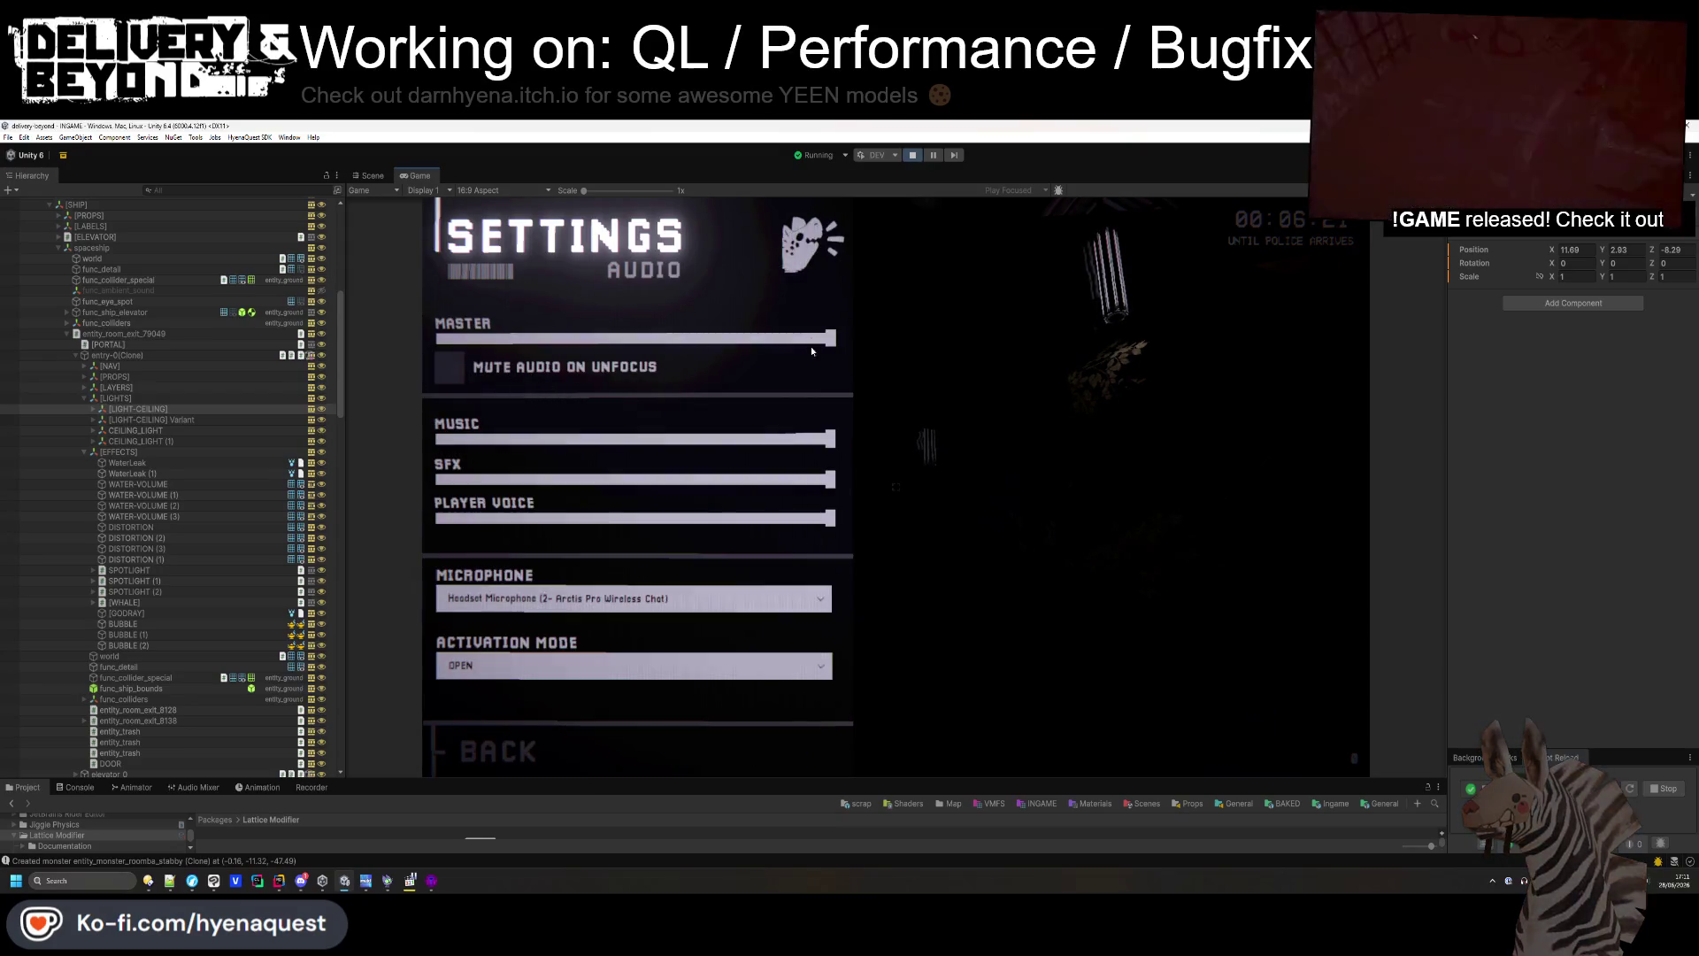
- Back out of the audio settings and game menu, then select the ceiling light objects in the Hierarchy
{"action": "scroll", "coordinate": [811, 345], "scroll_direction": "down", "scroll_amount": 3}
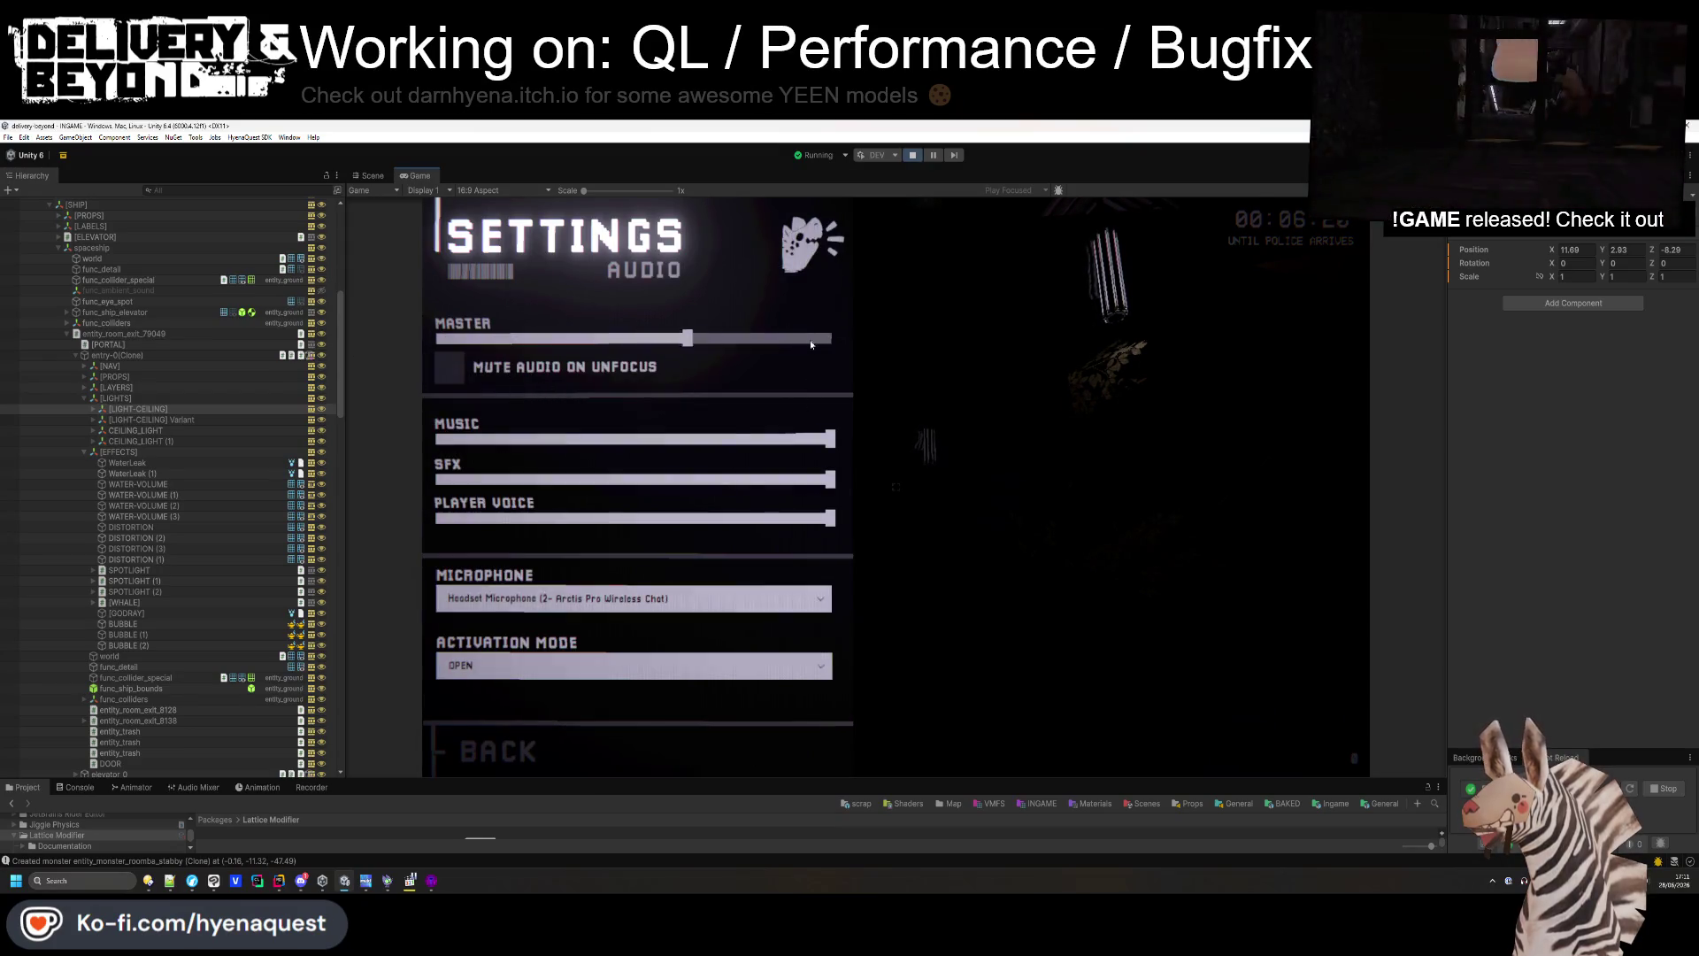
{"action": "left_click", "coordinate": [655, 744]}
{"action": "key", "text": "Escape"}
{"action": "key", "text": "super"}
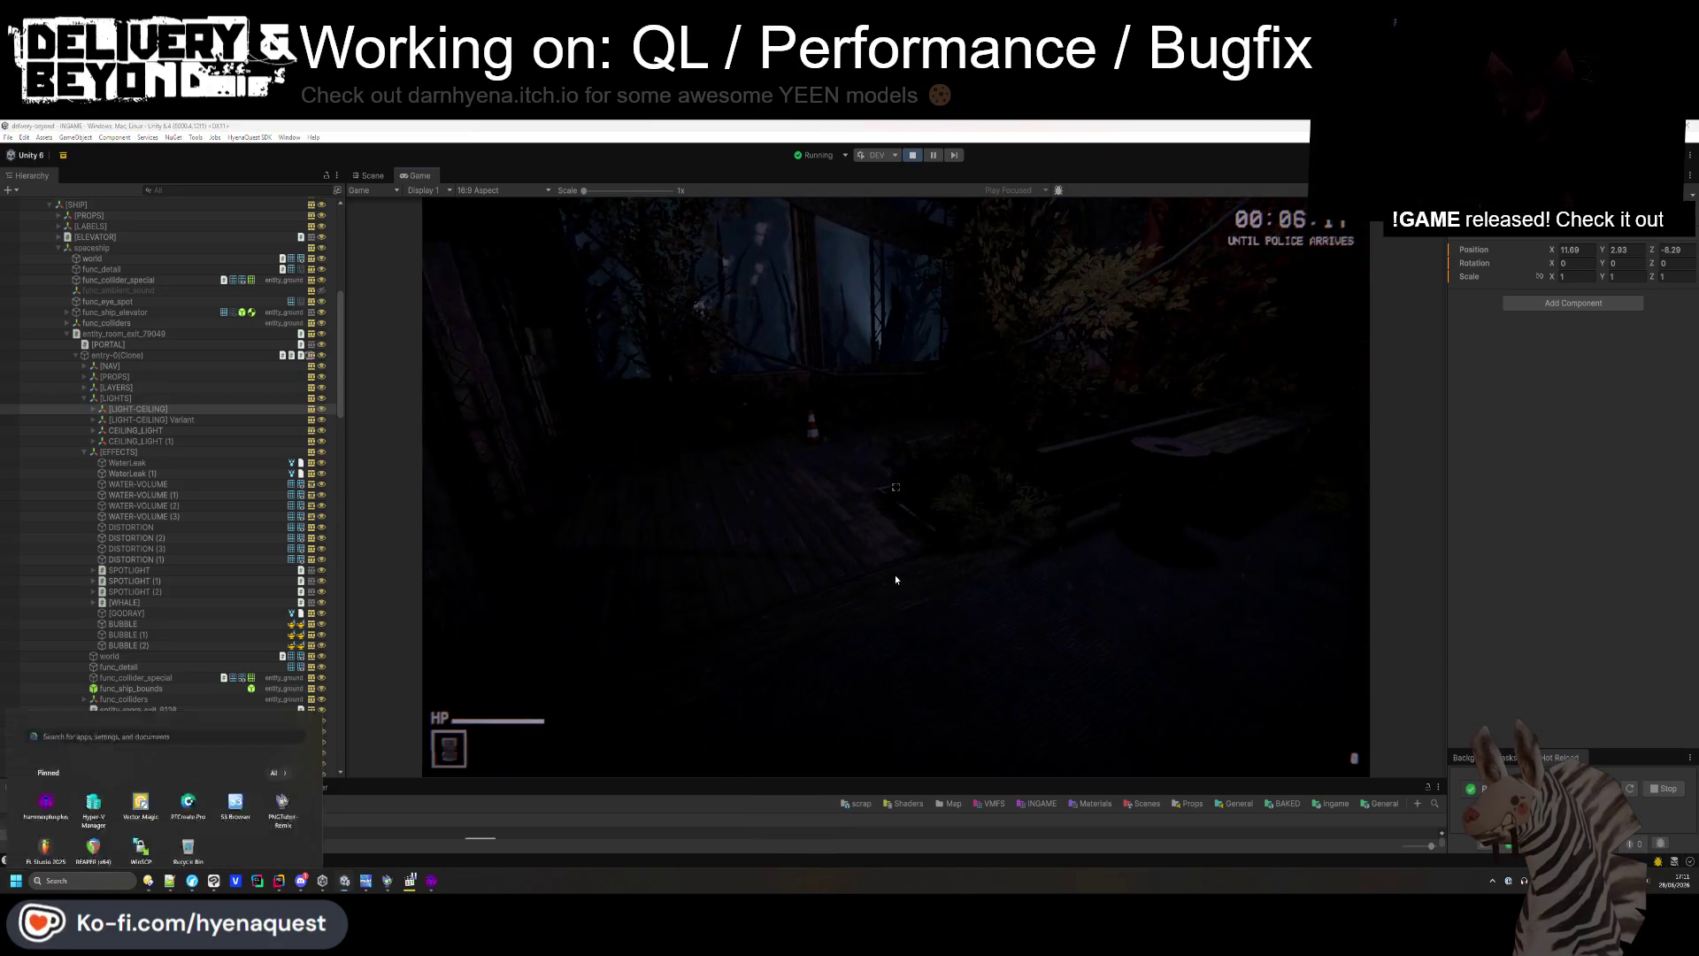
{"action": "left_click", "coordinate": [133, 420]}
{"action": "left_click", "coordinate": [133, 432]}
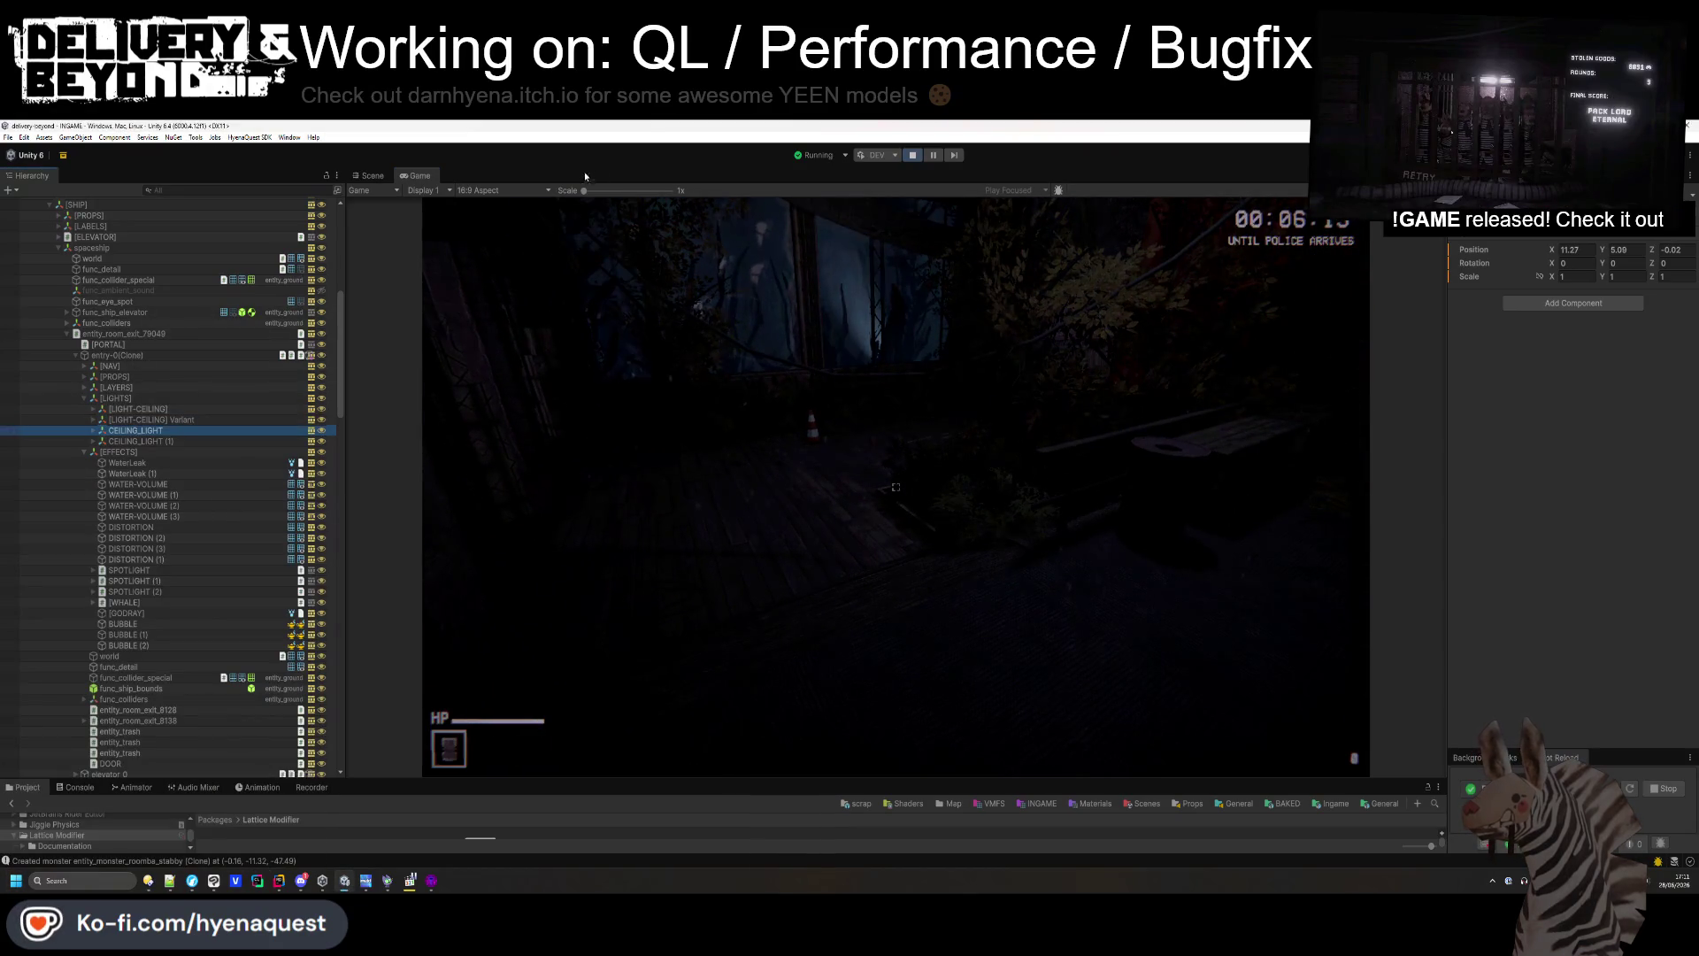
- Expand CEILING_LIGHT, CEILING_LIGHT (1), [LIGHT-CEILING] Variant and [LIGHT-CEILING] to reveal their lamp and LIGHT children
{"action": "left_click", "coordinate": [370, 175]}
{"action": "mouse_move", "coordinate": [973, 495]}
{"action": "left_mouse_down"}
{"action": "mouse_move", "coordinate": [1027, 566]}
{"action": "mouse_move", "coordinate": [983, 505]}
{"action": "mouse_move", "coordinate": [948, 497]}
{"action": "left_mouse_up"}
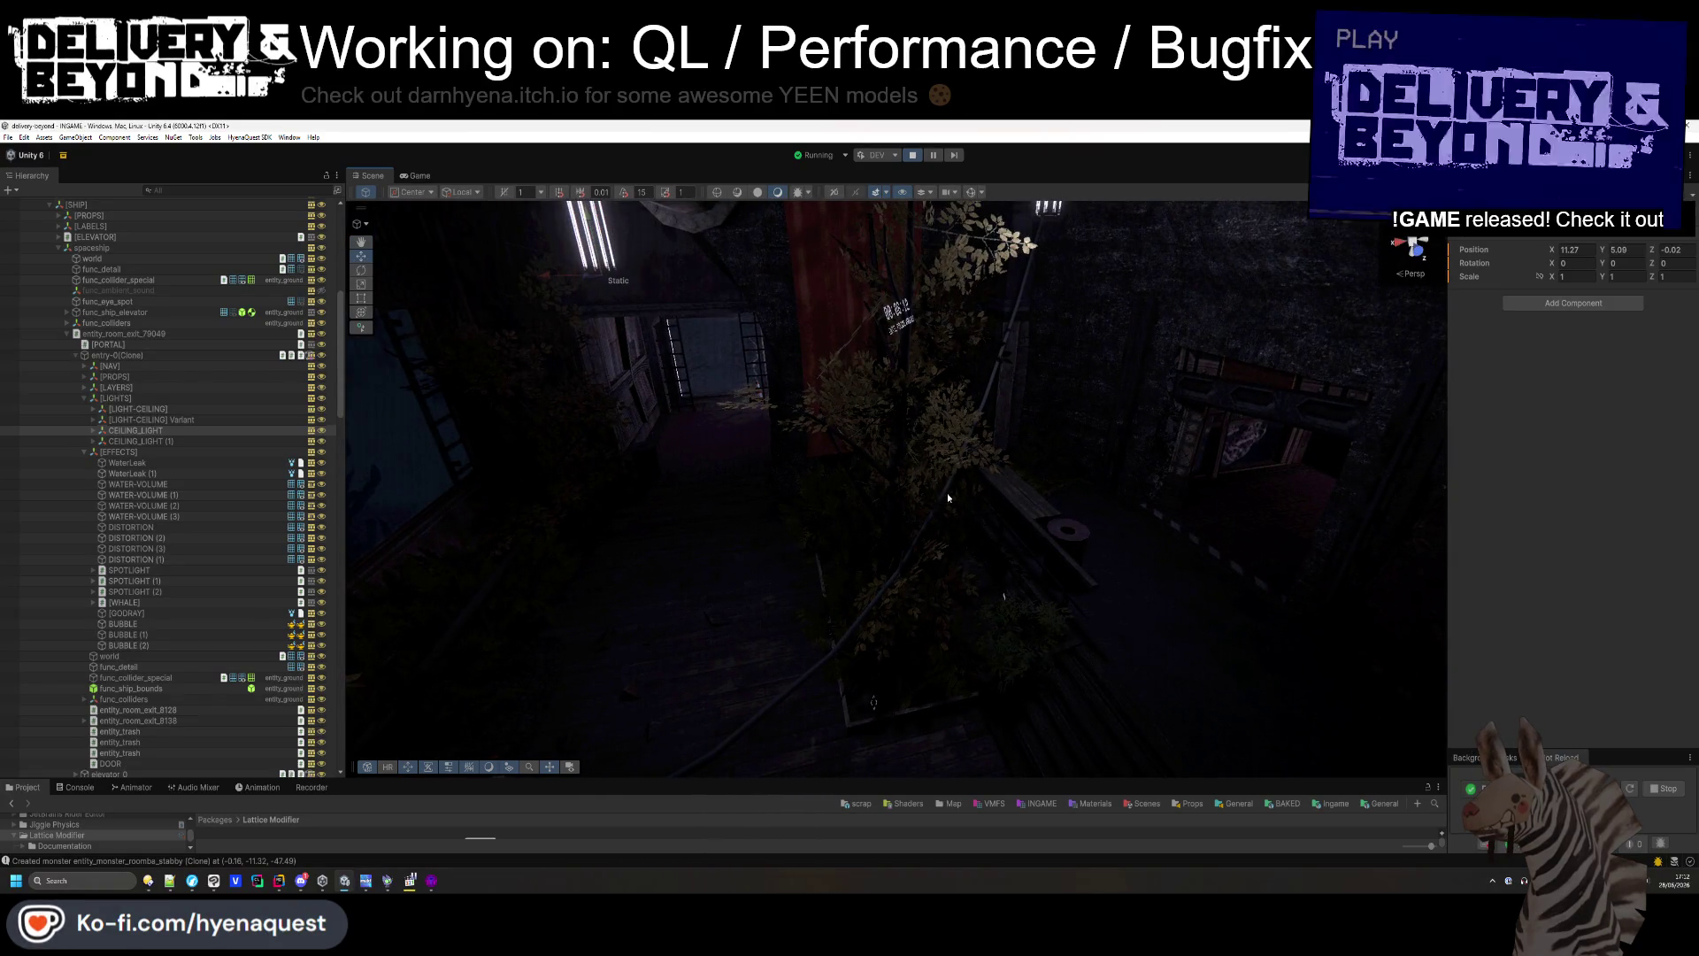
{"action": "left_click", "coordinate": [93, 430]}
{"action": "left_click", "coordinate": [93, 494]}
{"action": "left_click", "coordinate": [133, 420]}
{"action": "left_click", "coordinate": [93, 420]}
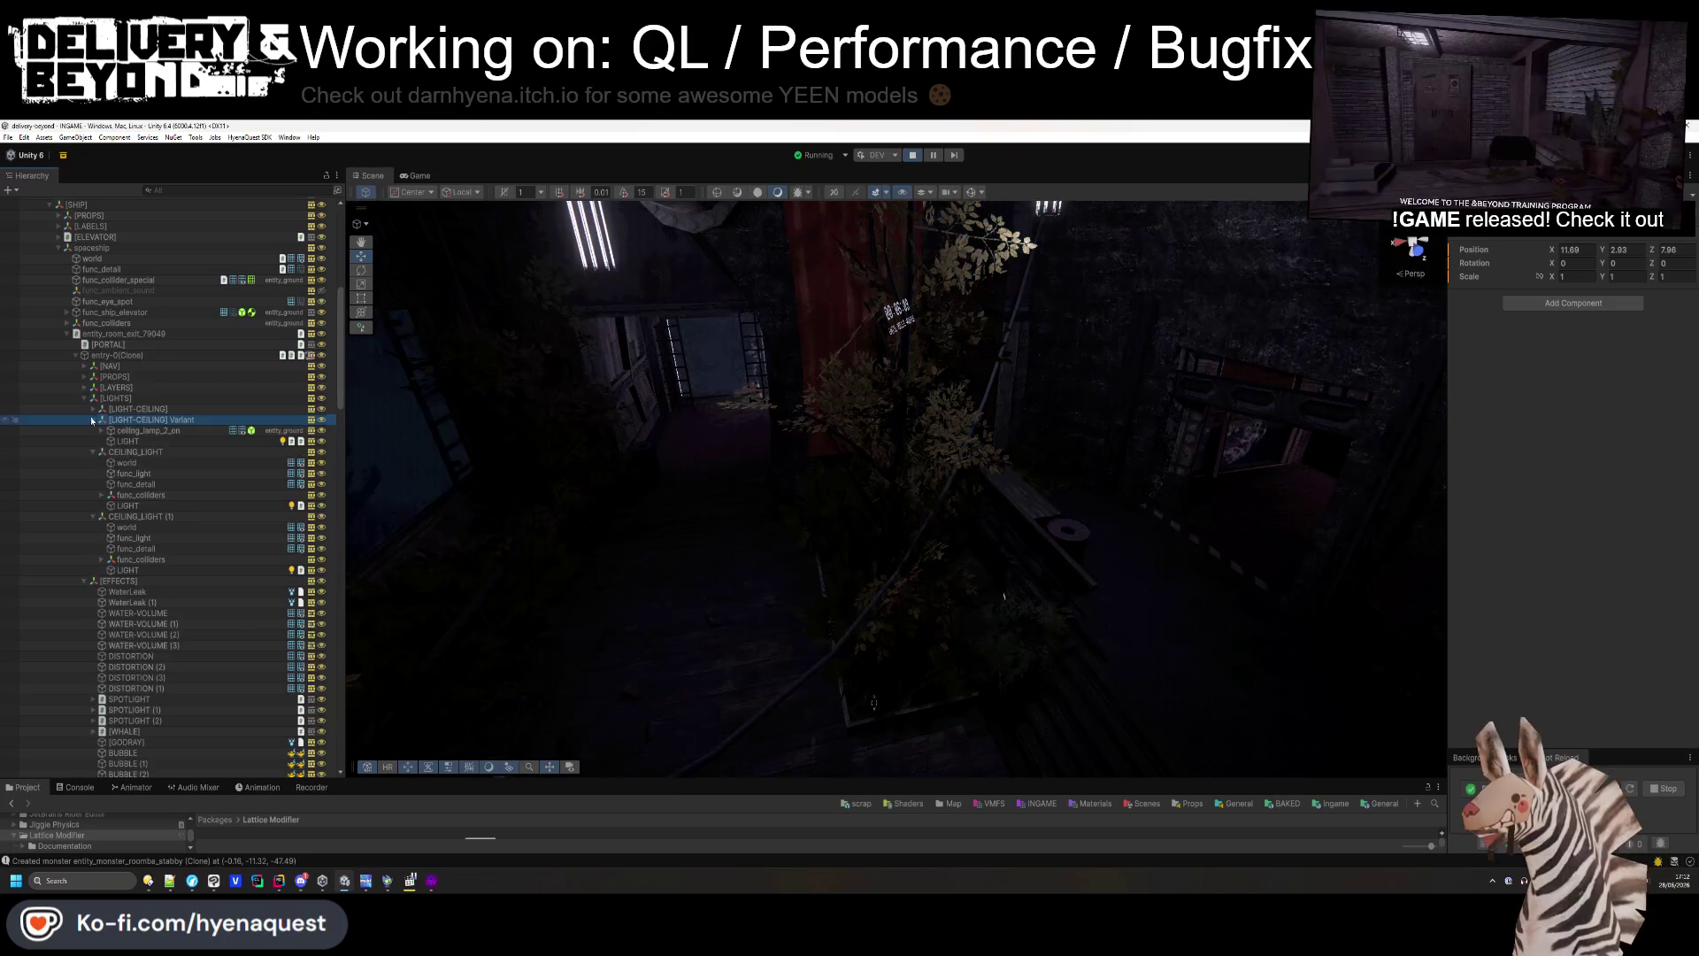
{"action": "left_click", "coordinate": [133, 409]}
{"action": "left_click", "coordinate": [94, 410]}
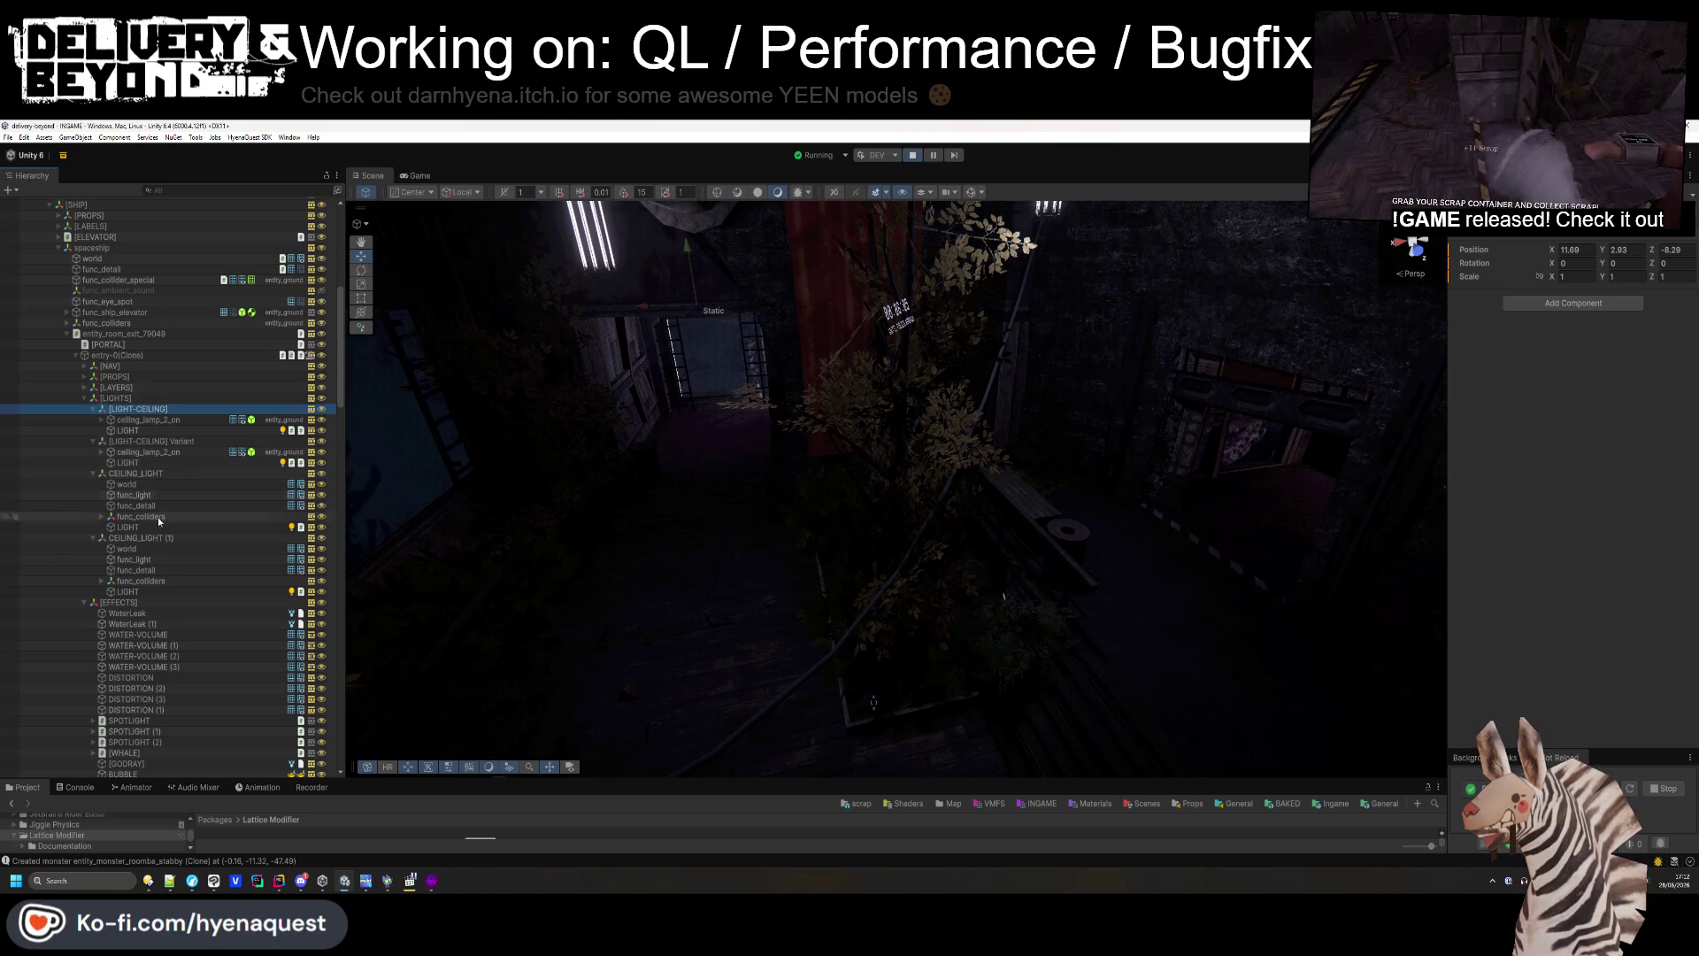
- Multi-select both ceiling LIGHT children and set their Light Intensity to 8
{"action": "left_click", "coordinate": [127, 526]}
{"action": "left_click", "coordinate": [128, 591], "text": "ctrl"}
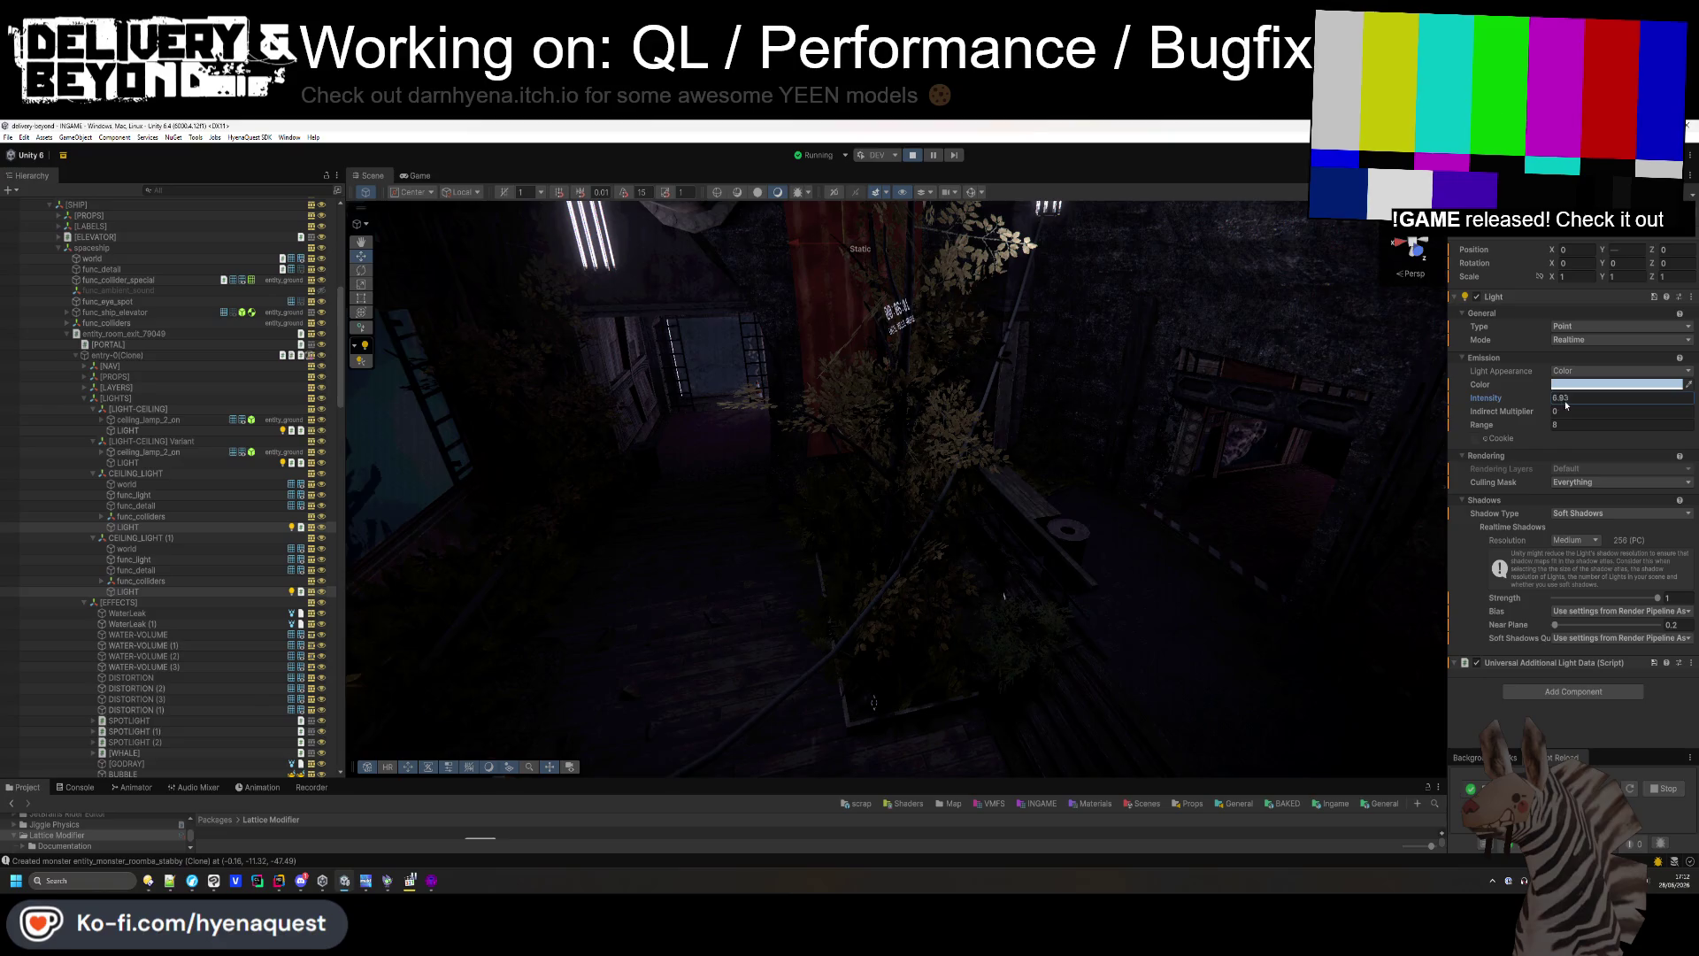
{"action": "type", "text": "12.07"}
{"action": "key", "text": "Return"}
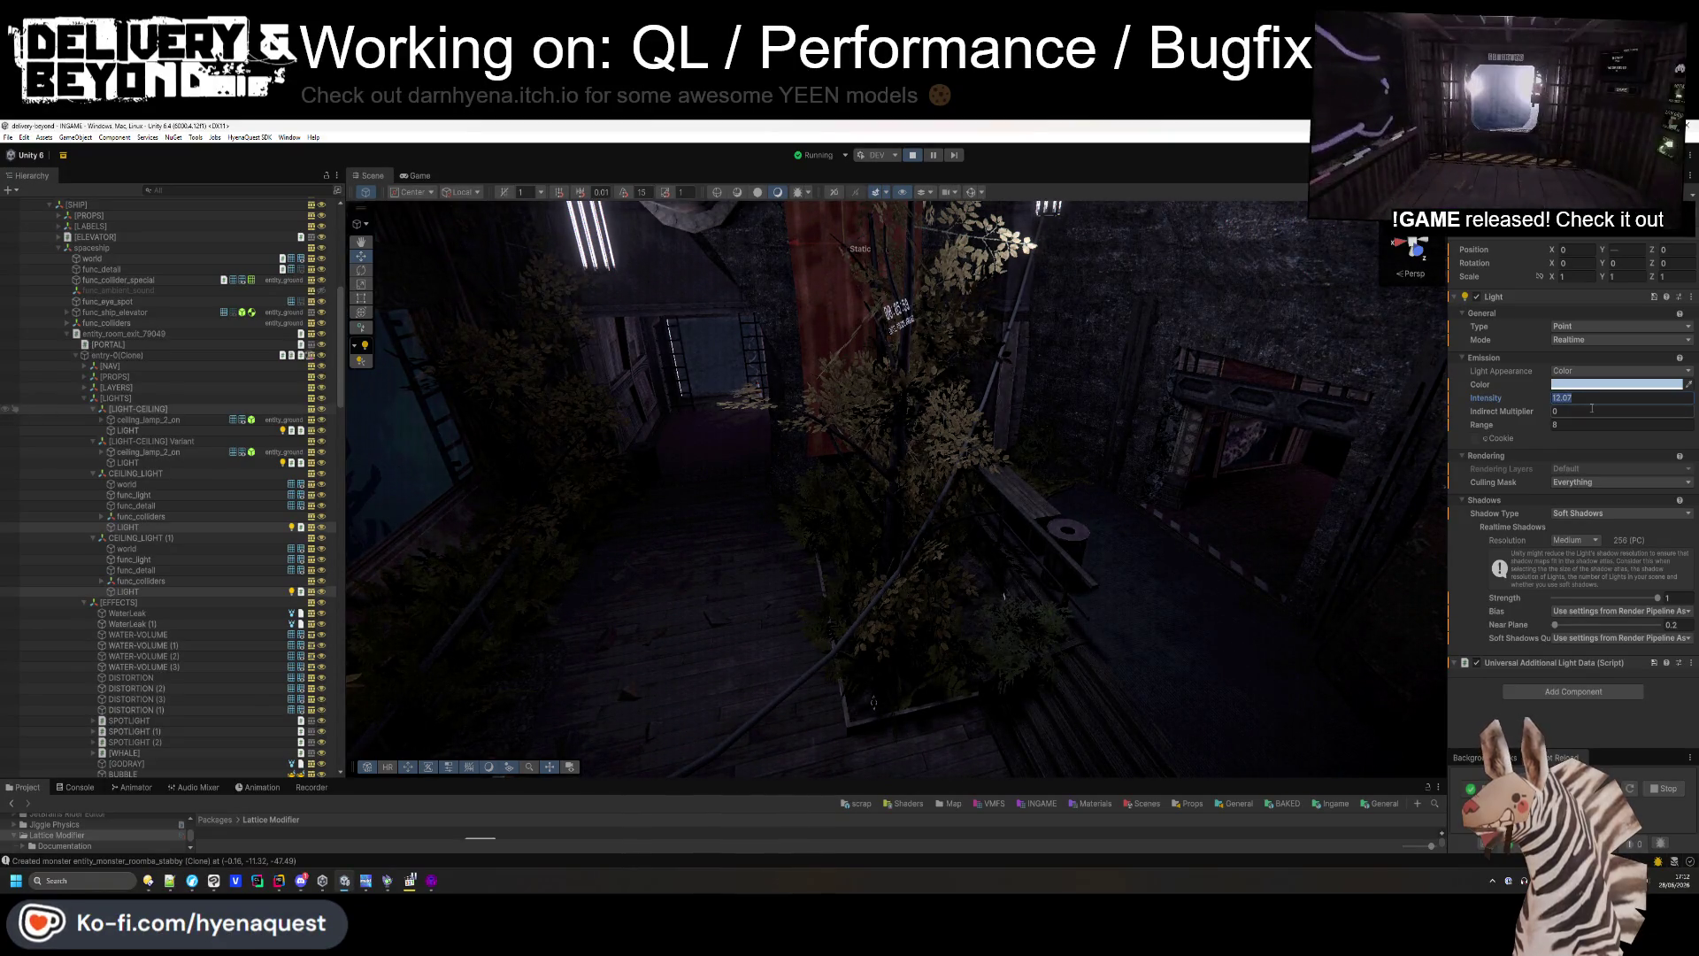
{"action": "key", "text": "BackSpace"}
{"action": "key", "text": "BackSpace"}
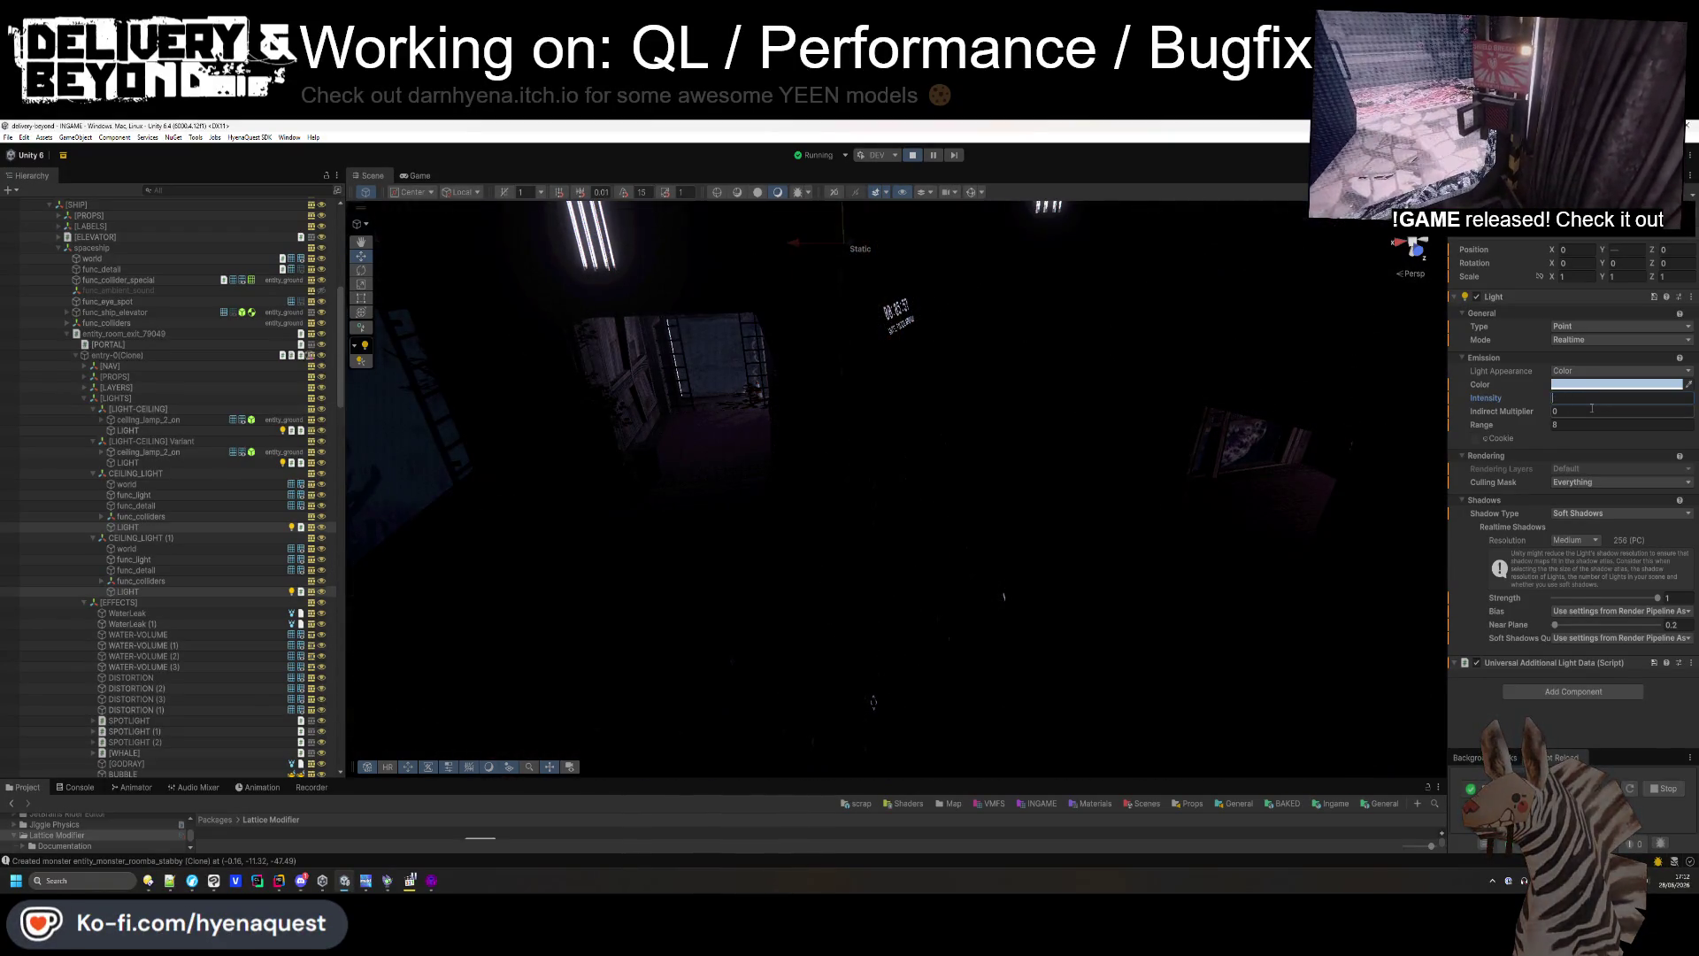
{"action": "type", "text": "8"}
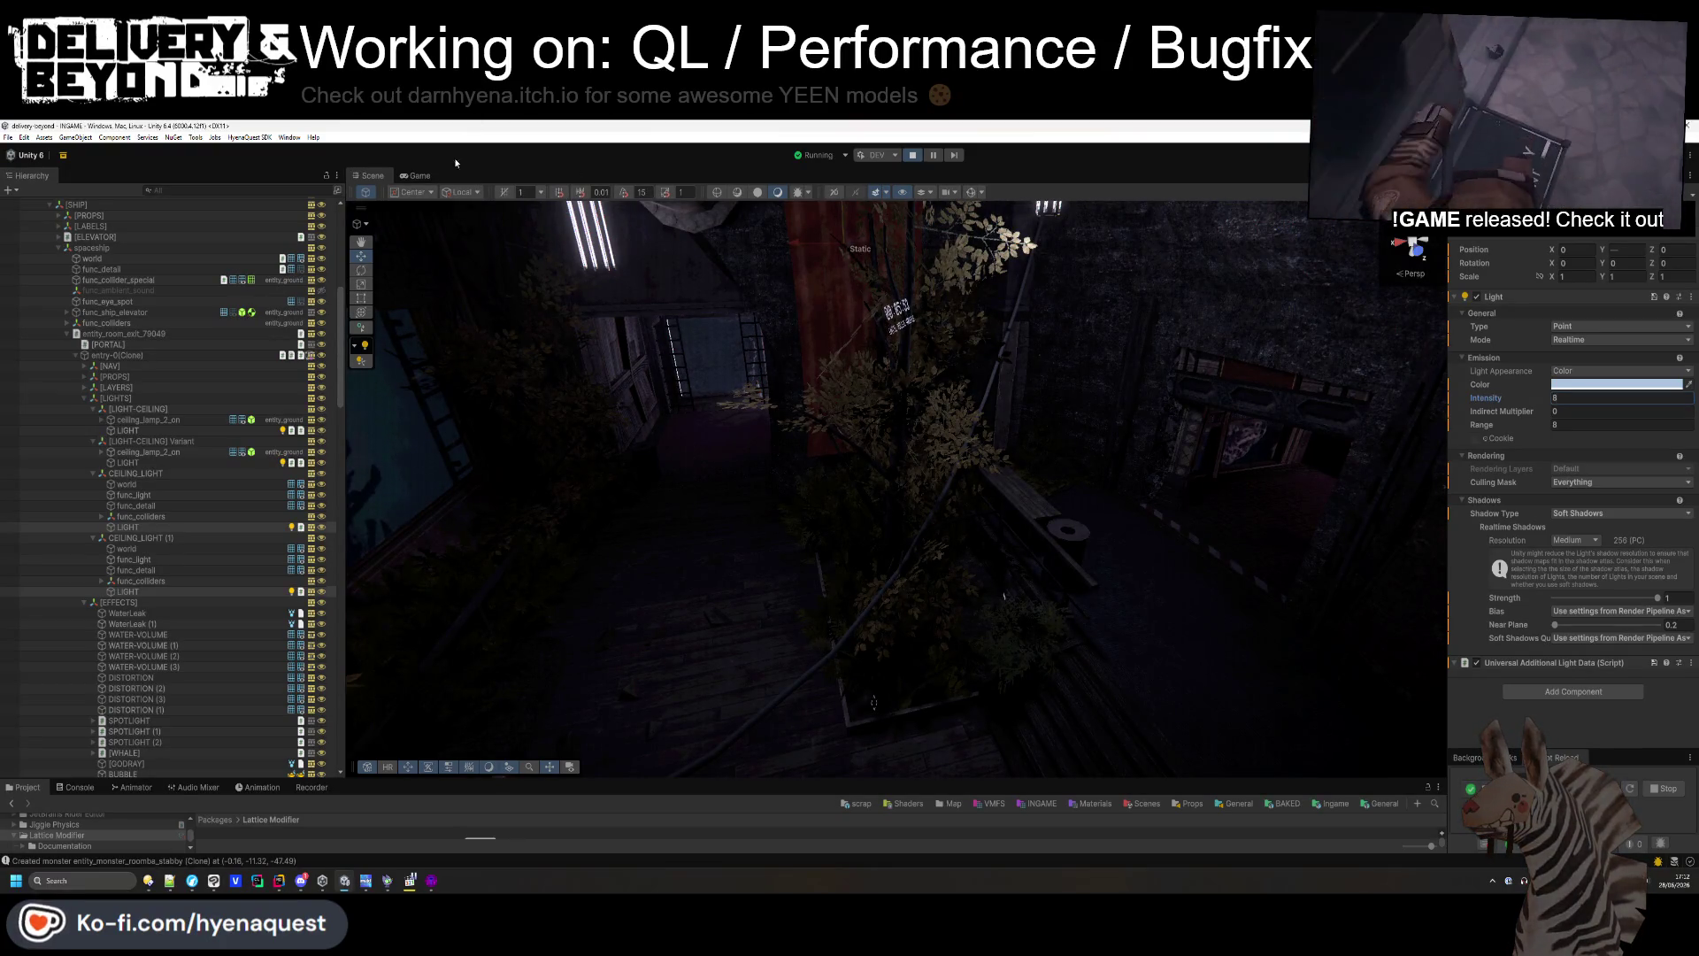
{"action": "left_click", "coordinate": [416, 175]}
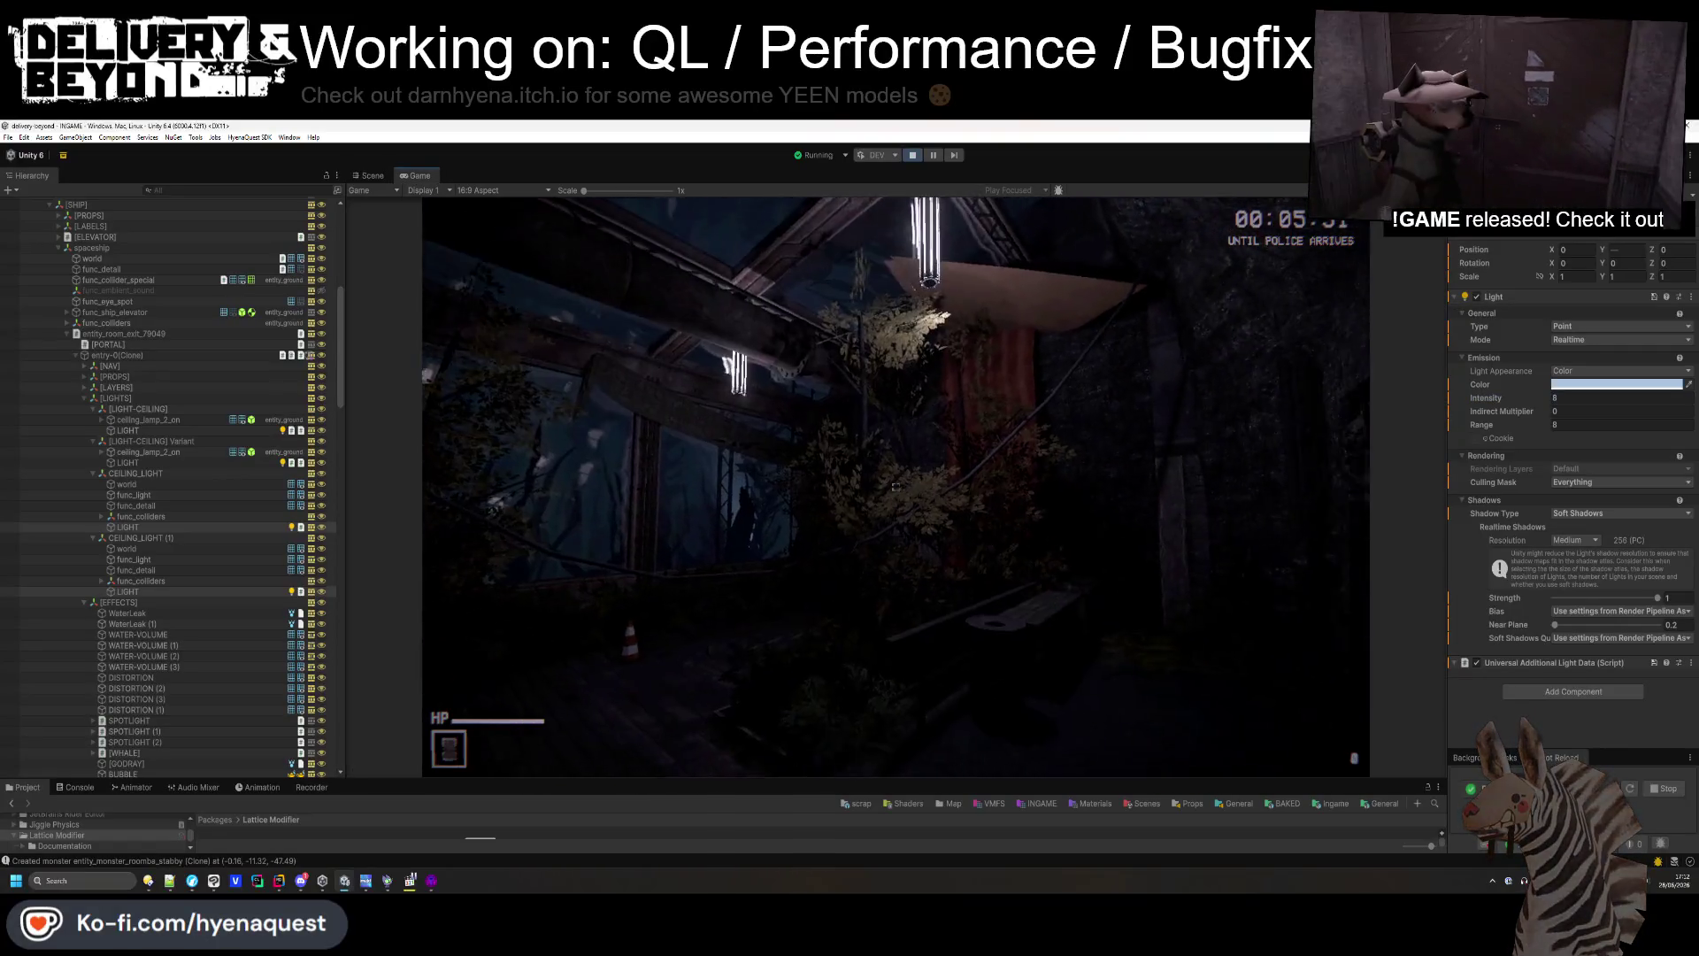
{"action": "key", "text": "super"}
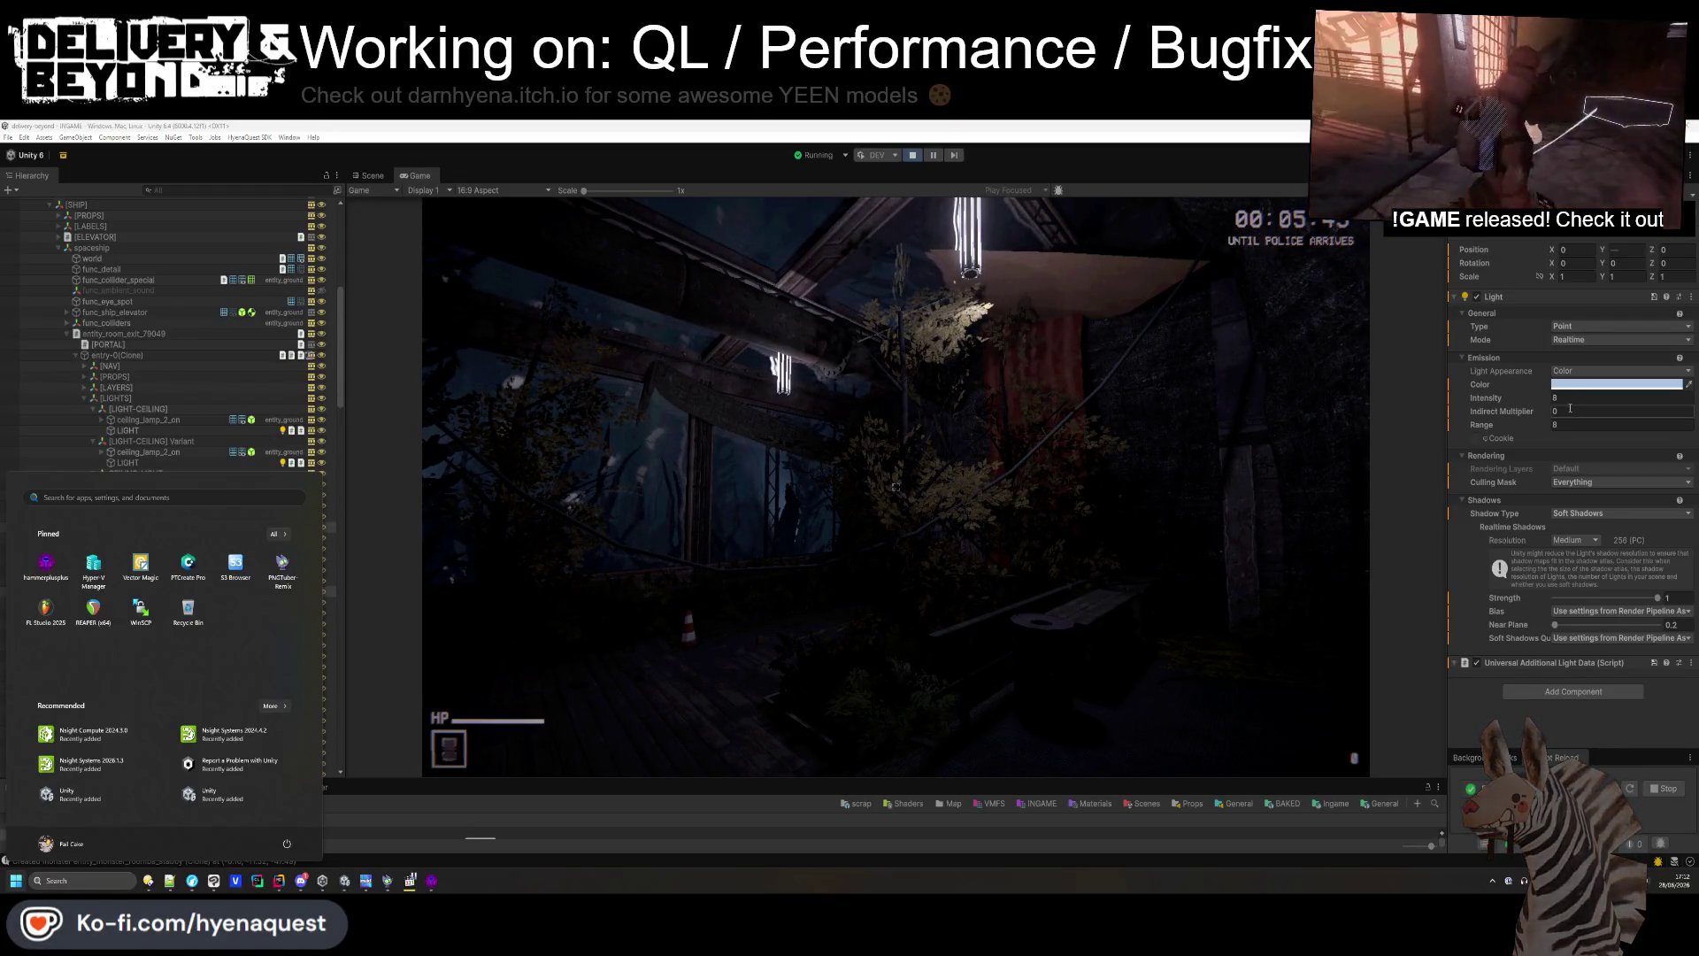
{"action": "key", "text": "super"}
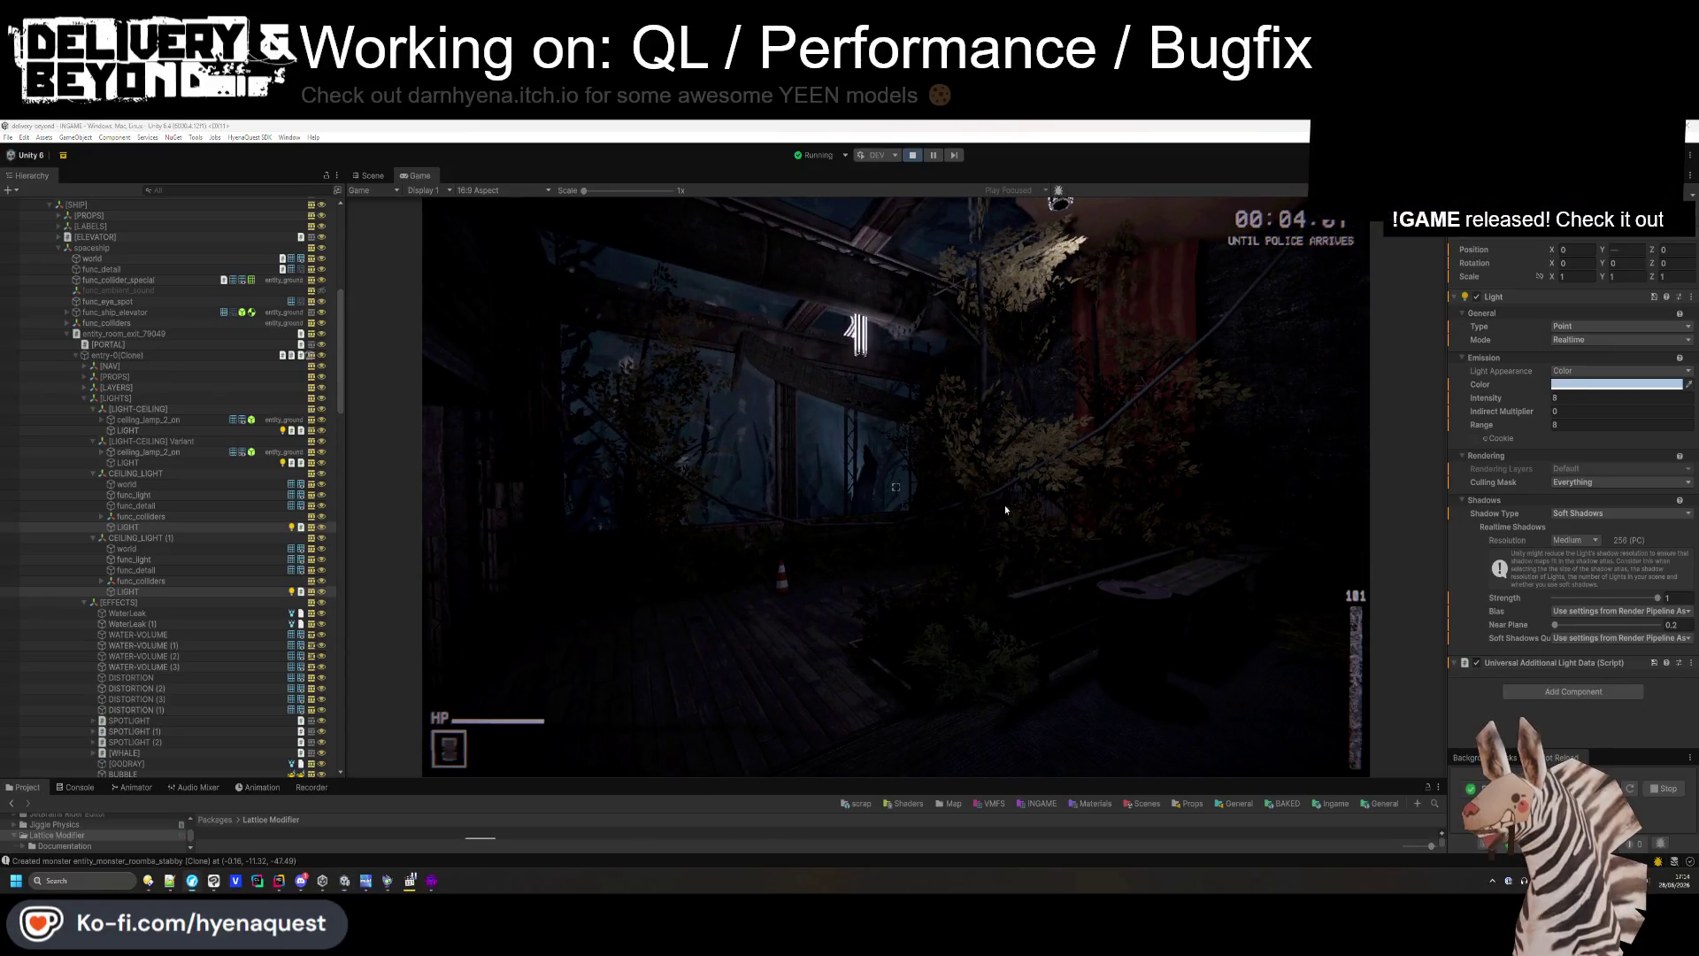
{"action": "left_click", "coordinate": [1563, 398]}
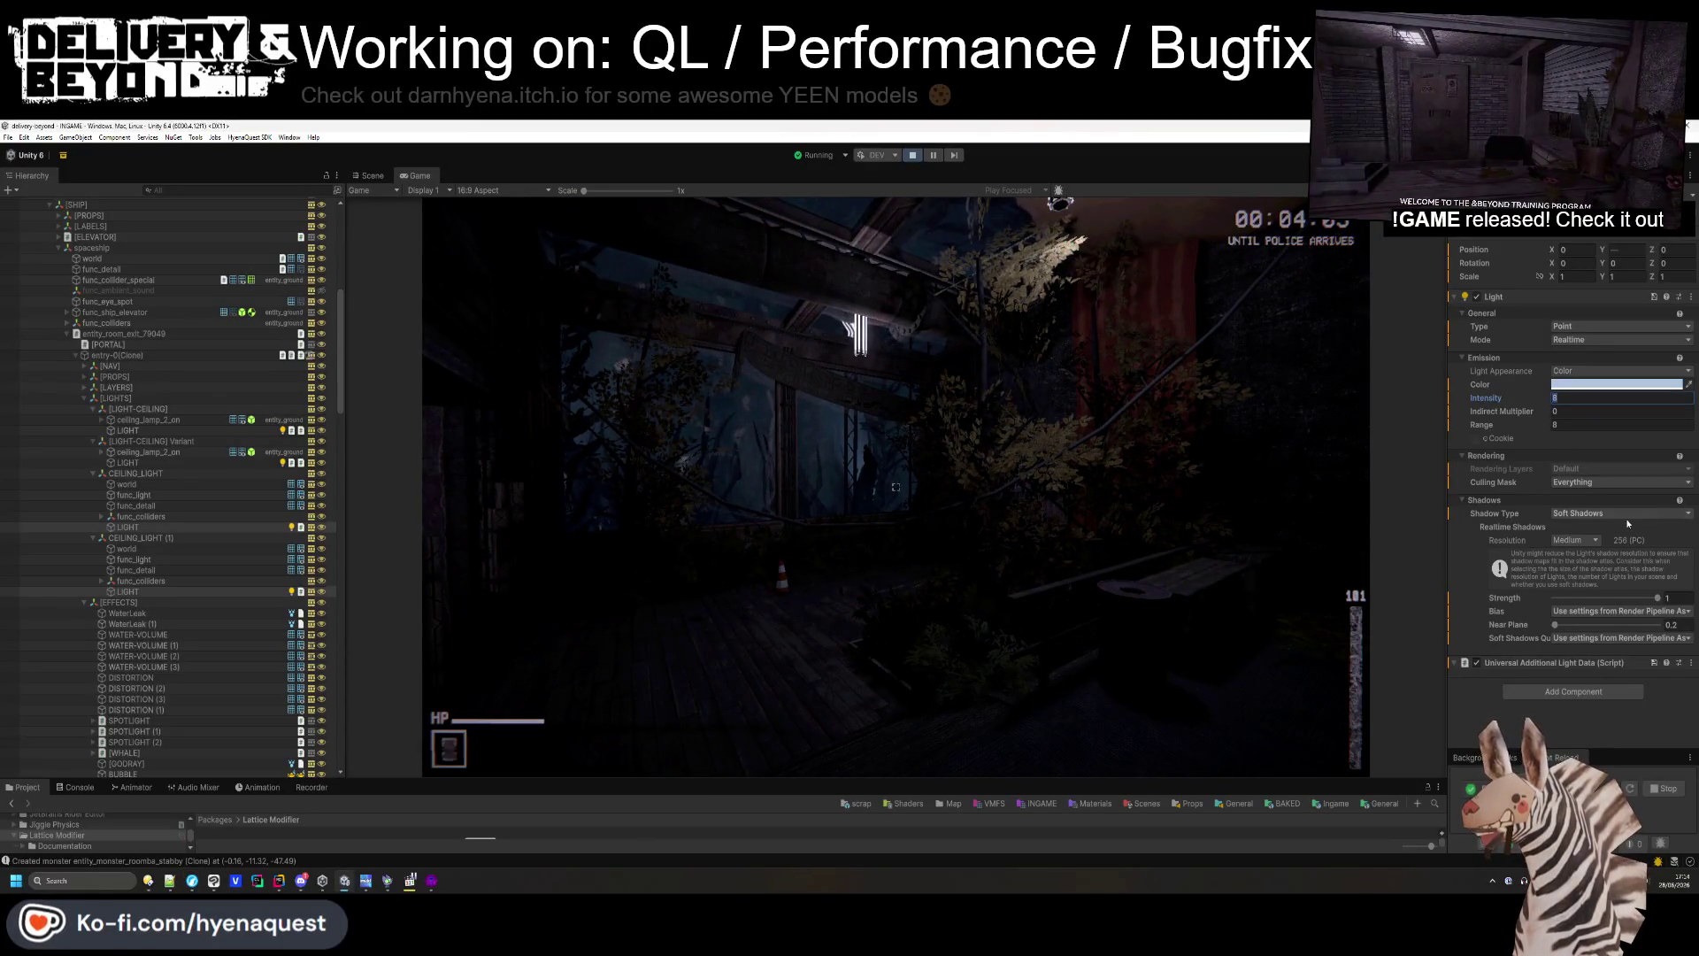
- Exit Play mode and jump to the Fracture map templates folder via the Map favourite
{"action": "left_click", "coordinate": [912, 157]}
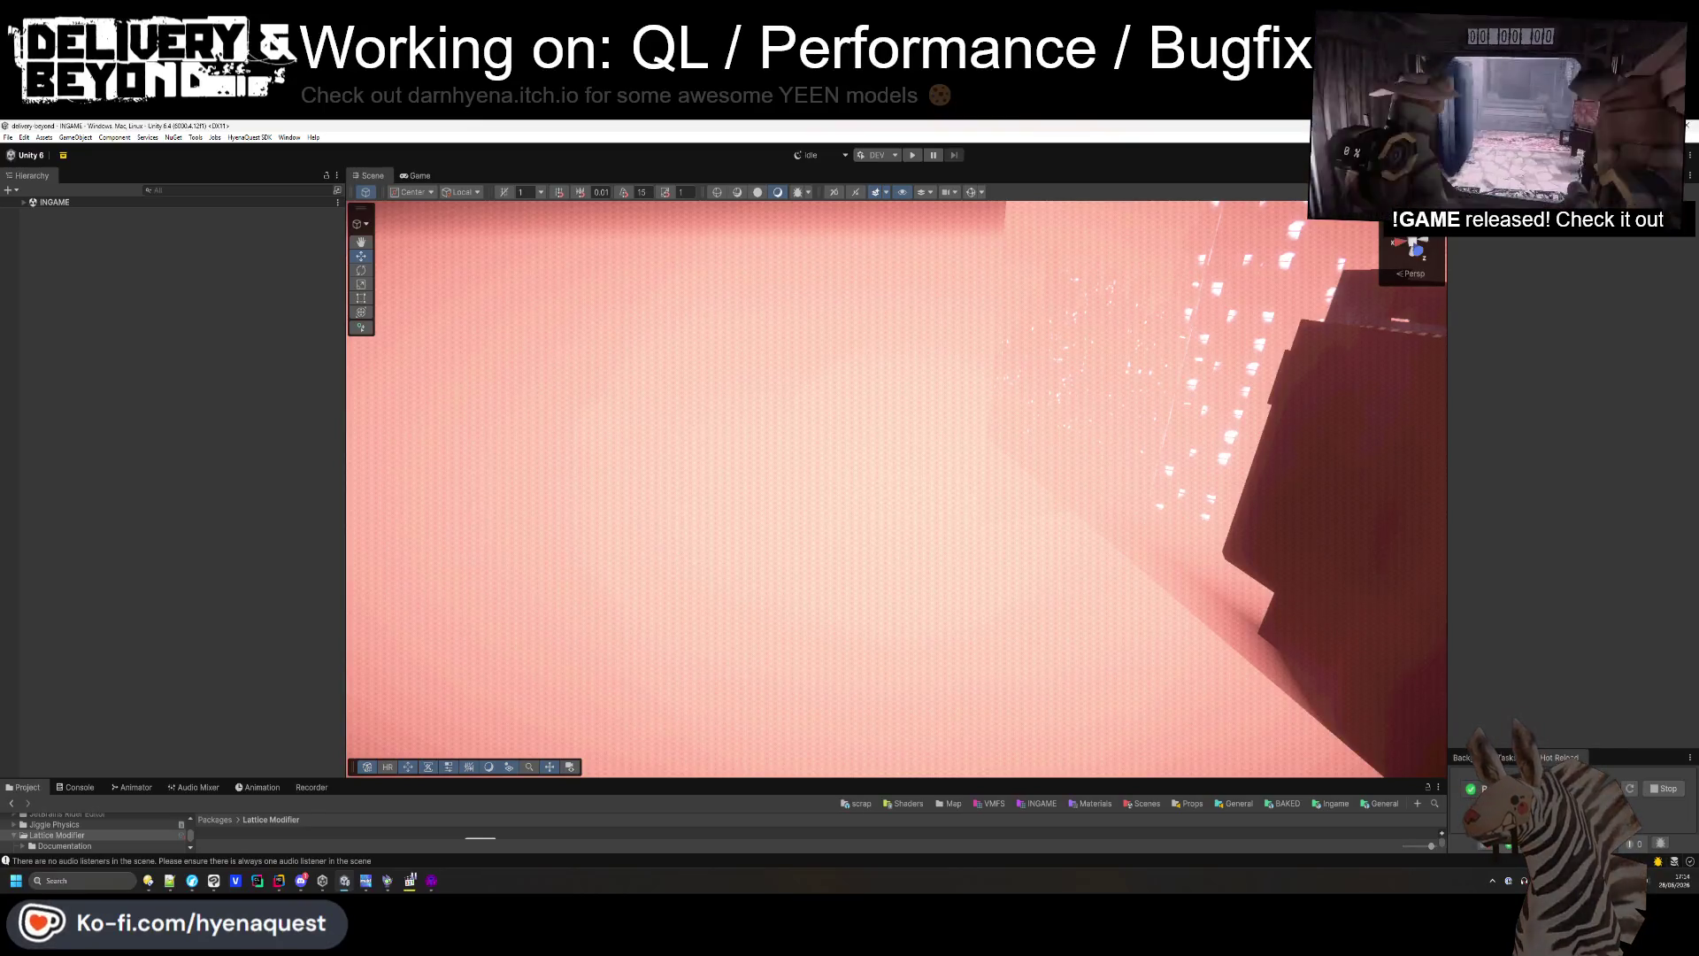
{"action": "mouse_move", "coordinate": [876, 427]}
{"action": "left_mouse_down"}
{"action": "mouse_move", "coordinate": [1090, 409]}
{"action": "mouse_move", "coordinate": [1057, 356]}
{"action": "mouse_move", "coordinate": [384, 793]}
{"action": "mouse_move", "coordinate": [384, 668]}
{"action": "left_mouse_up"}
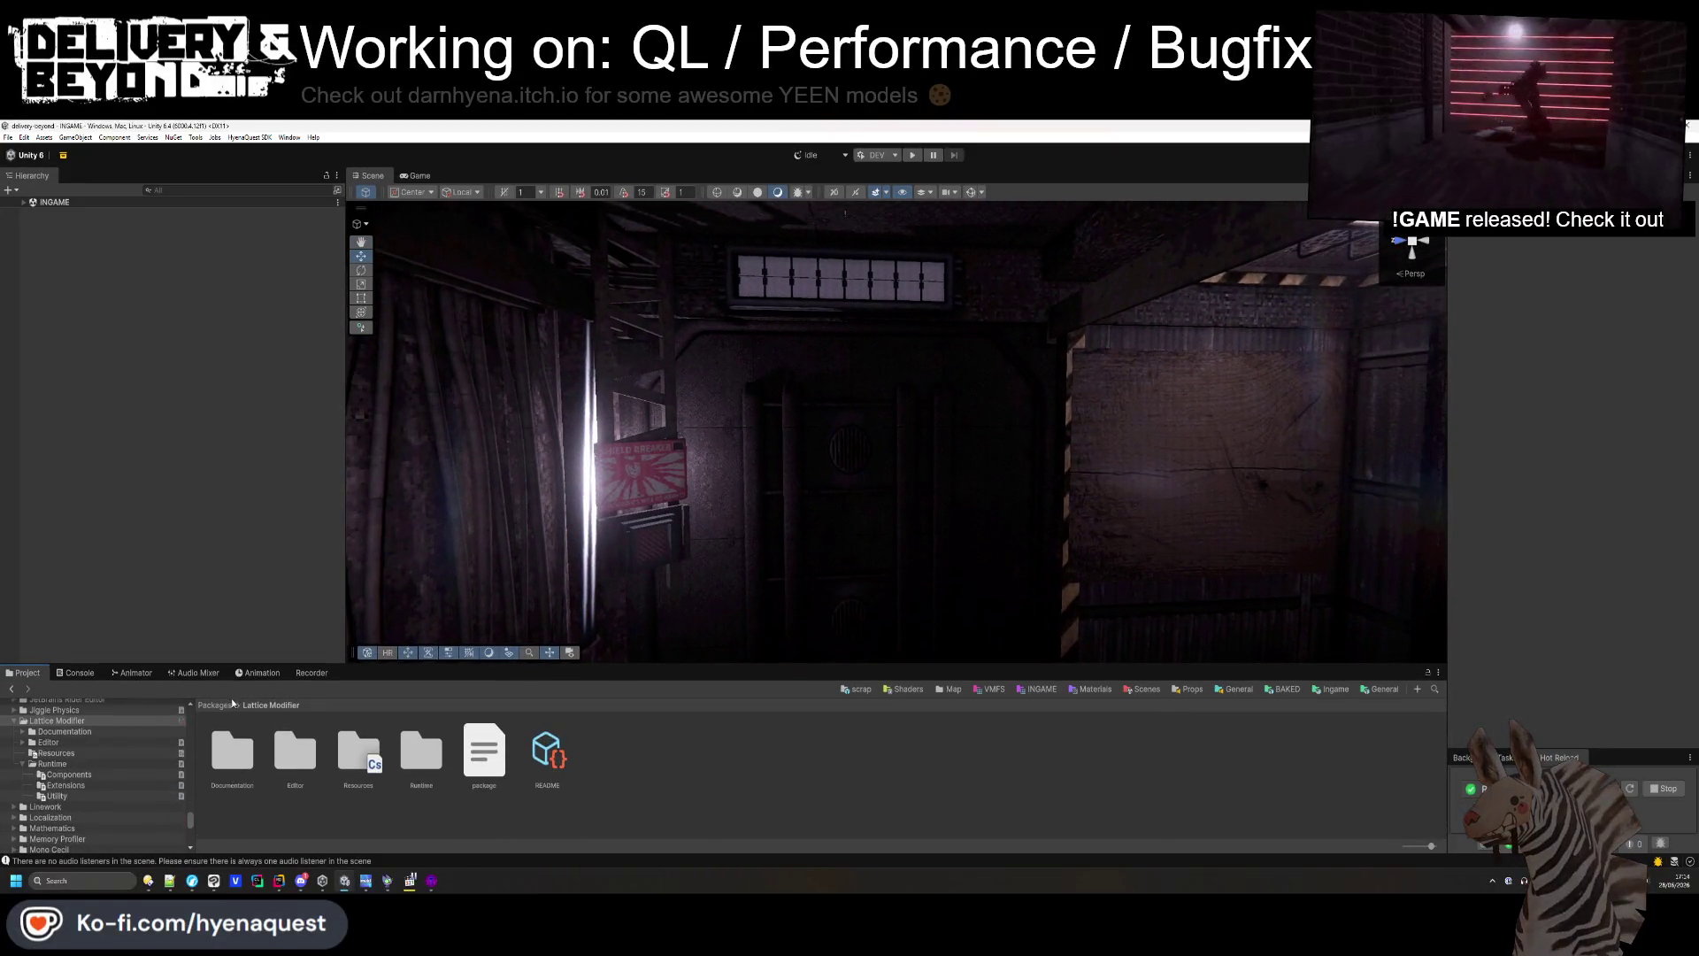
{"action": "left_click", "coordinate": [958, 690]}
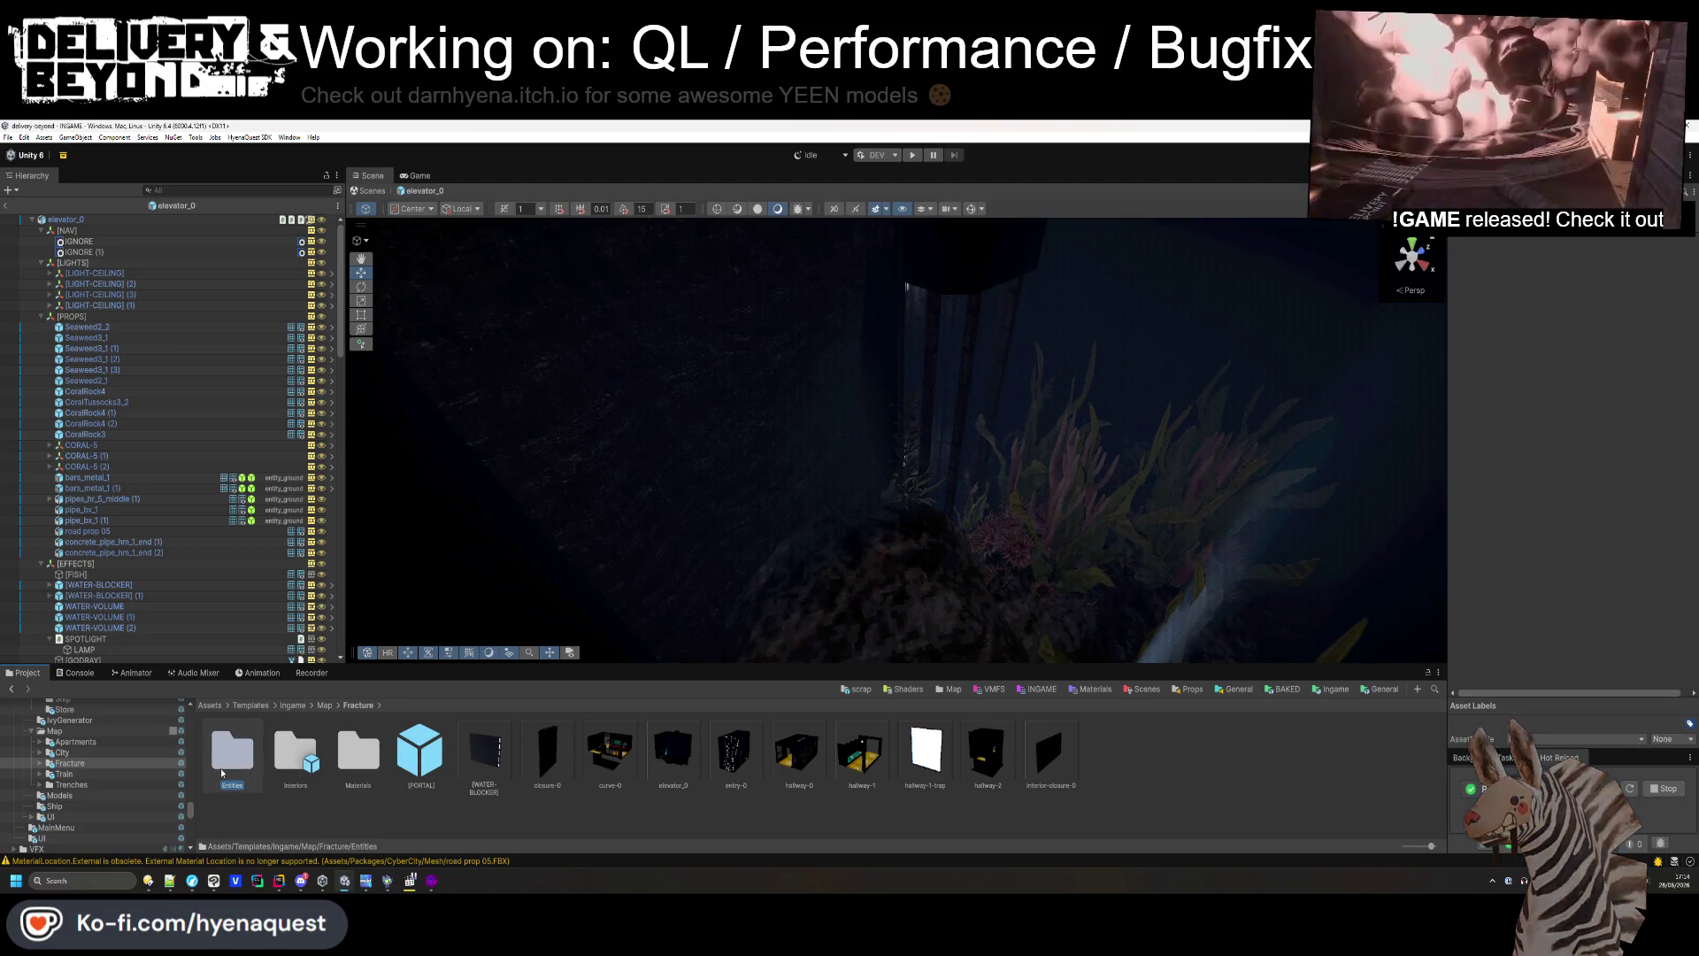
- Open the entry-0 prefab, expand BannerLong and select its WELCOME TO FRACTURE TEXT child
{"action": "left_click", "coordinate": [735, 757]}
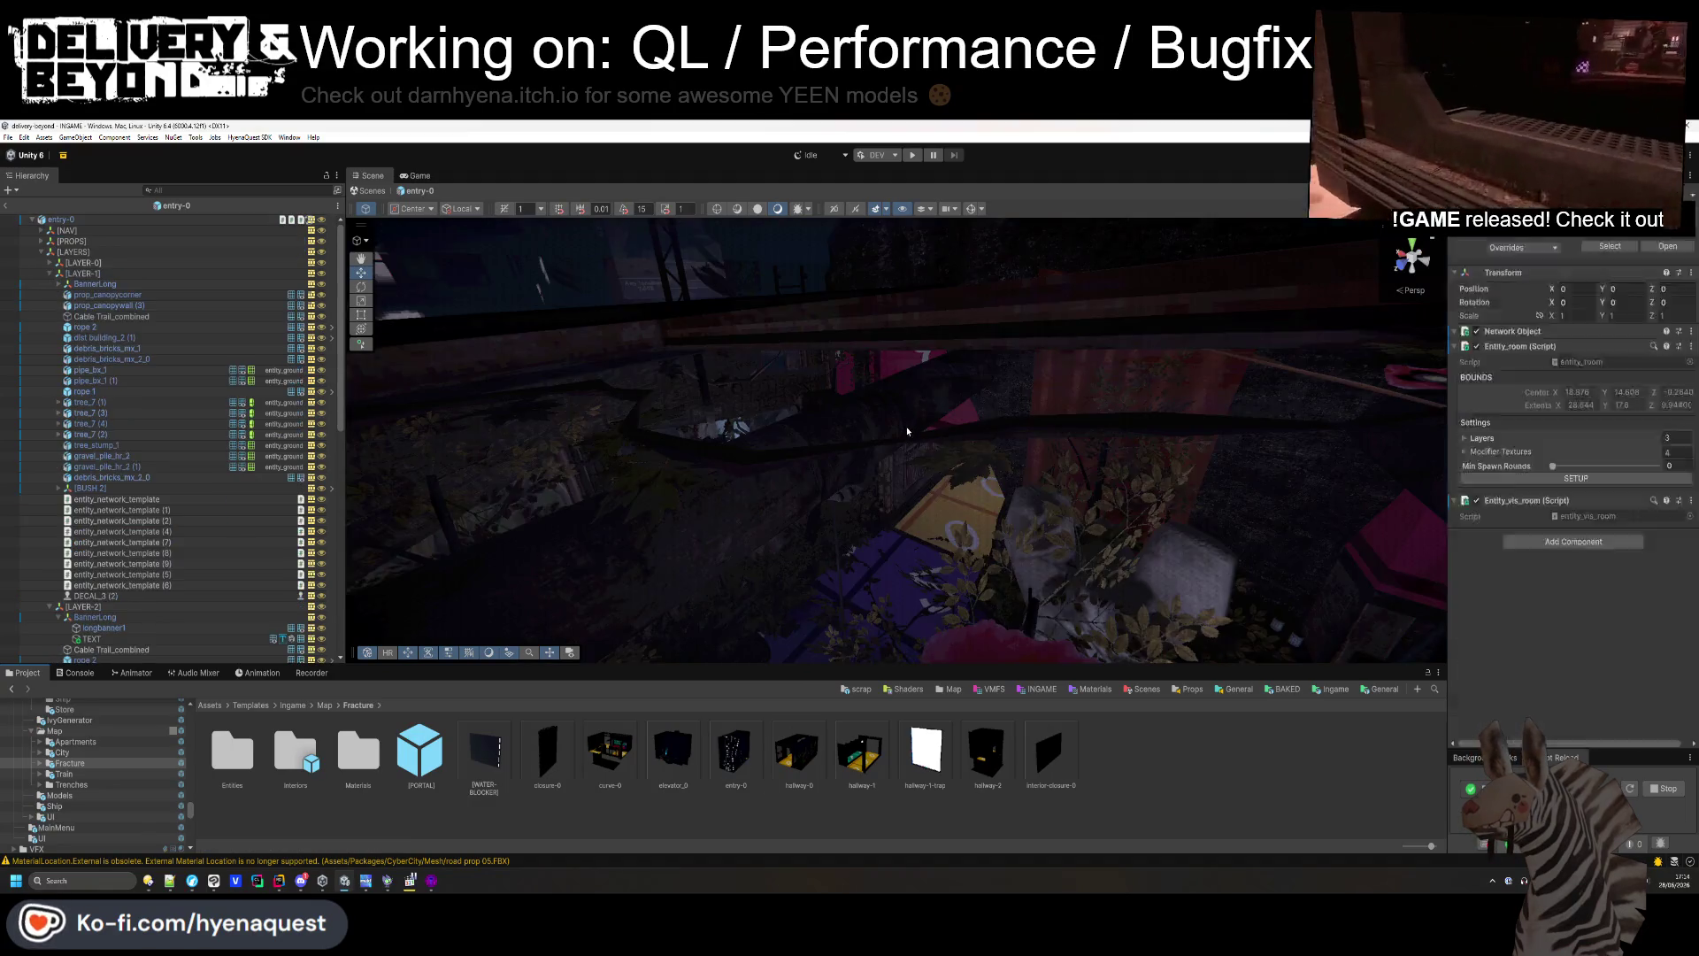
{"action": "mouse_move", "coordinate": [889, 448]}
{"action": "left_mouse_down"}
{"action": "mouse_move", "coordinate": [886, 476]}
{"action": "mouse_move", "coordinate": [908, 329]}
{"action": "mouse_move", "coordinate": [894, 398]}
{"action": "left_mouse_up"}
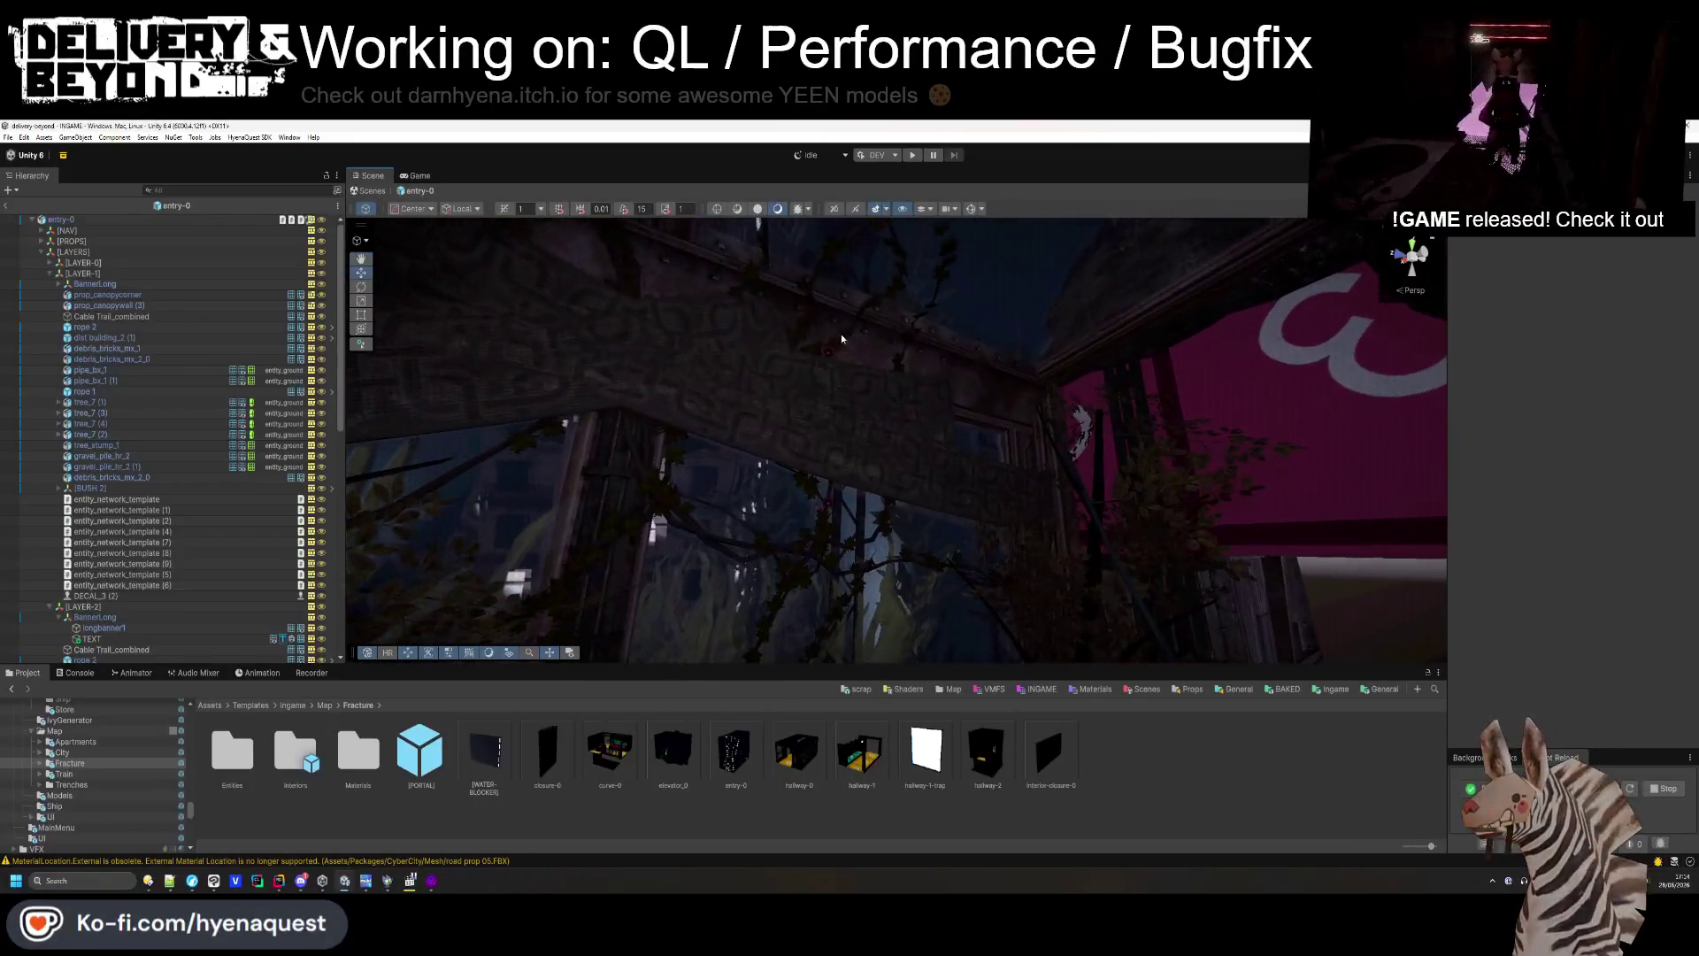
{"action": "left_click", "coordinate": [95, 284]}
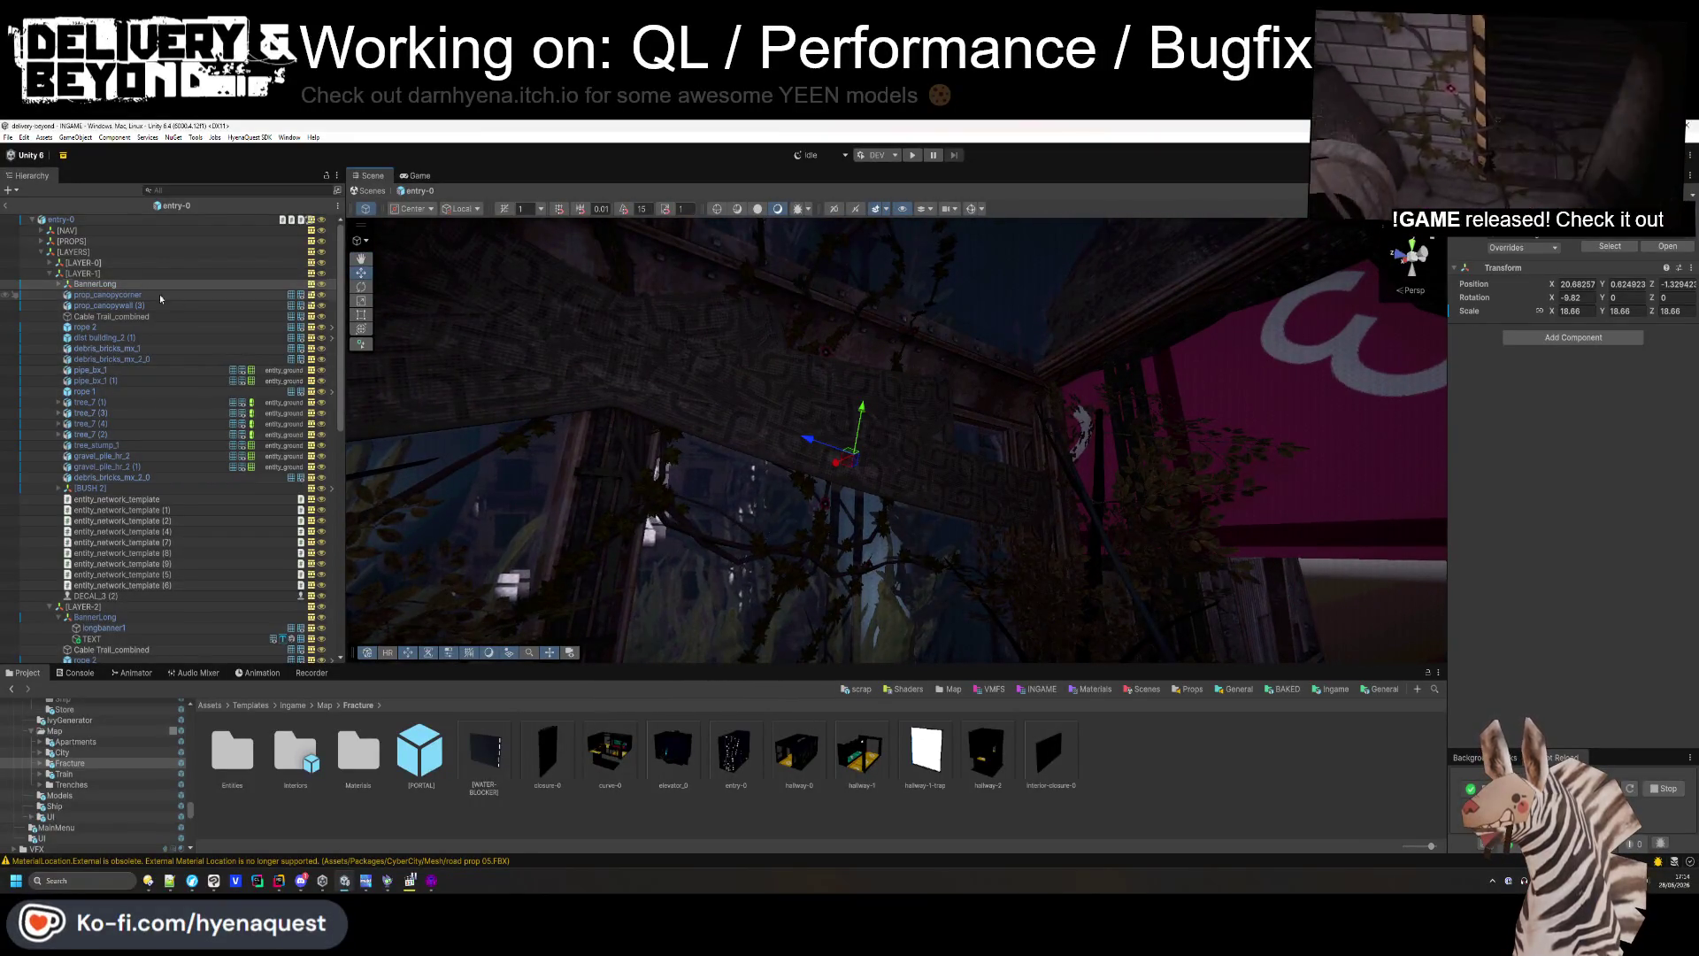
{"action": "left_click", "coordinate": [80, 293]}
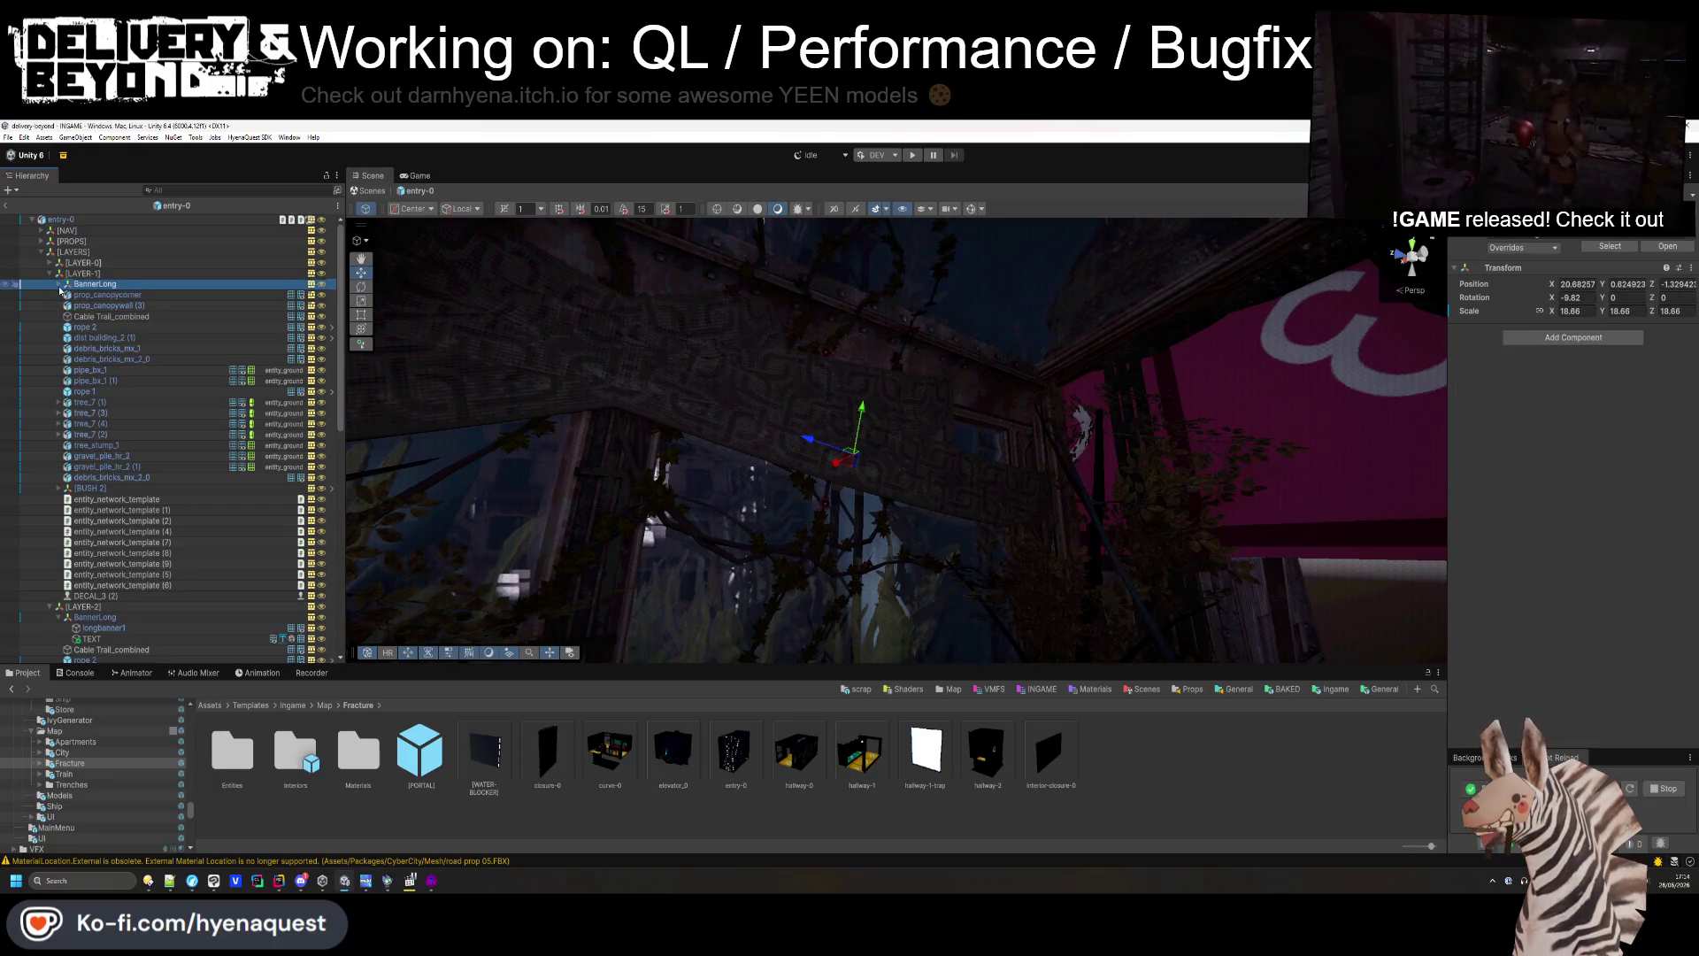
{"action": "left_click", "coordinate": [58, 284]}
{"action": "left_click", "coordinate": [132, 306]}
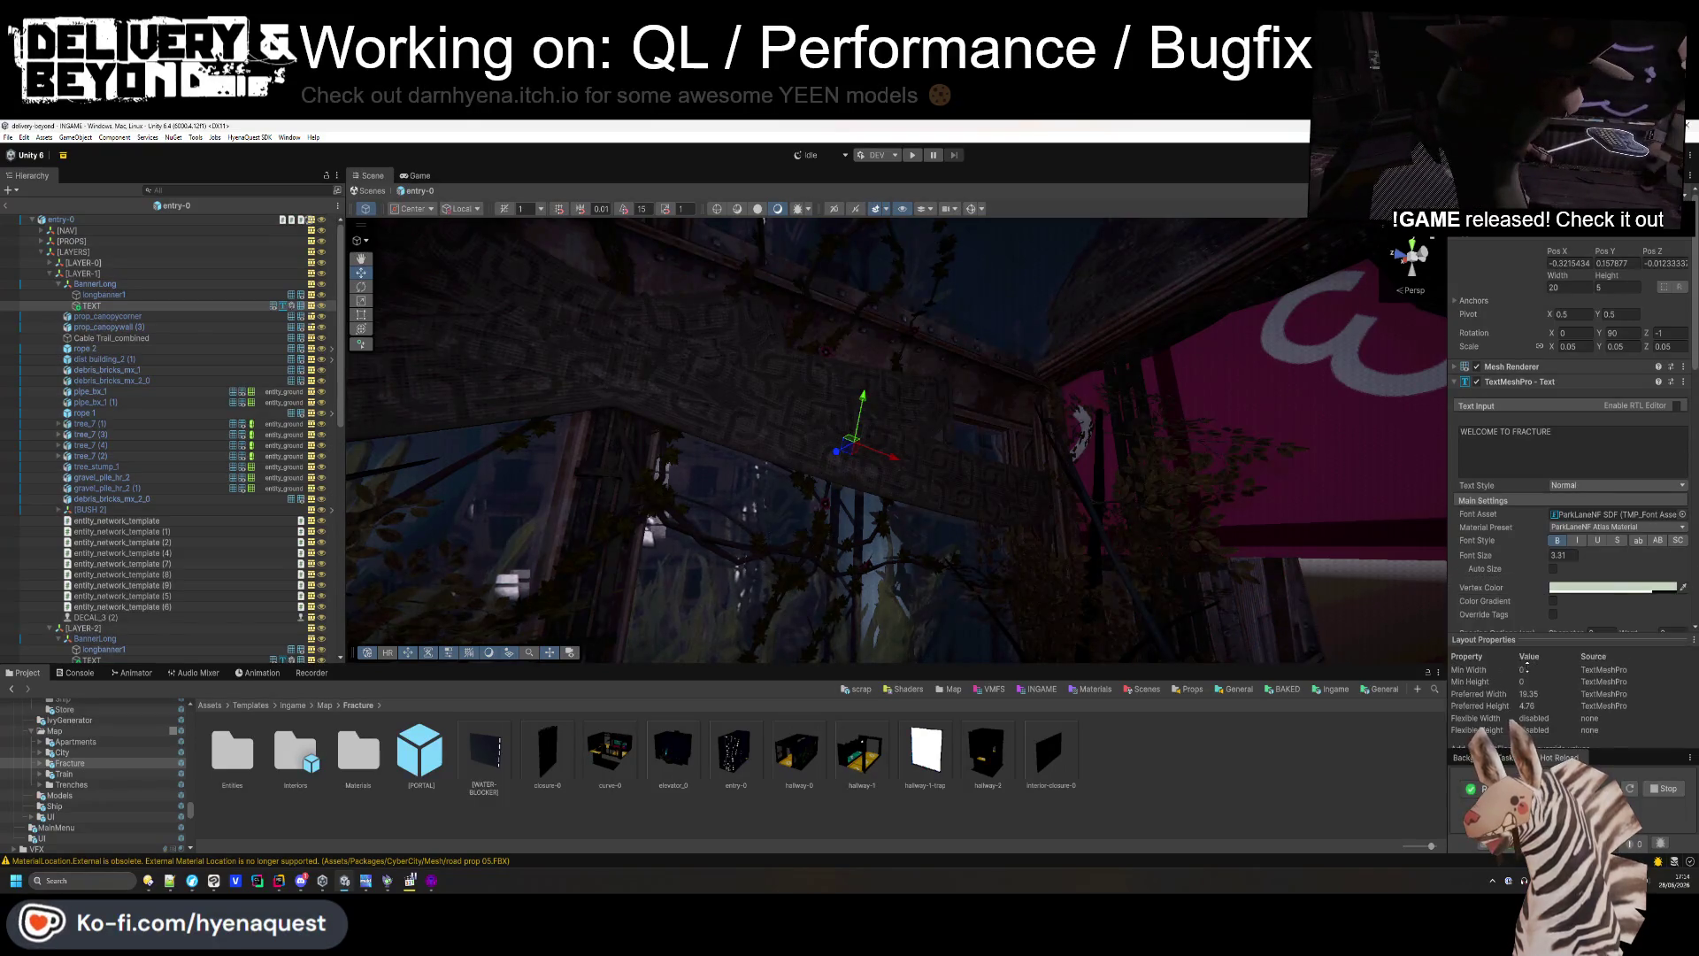
- Remove the Text Decal component from TEXT and re-add it via an Add Component search for 'decal'
{"action": "scroll", "coordinate": [1522, 425], "scroll_direction": "down", "scroll_amount": 10}
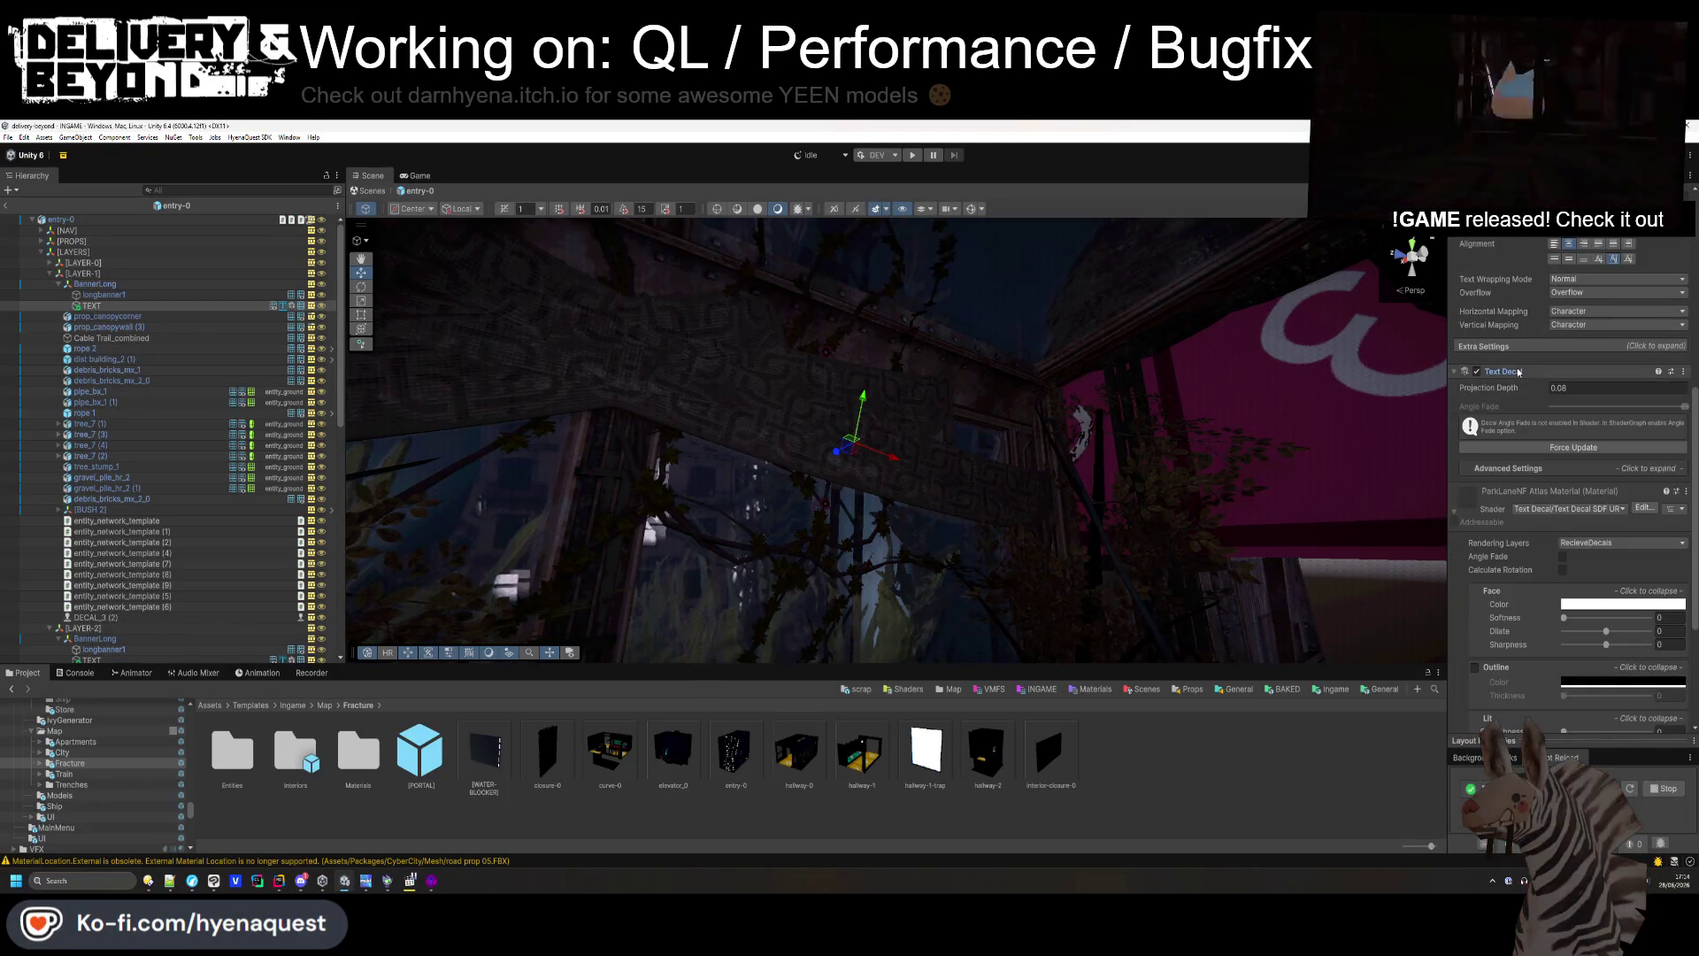
{"action": "right_click", "coordinate": [1549, 372]}
{"action": "left_click", "coordinate": [1550, 396]}
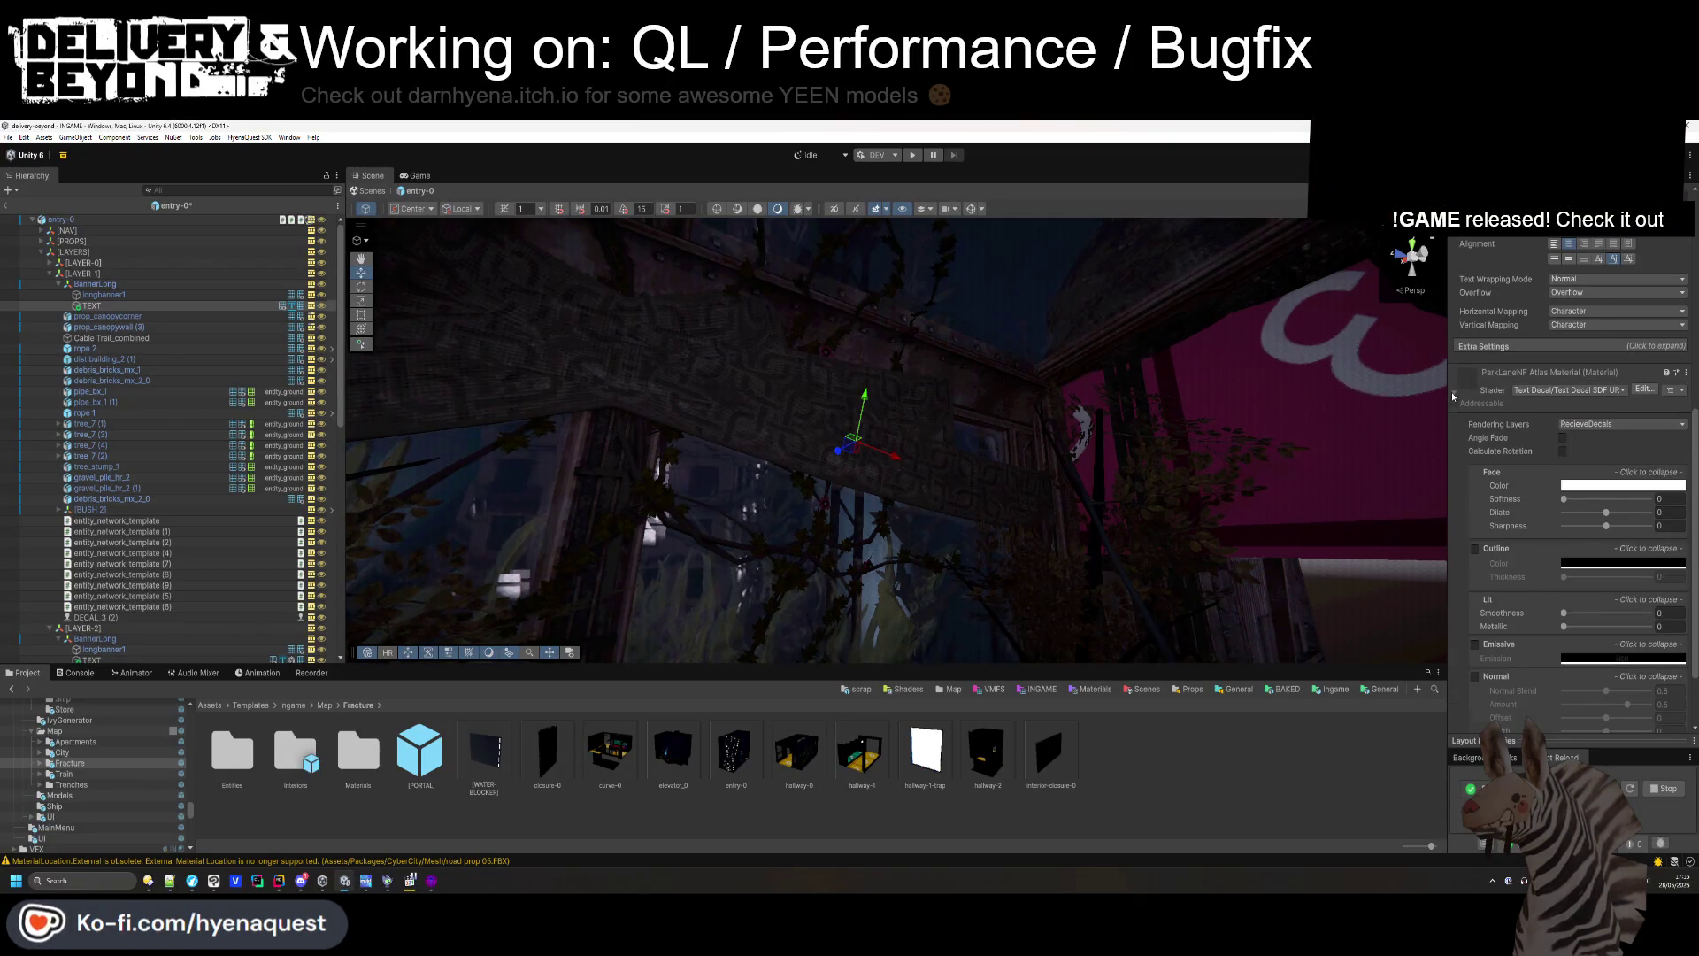
{"action": "left_click", "coordinate": [1570, 722]}
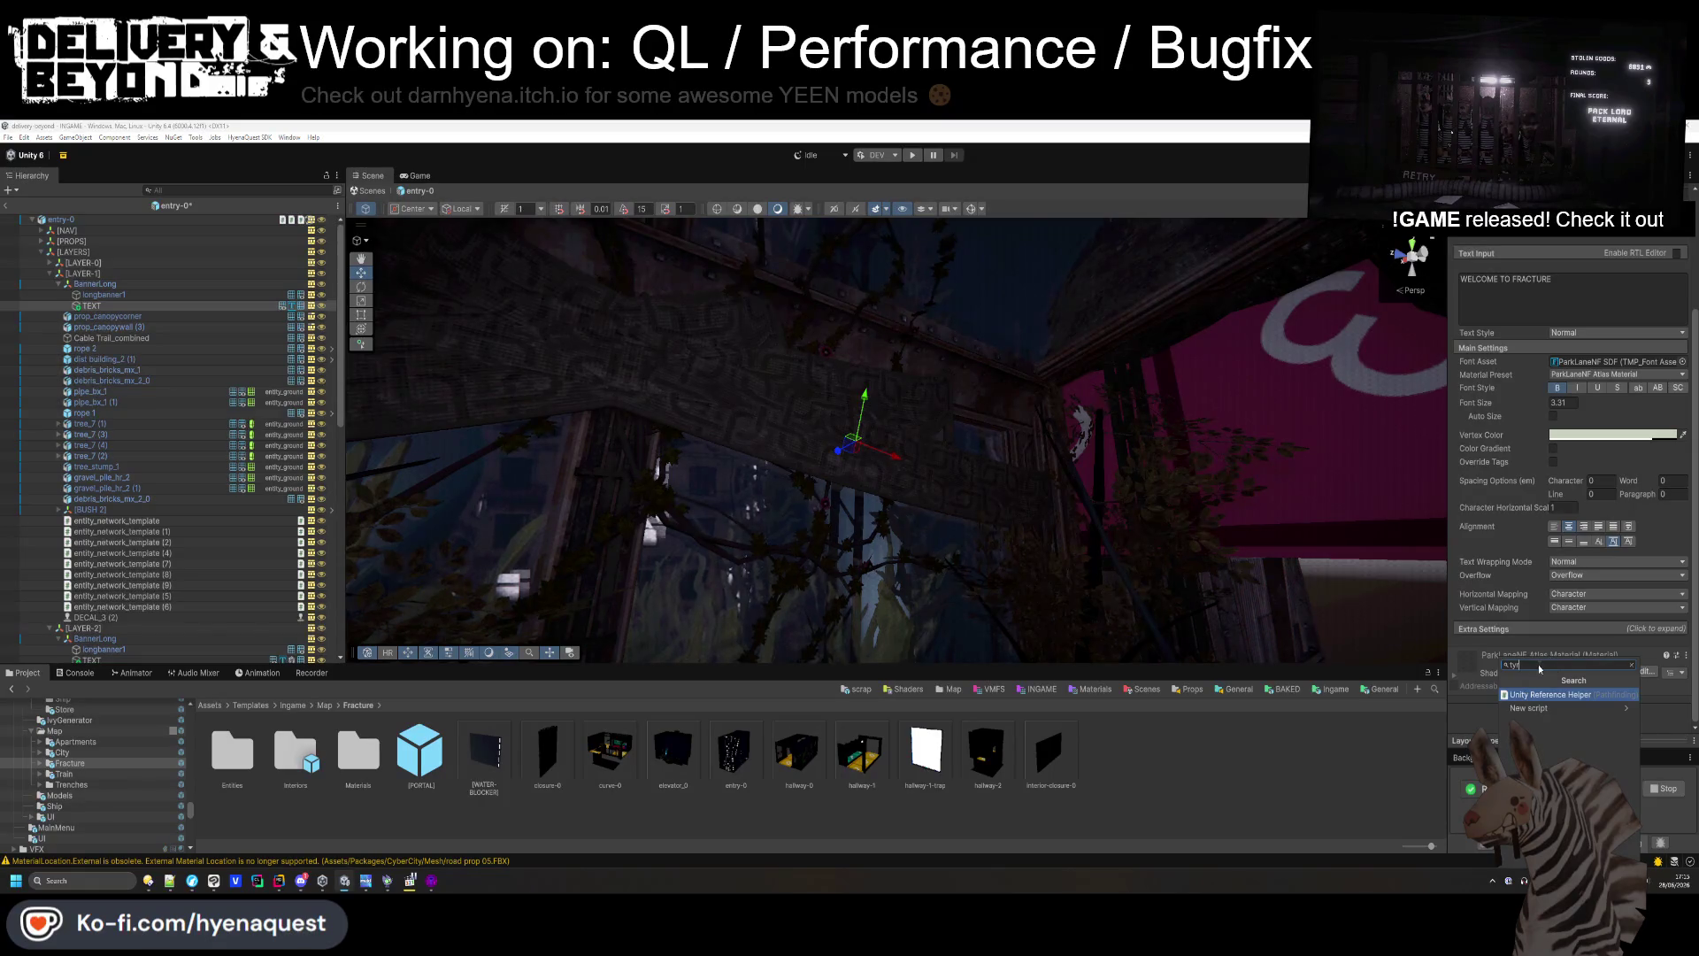
{"action": "type", "text": "decal"}
{"action": "left_click", "coordinate": [1530, 700]}
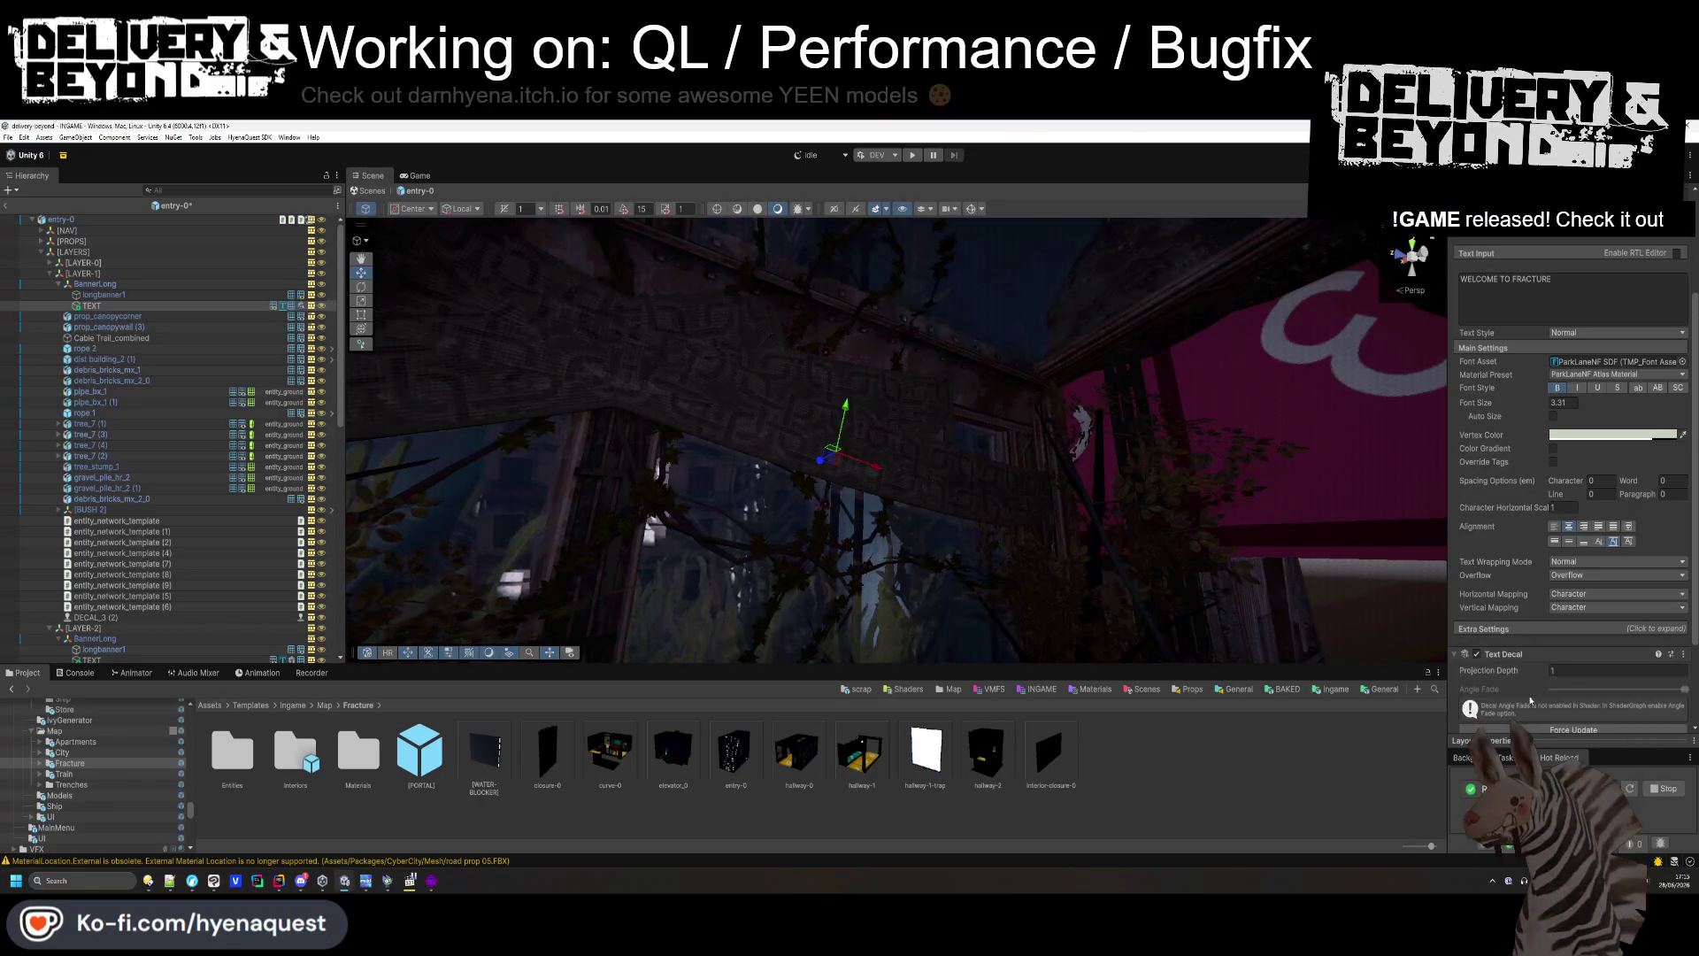
- Reselect the banner's TEXT object in the Scene view and orbit around the banner
{"action": "mouse_move", "coordinate": [920, 442]}
{"action": "left_mouse_down"}
{"action": "mouse_move", "coordinate": [977, 462]}
{"action": "mouse_move", "coordinate": [883, 445]}
{"action": "left_mouse_up"}
{"action": "left_click_drag", "start_coordinate": [848, 415], "coordinate": [890, 414]}
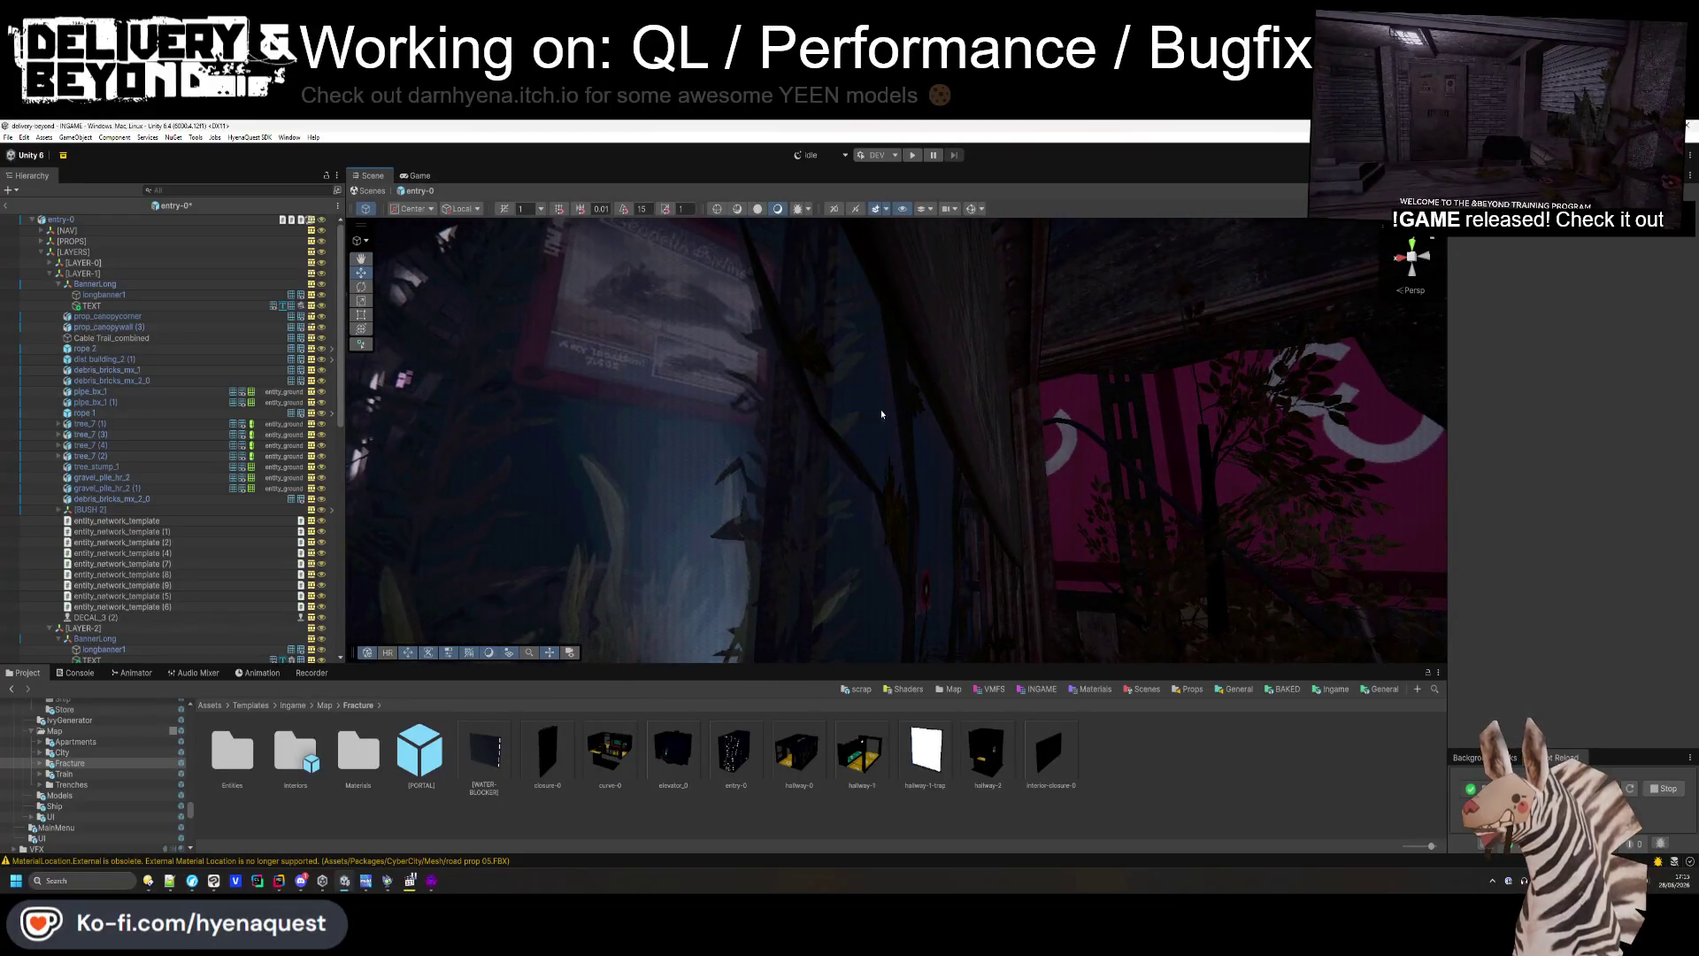
{"action": "left_click_drag", "start_coordinate": [960, 184], "coordinate": [968, 215]}
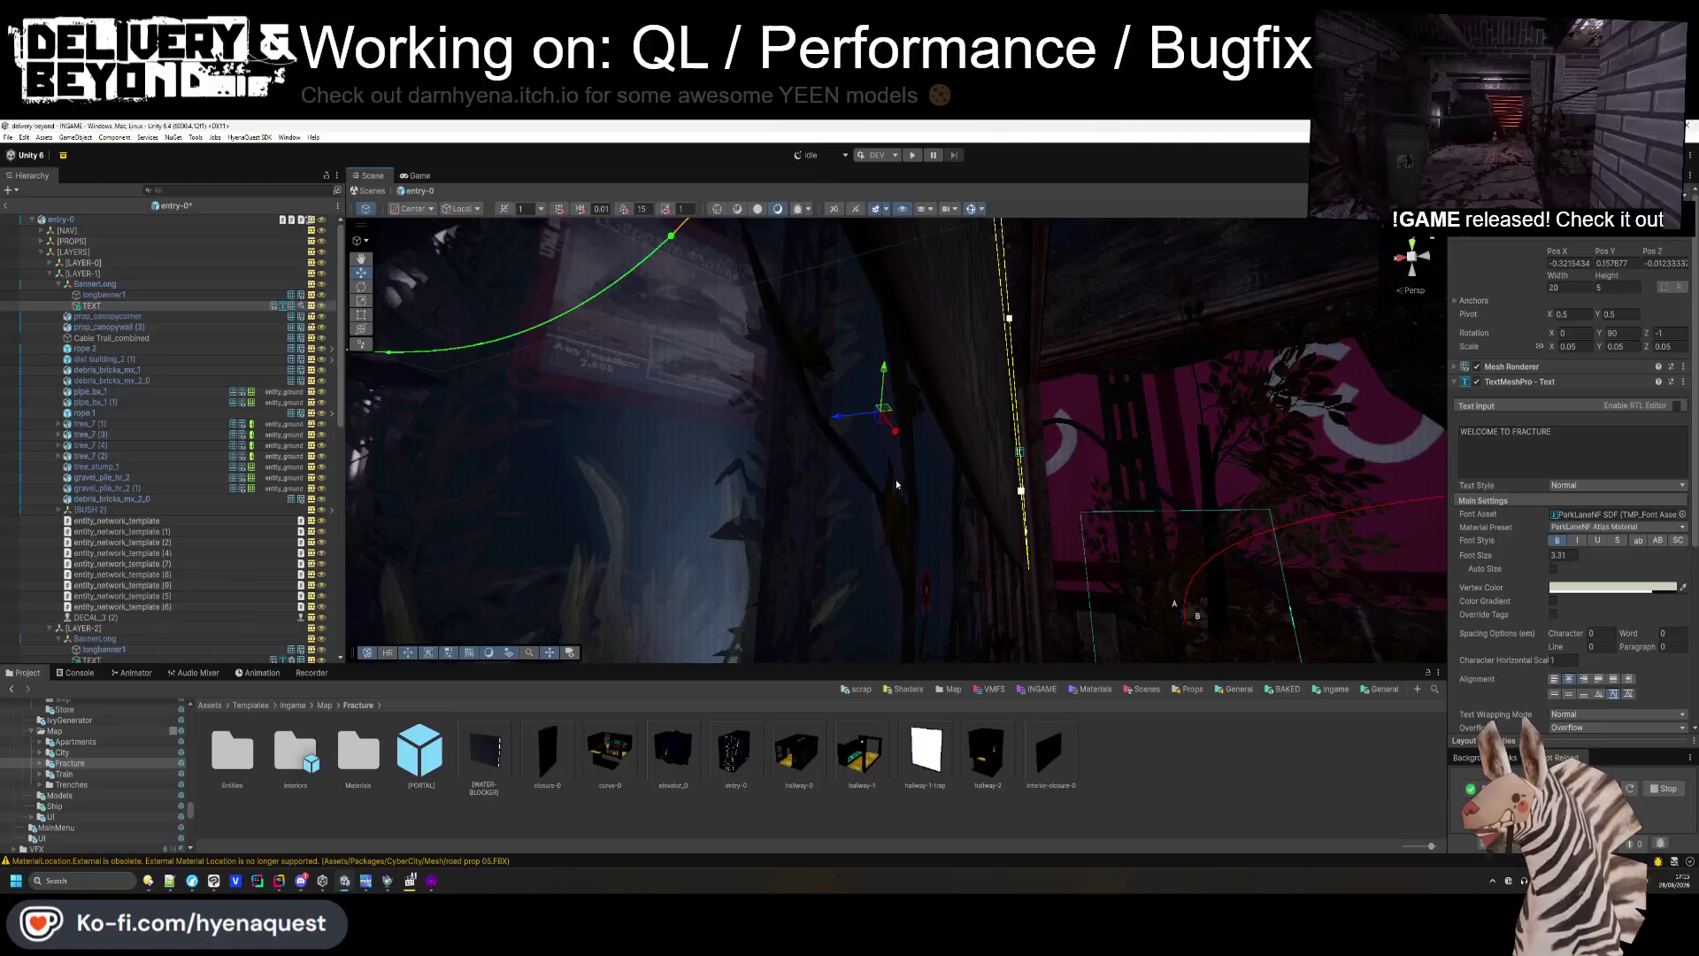
{"action": "left_click_drag", "start_coordinate": [827, 409], "coordinate": [793, 450]}
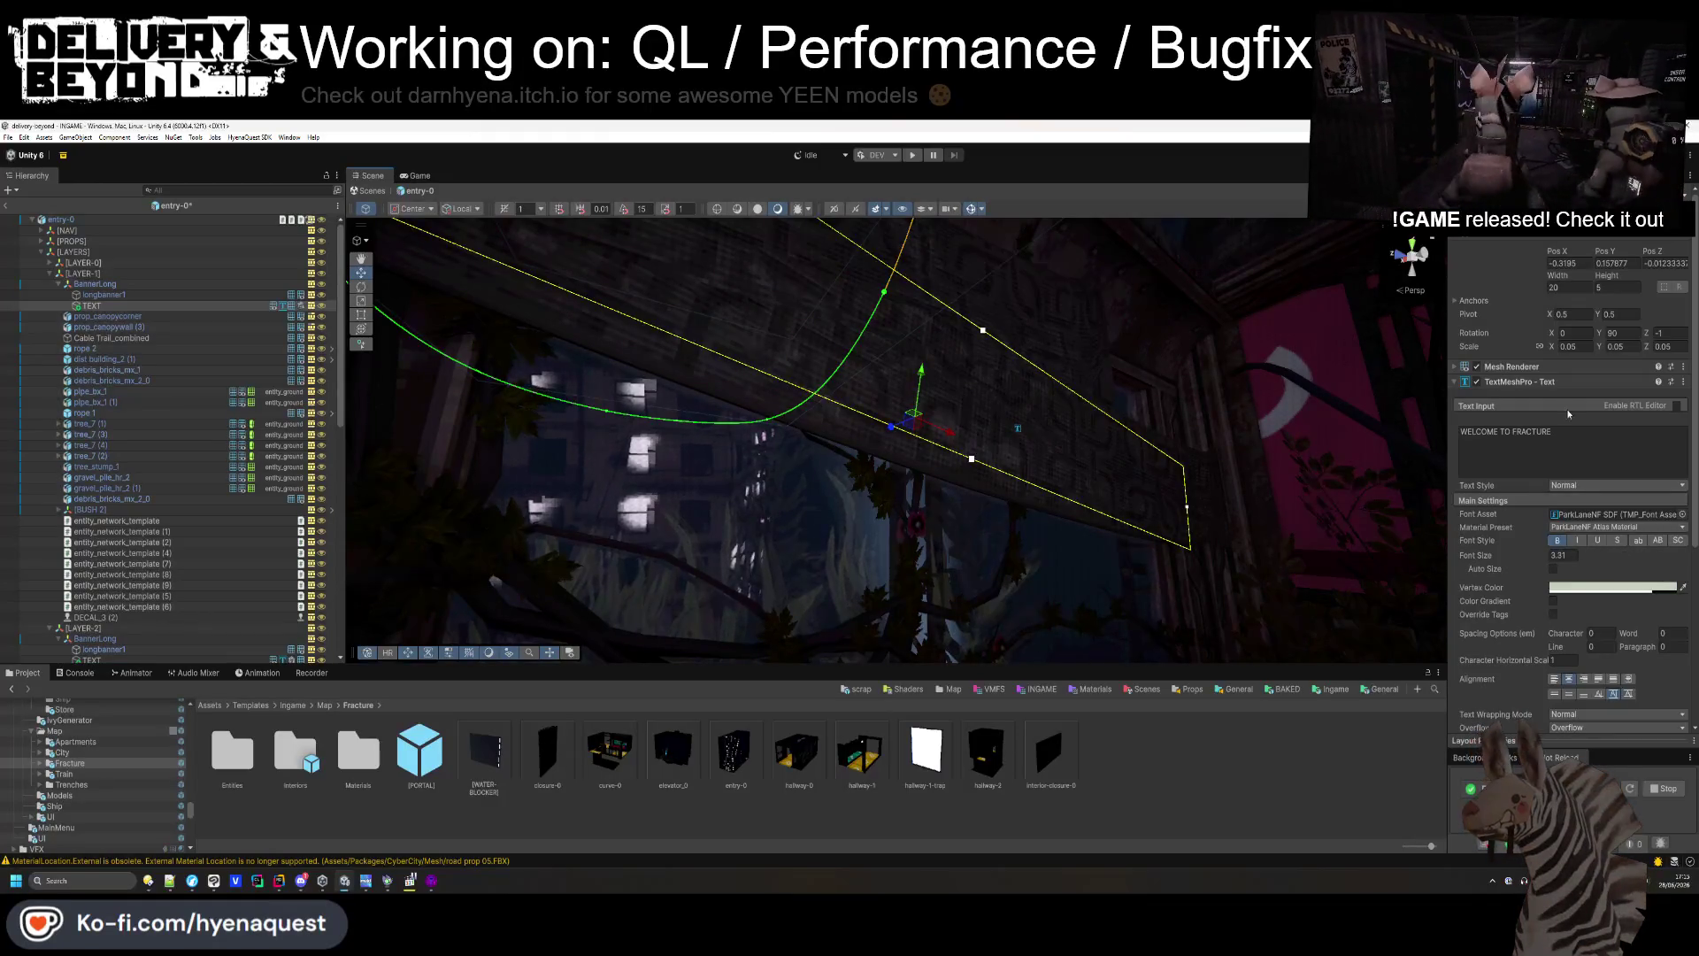
{"action": "right_click", "coordinate": [1529, 366]}
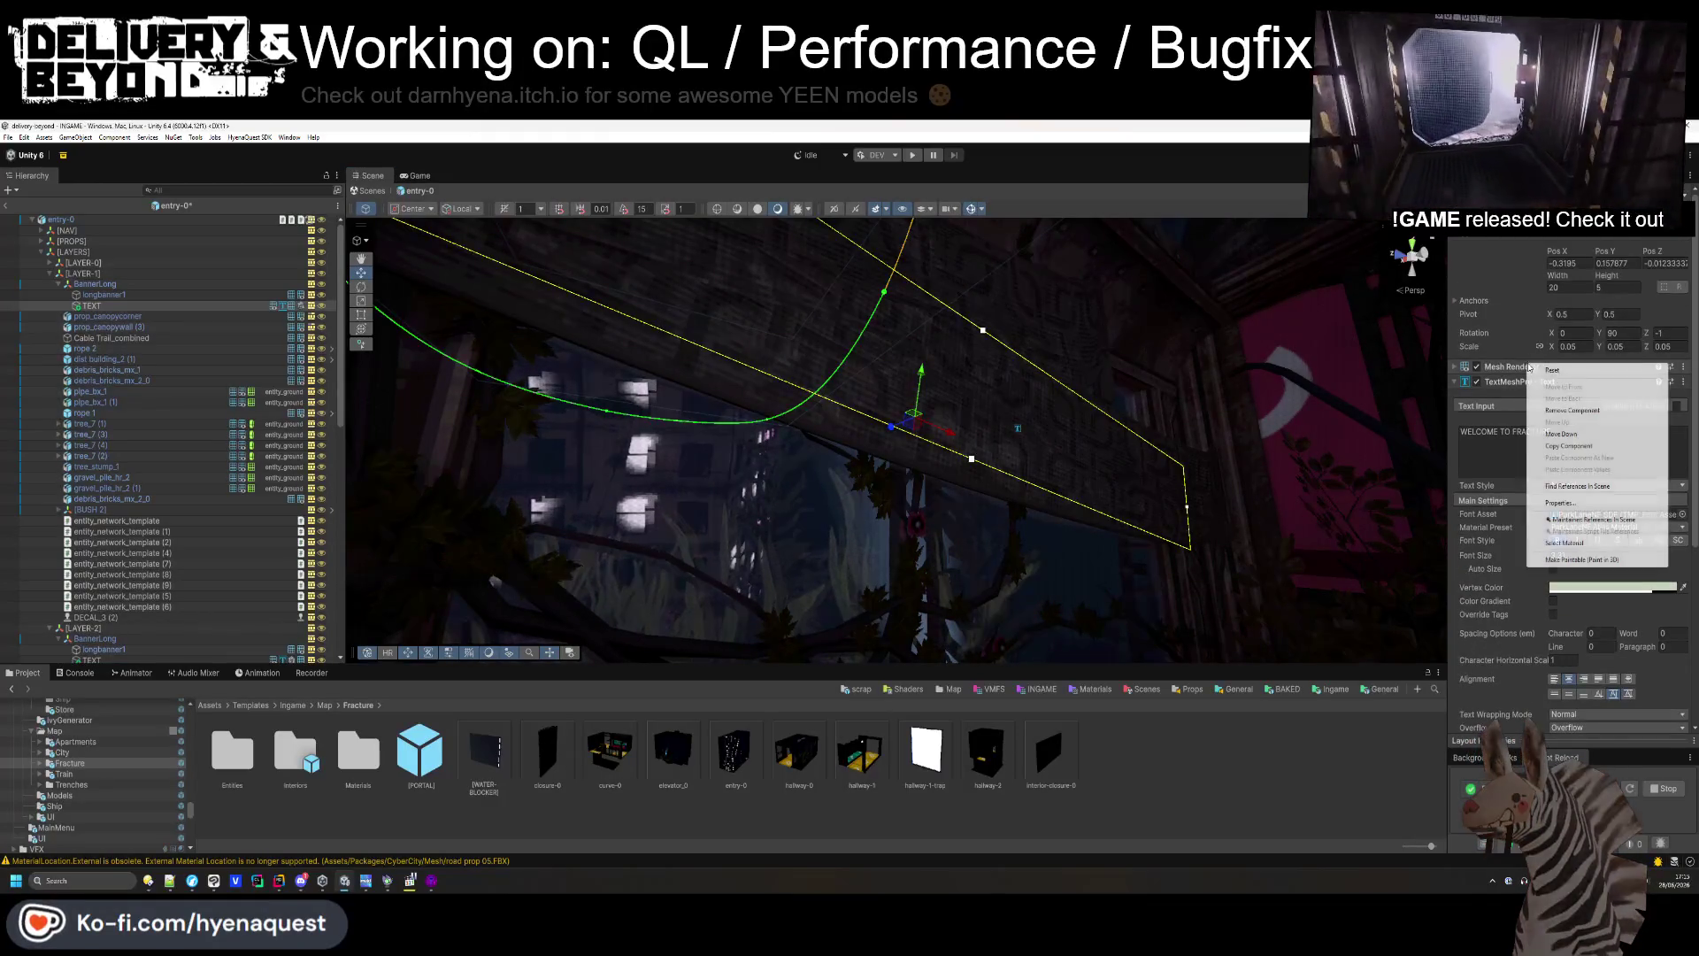
- Attempt to remove the Mesh Renderer and TextMeshPro - Text components, dismissing the can't-remove warnings
{"action": "left_click", "coordinate": [1561, 411]}
{"action": "left_click", "coordinate": [908, 517]}
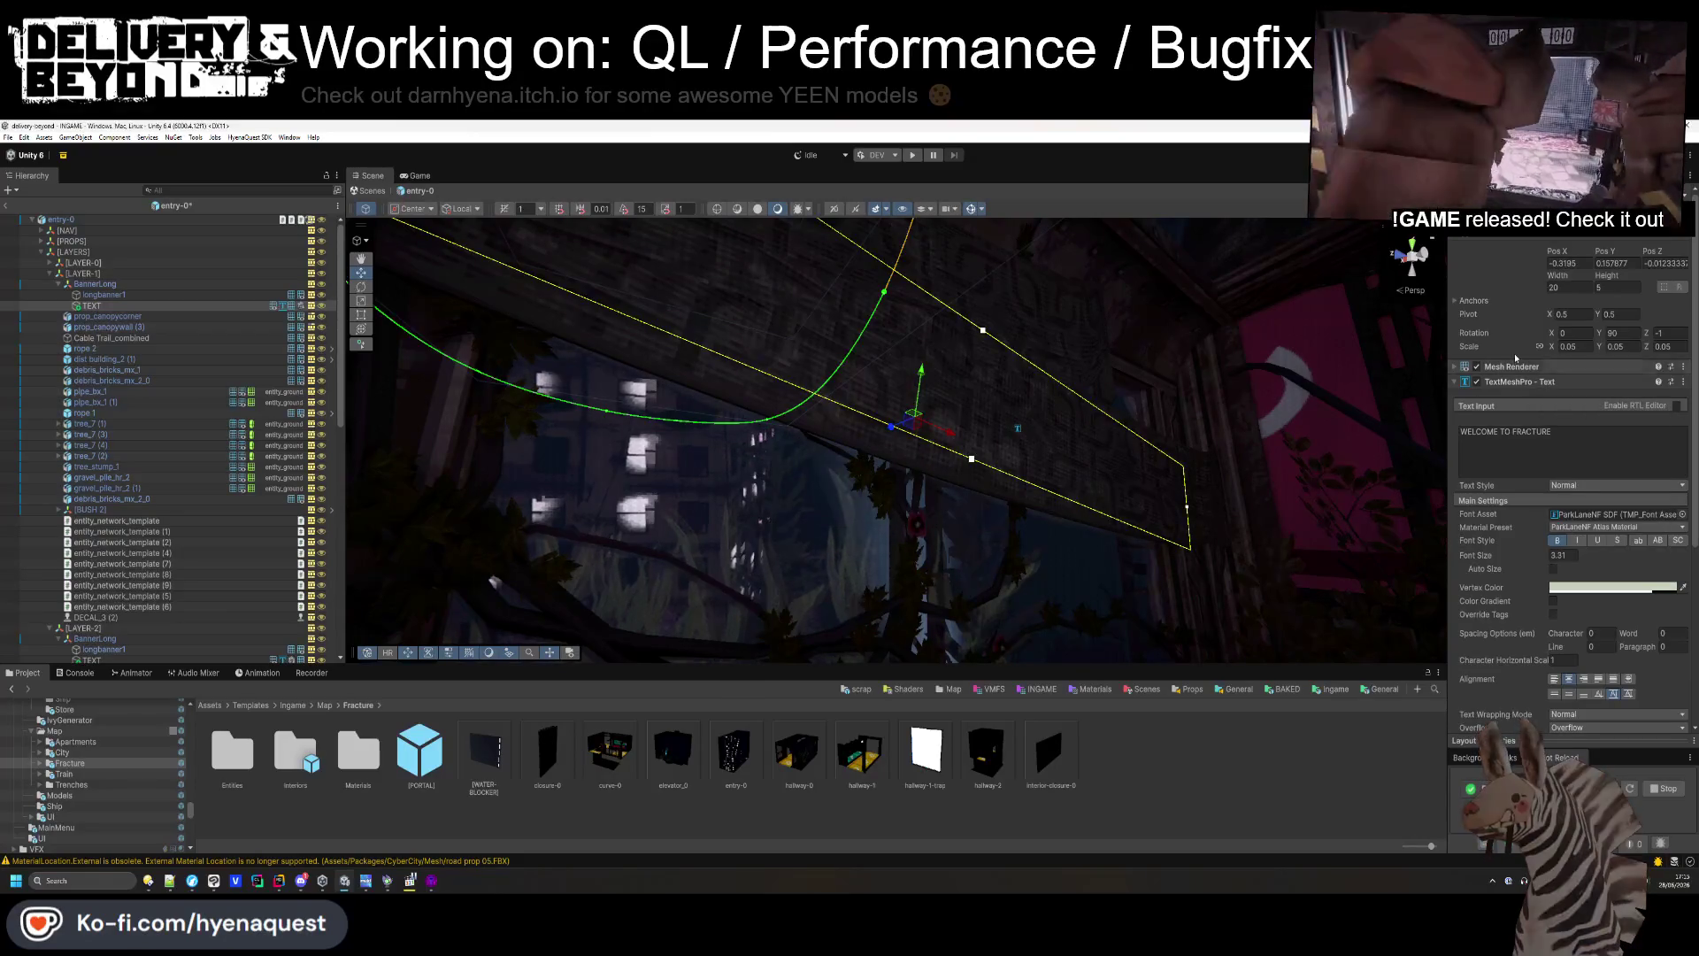
{"action": "right_click", "coordinate": [1520, 380]}
{"action": "right_click", "coordinate": [1538, 381]}
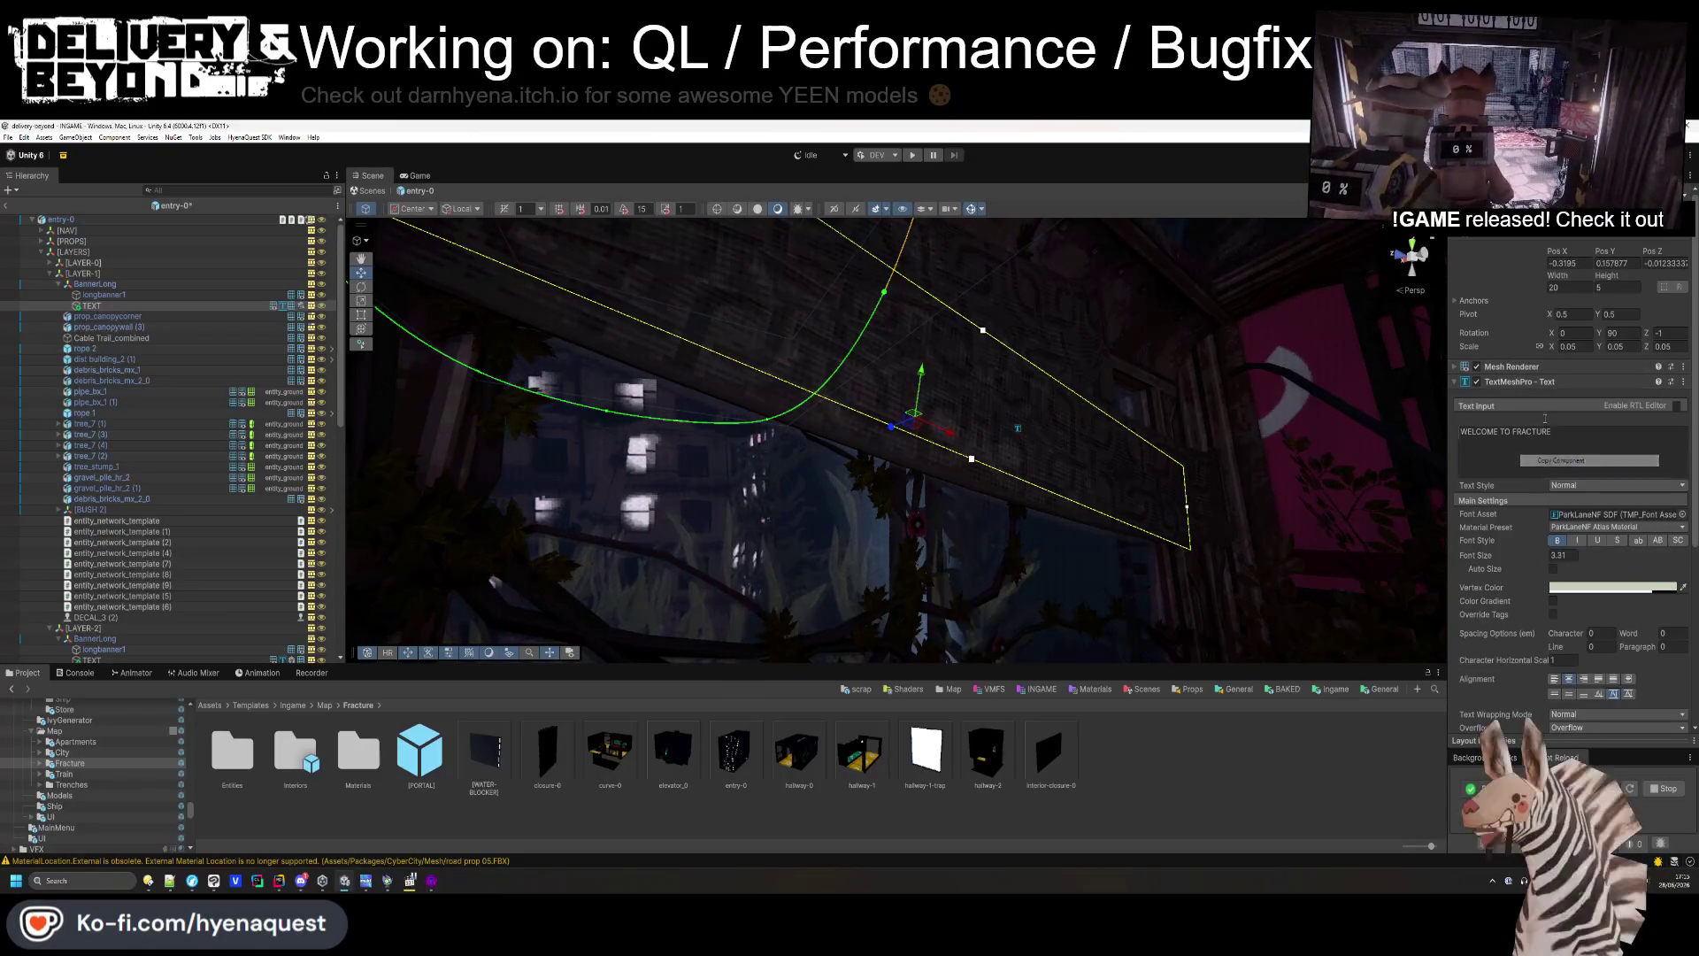
{"action": "right_click", "coordinate": [1538, 382]}
{"action": "left_click", "coordinate": [1566, 426]}
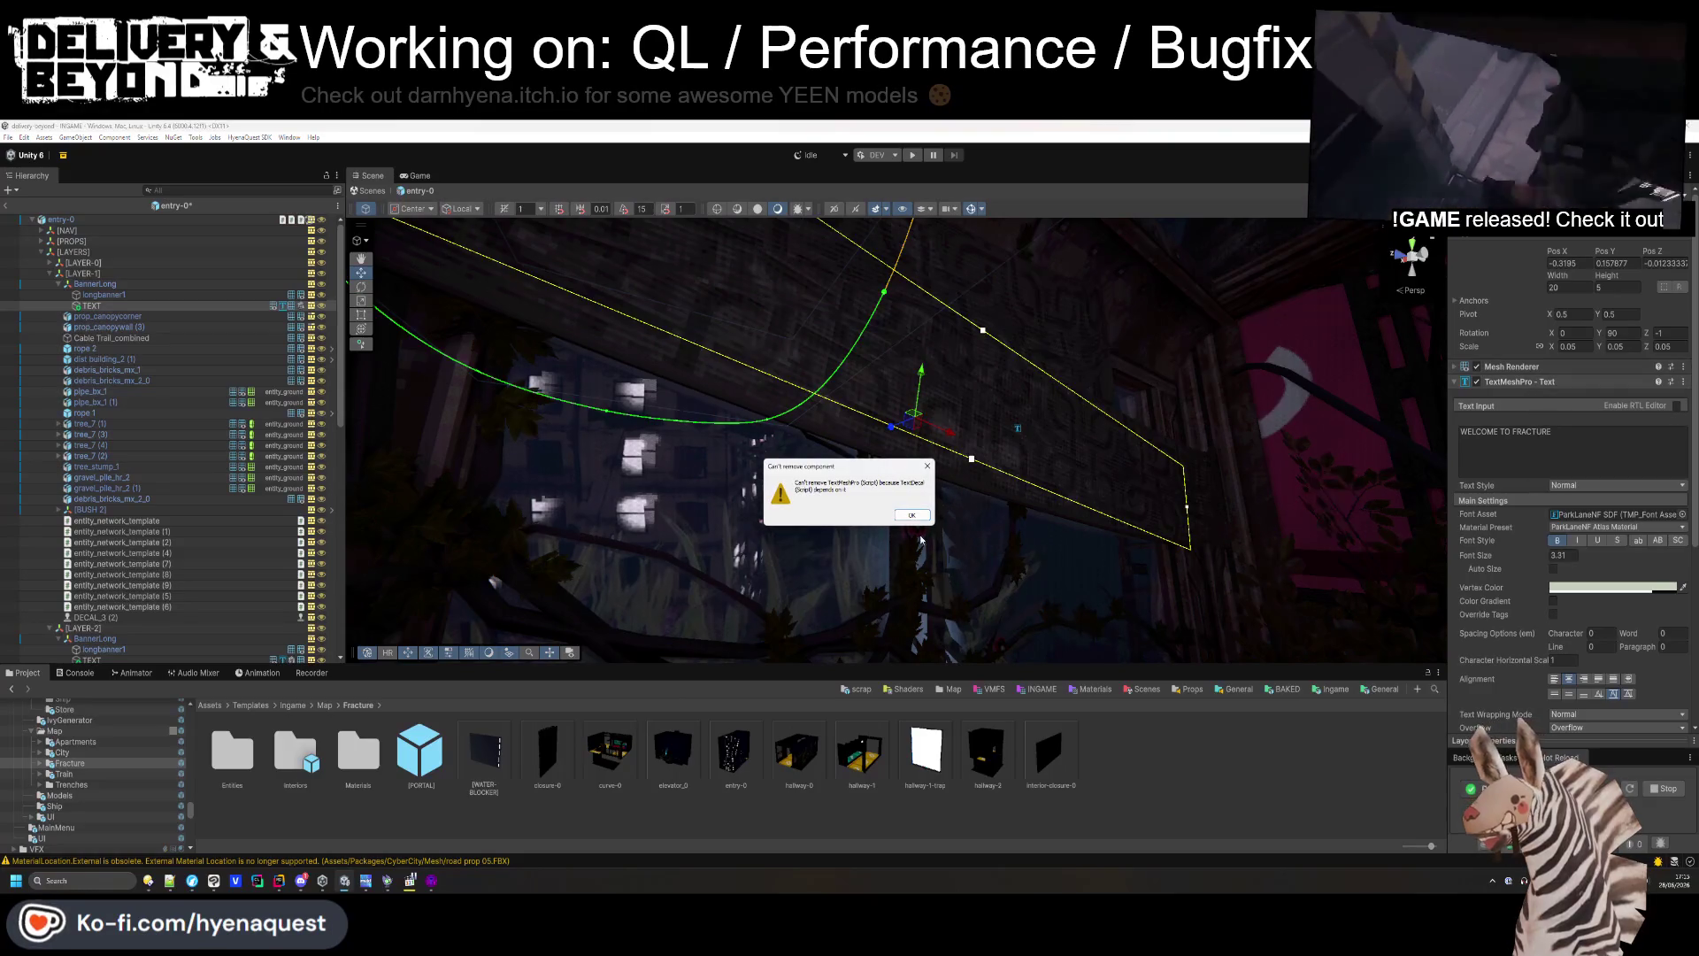
{"action": "key", "text": "Return"}
{"action": "left_click", "coordinate": [1514, 382]}
- Remove the Text Decal, TextMeshPro - Text and Mesh Renderer components in that order
{"action": "right_click", "coordinate": [1514, 396]}
{"action": "left_click", "coordinate": [1567, 440]}
{"action": "right_click", "coordinate": [1520, 381]}
{"action": "left_click", "coordinate": [1567, 425]}
{"action": "right_click", "coordinate": [1520, 367]}
{"action": "left_click", "coordinate": [1540, 408]}
- Paste the copied components back as new and add a fresh Text Decal component
{"action": "right_click", "coordinate": [1512, 237]}
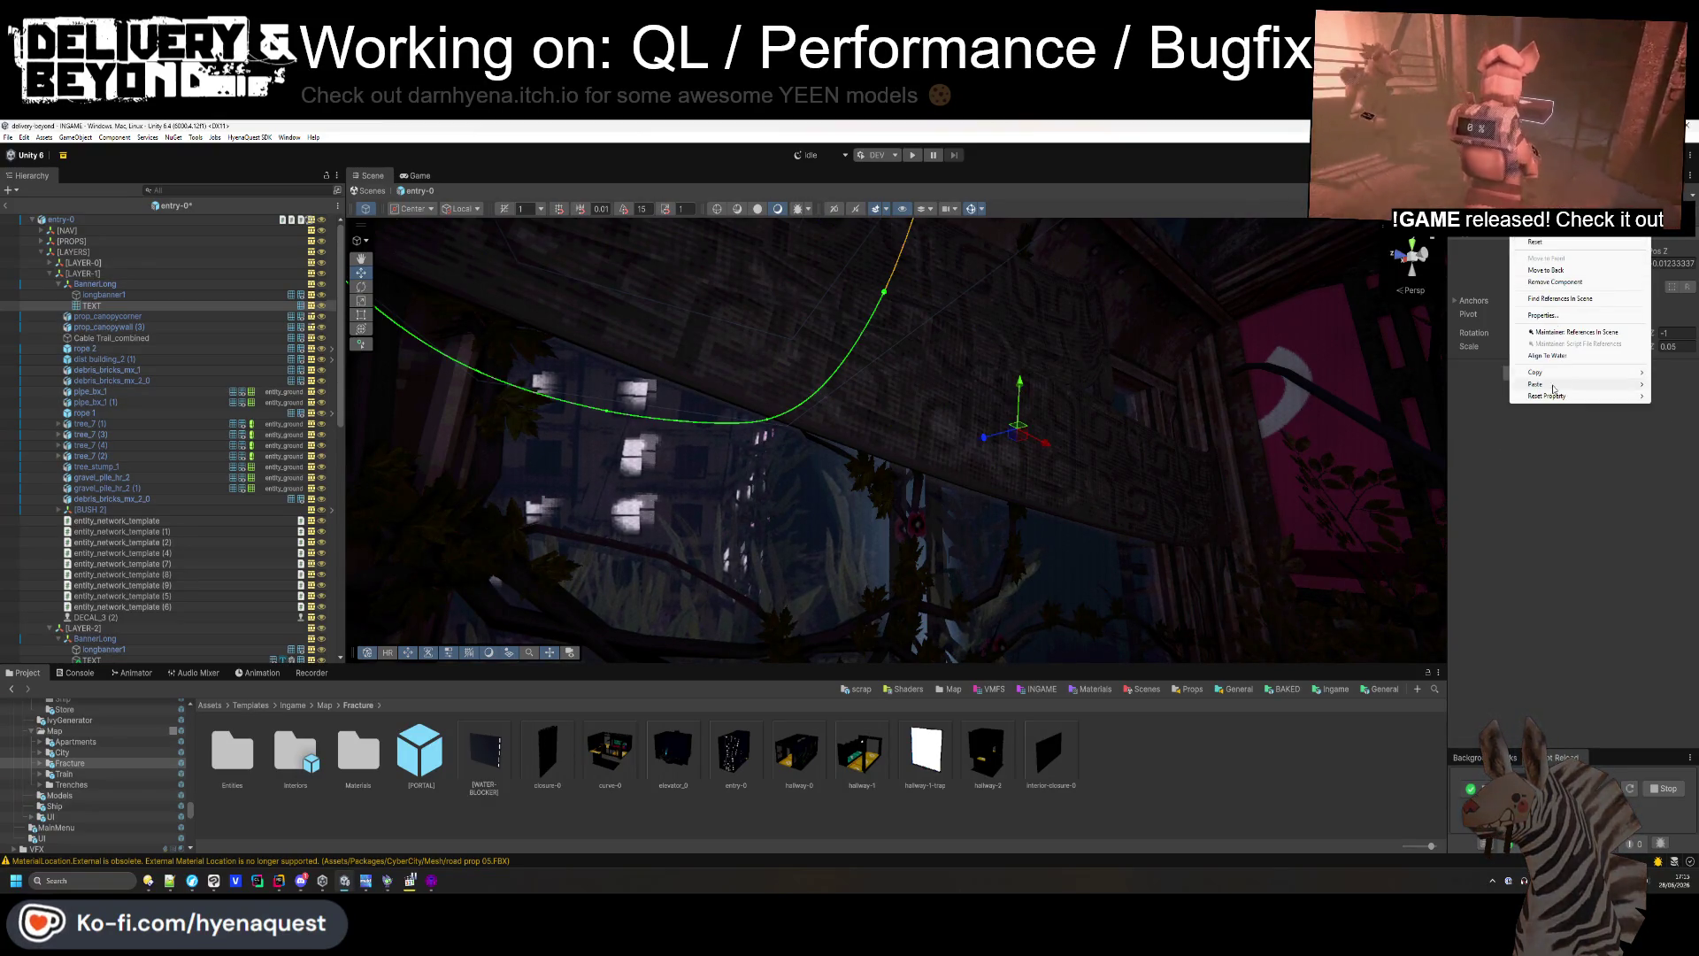
{"action": "mouse_move", "coordinate": [1540, 384]}
{"action": "left_click", "coordinate": [1486, 441]}
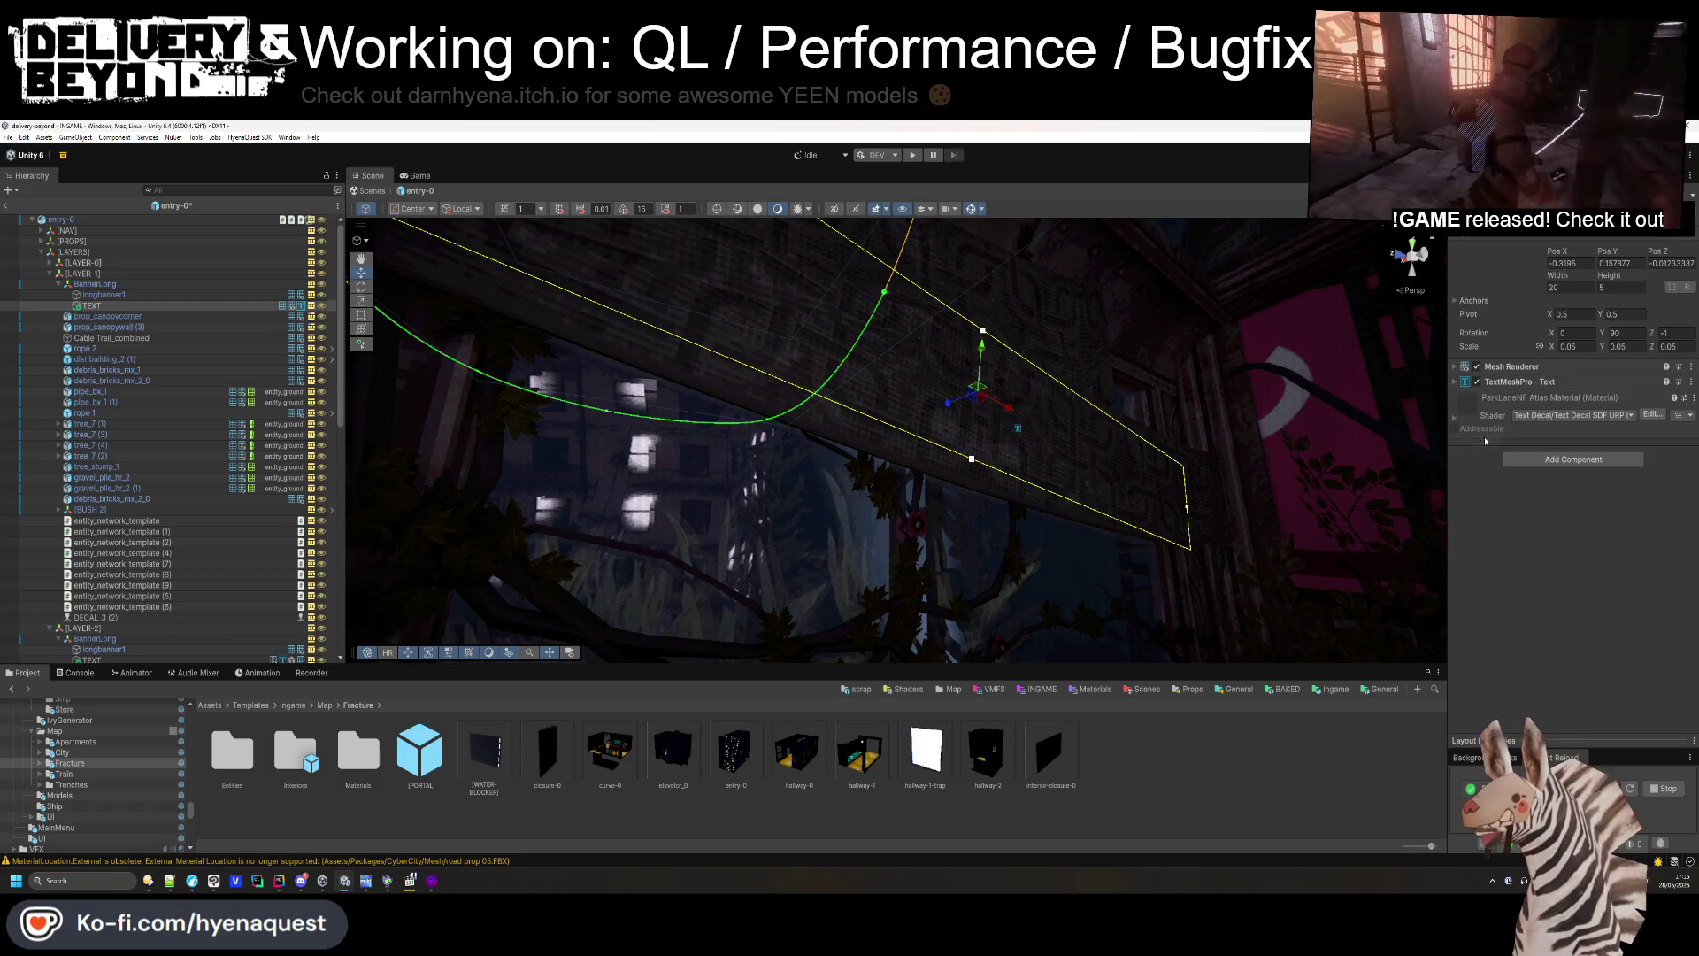
{"action": "left_click", "coordinate": [1541, 461]}
{"action": "left_click", "coordinate": [1551, 498]}
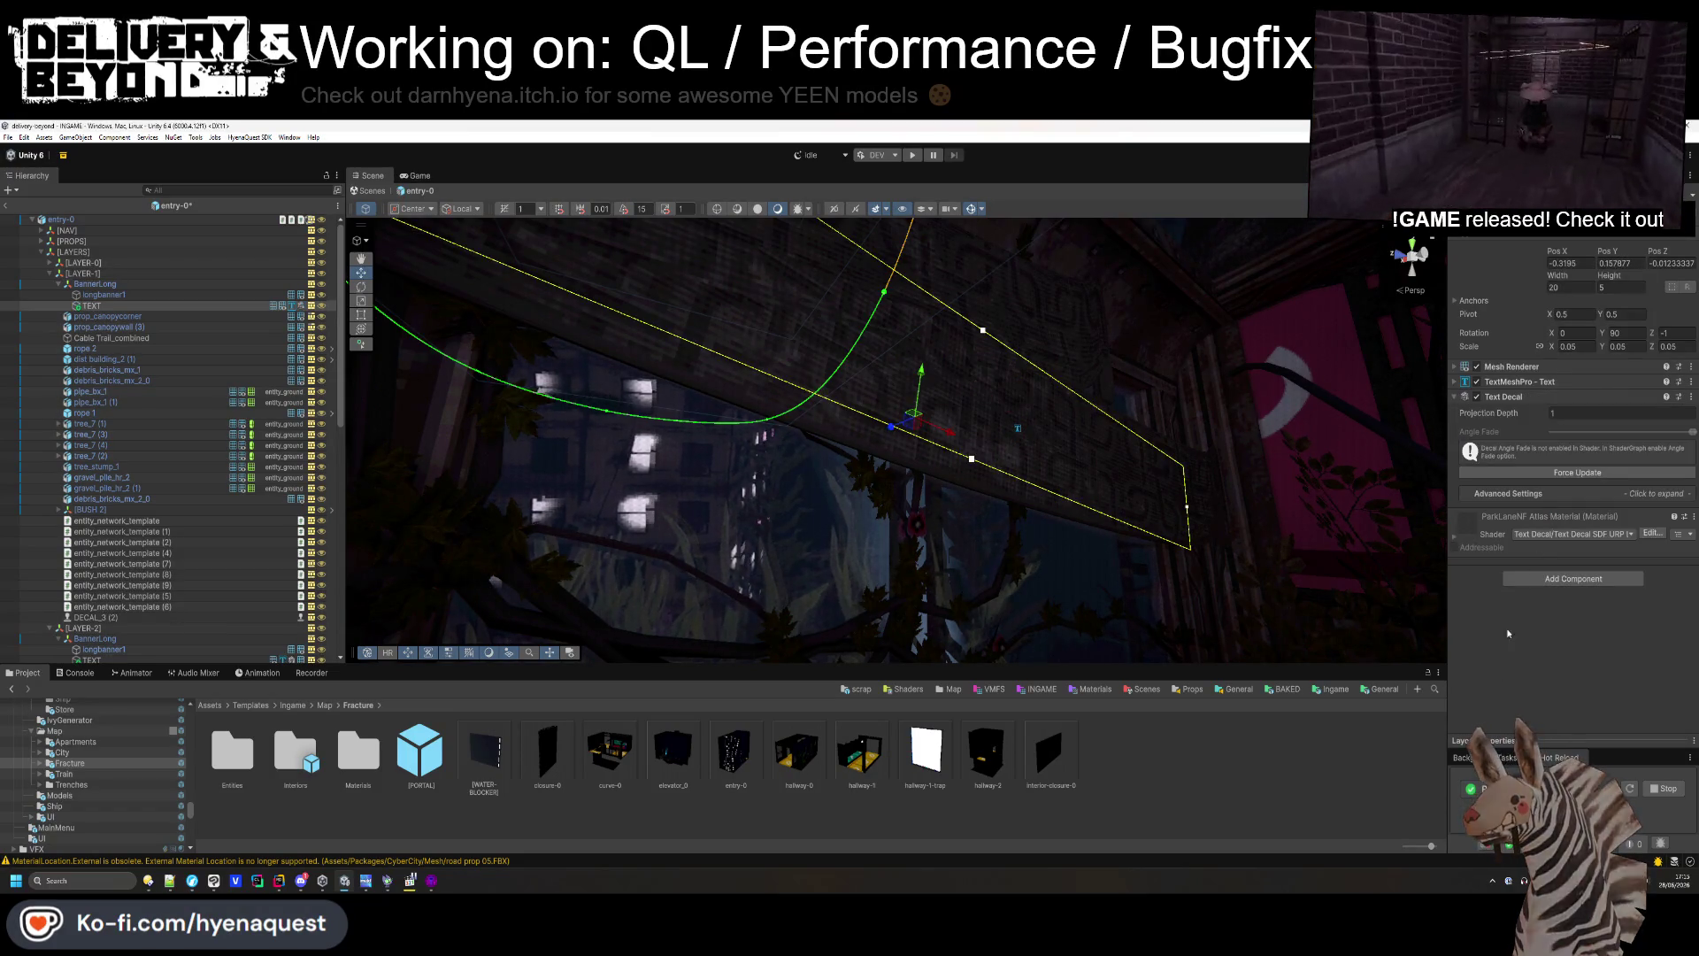
{"action": "mouse_move", "coordinate": [1081, 440]}
{"action": "left_mouse_down"}
{"action": "mouse_move", "coordinate": [1063, 375]}
{"action": "mouse_move", "coordinate": [997, 423]}
{"action": "mouse_move", "coordinate": [976, 502]}
{"action": "mouse_move", "coordinate": [371, 437]}
{"action": "mouse_move", "coordinate": [461, 447]}
{"action": "mouse_move", "coordinate": [637, 425]}
{"action": "left_mouse_up"}
- Select the LIGHT children of CEILING_LIGHT and CEILING_LIGHT (1) and set their Intensity to 7.5
{"action": "left_click", "coordinate": [717, 416]}
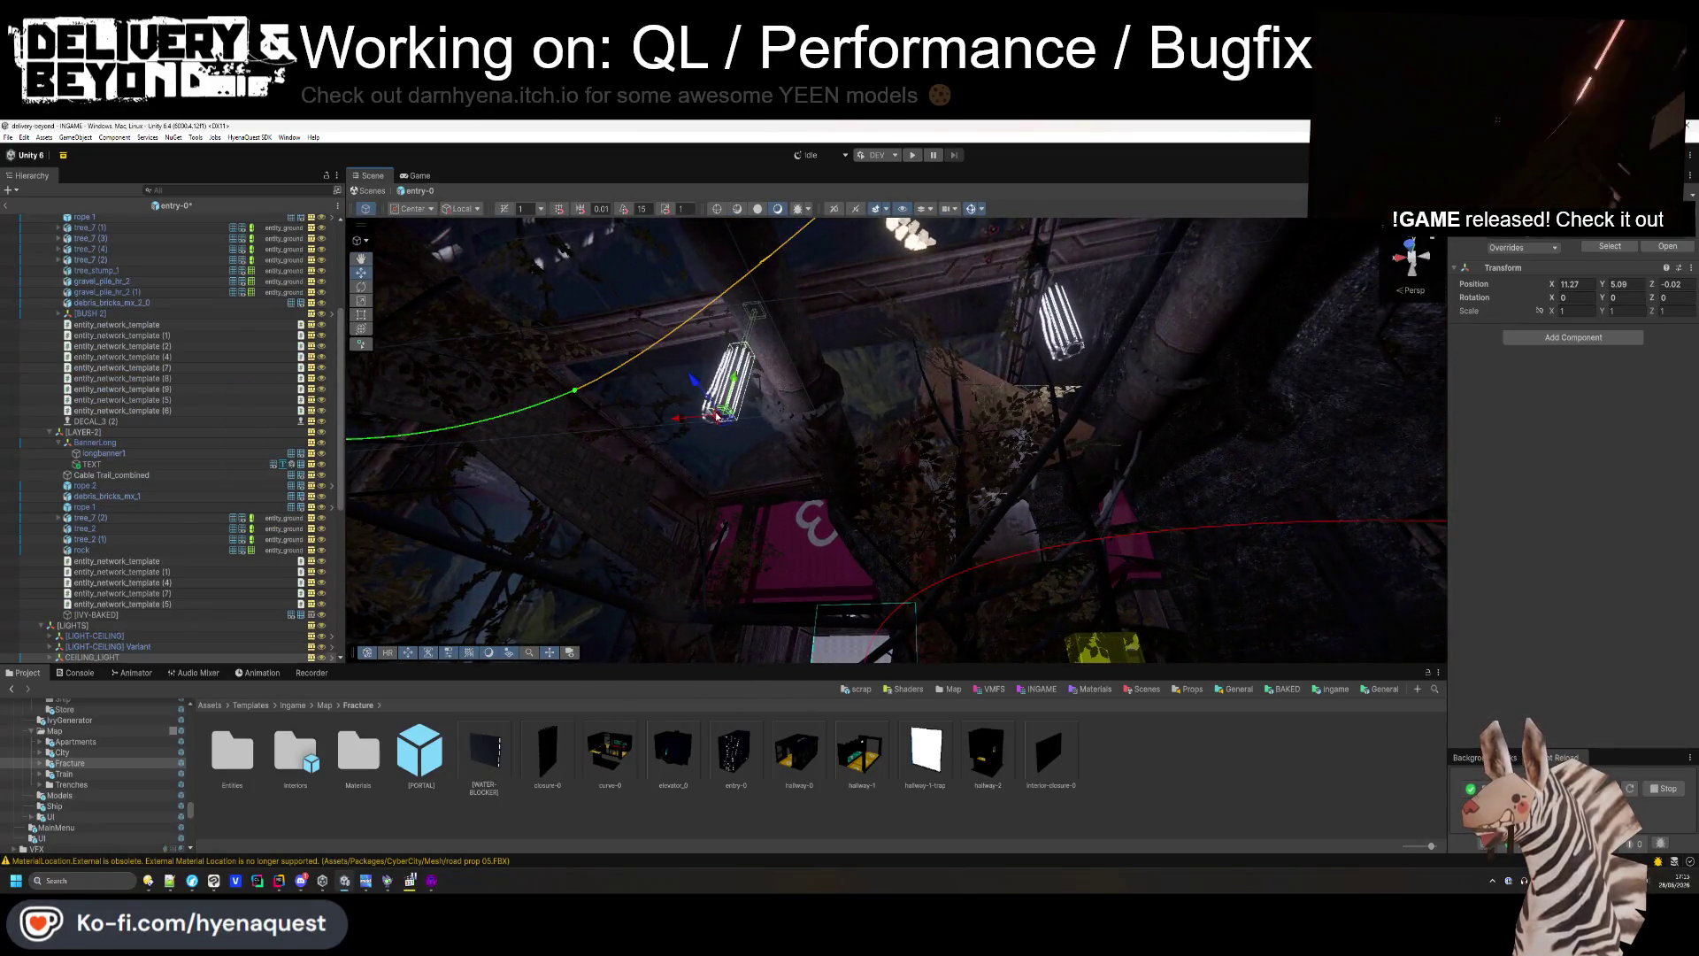
{"action": "scroll", "coordinate": [53, 495], "scroll_direction": "down", "scroll_amount": 5}
{"action": "left_click", "coordinate": [50, 499]}
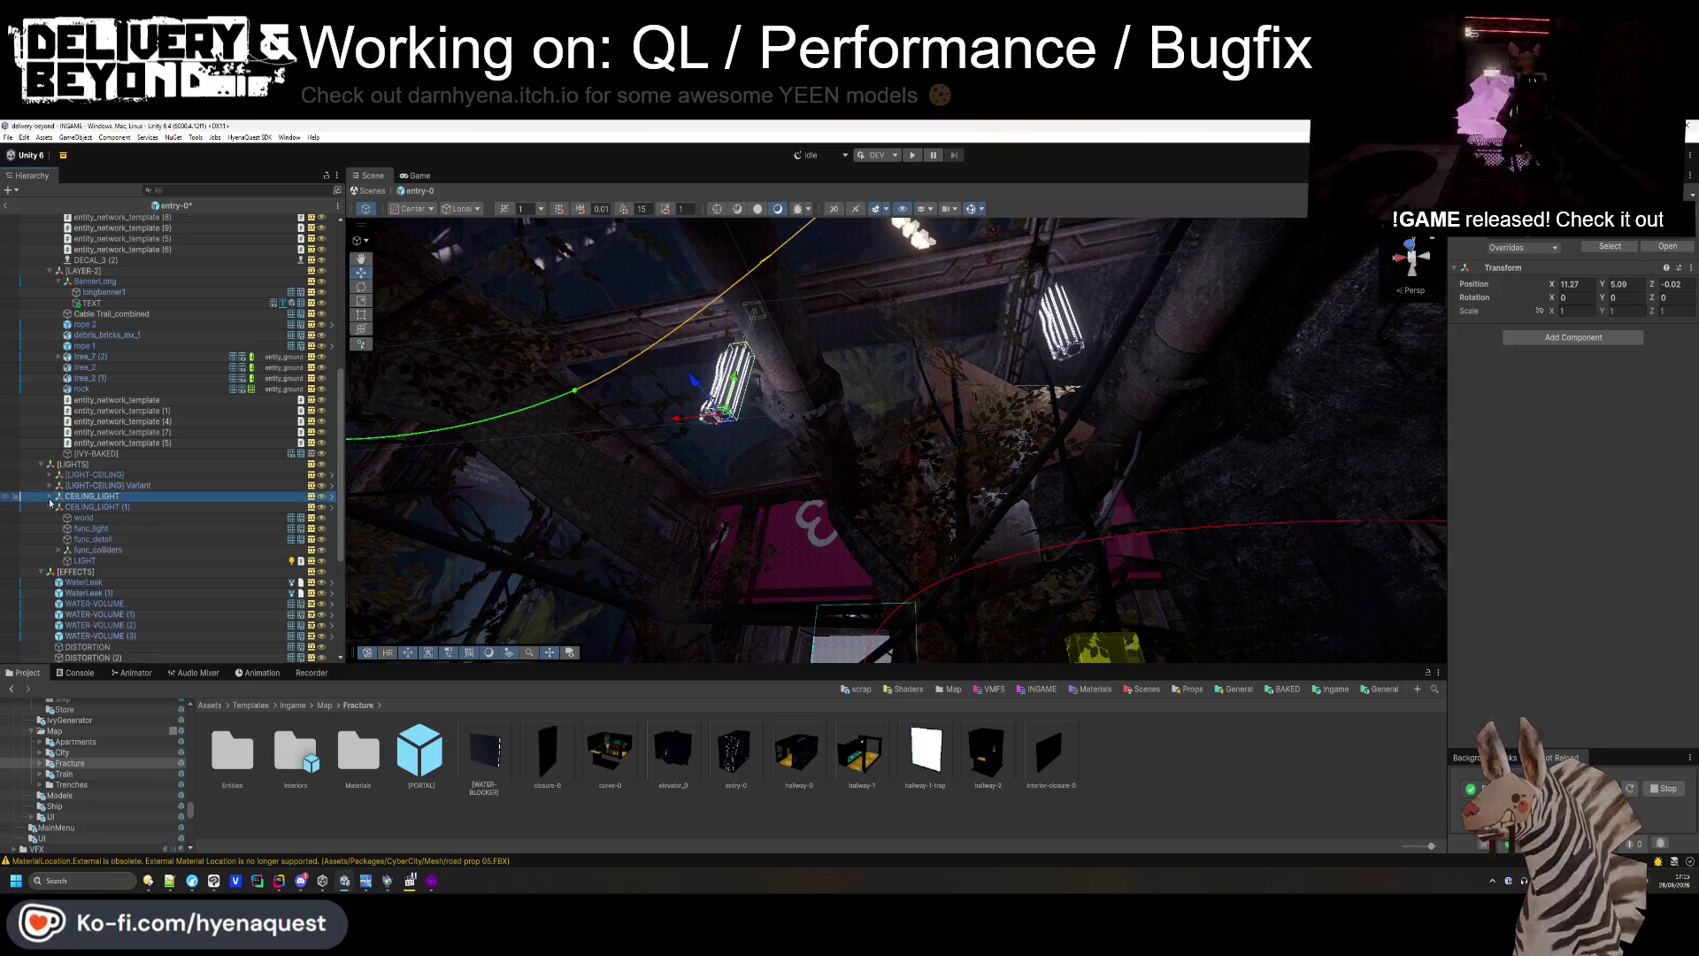
{"action": "left_click", "coordinate": [50, 496]}
{"action": "left_click", "coordinate": [88, 549]}
{"action": "left_click", "coordinate": [115, 614], "text": "ctrl"}
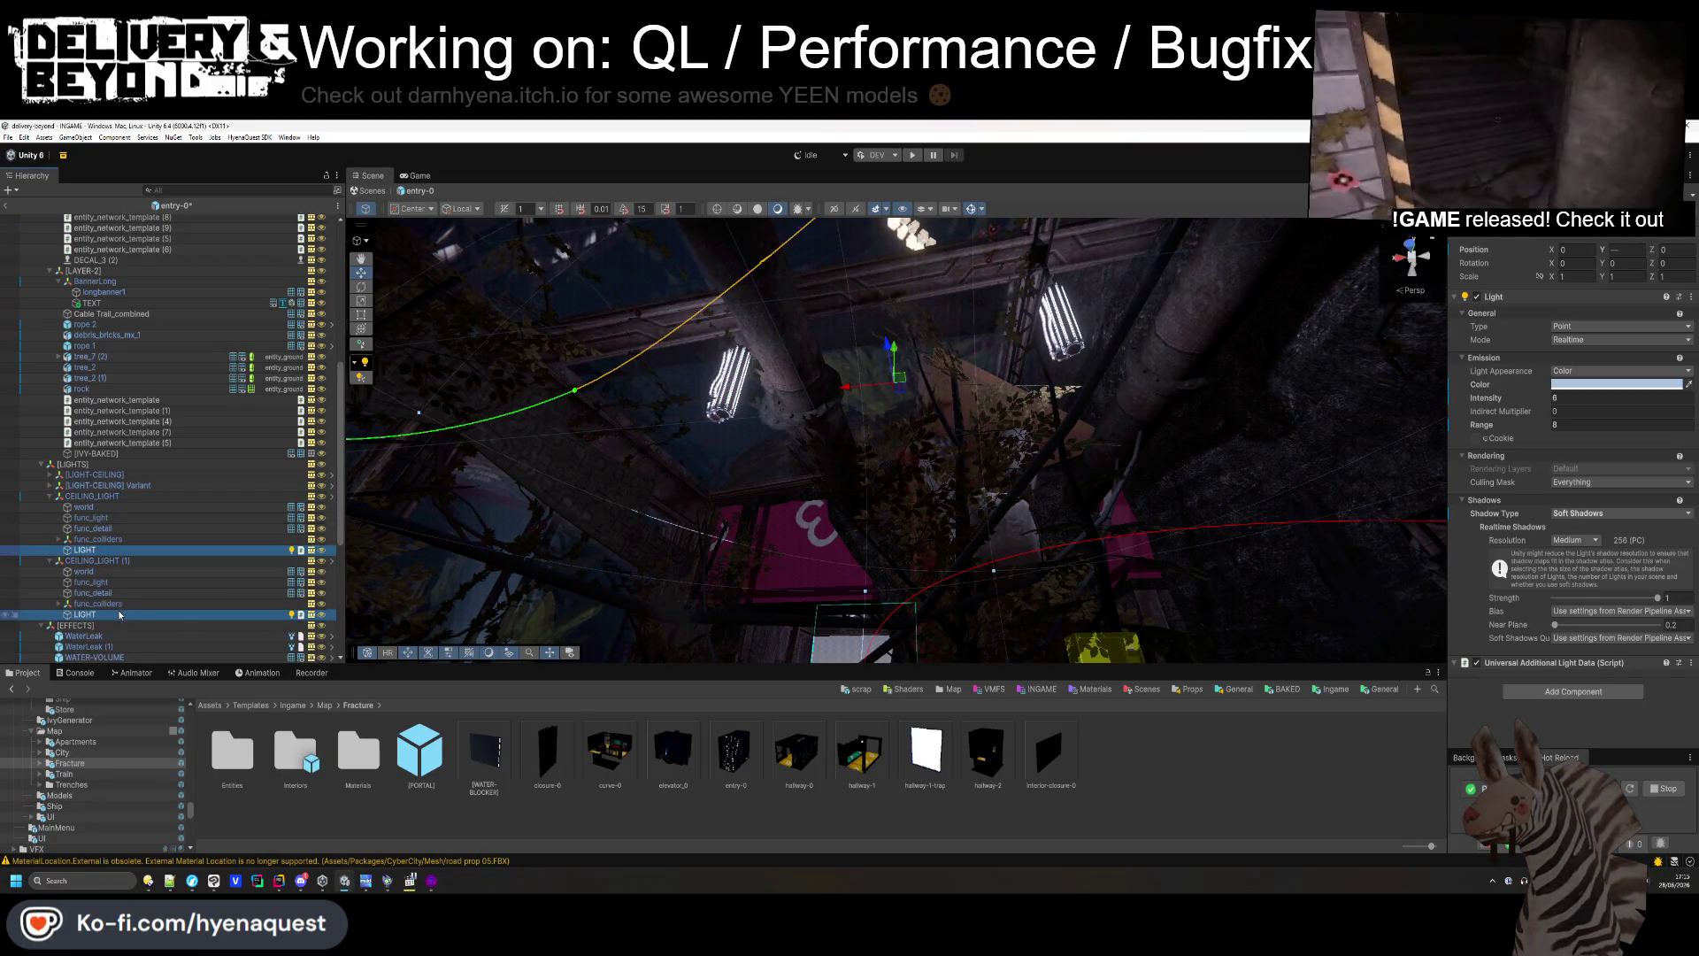
{"action": "left_click", "coordinate": [1555, 398]}
{"action": "type", "text": "7.5"}
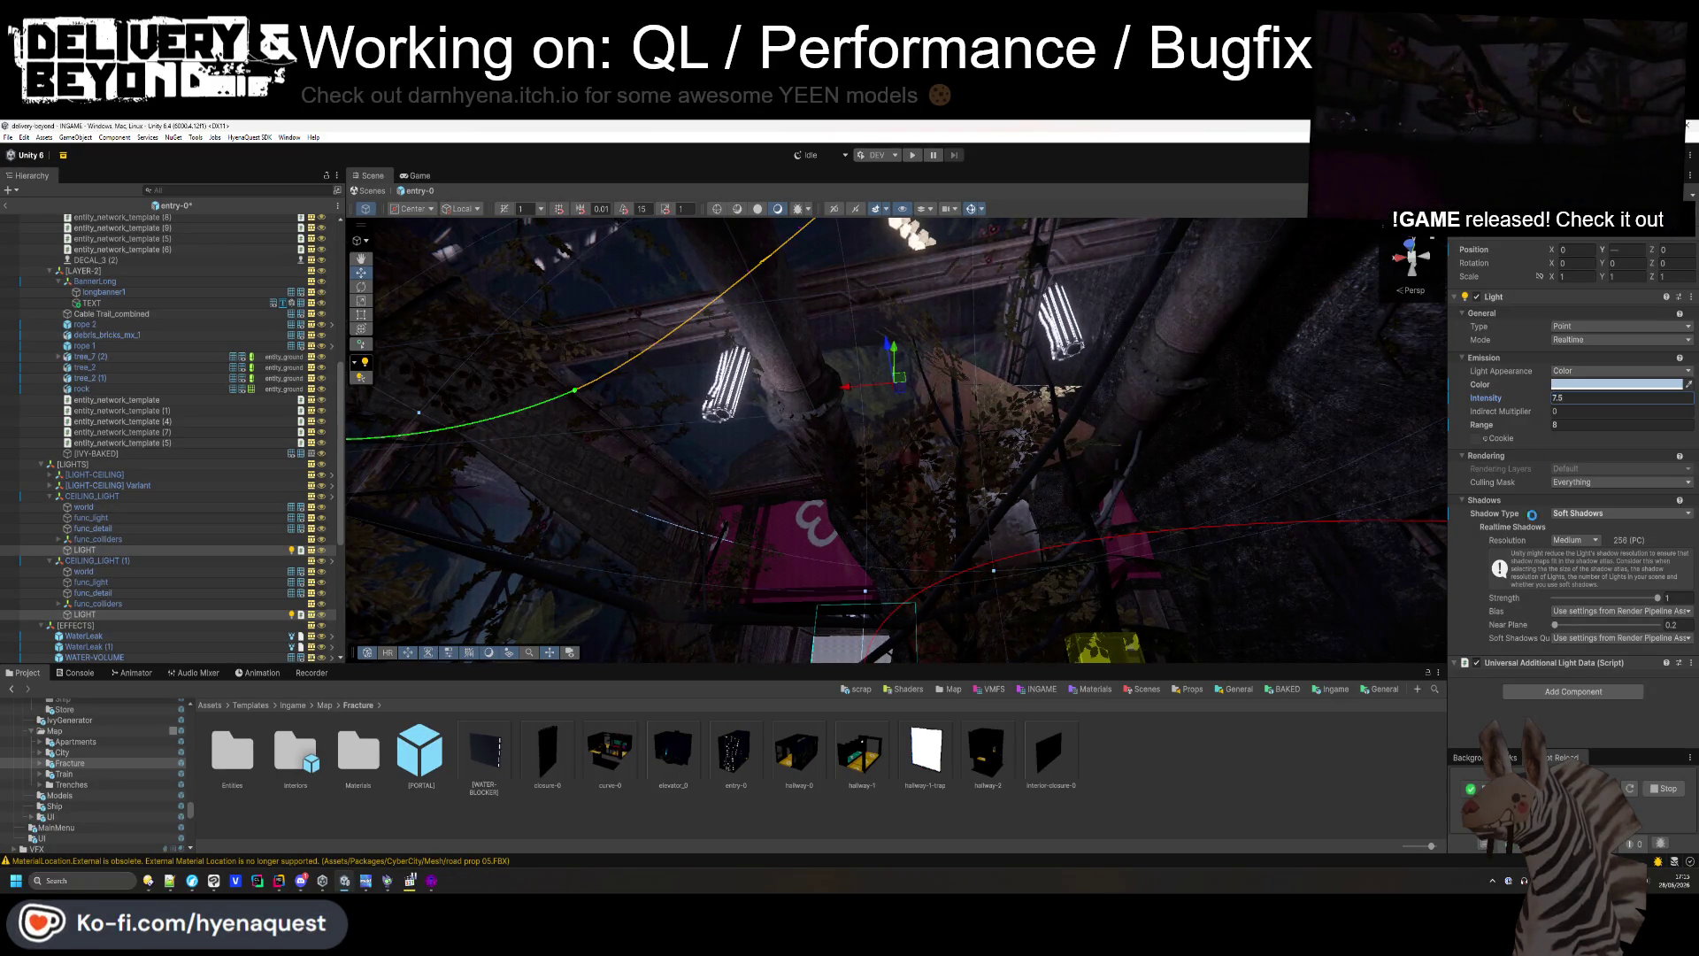
{"action": "left_click", "coordinate": [1098, 396]}
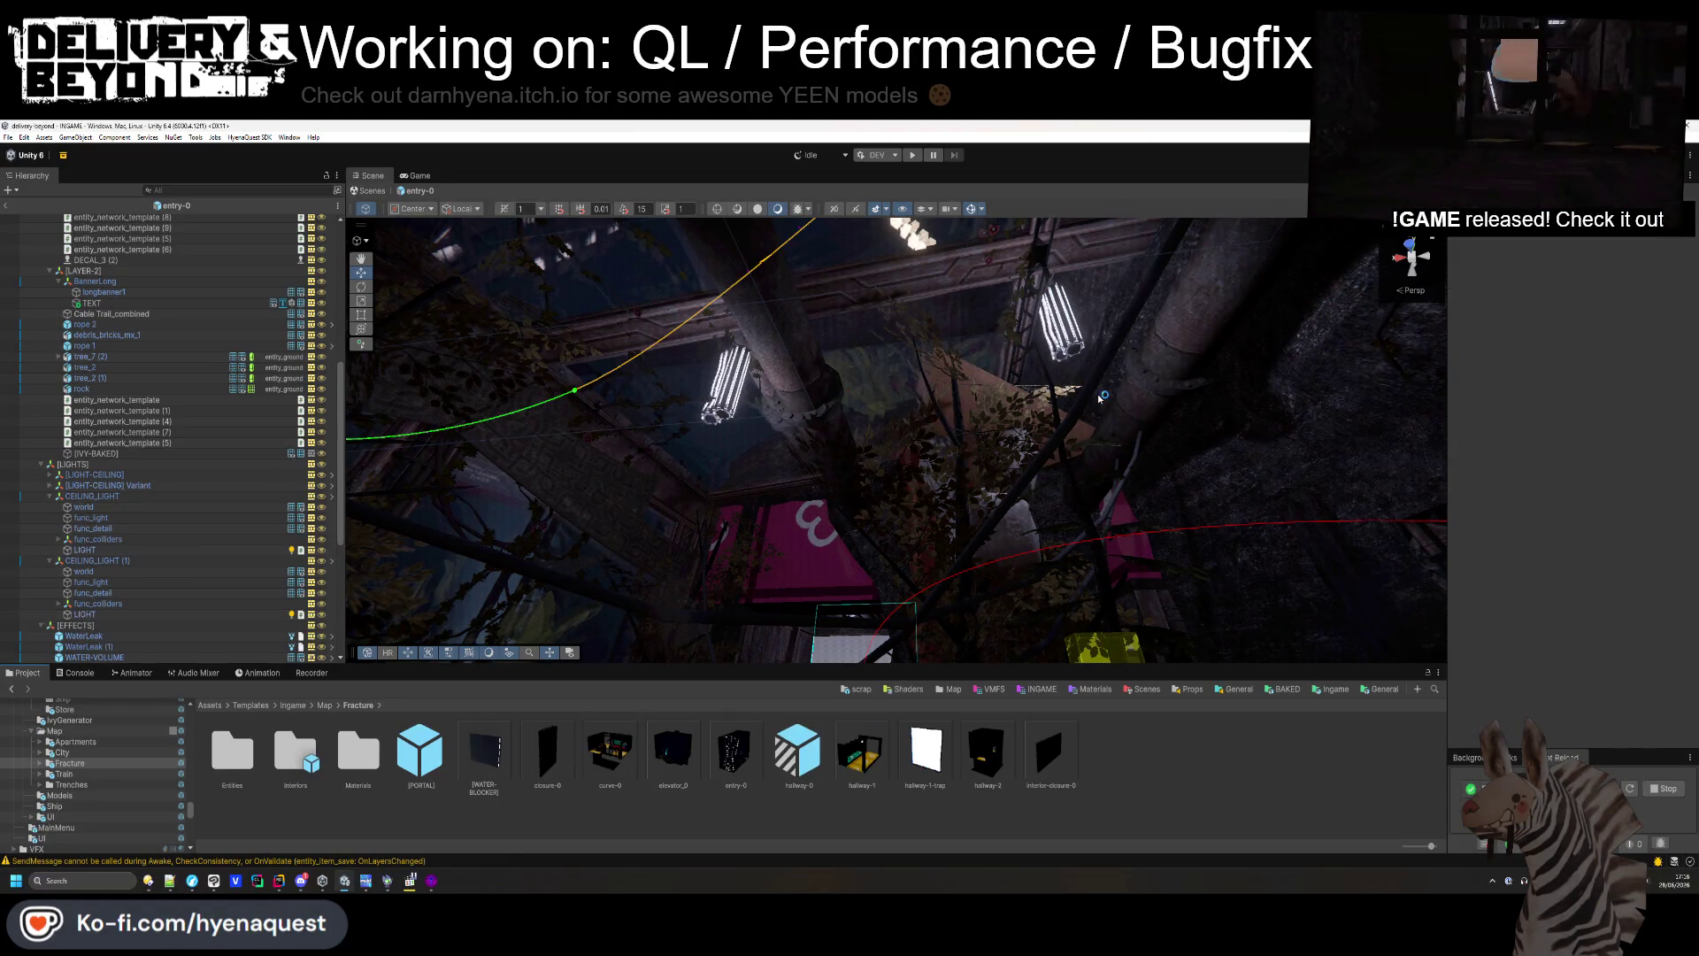
{"action": "left_click_drag", "start_coordinate": [1098, 396], "coordinate": [1006, 374]}
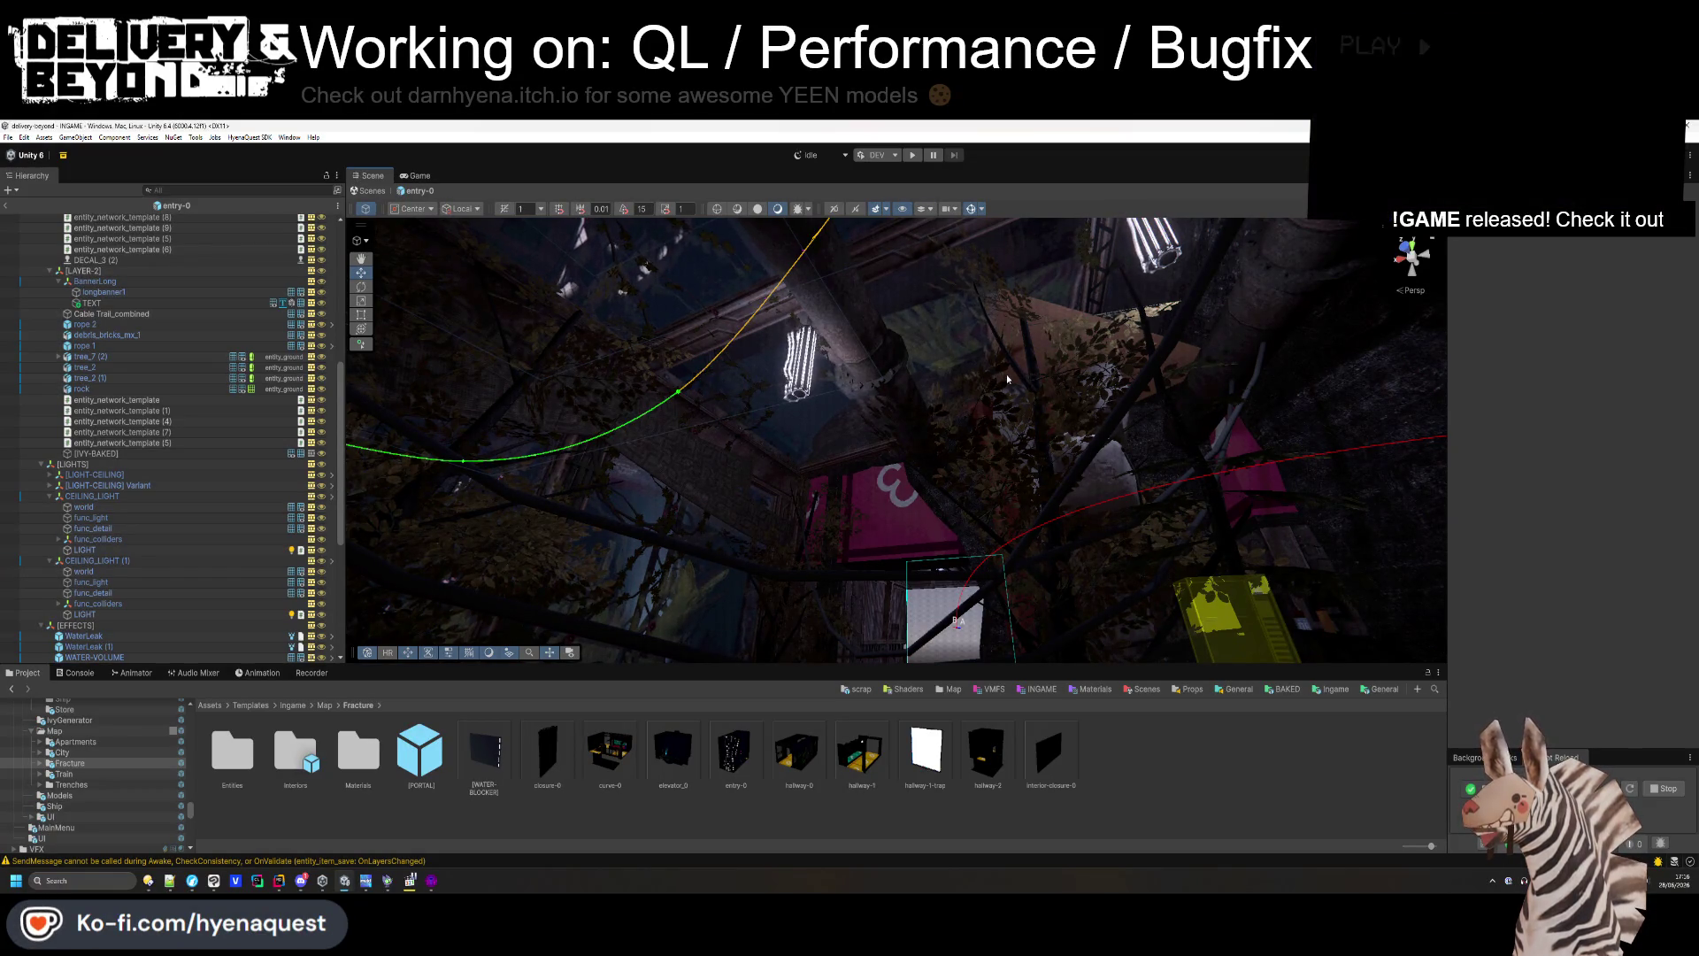
{"action": "scroll", "coordinate": [13, 213], "scroll_direction": "up", "scroll_amount": 10}
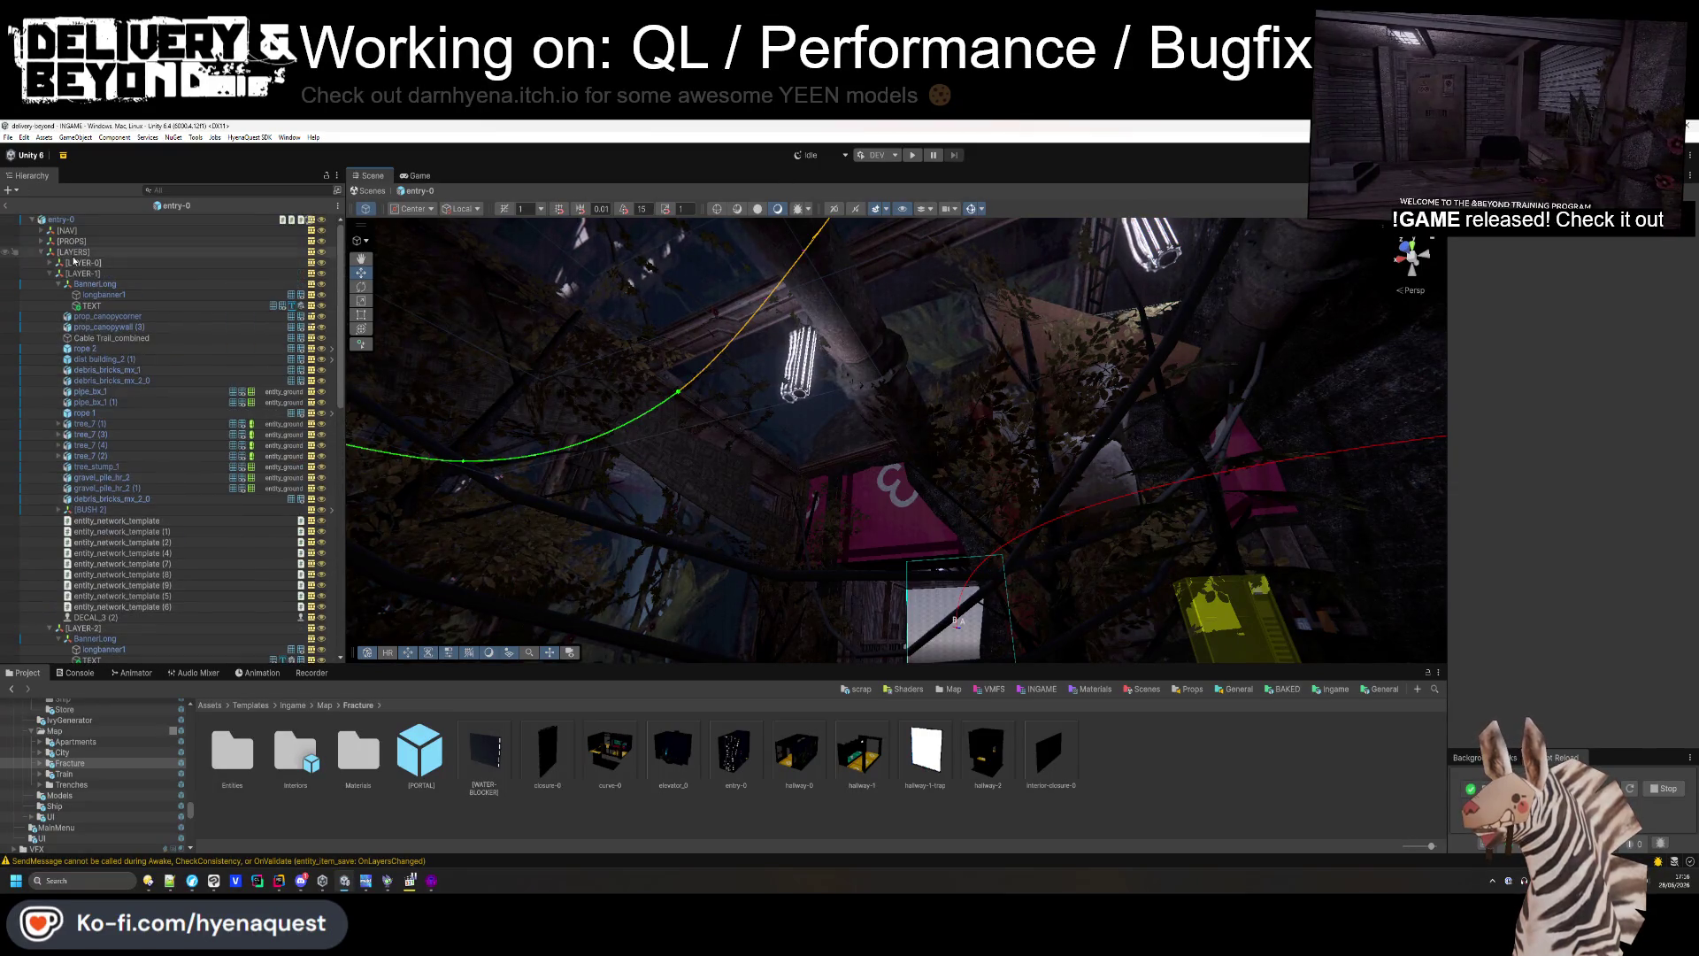
- Write the fracture banner text-decal TODO entry on line 65 of the Notepad++ notes
{"action": "left_click", "coordinate": [169, 880]}
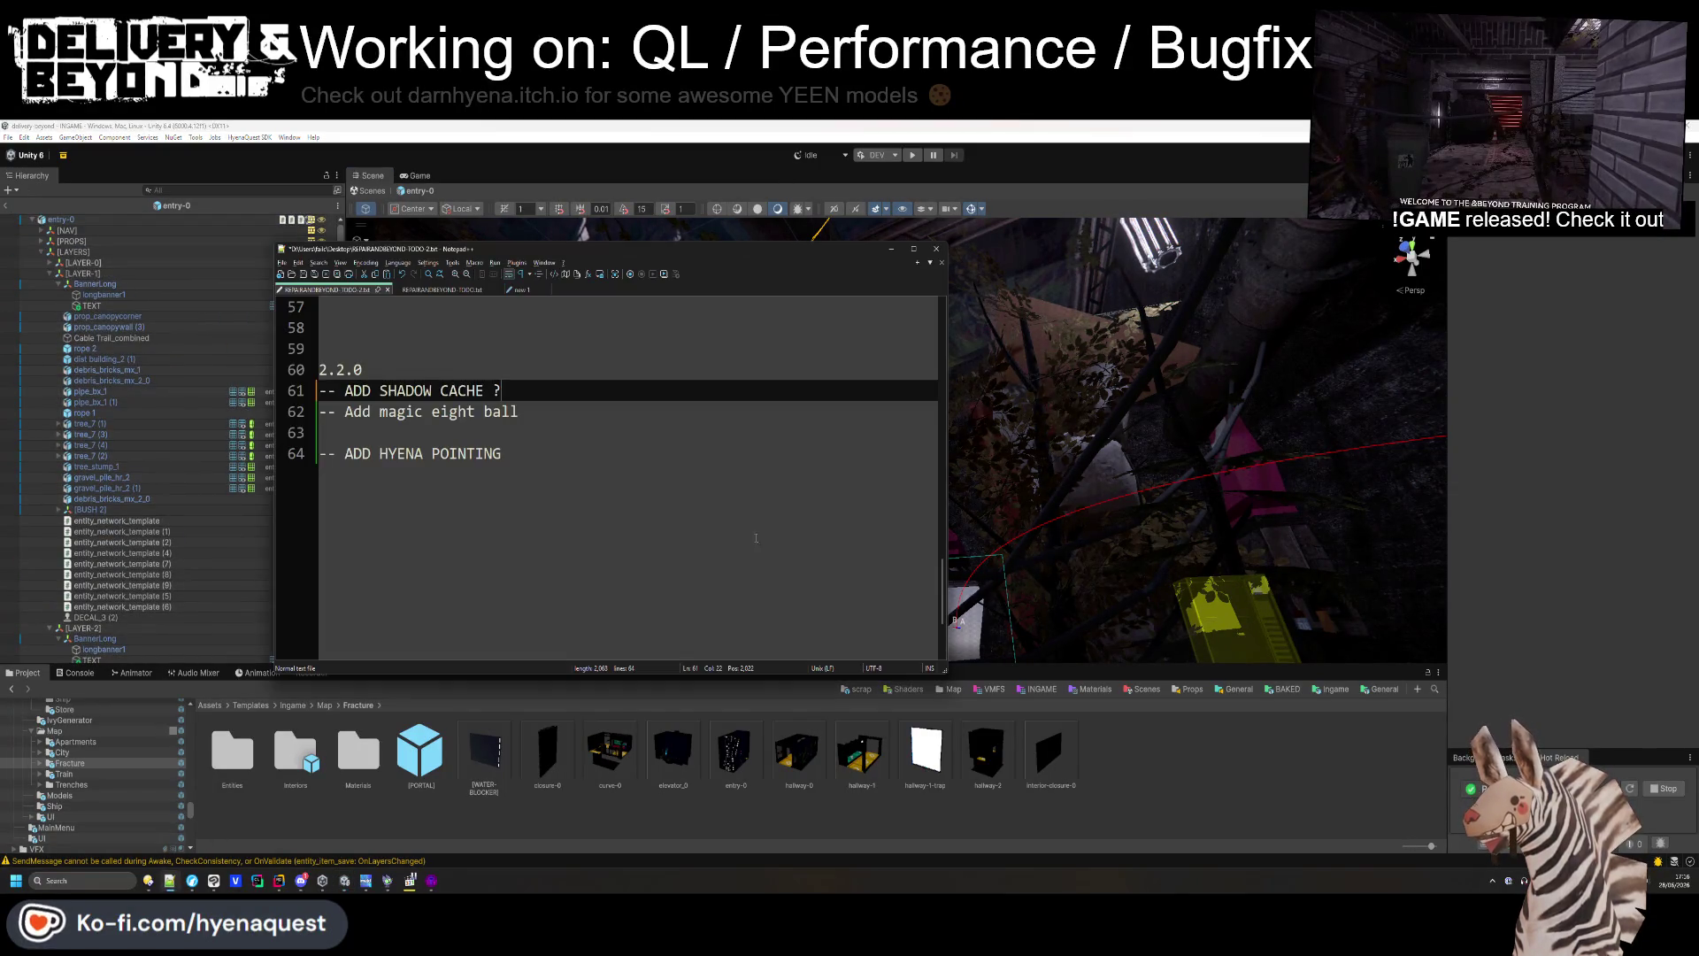
{"action": "left_click", "coordinate": [600, 540]}
{"action": "type", "text": "-- FIX TEXT DECAL ON"}
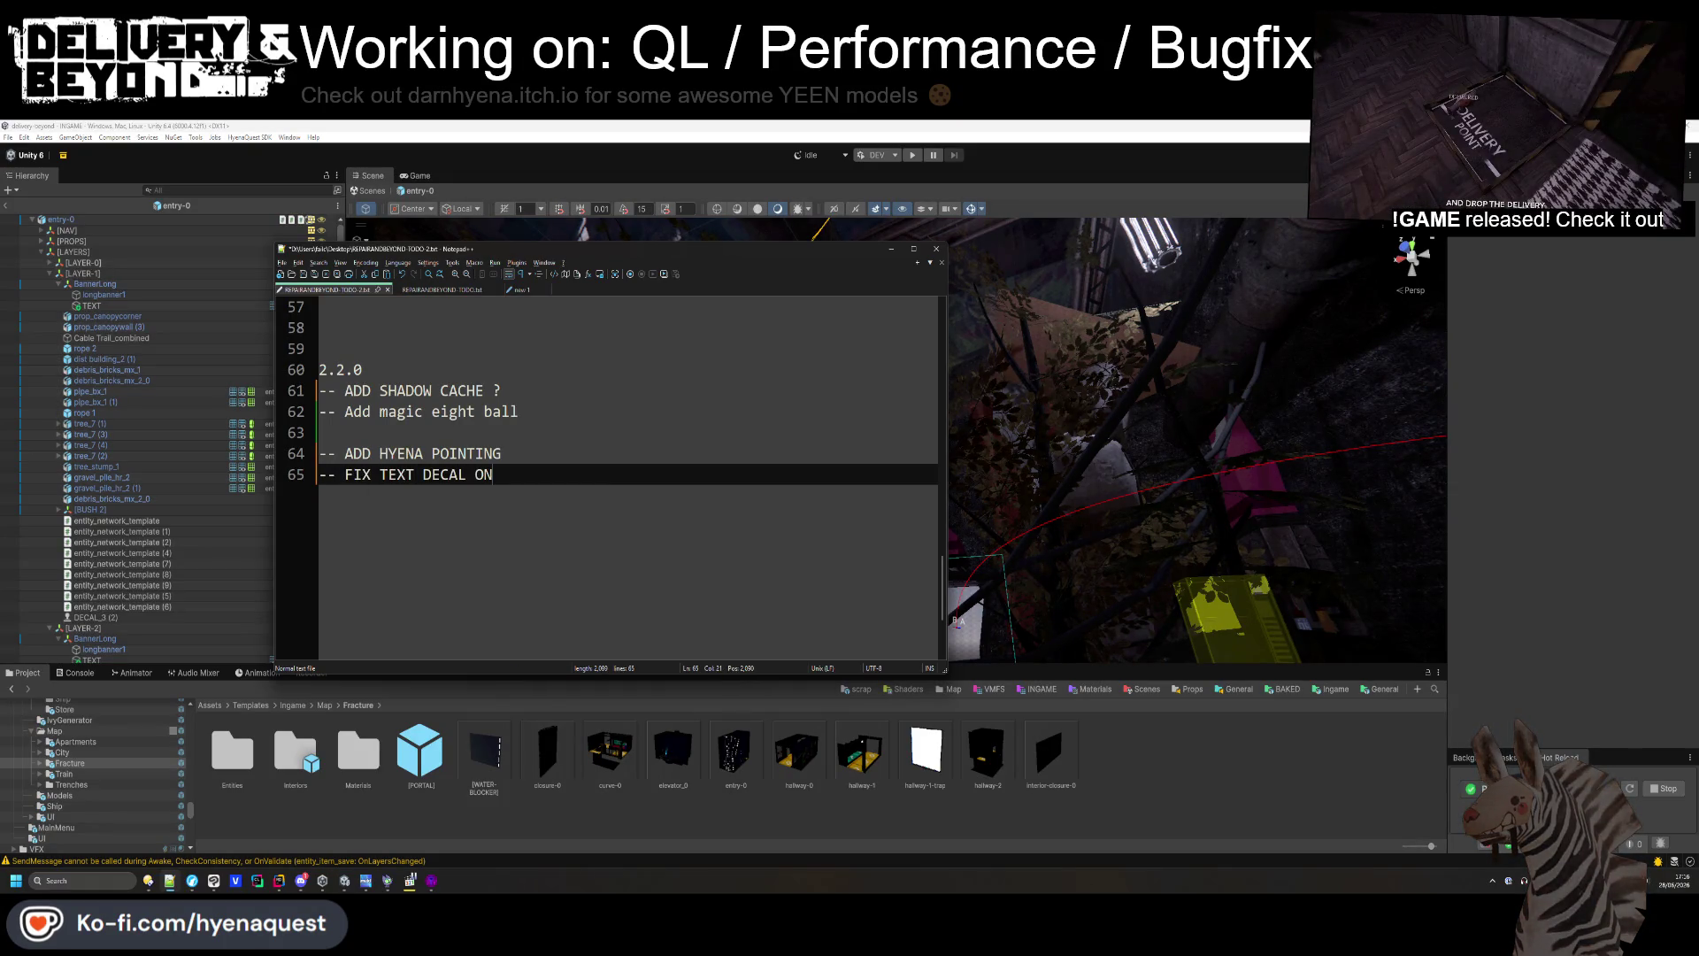
{"action": "type", "text": " FRACTURE BANNER"}
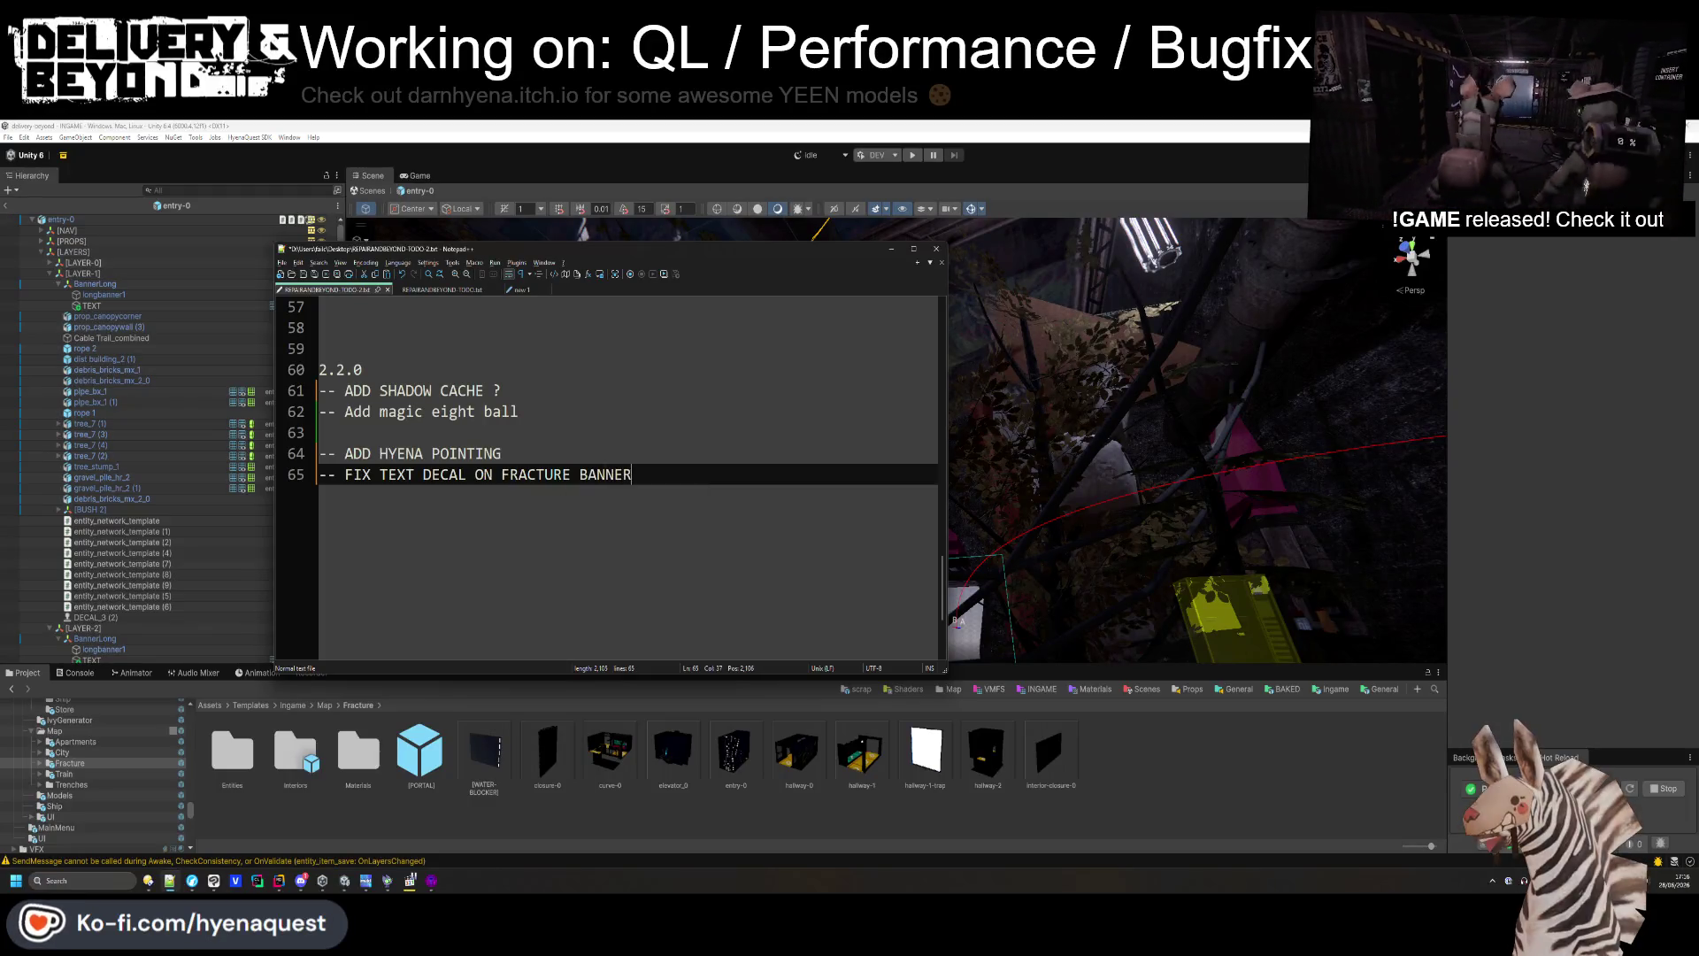
{"action": "left_click", "coordinate": [1203, 801]}
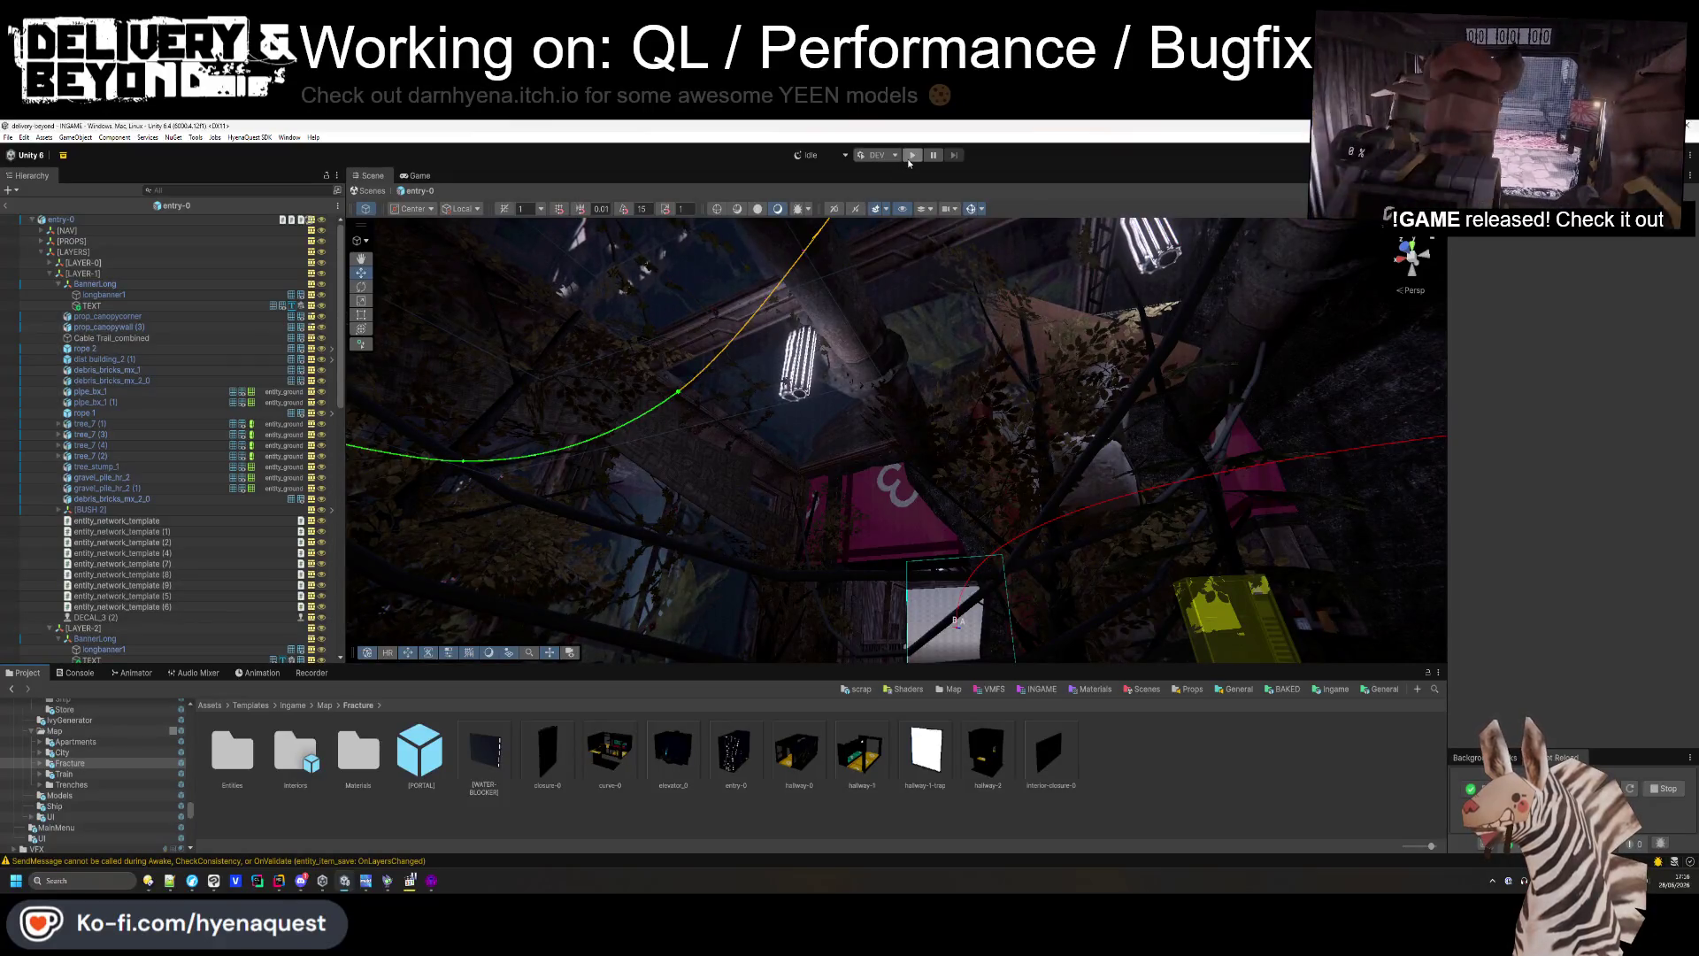
- Exit the entry-0 prefab, start Play mode, and open the in-game developer console
{"action": "left_click", "coordinate": [6, 204]}
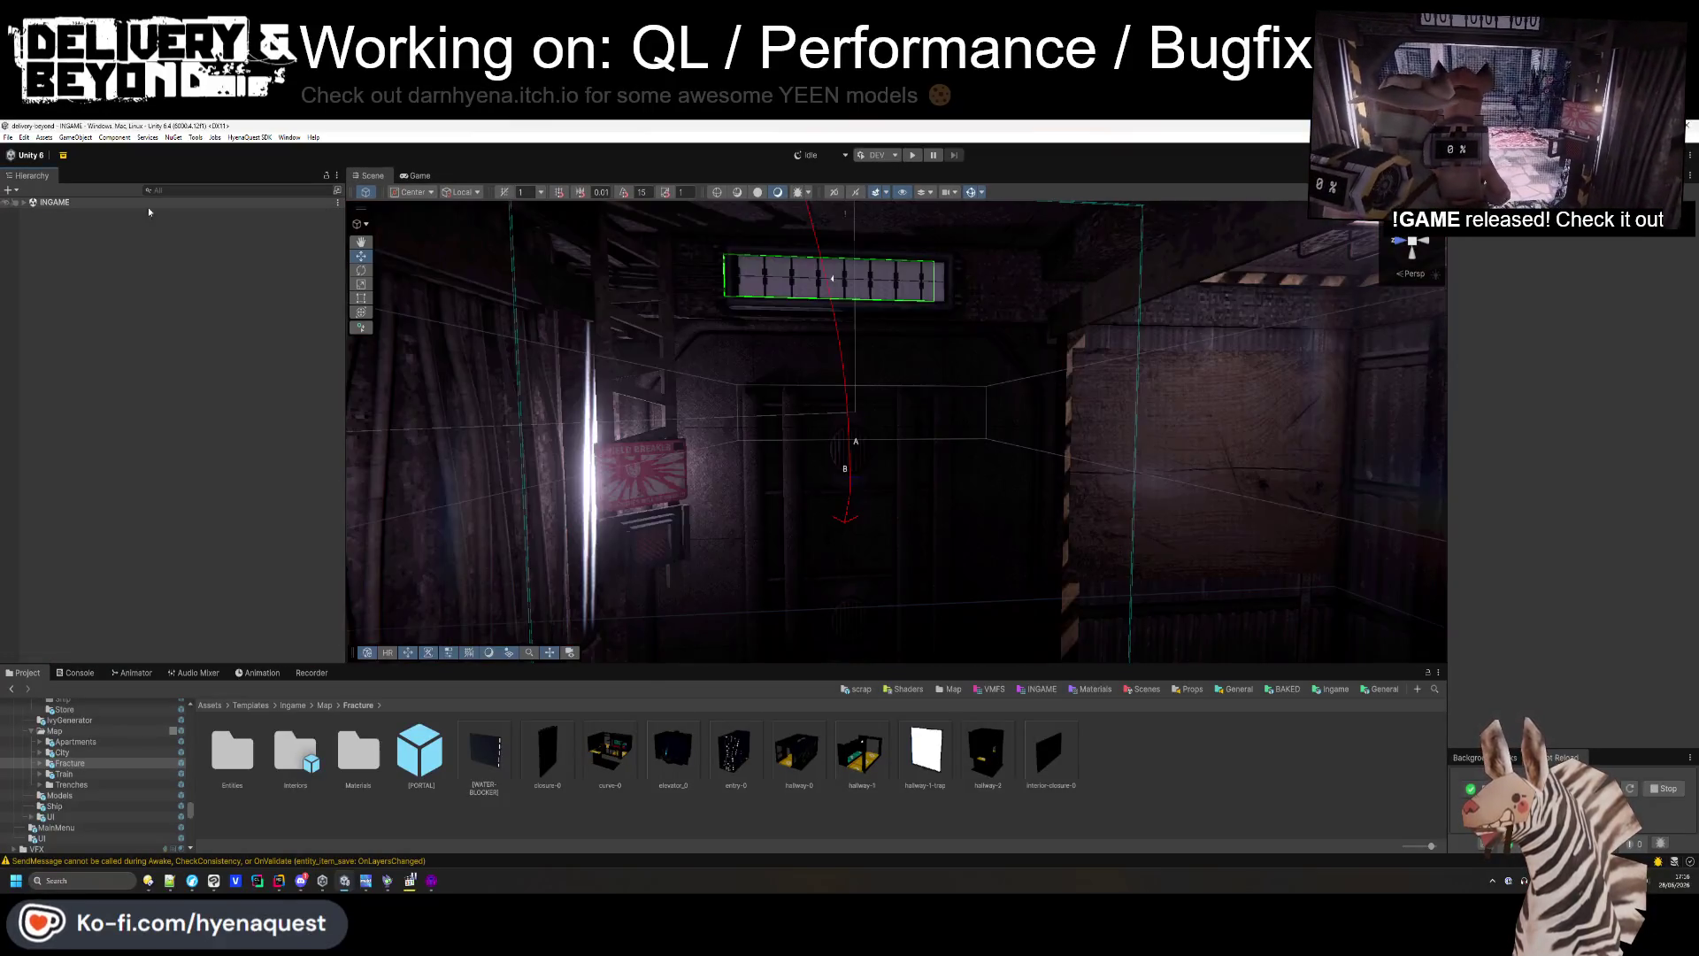
{"action": "left_click", "coordinate": [913, 156]}
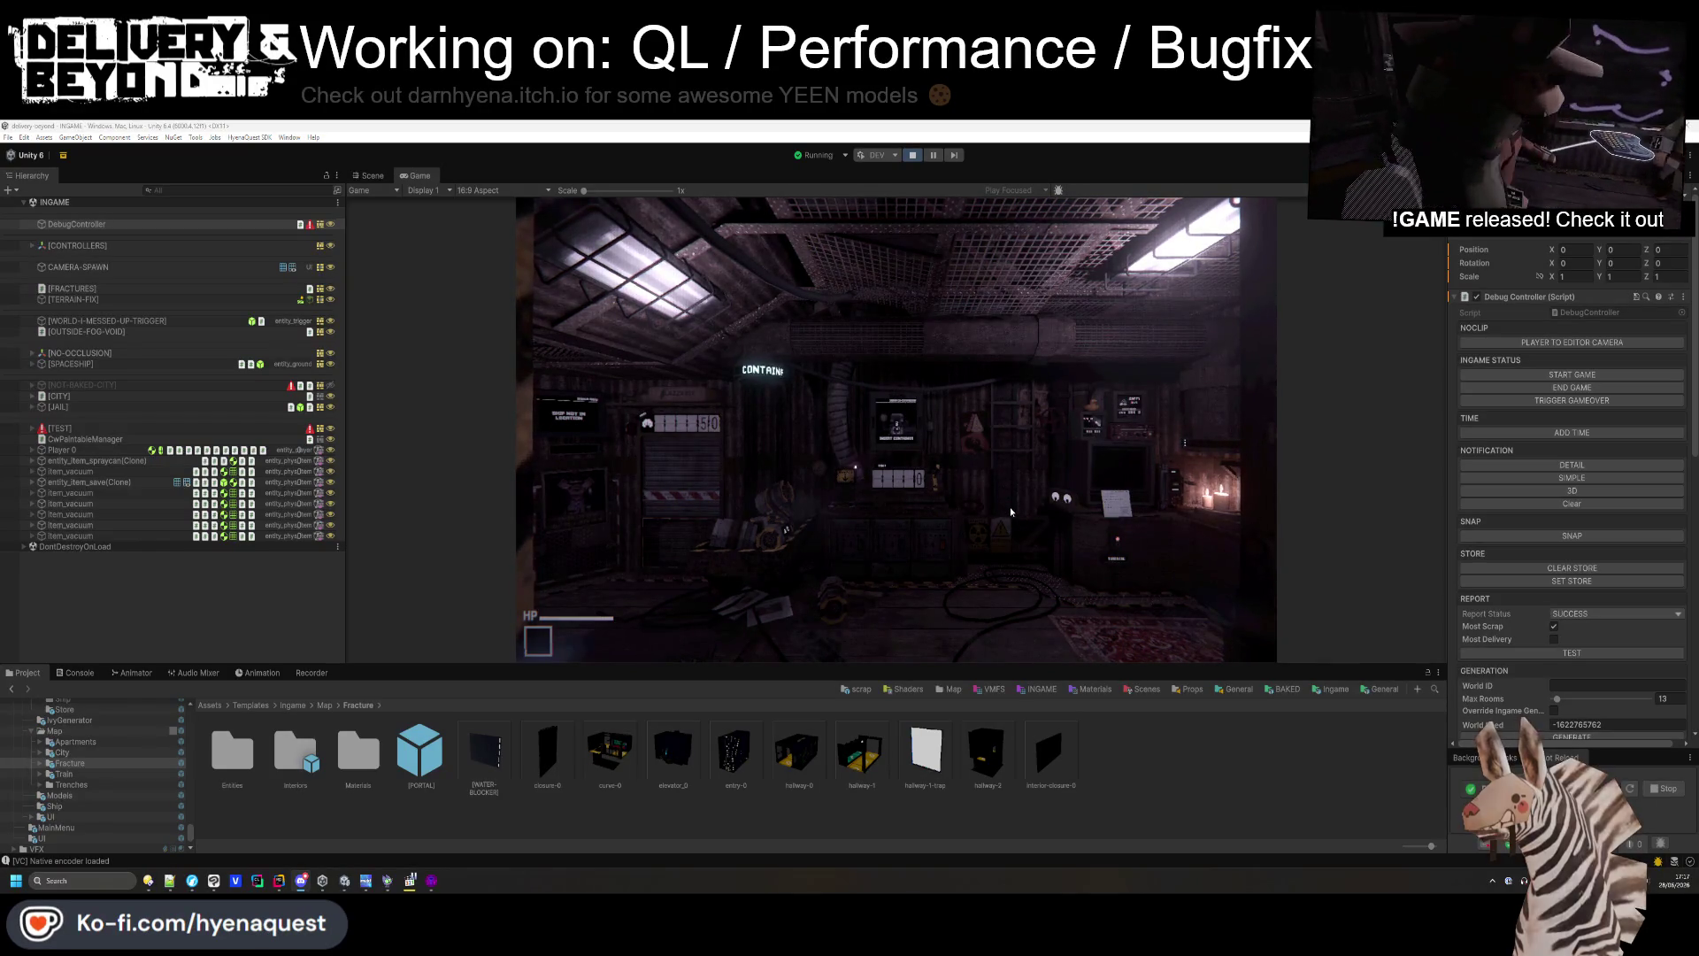
{"action": "left_click", "coordinate": [1009, 460]}
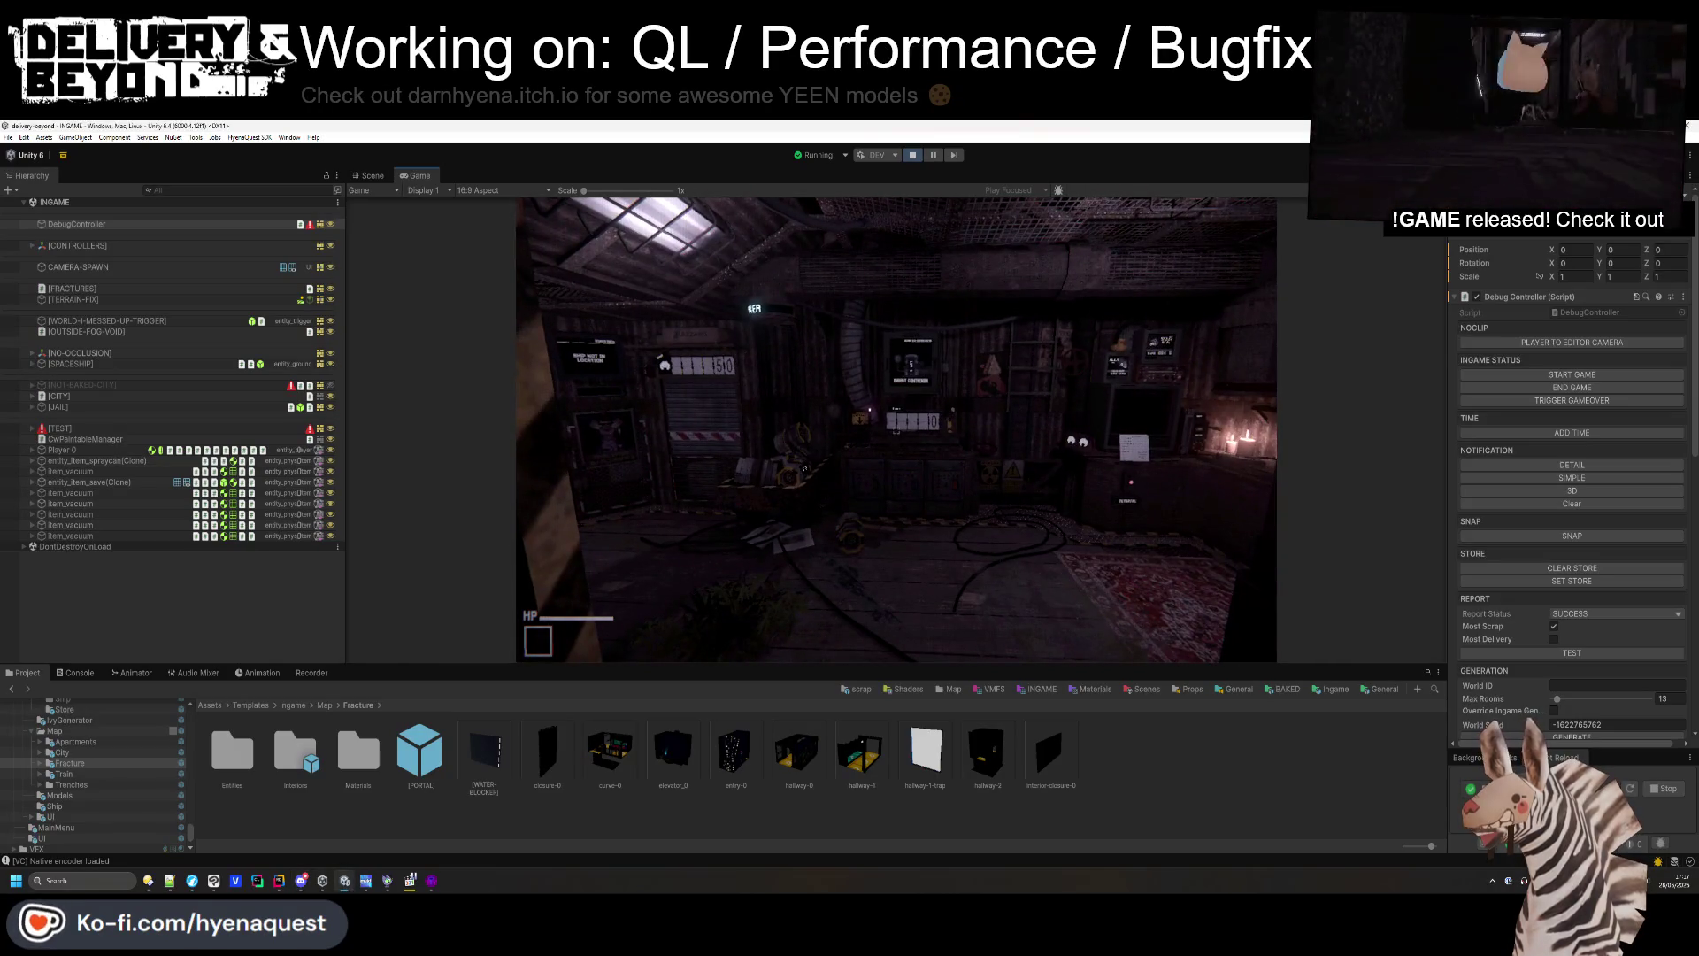
{"action": "key", "text": "grave"}
- Run 'world.type trenches' and 'game.start' in the console, then enlarge the Game view
{"action": "type", "text": "3"}
{"action": "key", "text": "BackSpace"}
{"action": "key", "text": "BackSpace"}
{"action": "key", "text": "BackSpace"}
{"action": "type", "text": "type"}
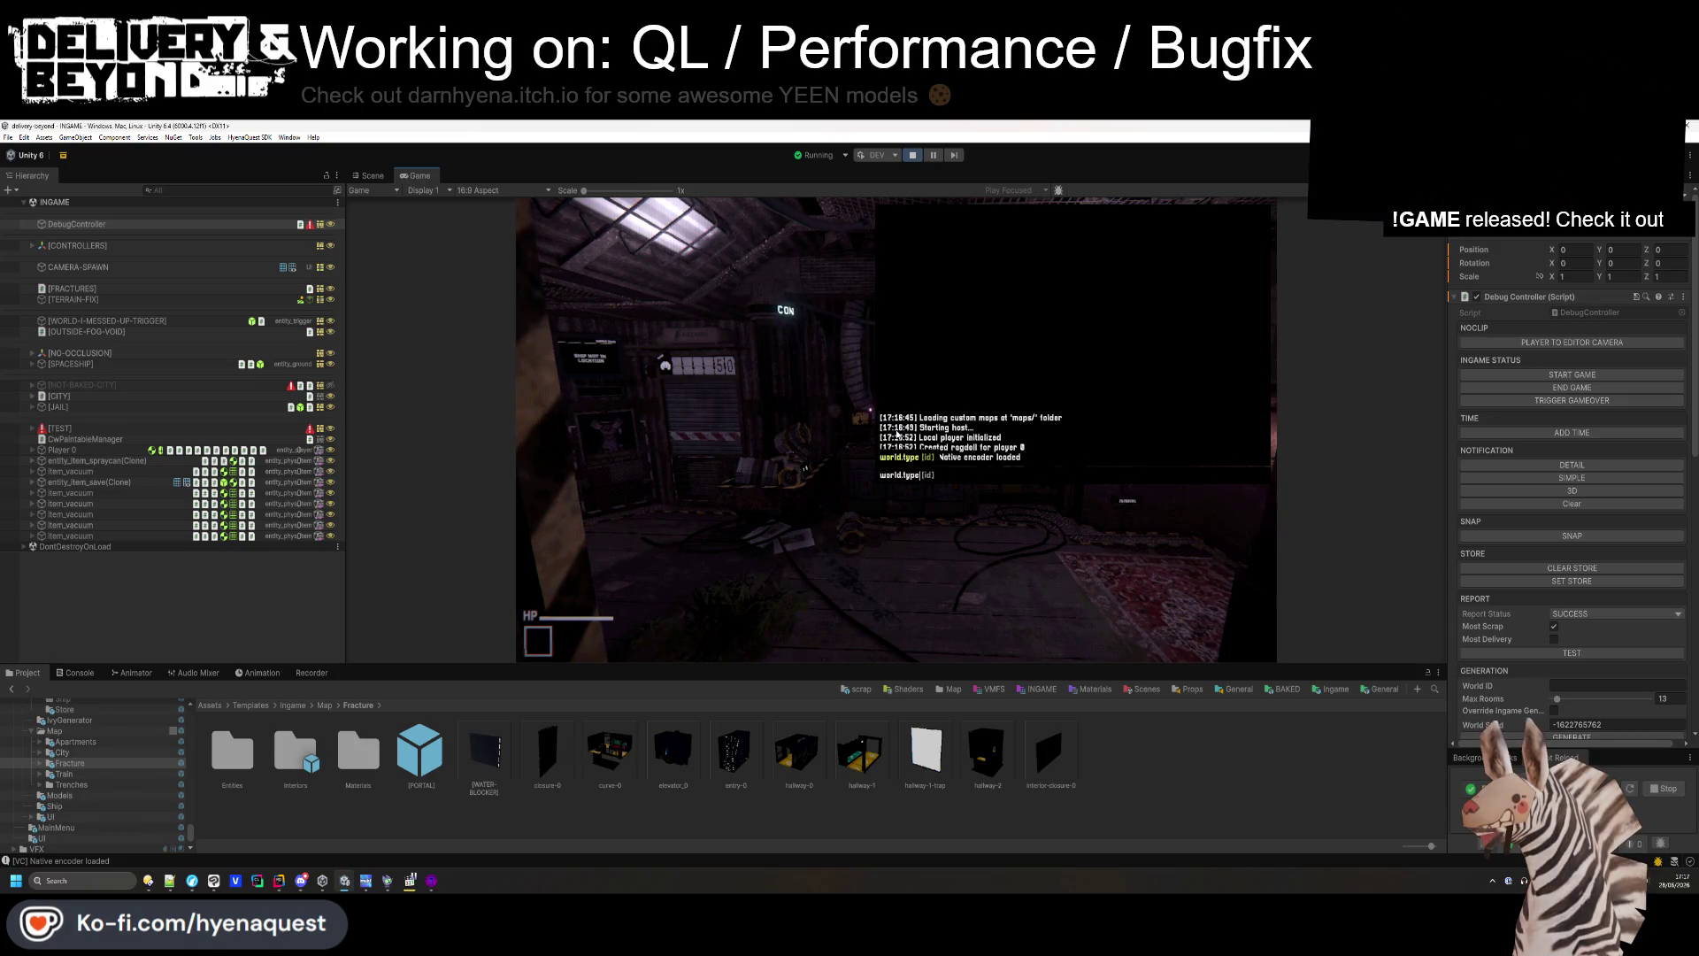
{"action": "type", "text": "ches"}
{"action": "key", "text": "Return"}
{"action": "type", "text": "game.start"}
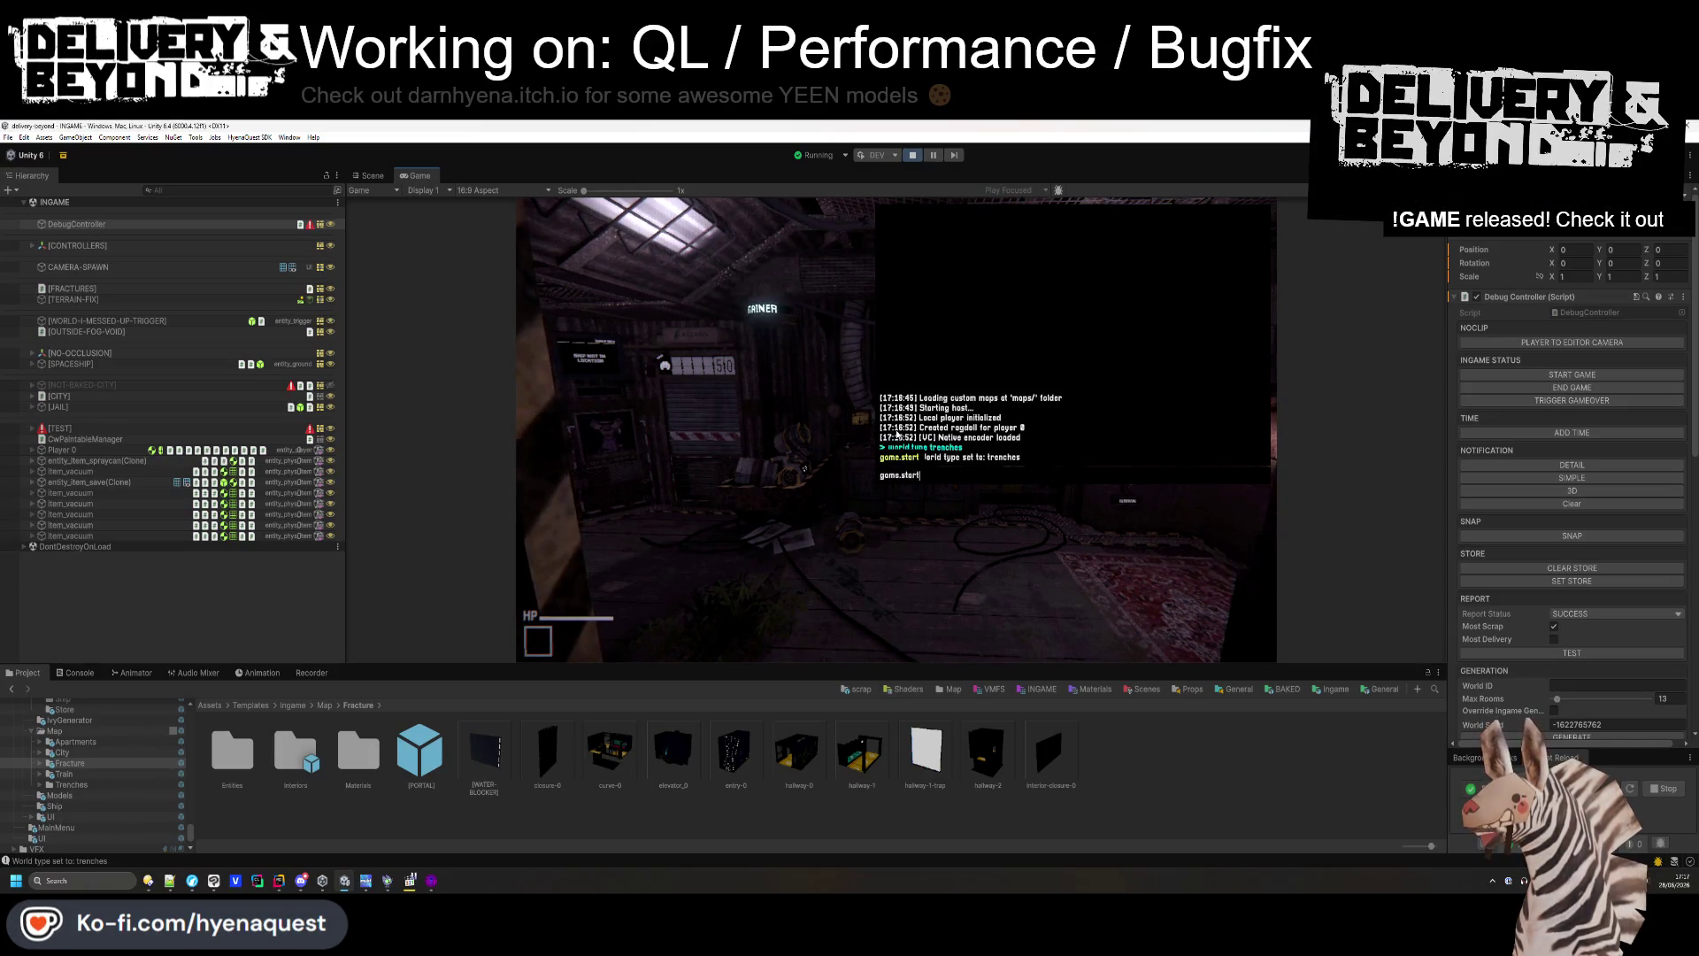
{"action": "key", "text": "Return"}
{"action": "left_click_drag", "start_coordinate": [1011, 664], "coordinate": [1011, 819]}
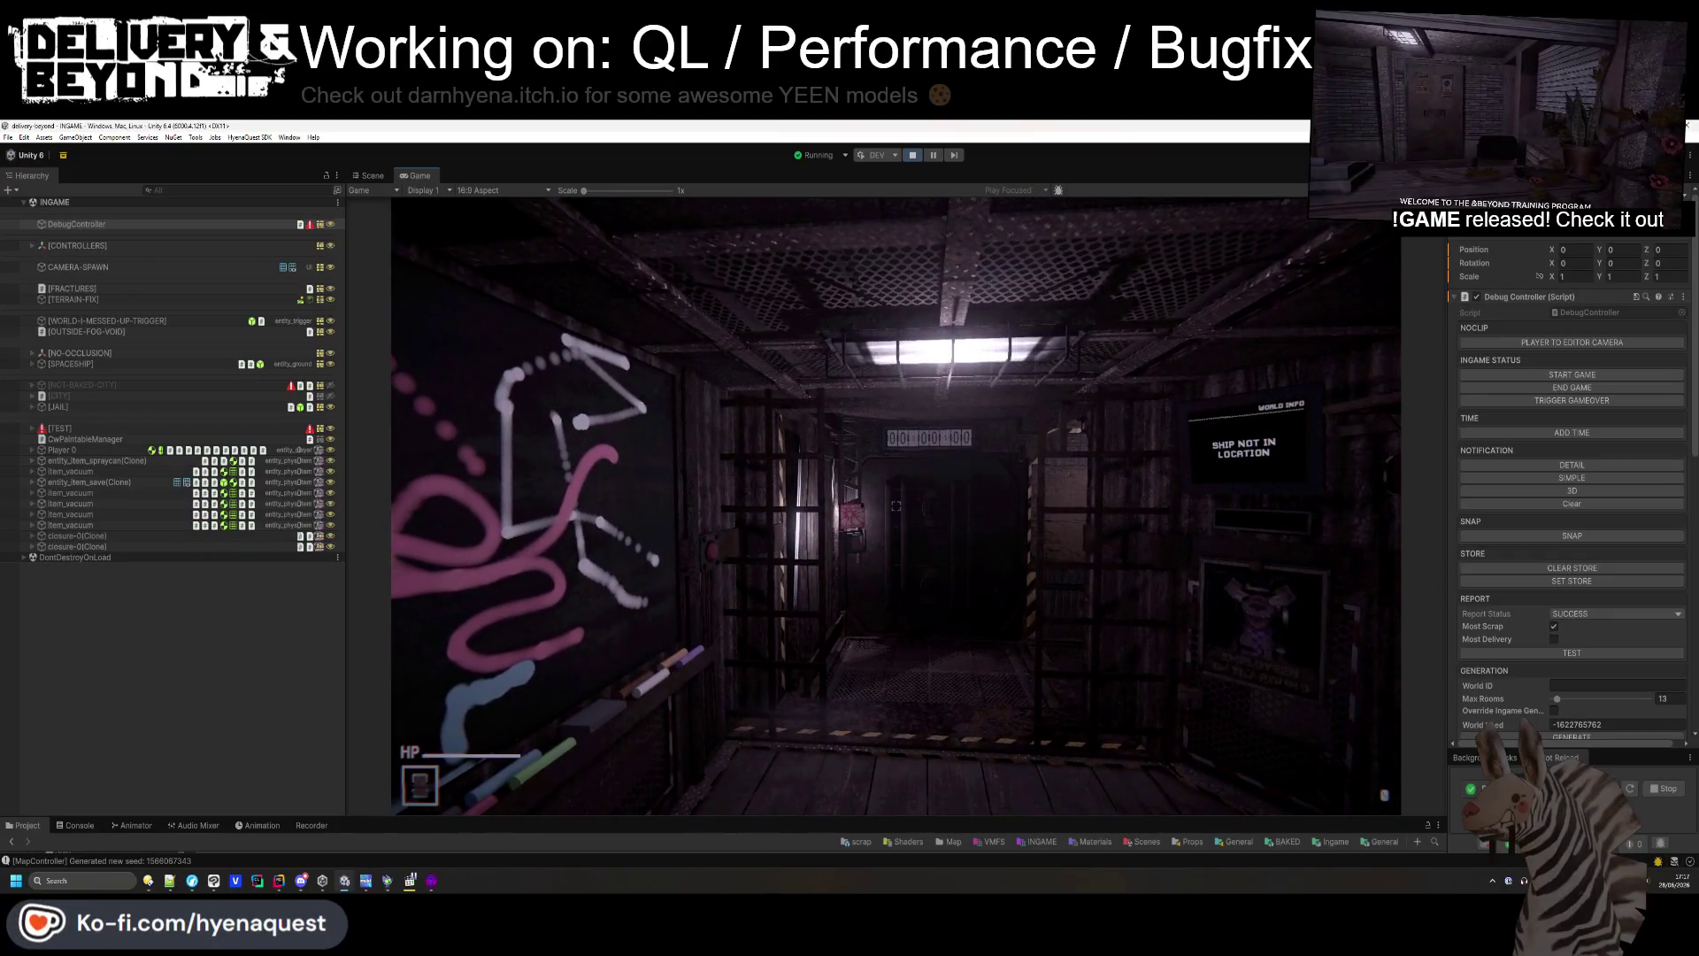
- Walk the player from the corridor outdoors, past the lit lamp and traffic cone toward the rubble
{"action": "key", "text": "w"}
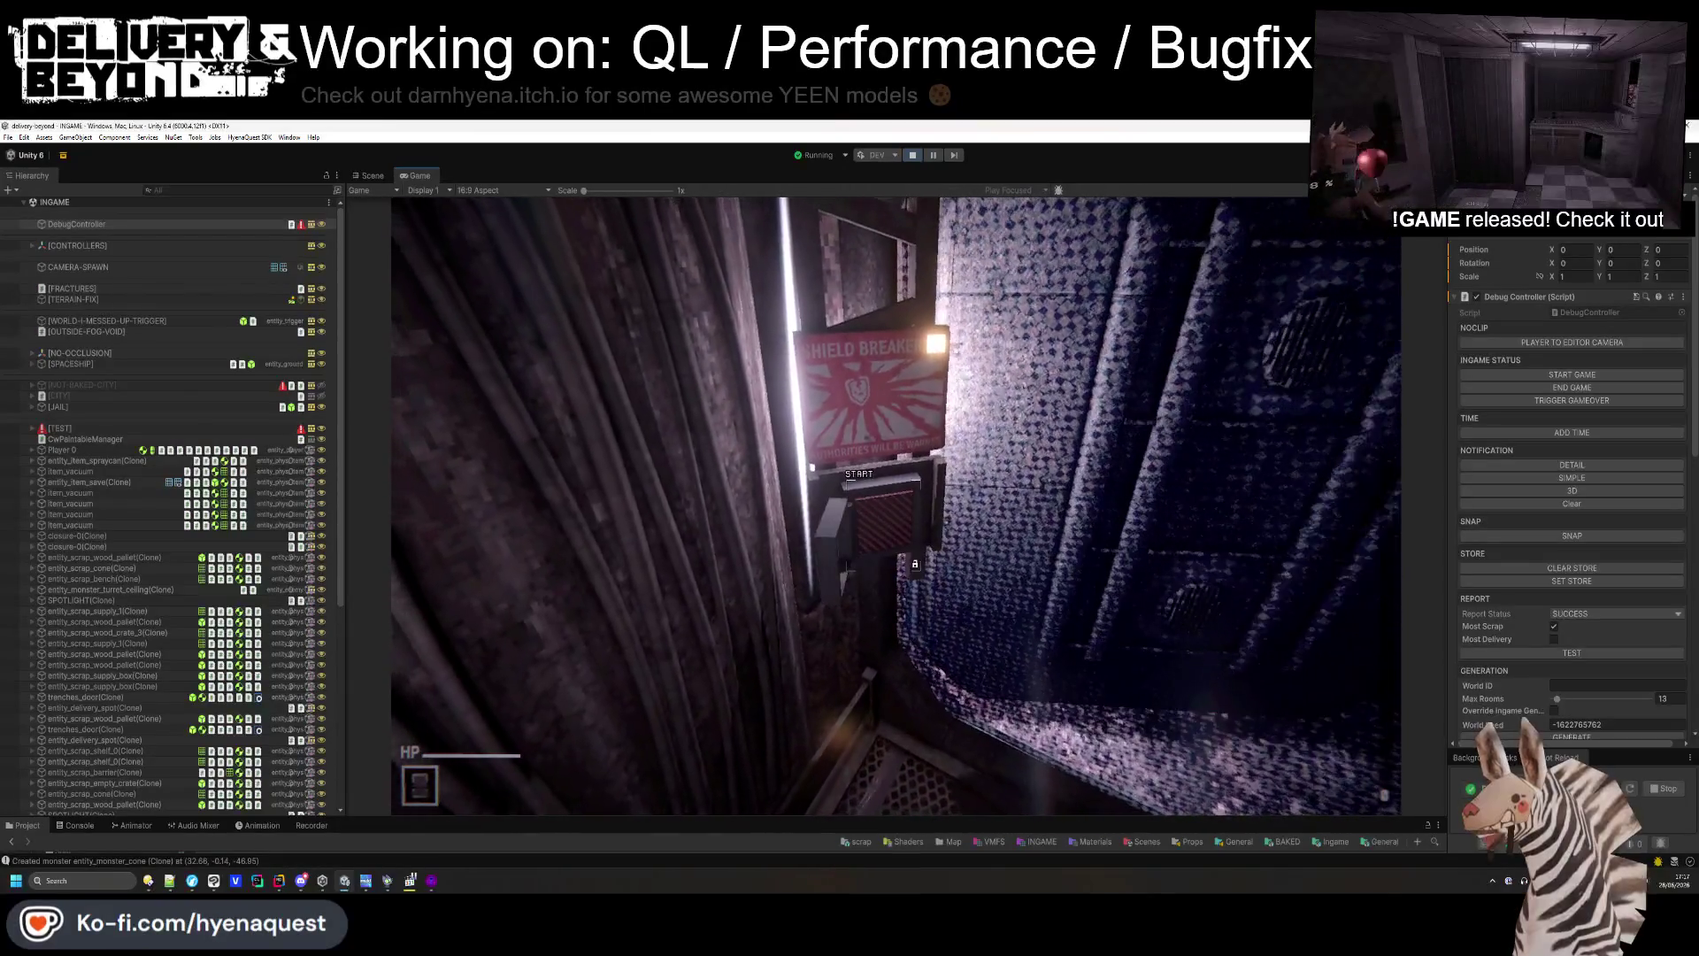
{"action": "key", "text": "super"}
{"action": "key", "text": "super"}
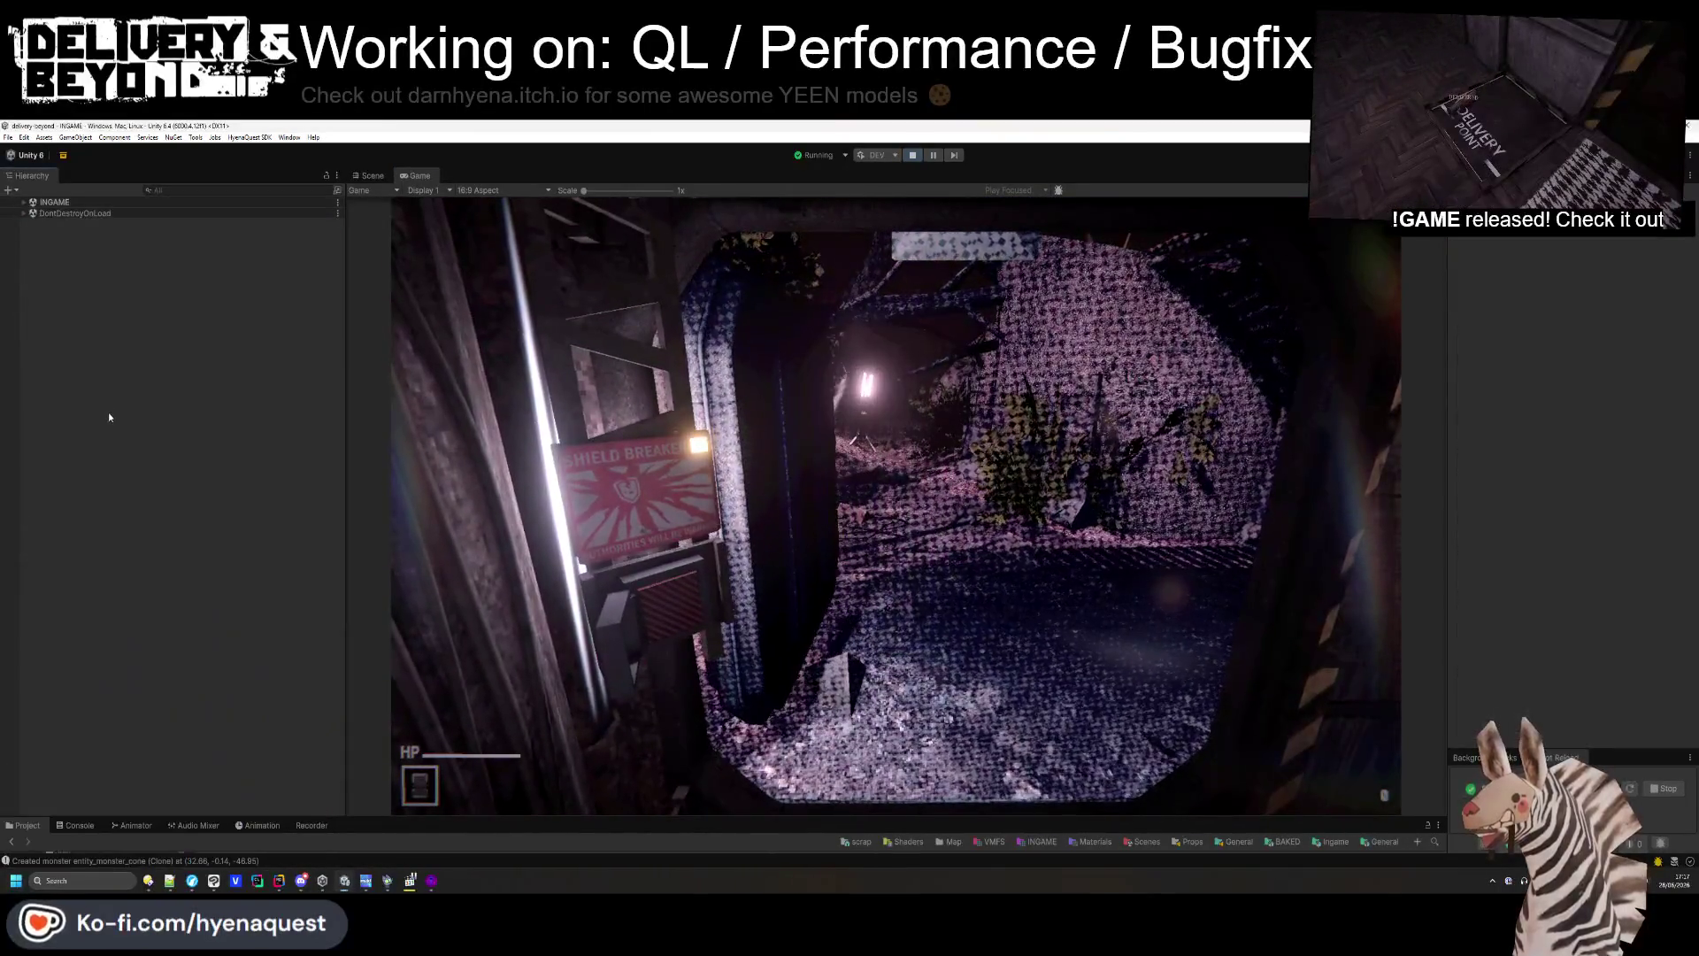
{"action": "key", "text": "w"}
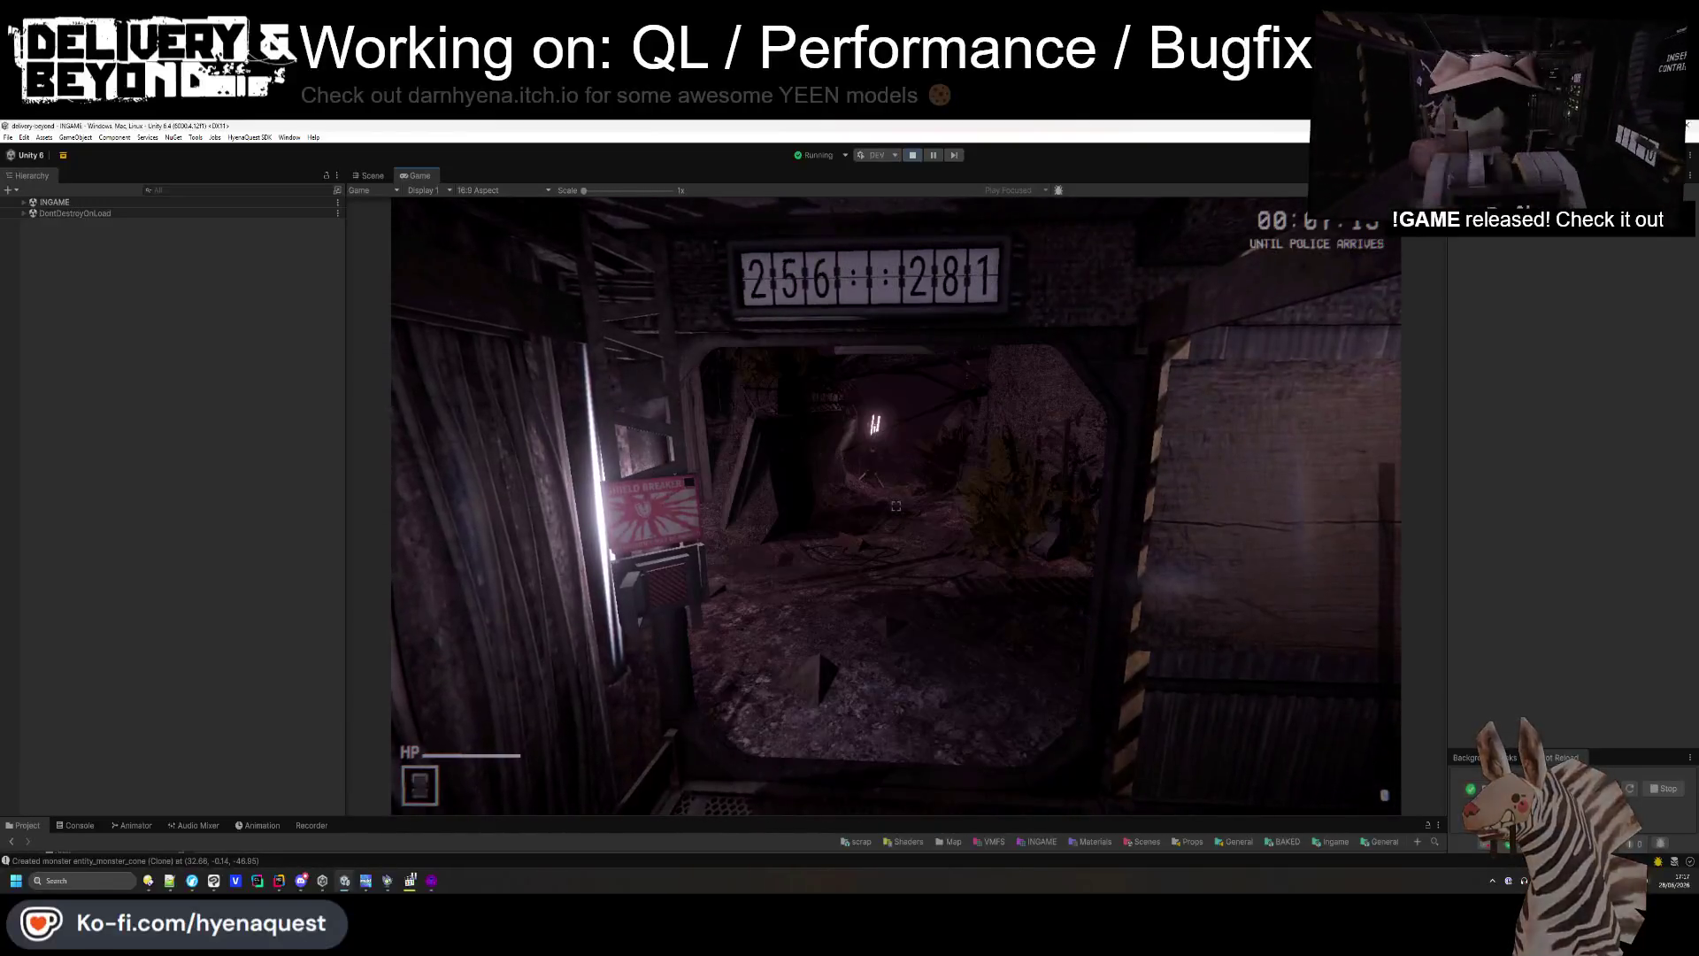
{"action": "key", "text": "w"}
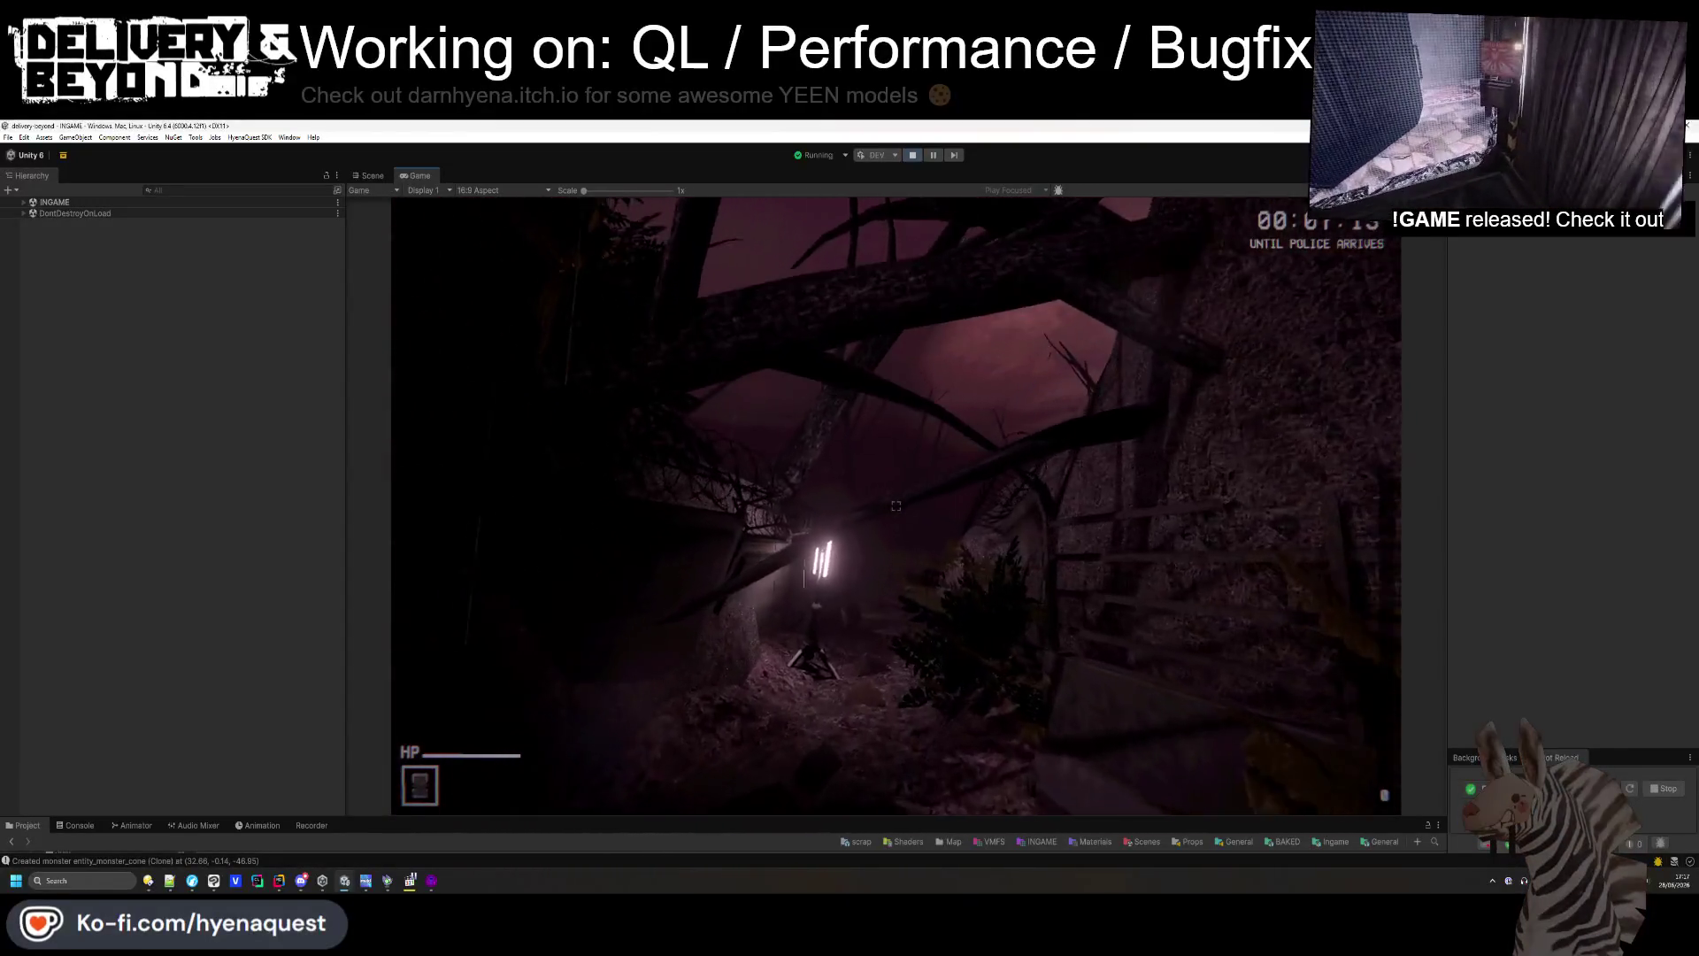
{"action": "key", "text": "w"}
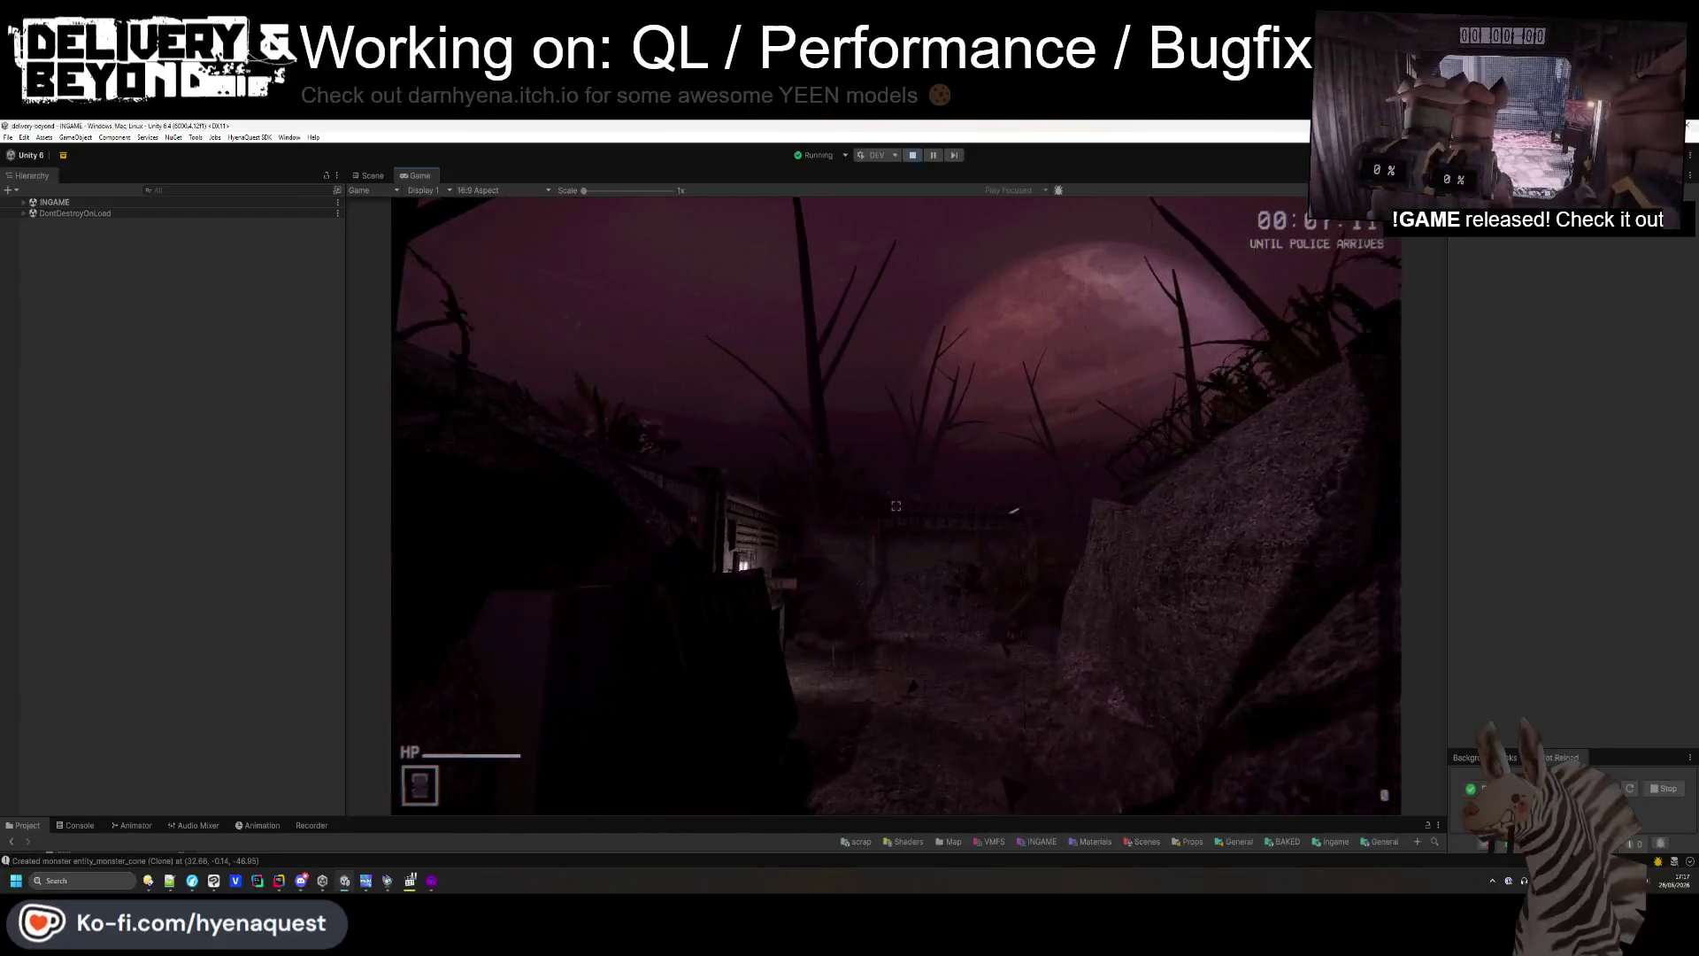
{"action": "key", "text": "w"}
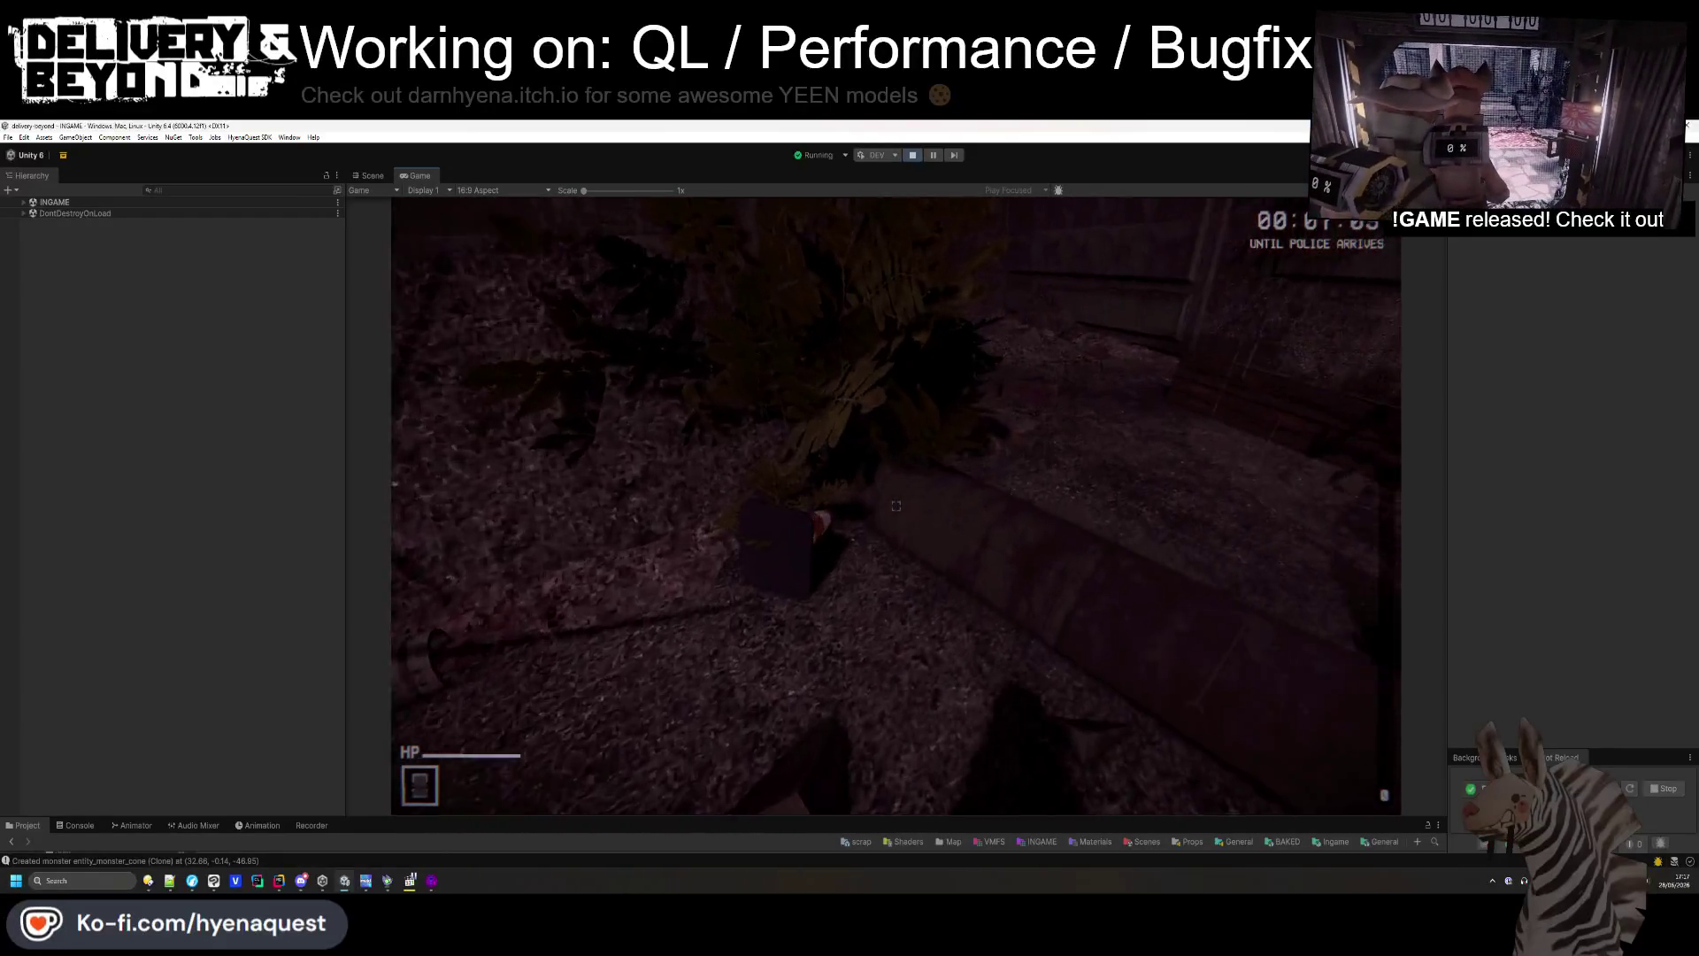
{"action": "key", "text": "w"}
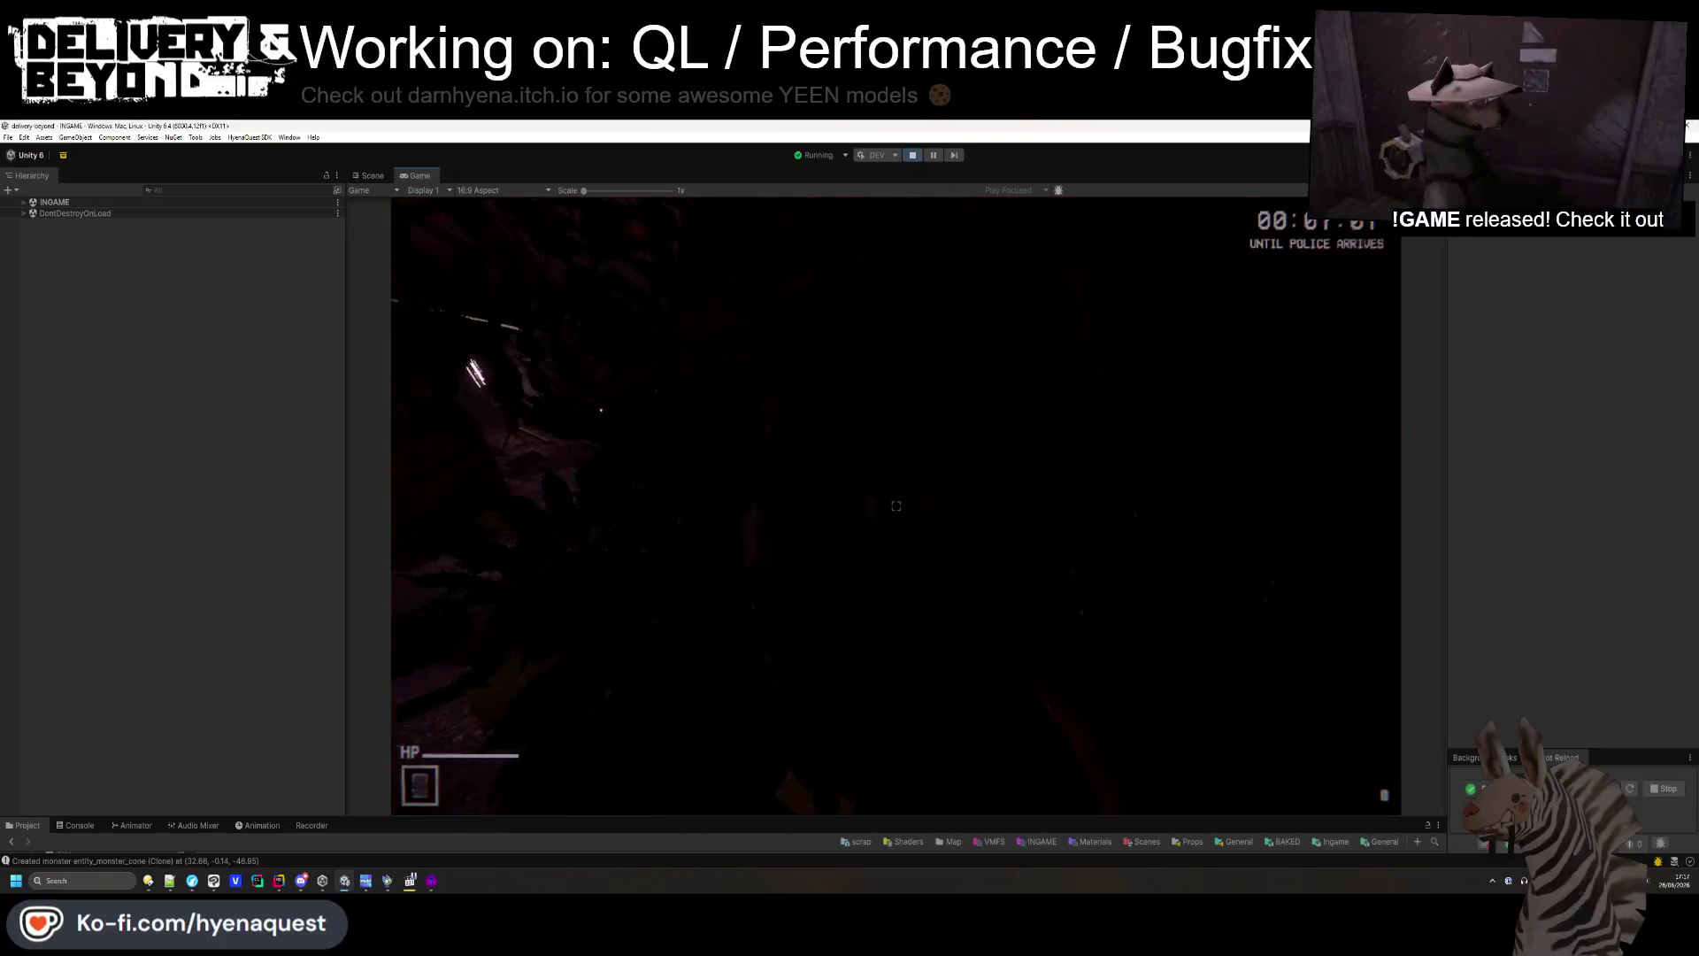
{"action": "key", "text": "w"}
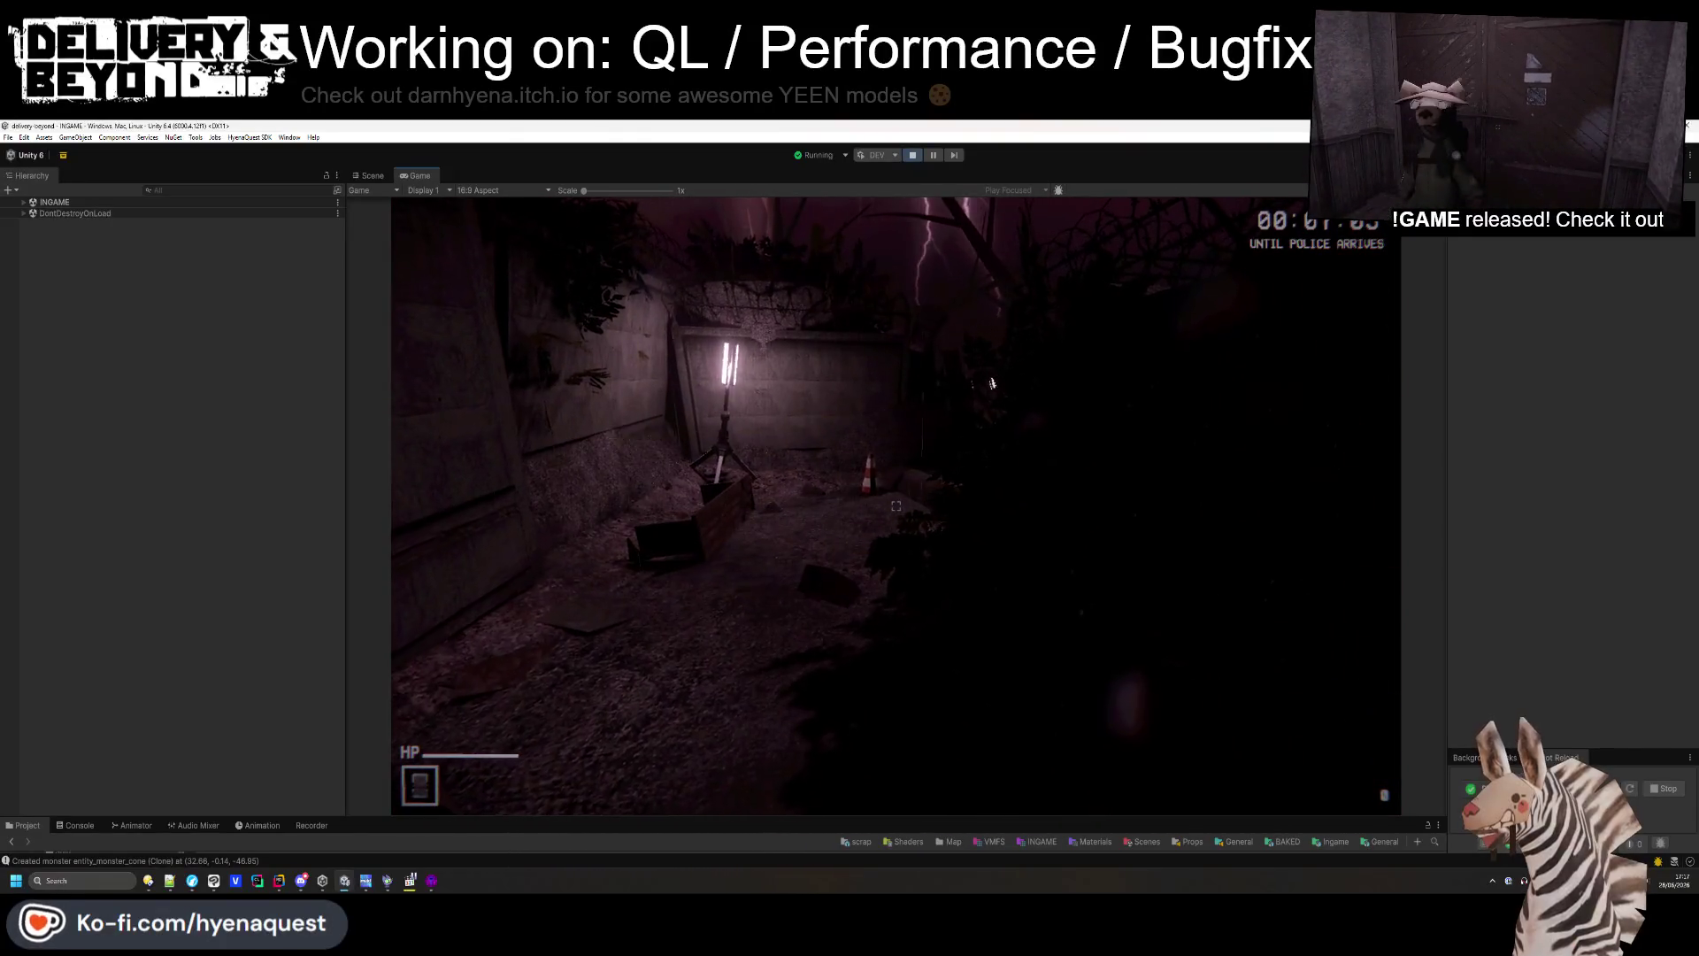
{"action": "key", "text": "w"}
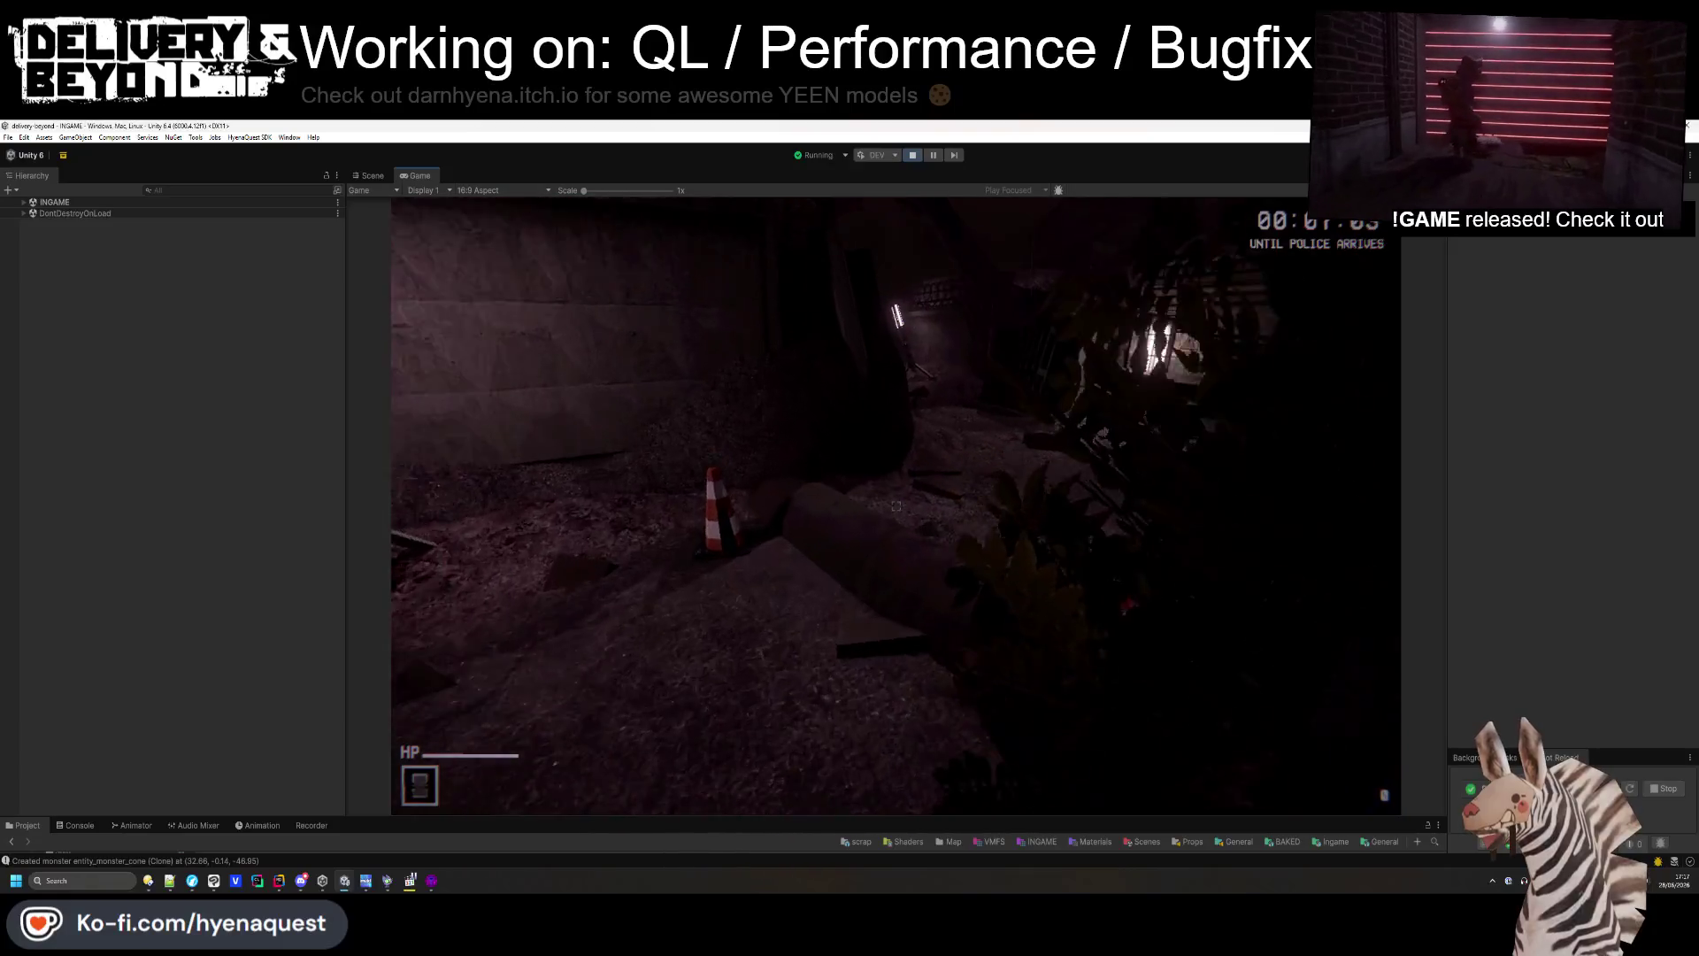
{"action": "key", "text": "w"}
{"action": "key", "text": "w"}
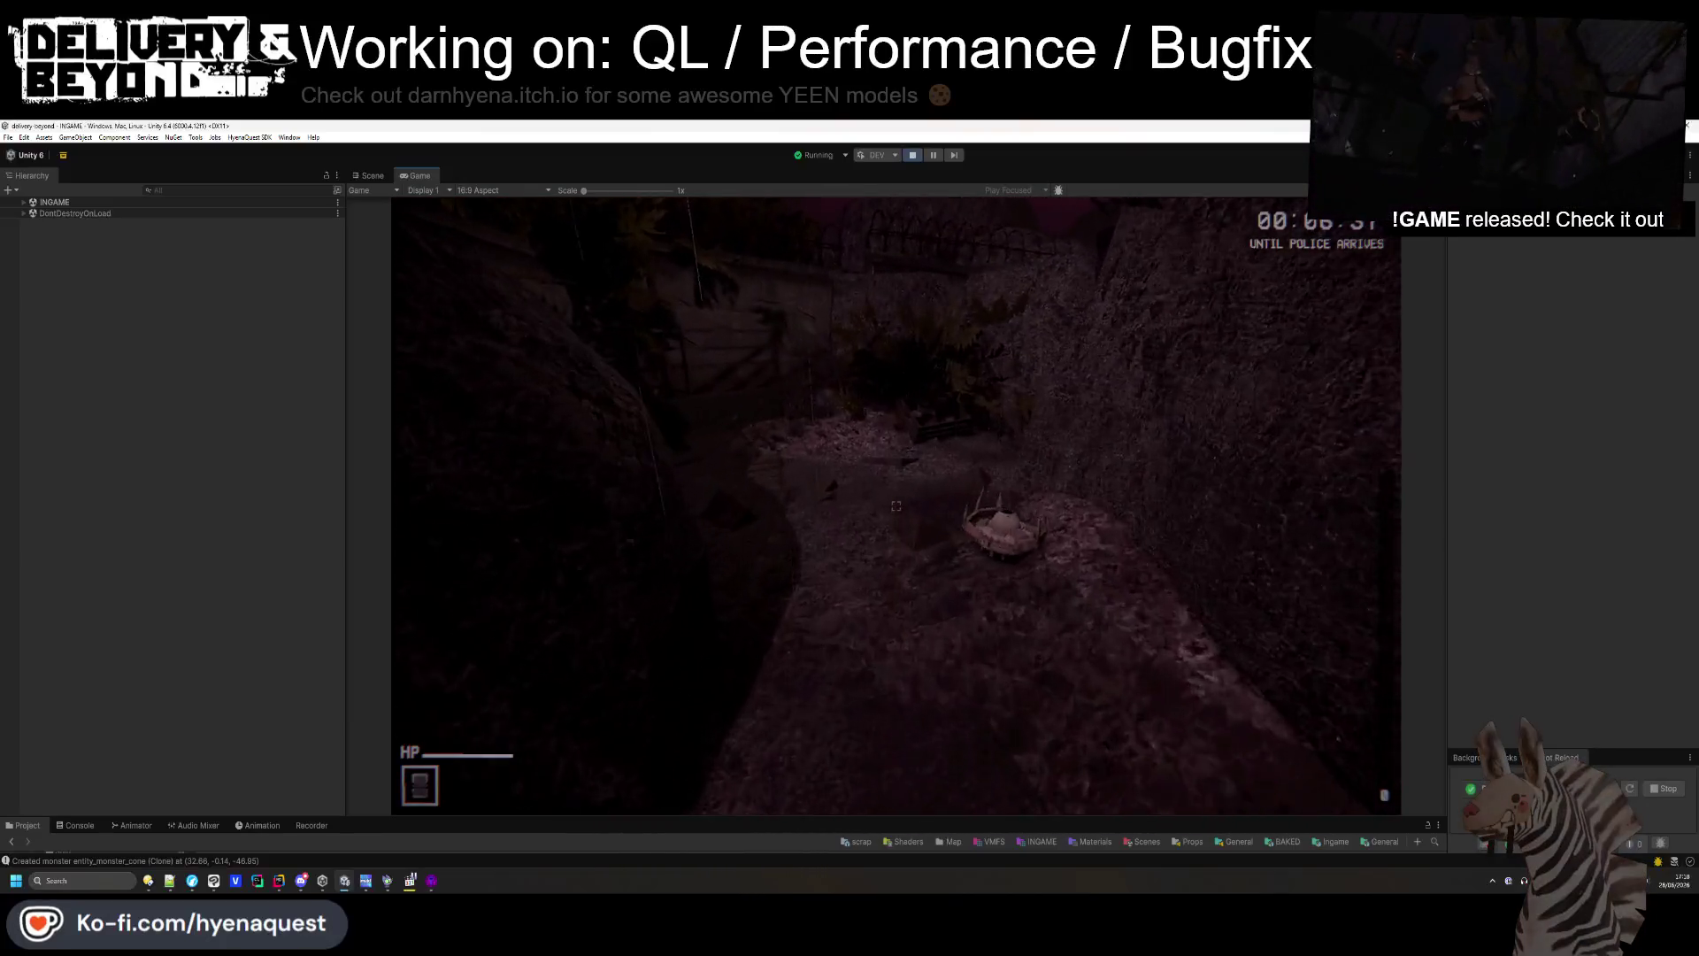
- Vacuum nearby scrap, walk through the alley to the rock mound, then switch to Notepad++
{"action": "left_click", "coordinate": [895, 506]}
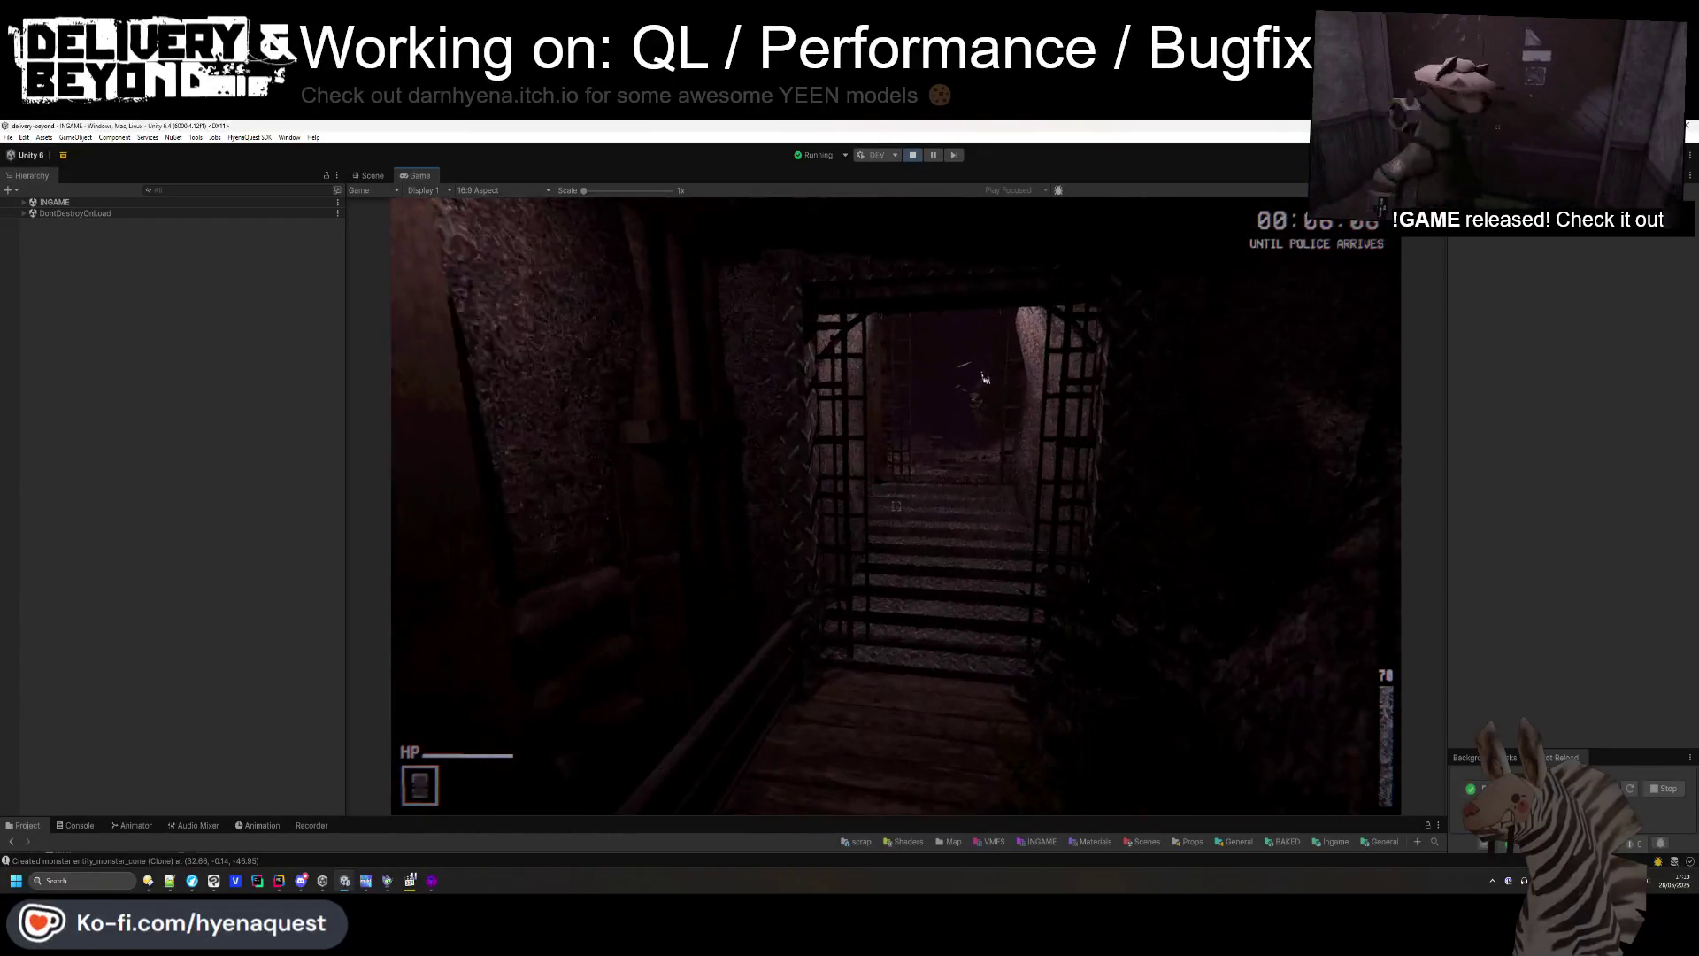
{"action": "key", "text": "w"}
{"action": "key", "text": "w"}
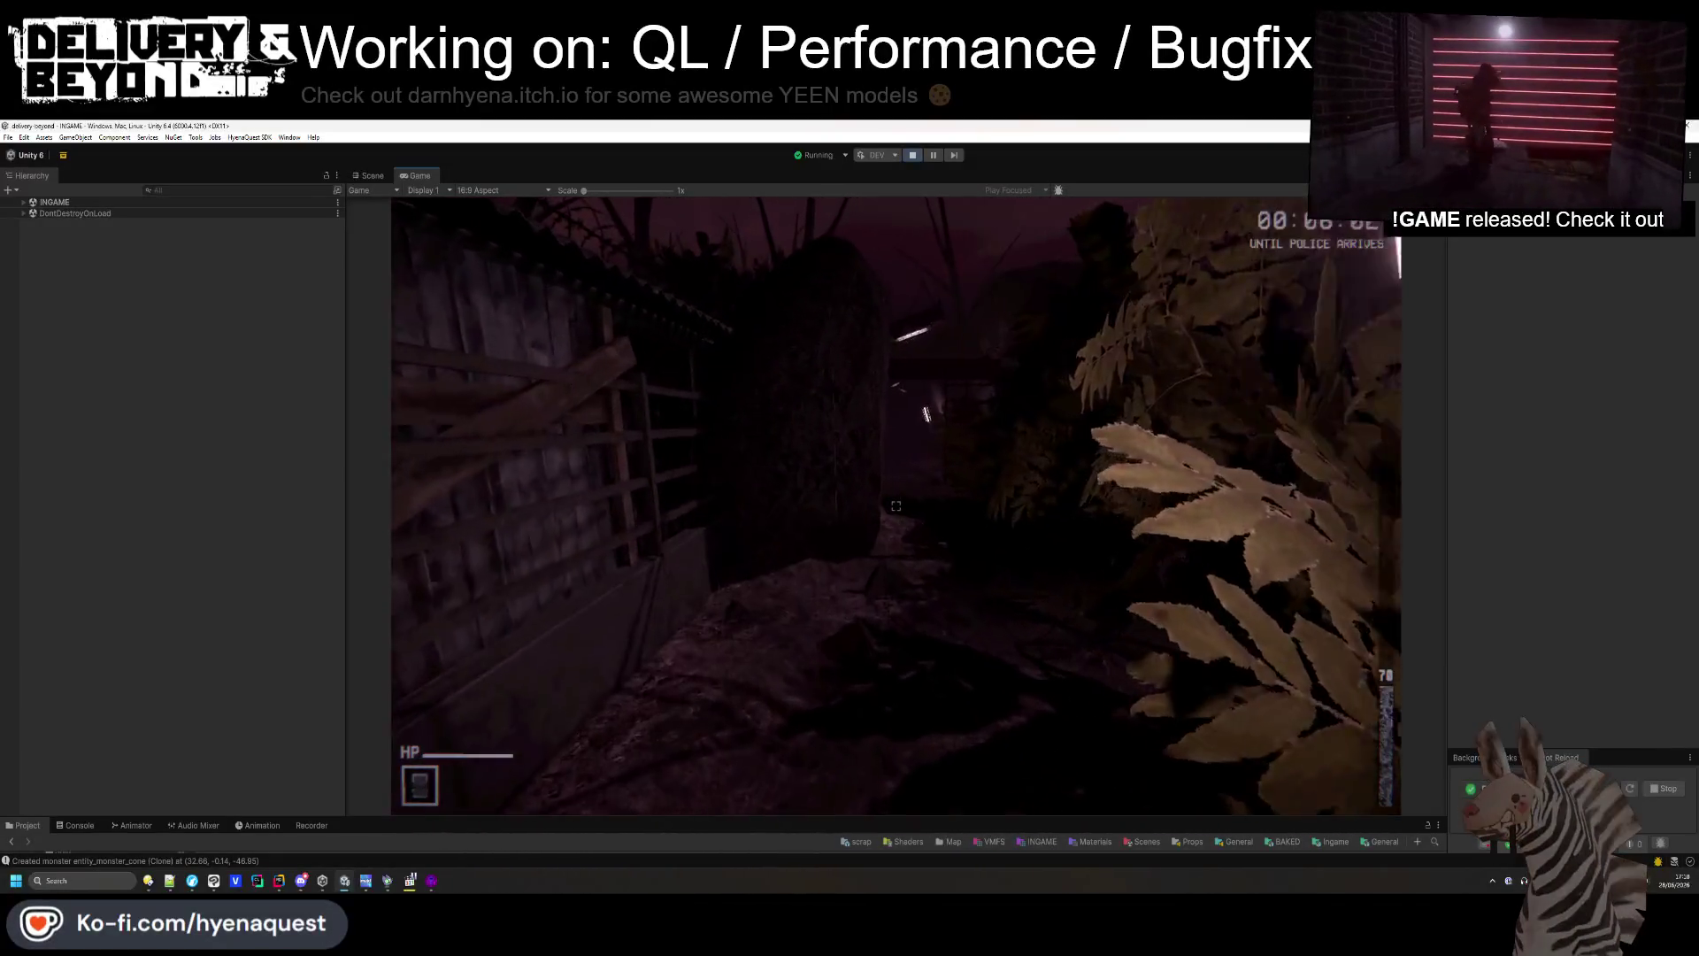
{"action": "key", "text": "w"}
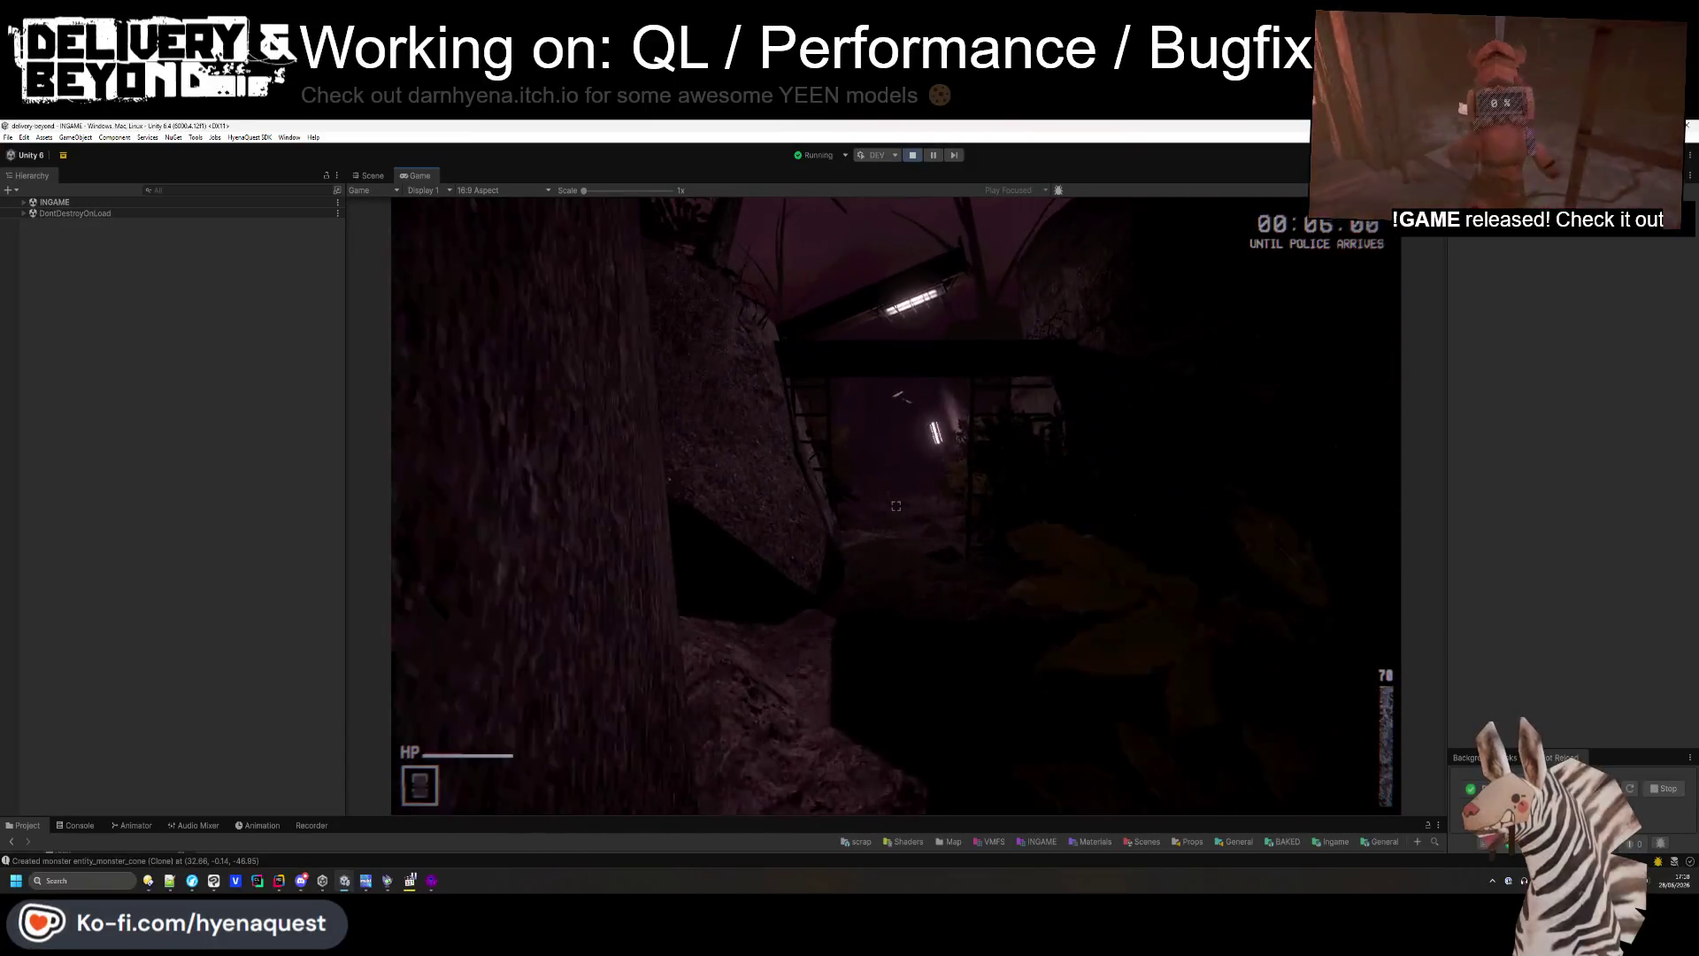
{"action": "key", "text": "w"}
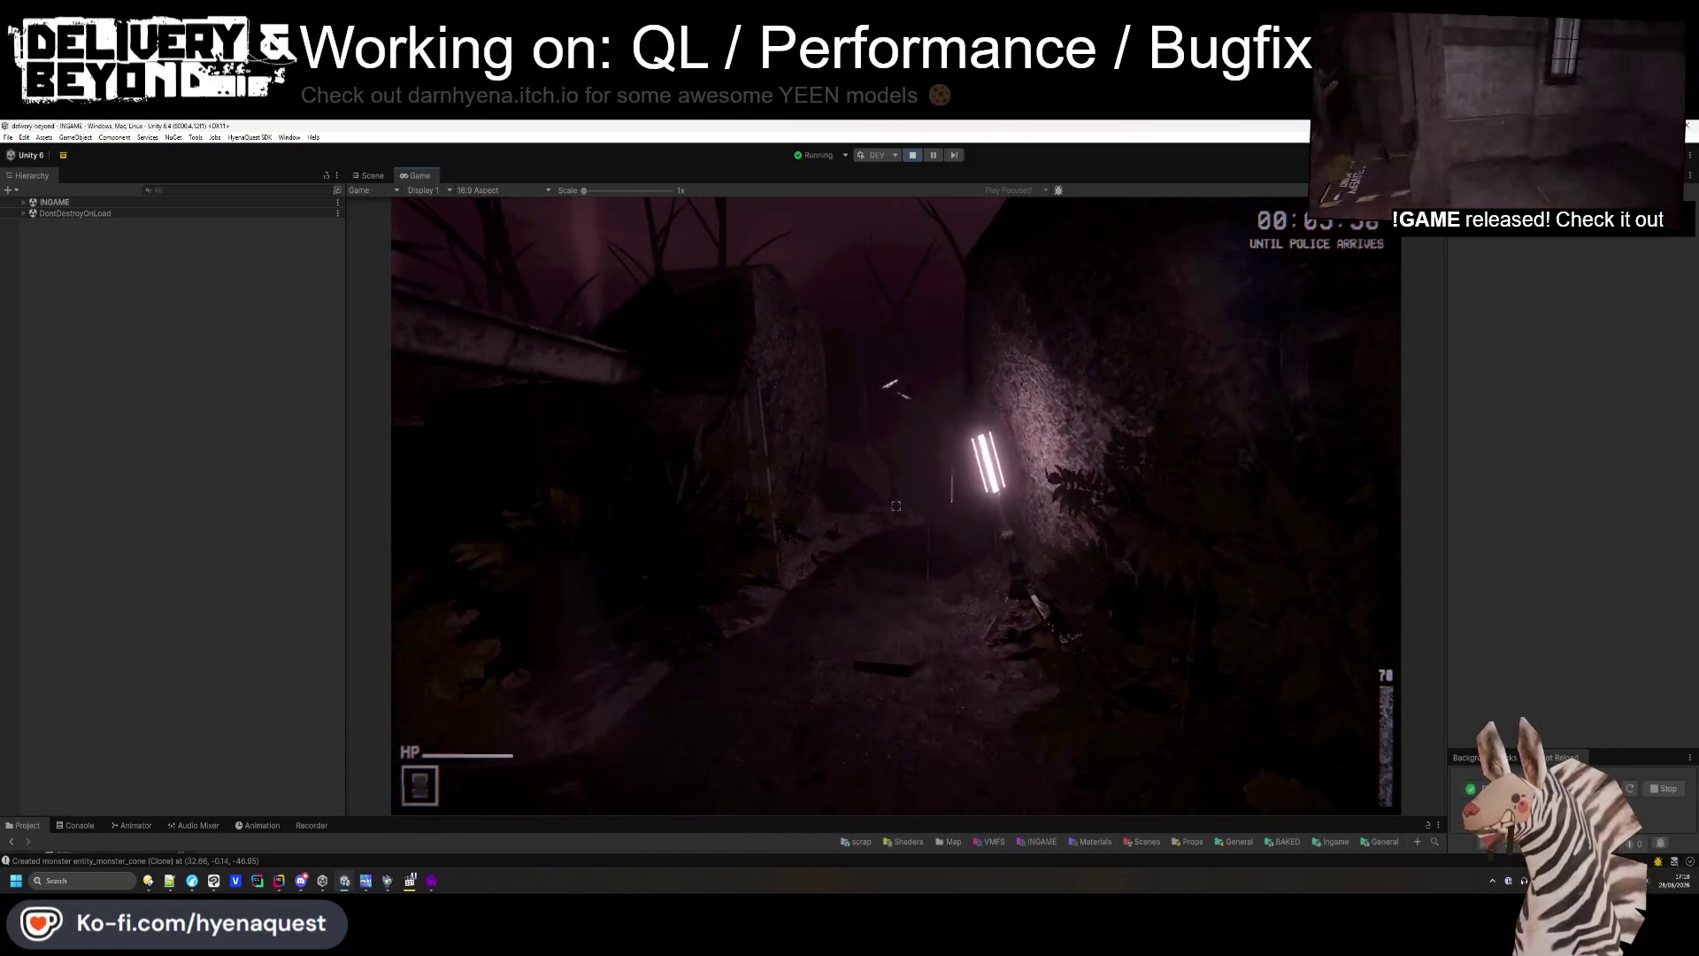
{"action": "key", "text": "w"}
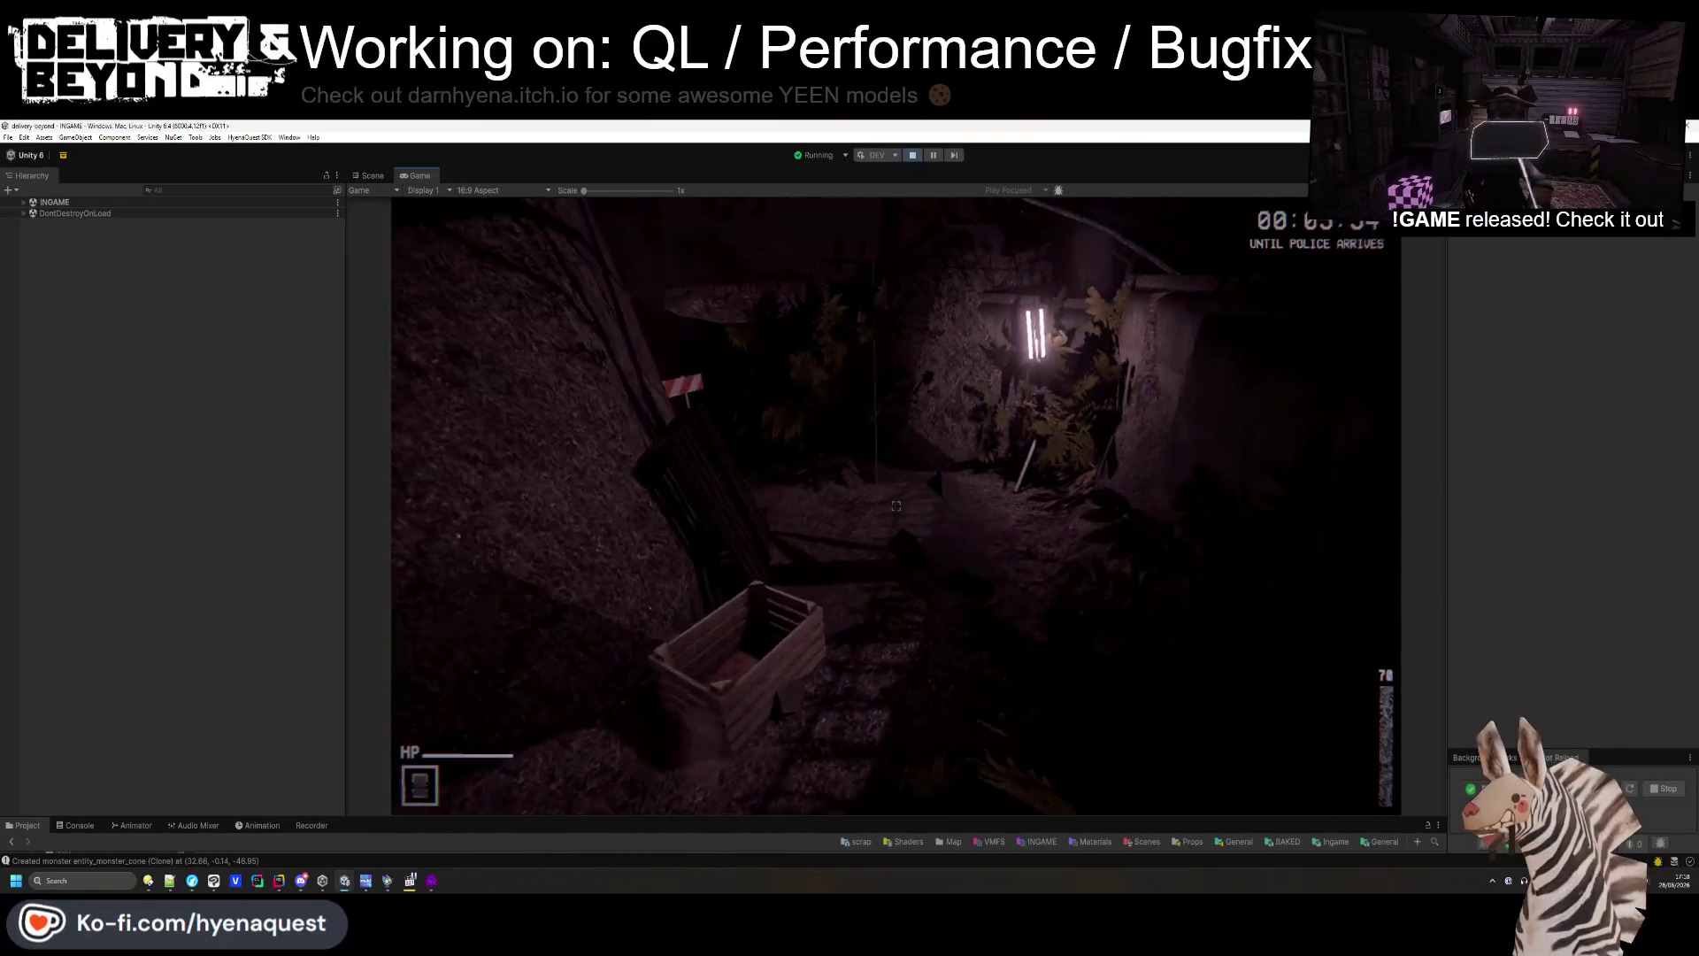
{"action": "key", "text": "alt+Tab"}
{"action": "left_click", "coordinate": [674, 469]}
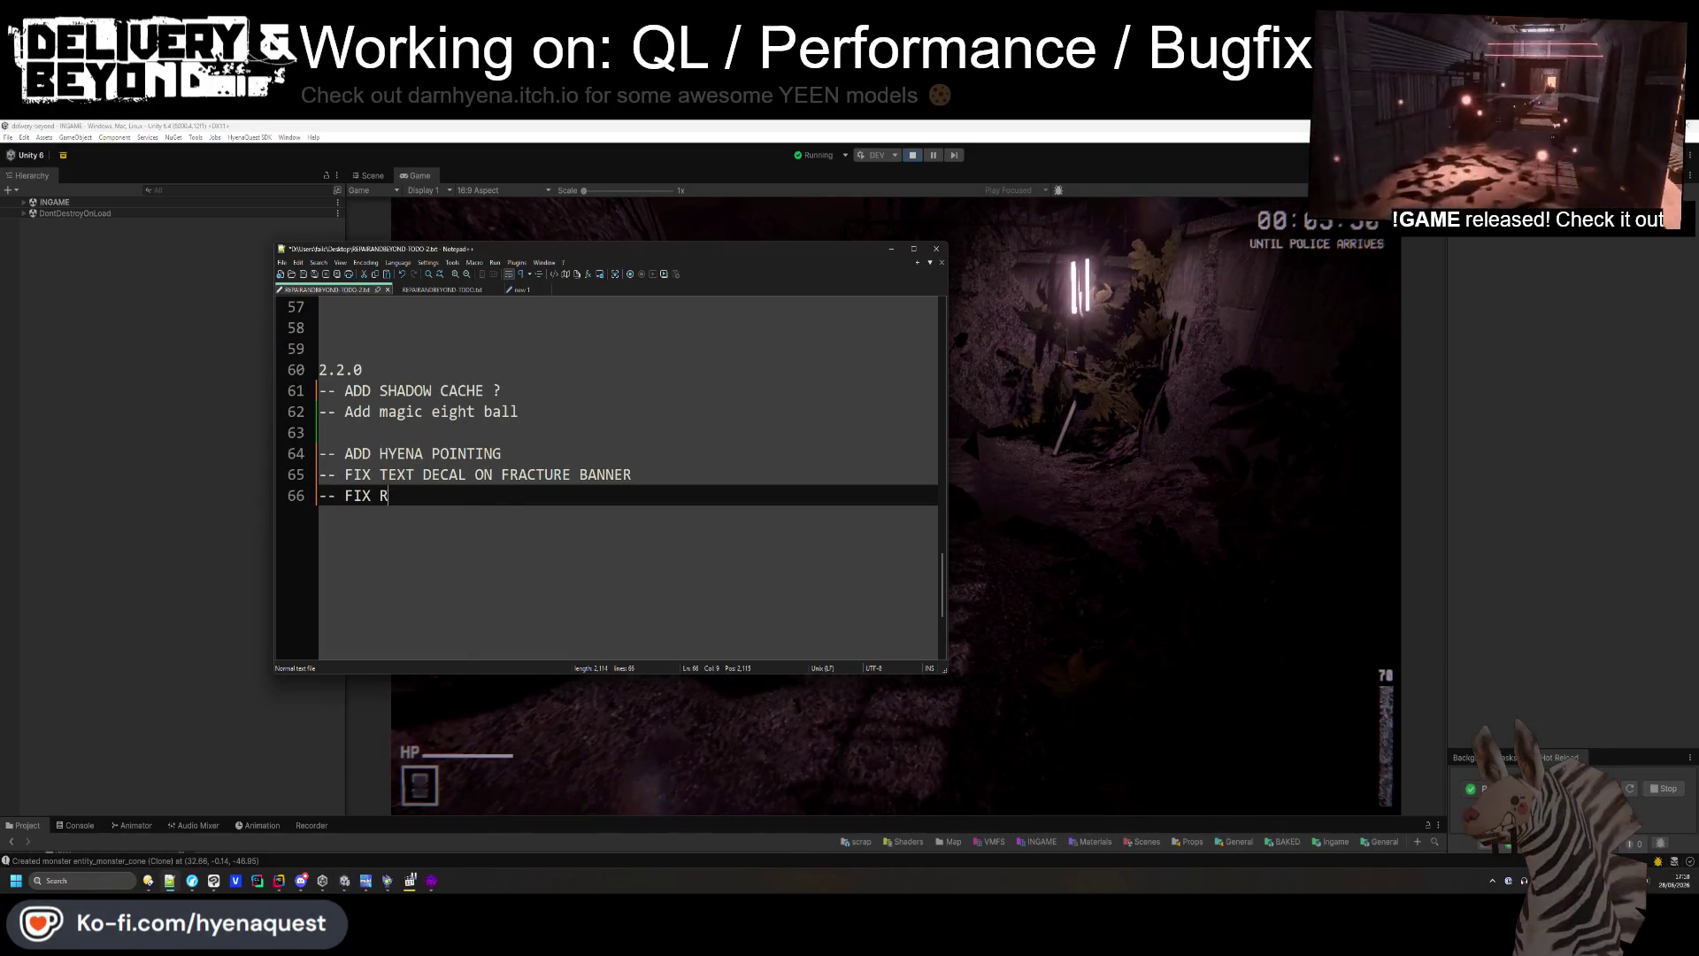
- Complete TODO line 66 as '-- FIX TRENCHES SE' and switch back to the running game
{"action": "type", "text": "TRENCHES SE"}
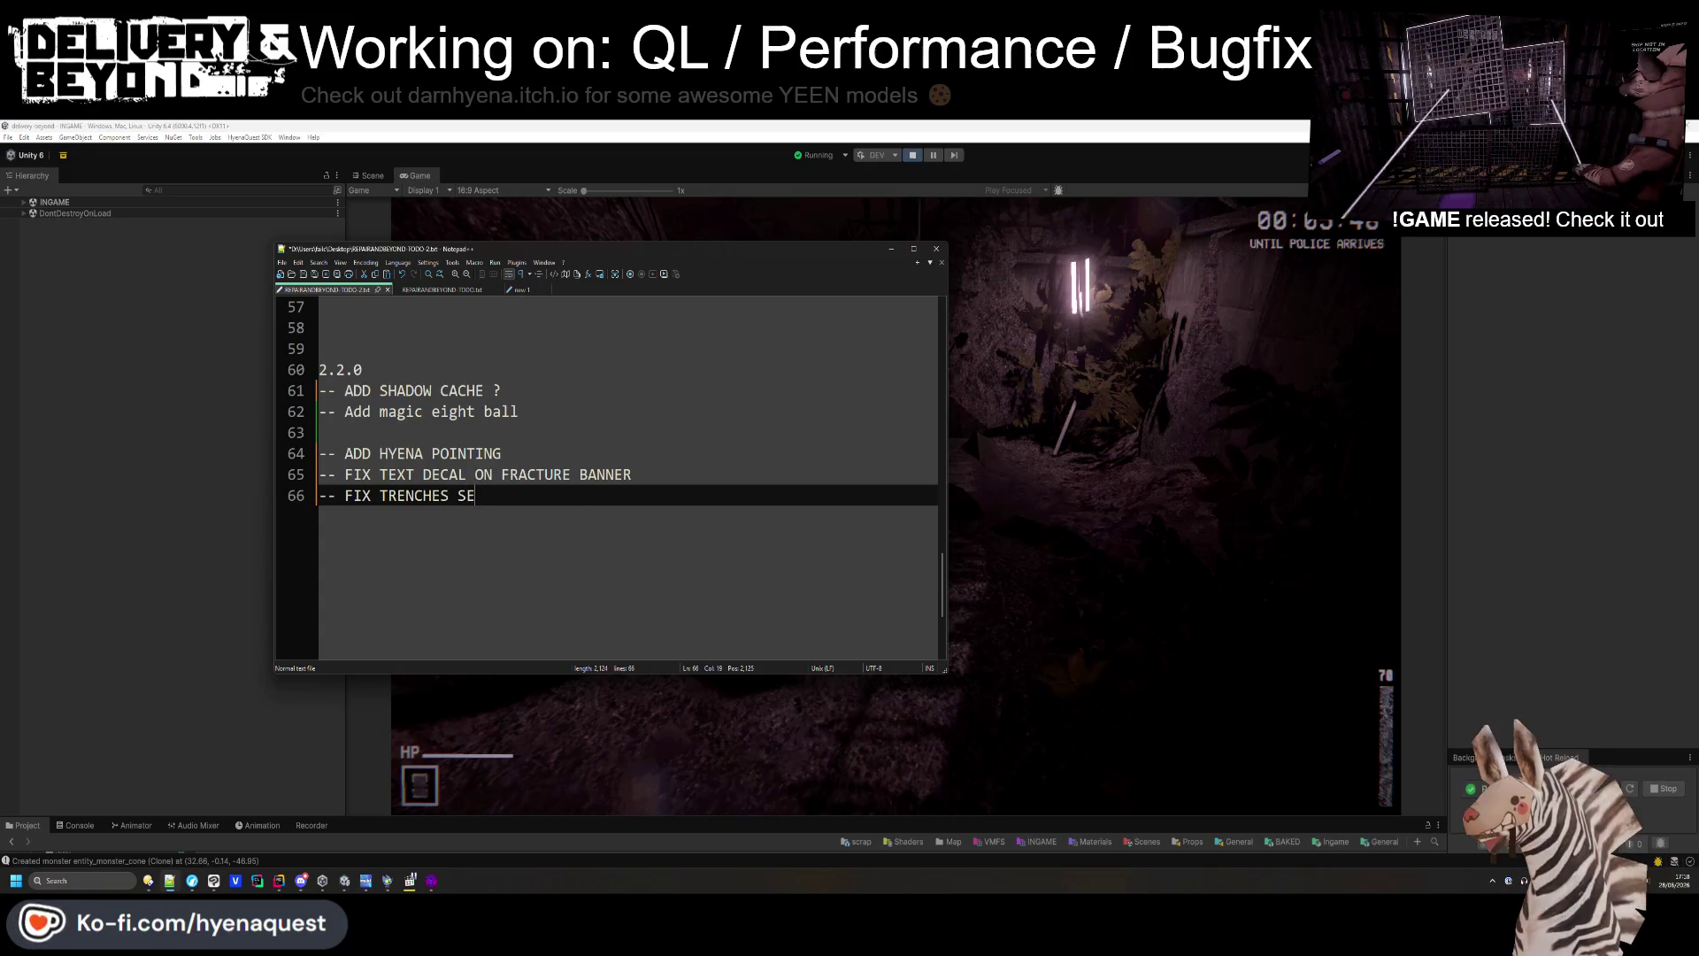
{"action": "key", "text": "alt+Tab"}
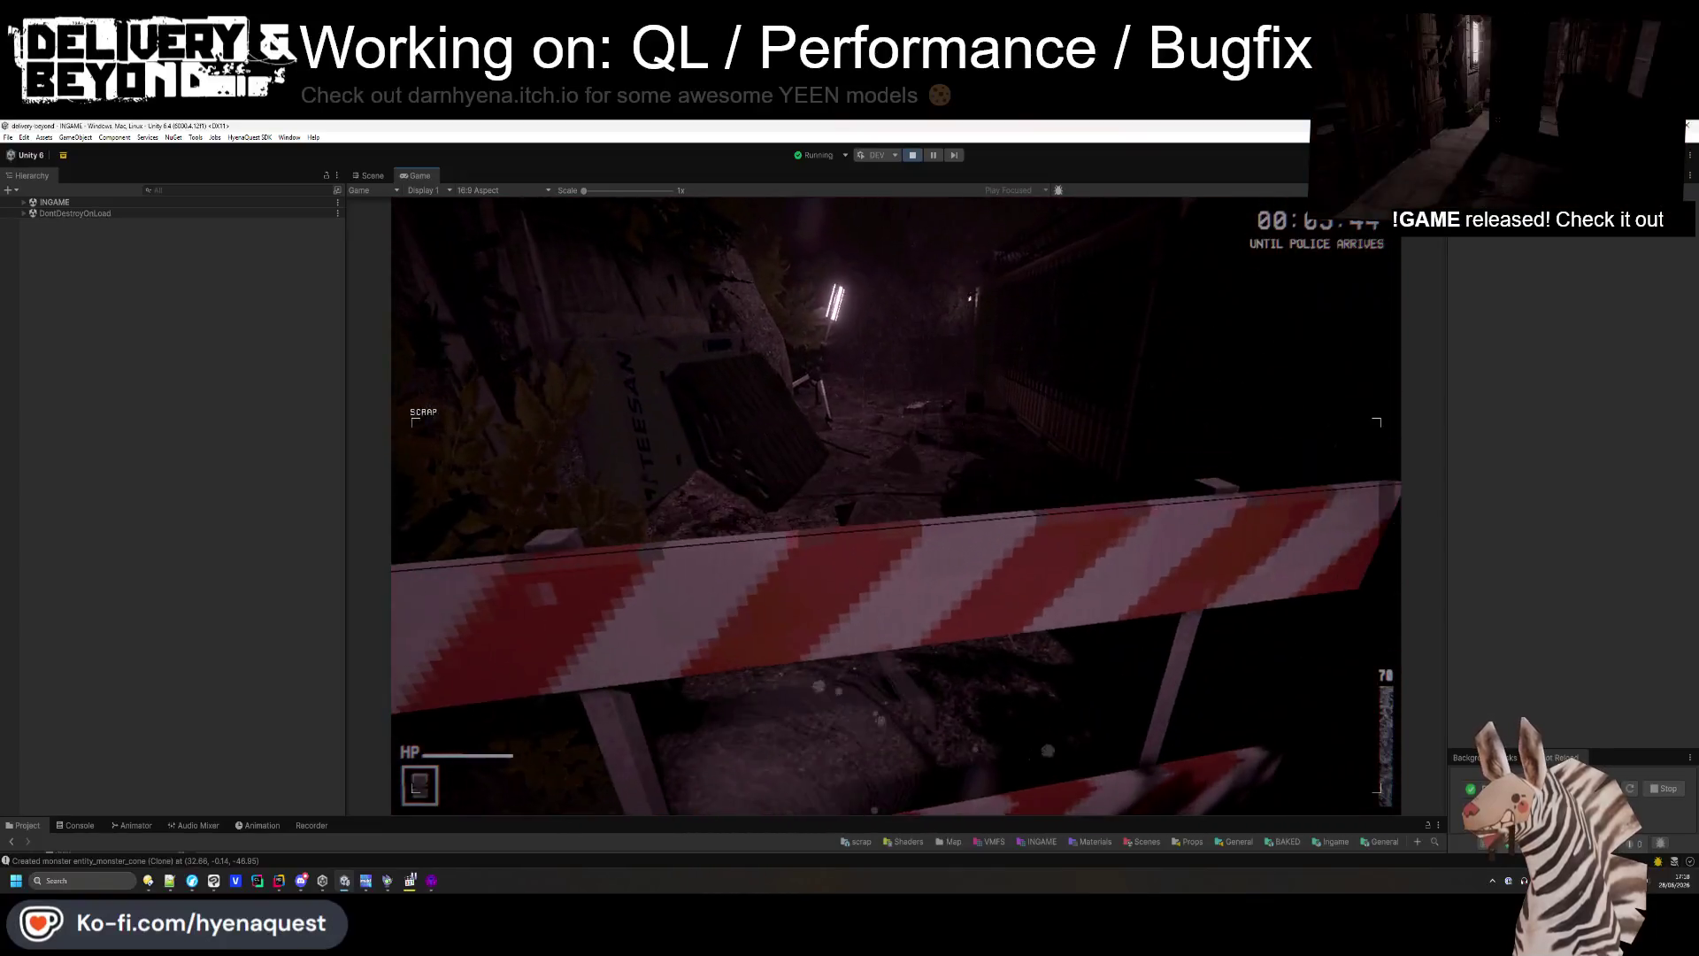
- Walk past the barricade through the doorway and vacuum scrap from the crate, barrels and chair
{"action": "key", "text": "w"}
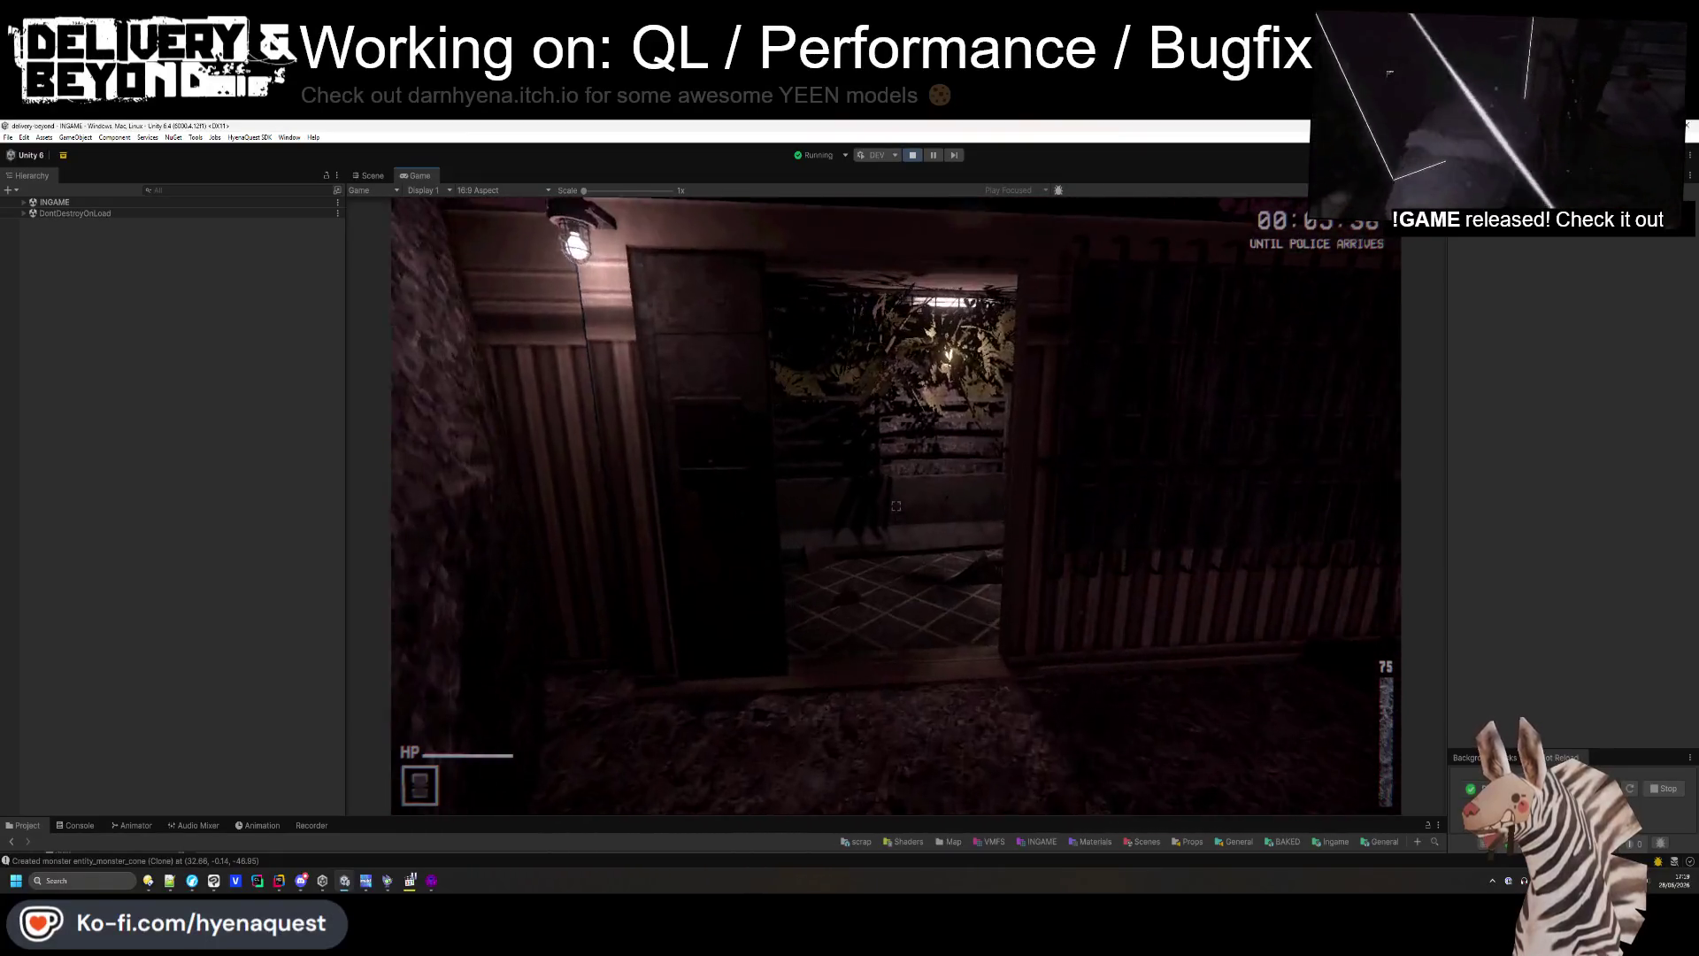
{"action": "key", "text": "w"}
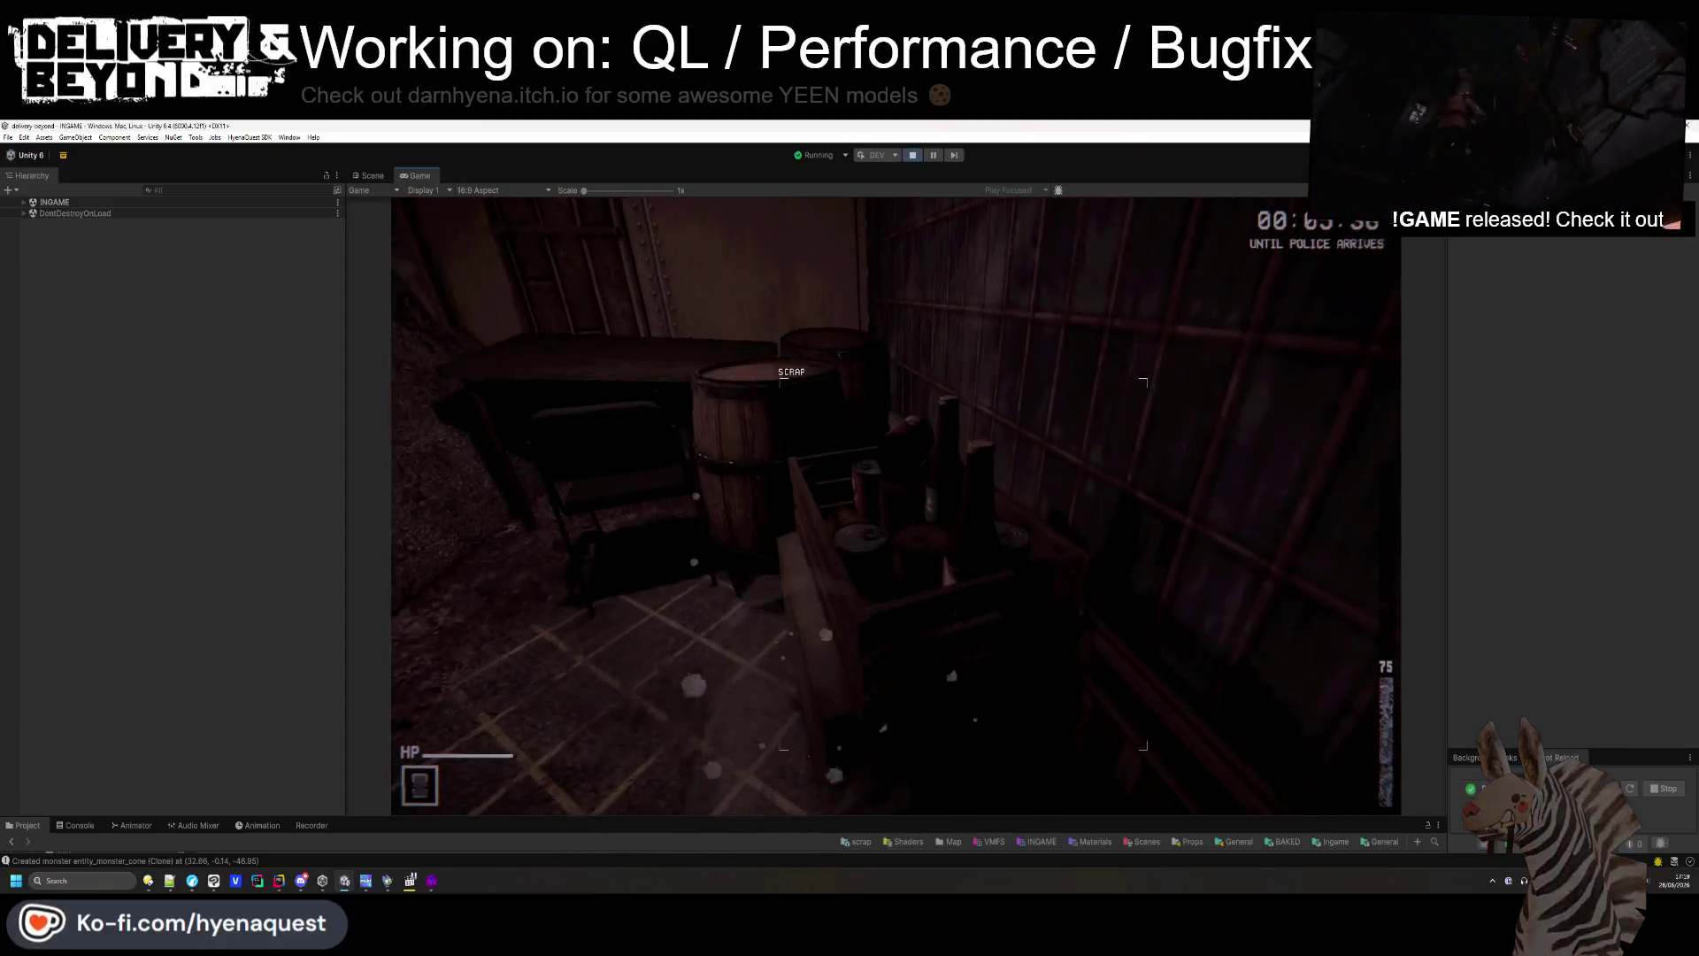
{"action": "key", "text": "e"}
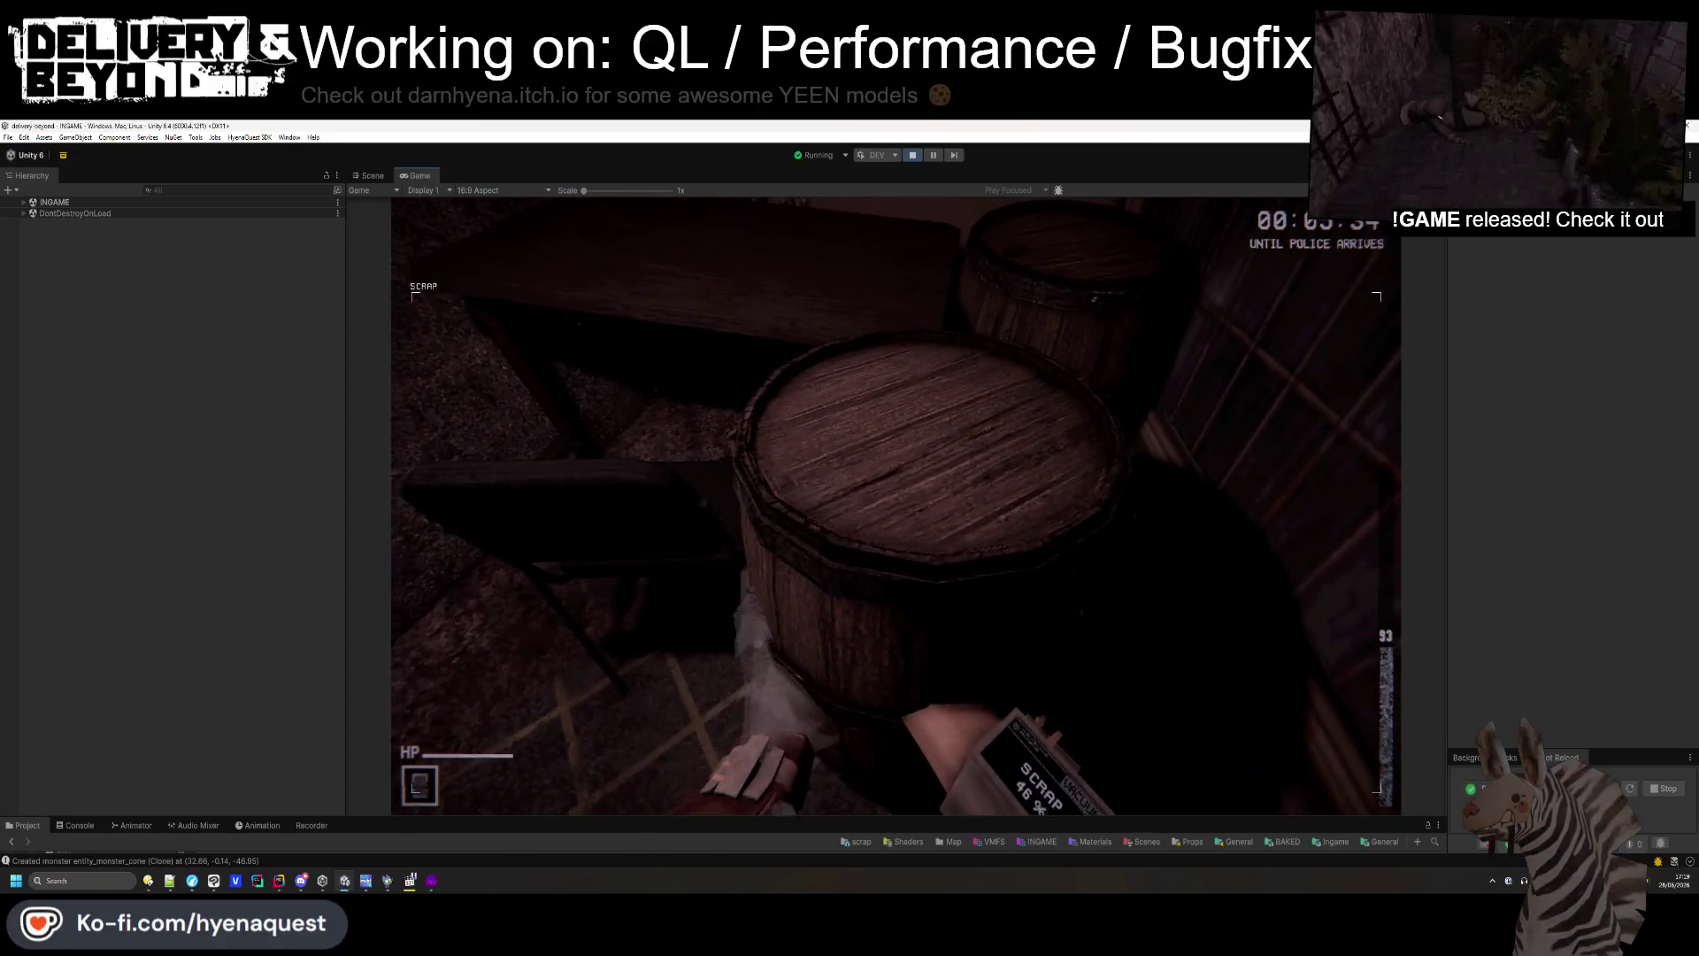
{"action": "key", "text": "e"}
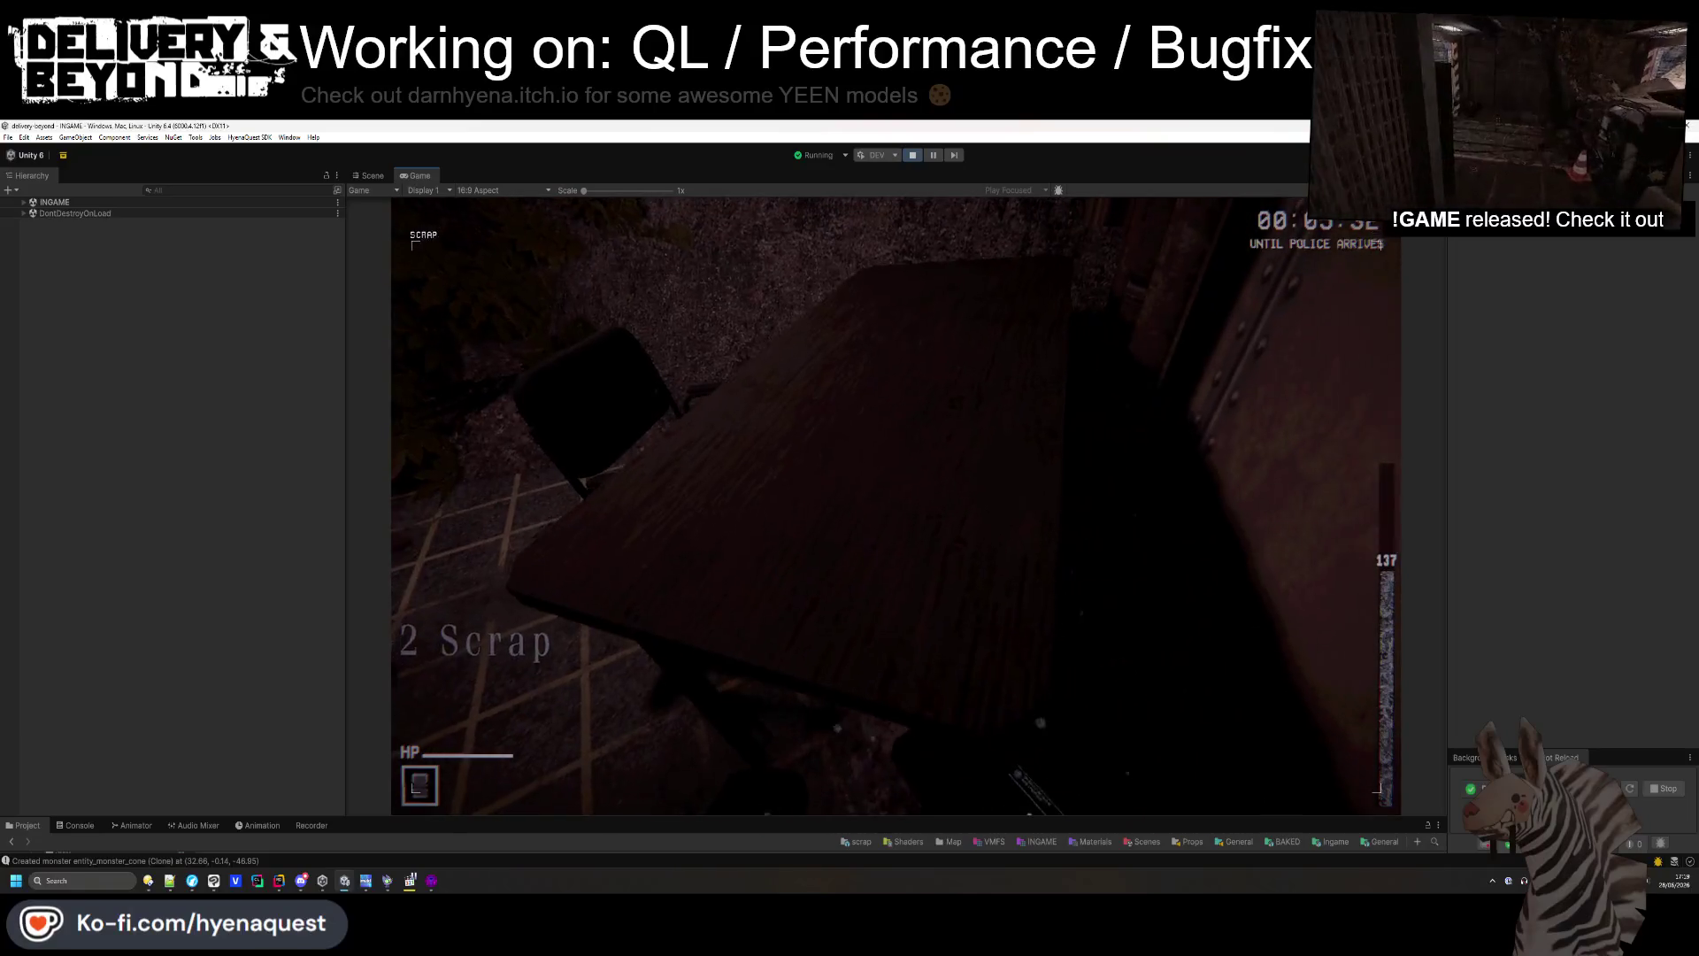
{"action": "key", "text": "e"}
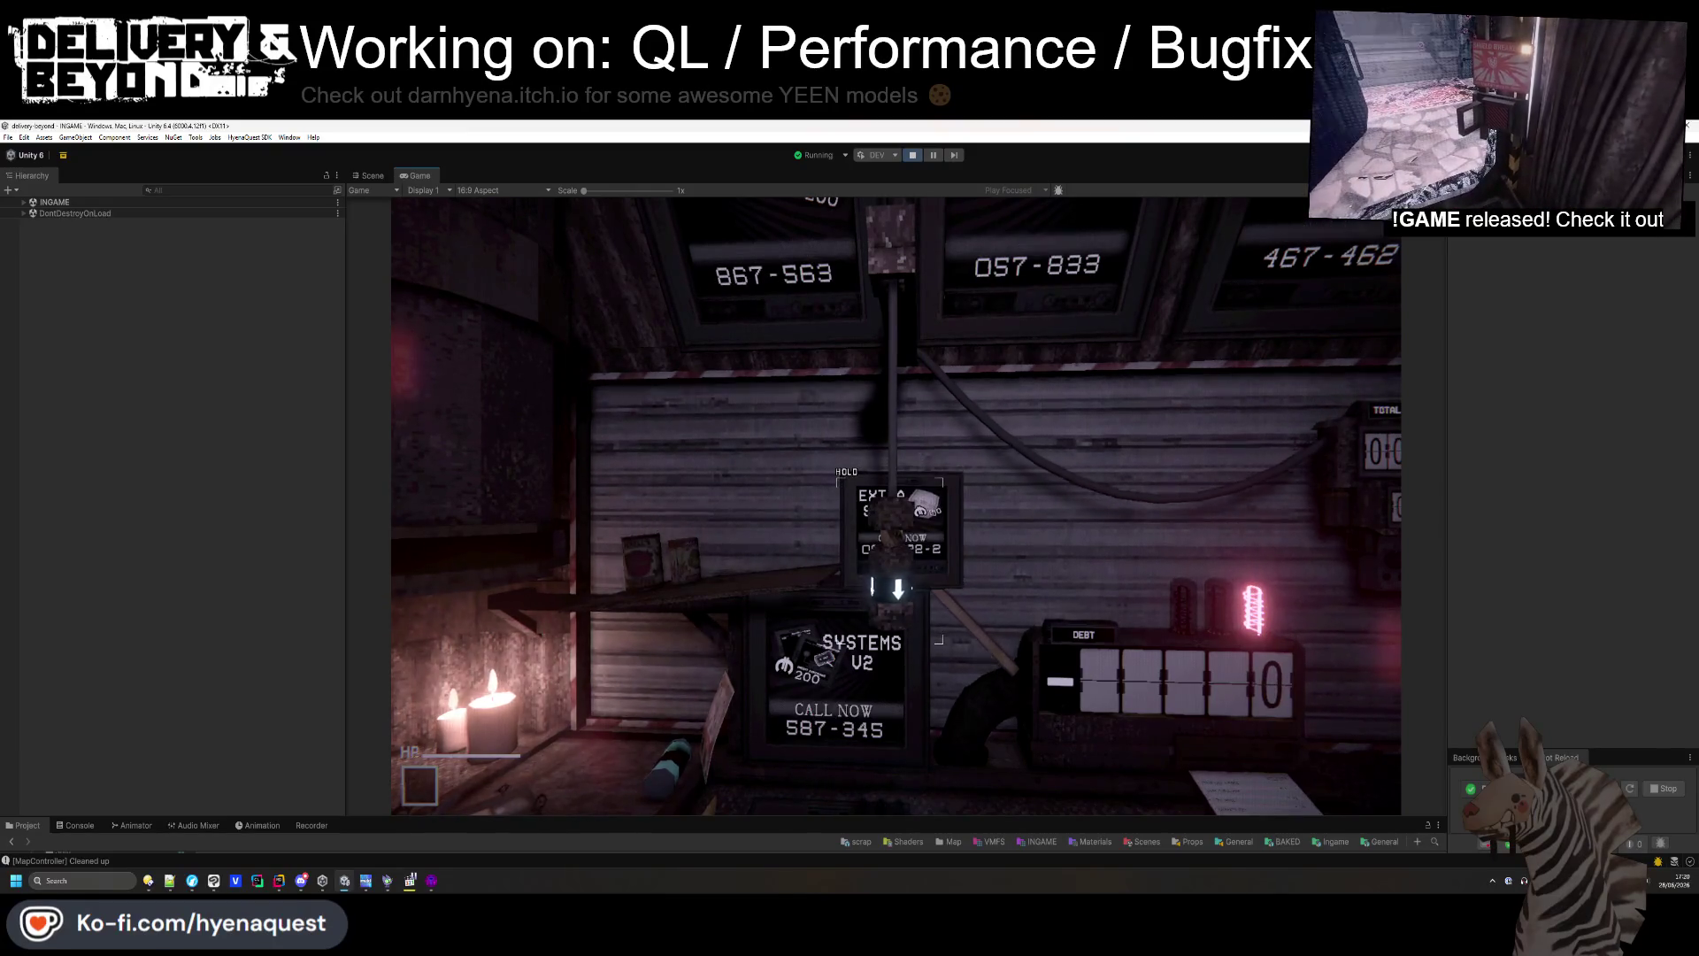
- Set the world type to train in the in-game console, start a new run, and close the console
{"action": "key", "text": "grave"}
{"action": "type", "text": "game.start"}
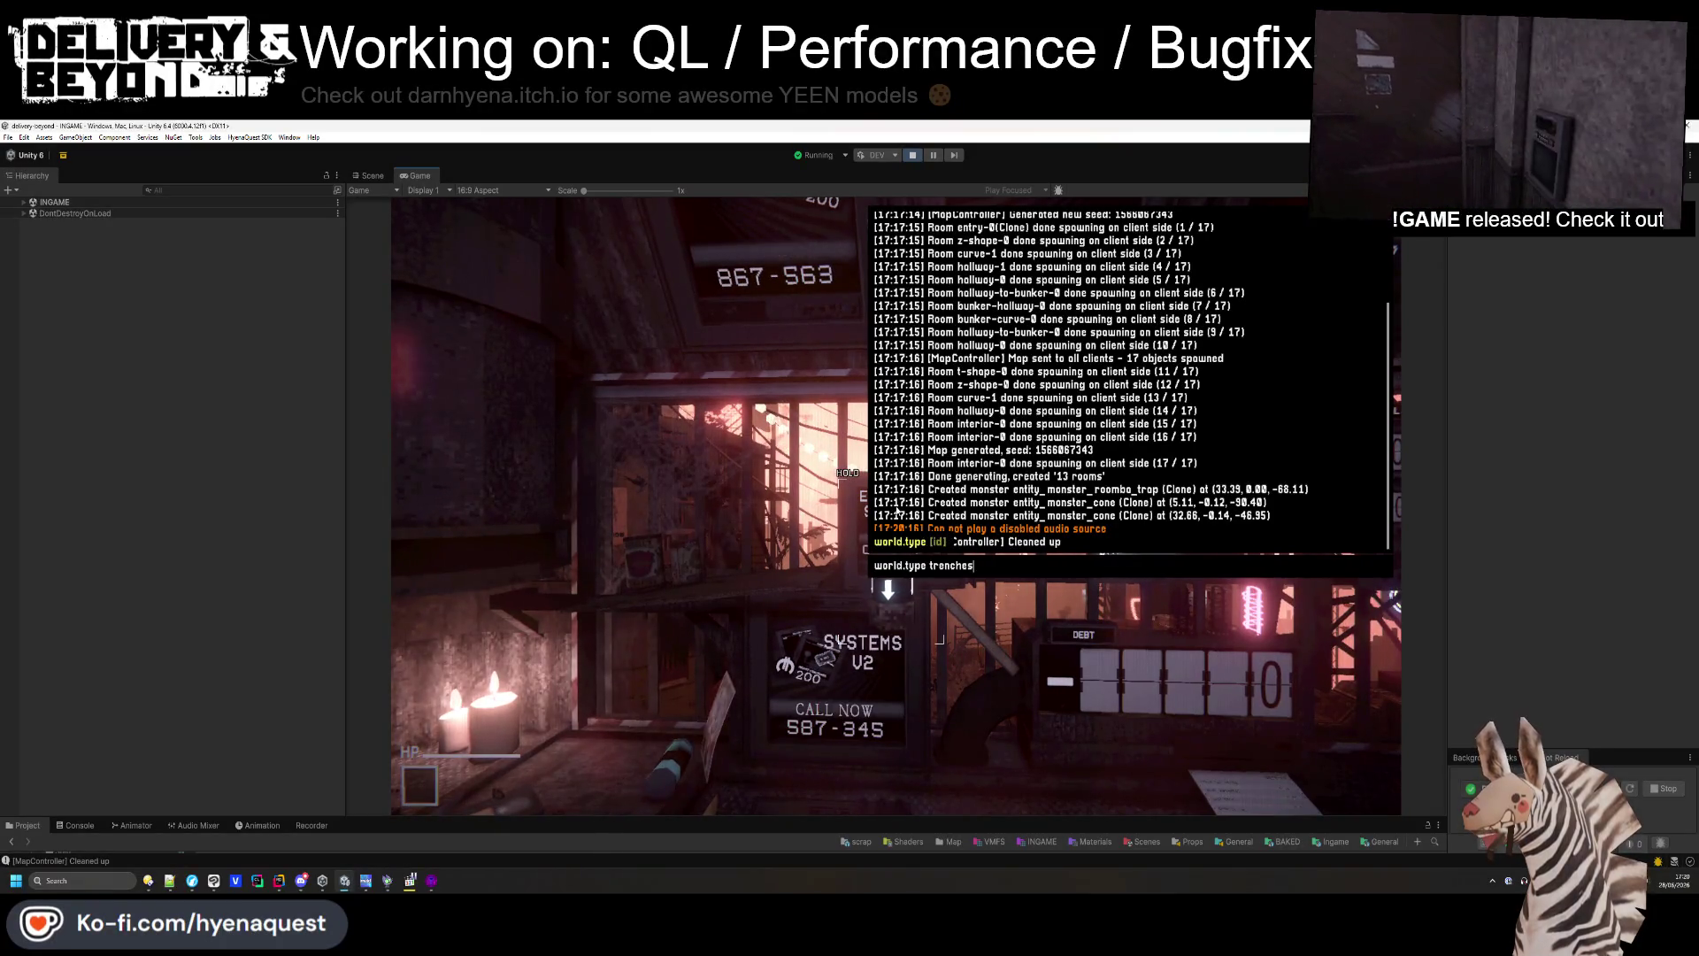
{"action": "key", "text": "BackSpace"}
{"action": "key", "text": "BackSpace"}
{"action": "key", "text": "BackSpace"}
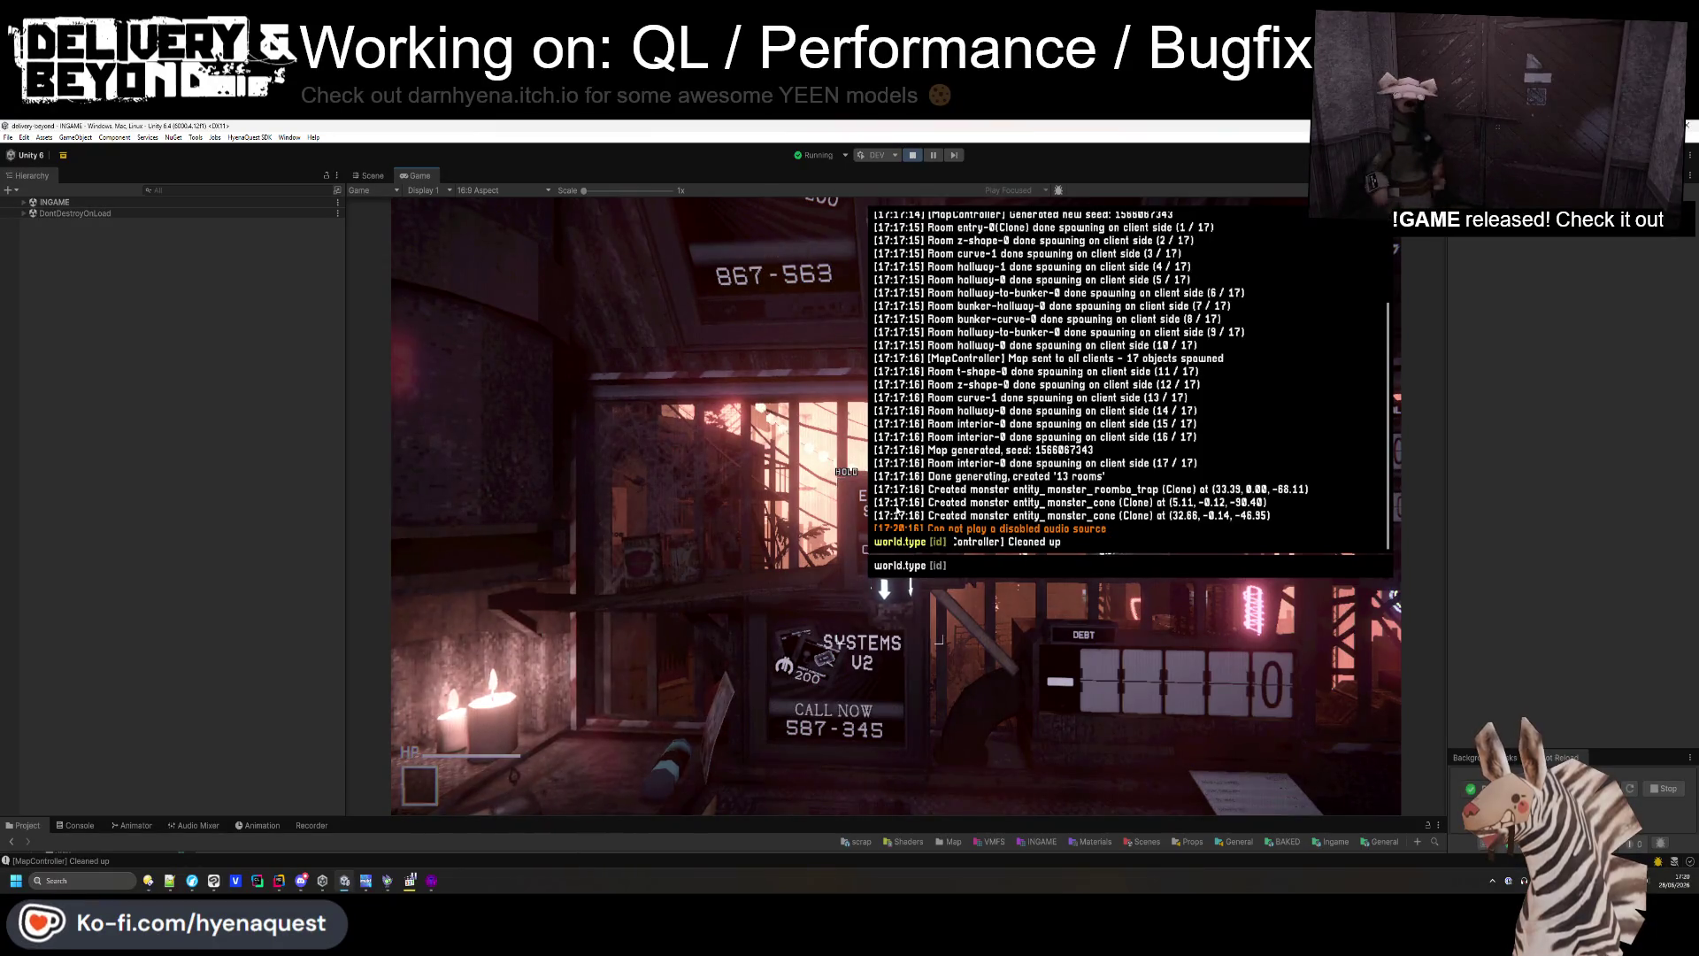
{"action": "type", "text": "train"}
{"action": "key", "text": "Return"}
{"action": "type", "text": "game.stor"}
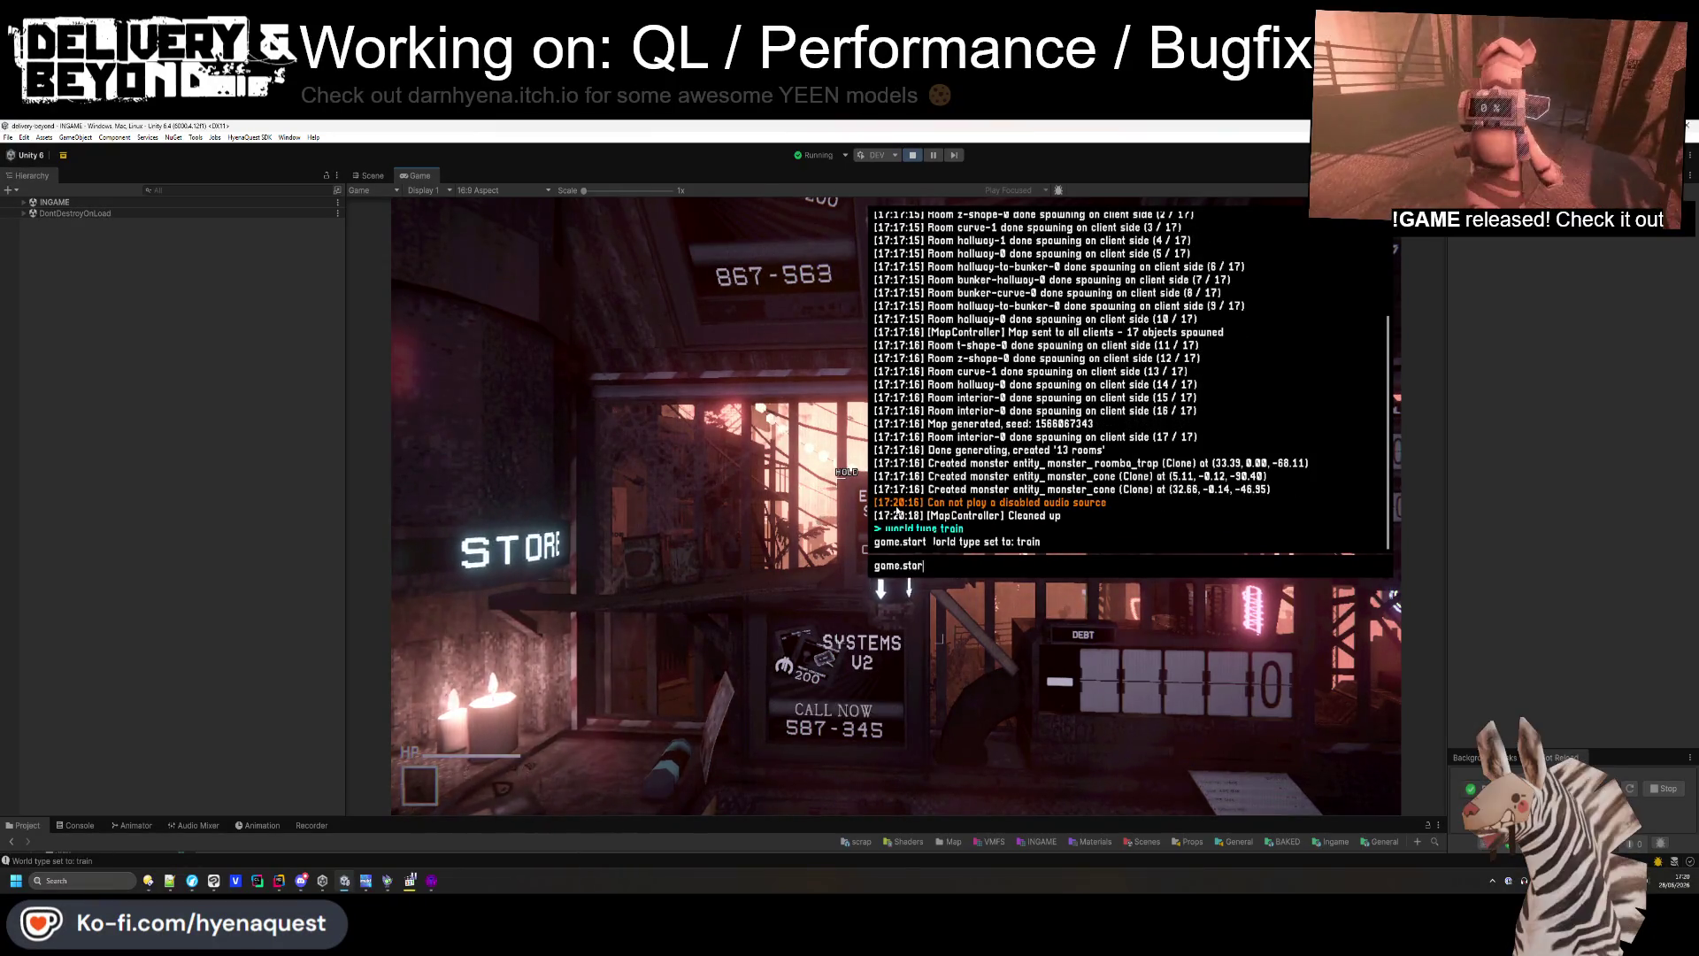
{"action": "key", "text": "Escape"}
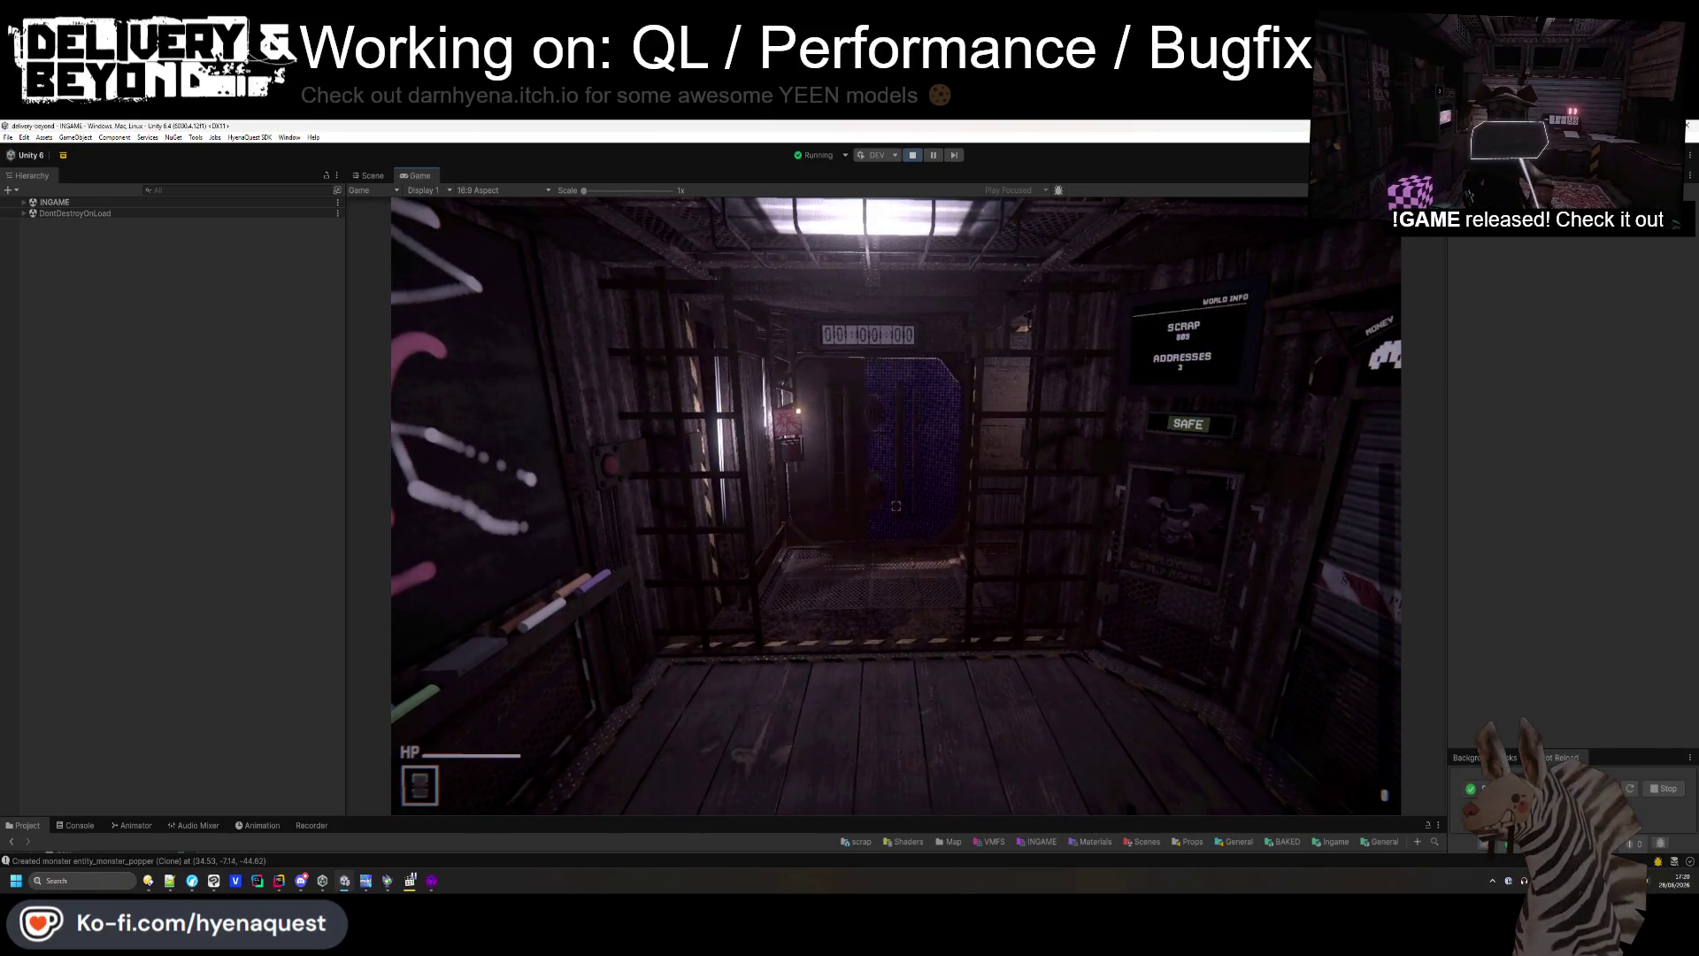
- Walk through the corridor door toward the SHIELD BREAKER sign
{"action": "key", "text": "w"}
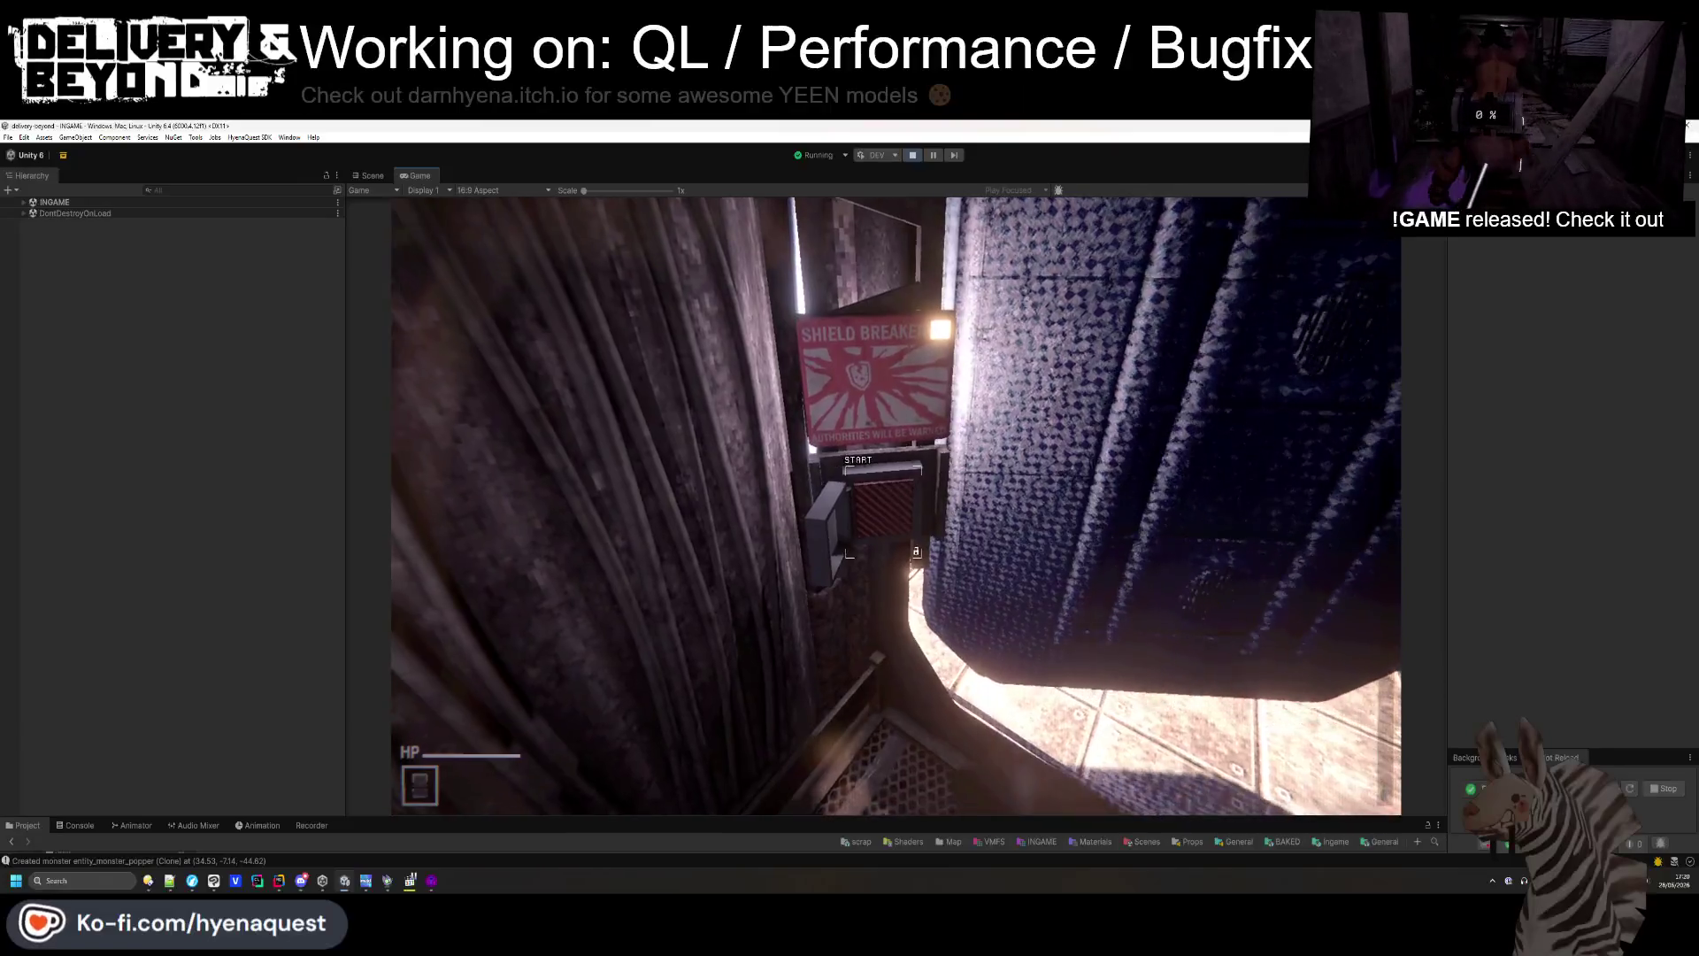
{"action": "mouse_move", "coordinate": [896, 505]}
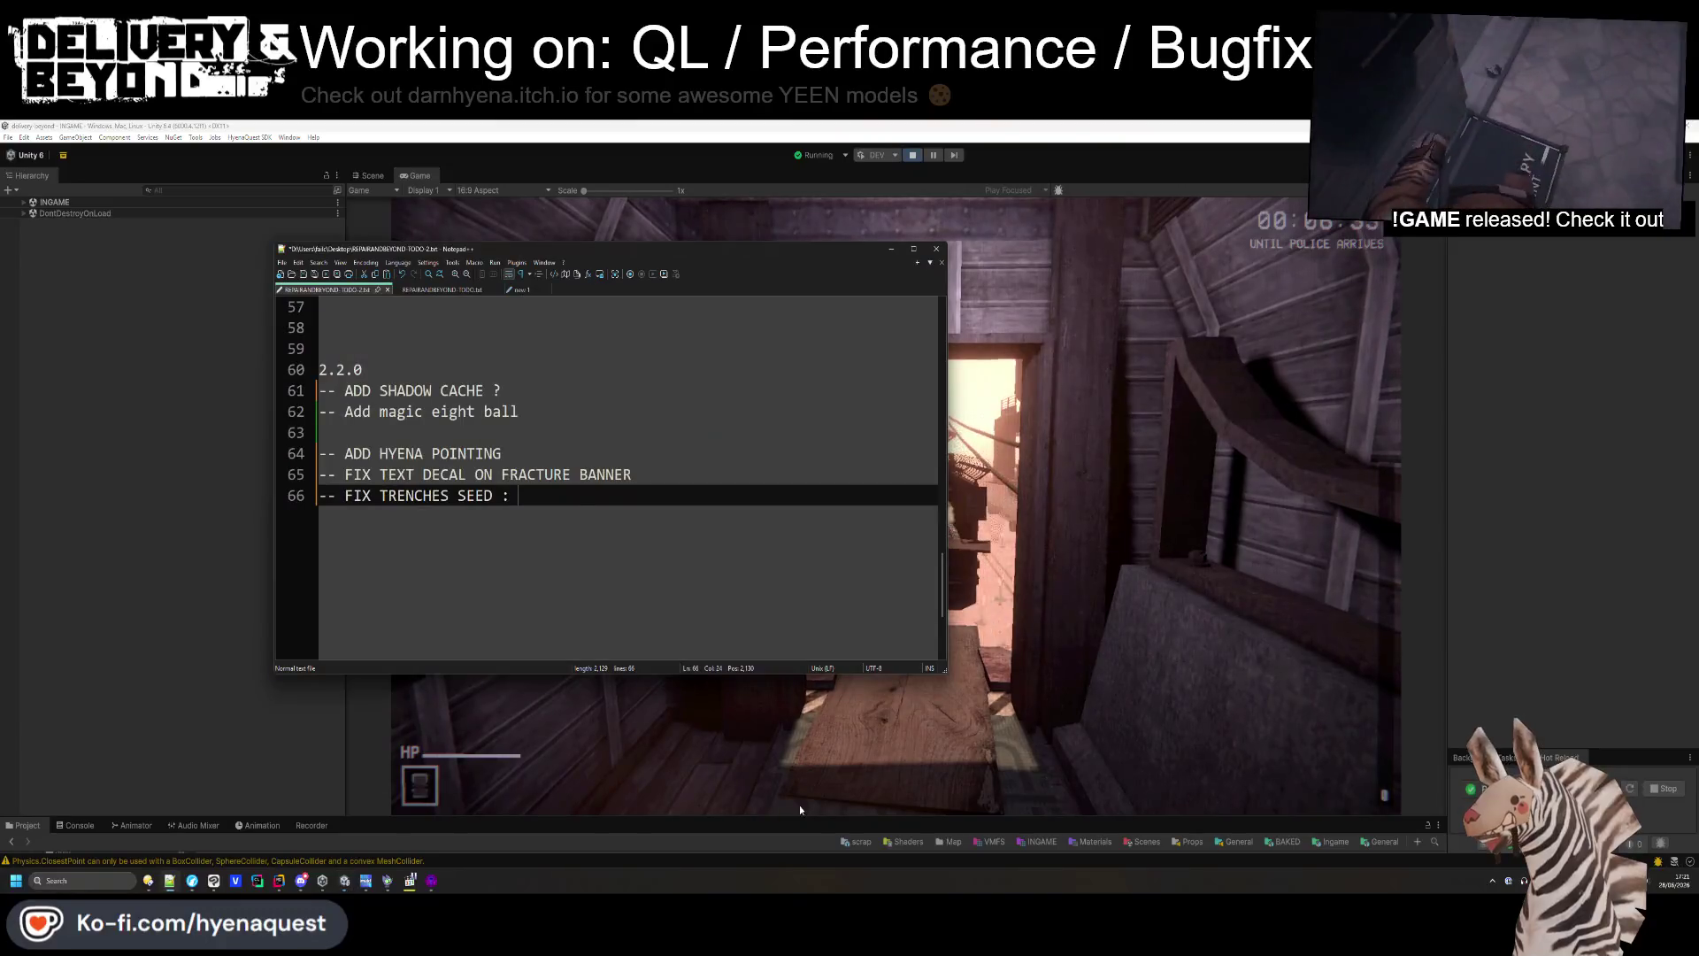
- Enlarge the Console panel, inspect the disabled-audio-source warning's stack trace, then clear the log
{"action": "left_click_drag", "start_coordinate": [786, 818], "coordinate": [786, 725]}
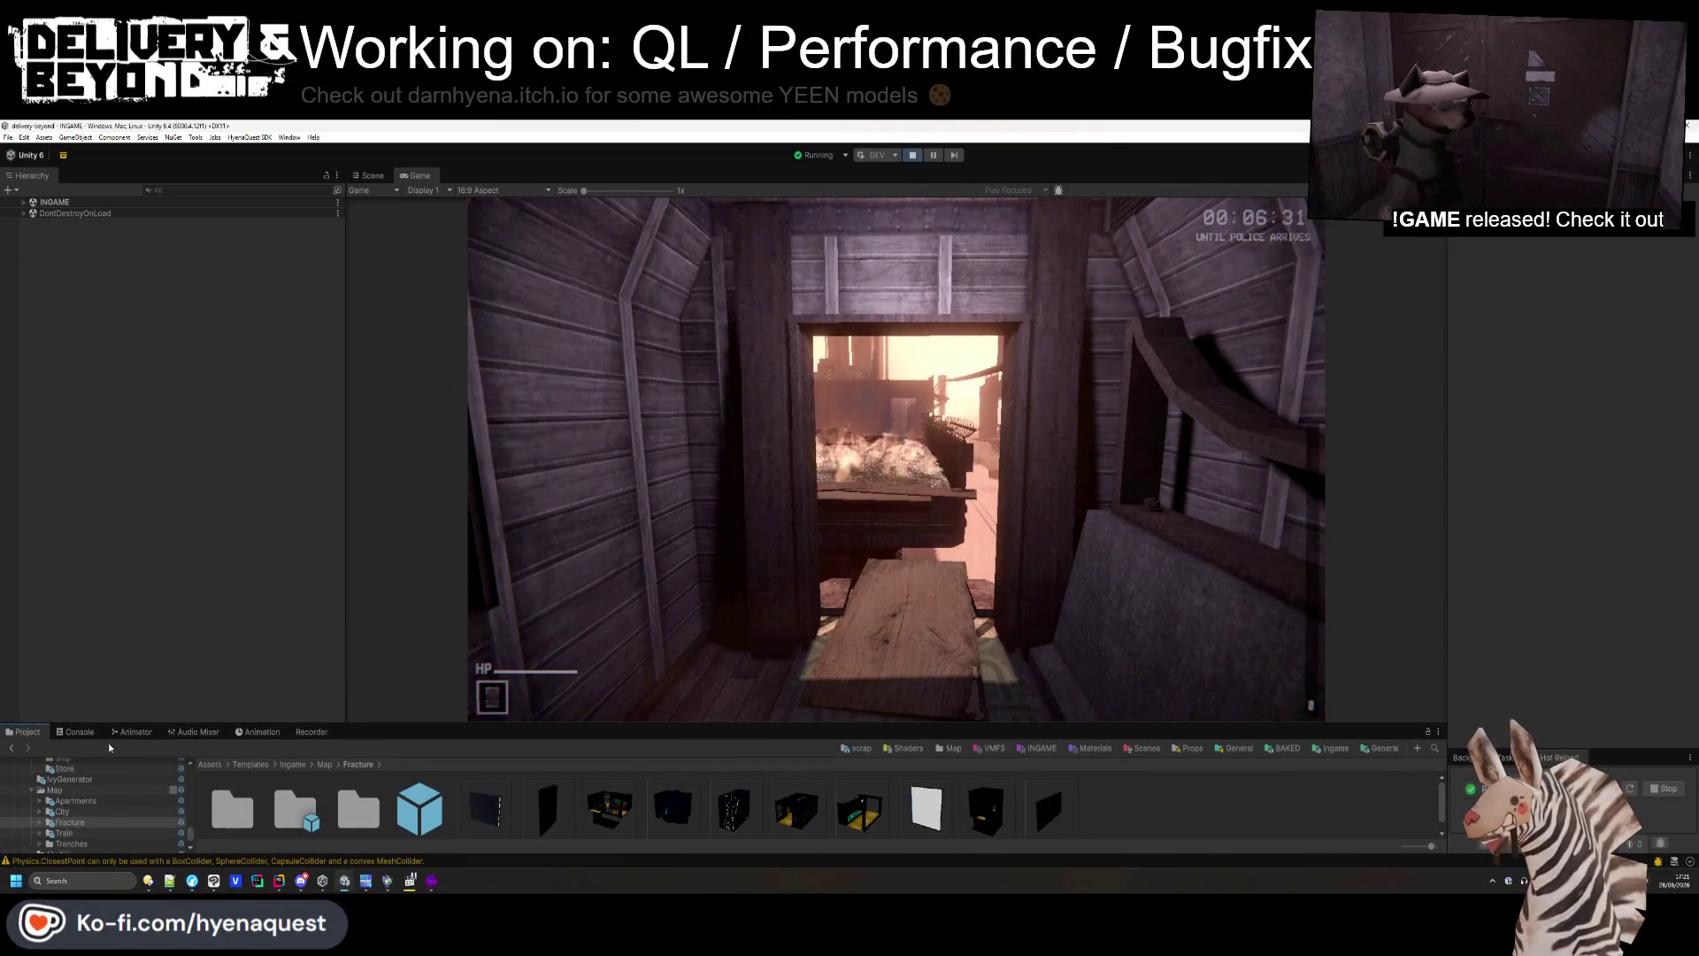
{"action": "left_click", "coordinate": [87, 736]}
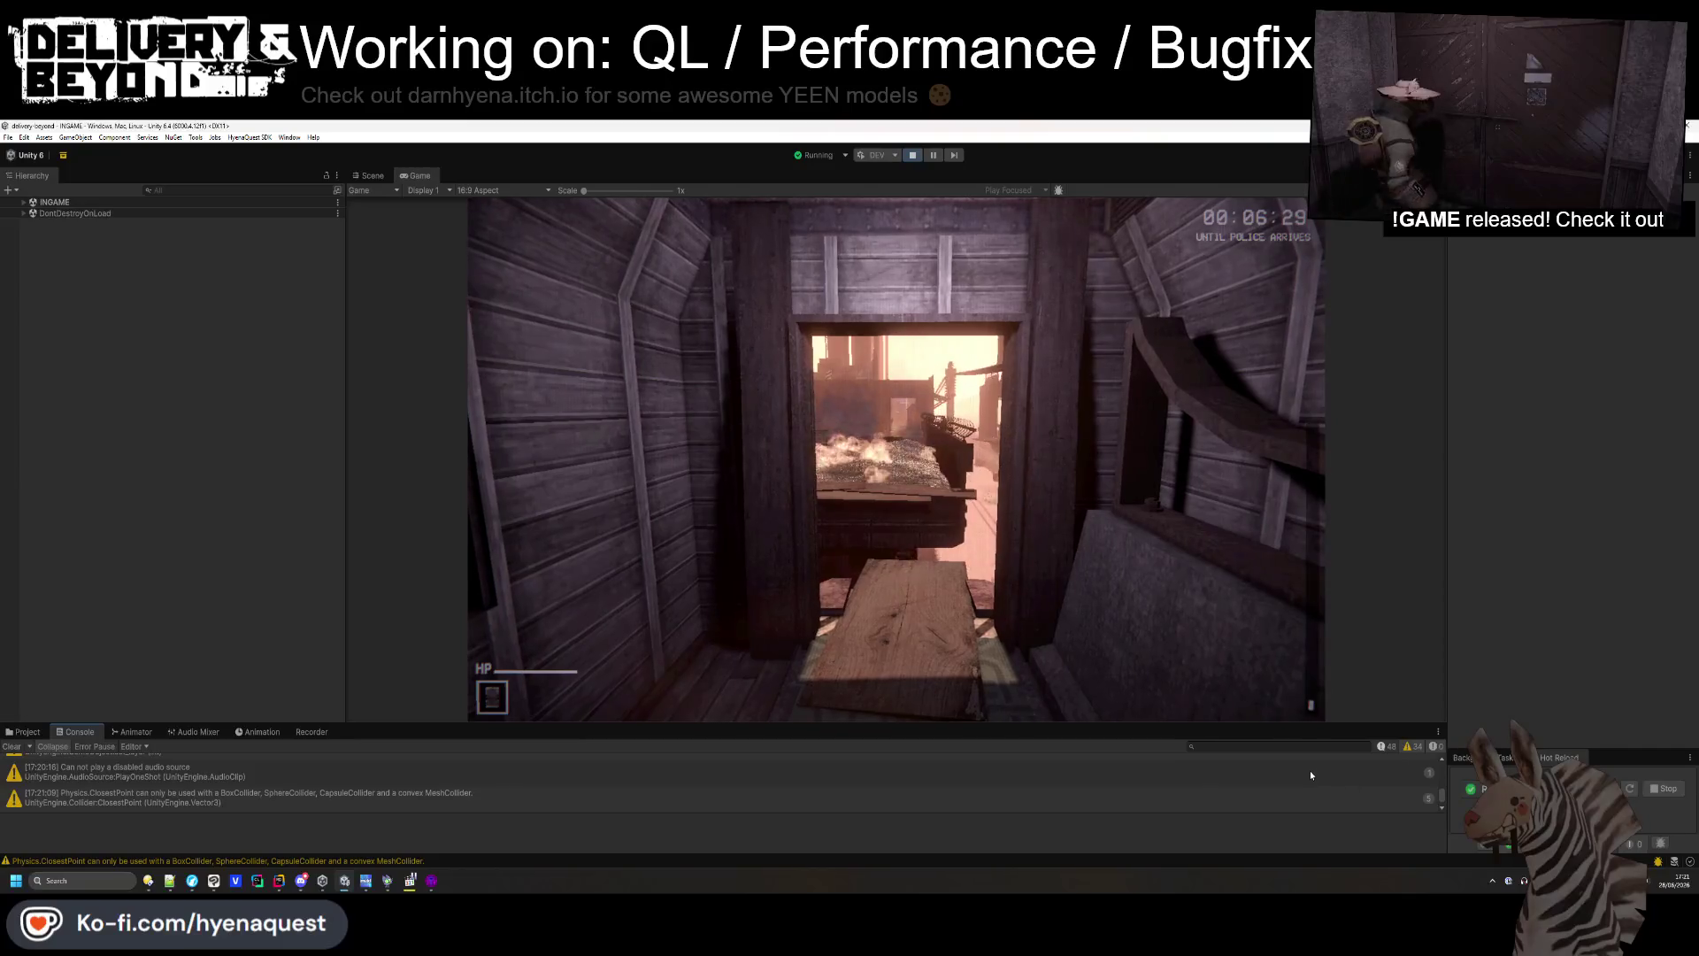
{"action": "scroll", "coordinate": [1304, 771], "scroll_direction": "up", "scroll_amount": 3}
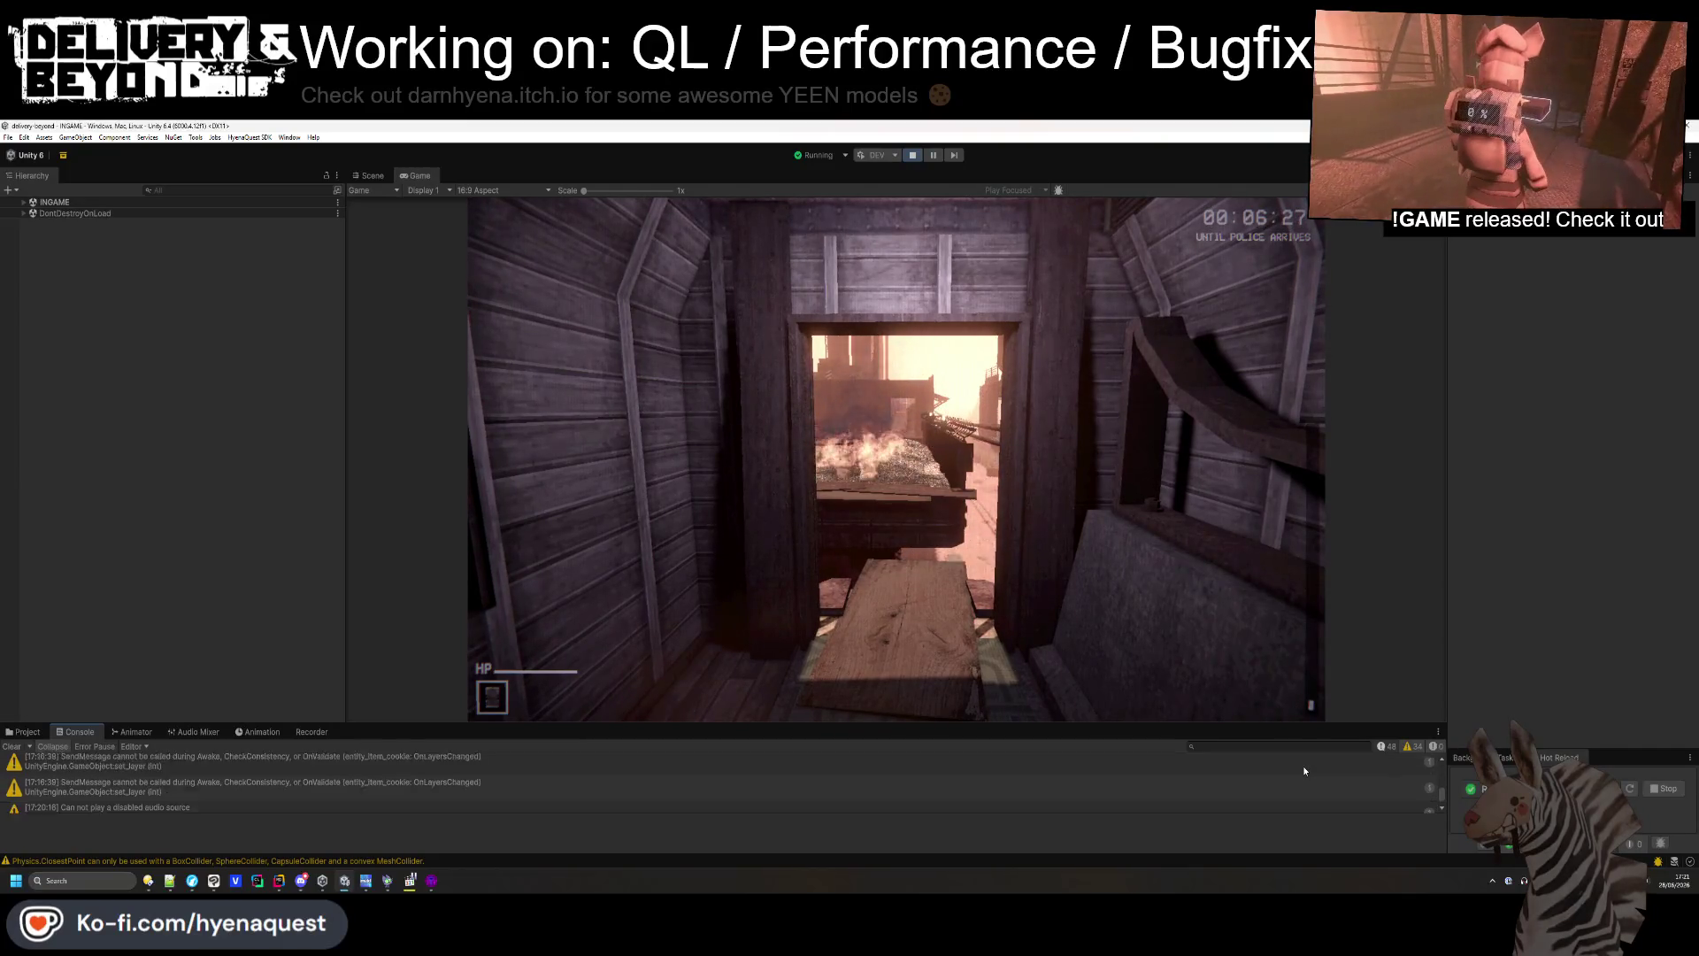
{"action": "left_click", "coordinate": [365, 805]}
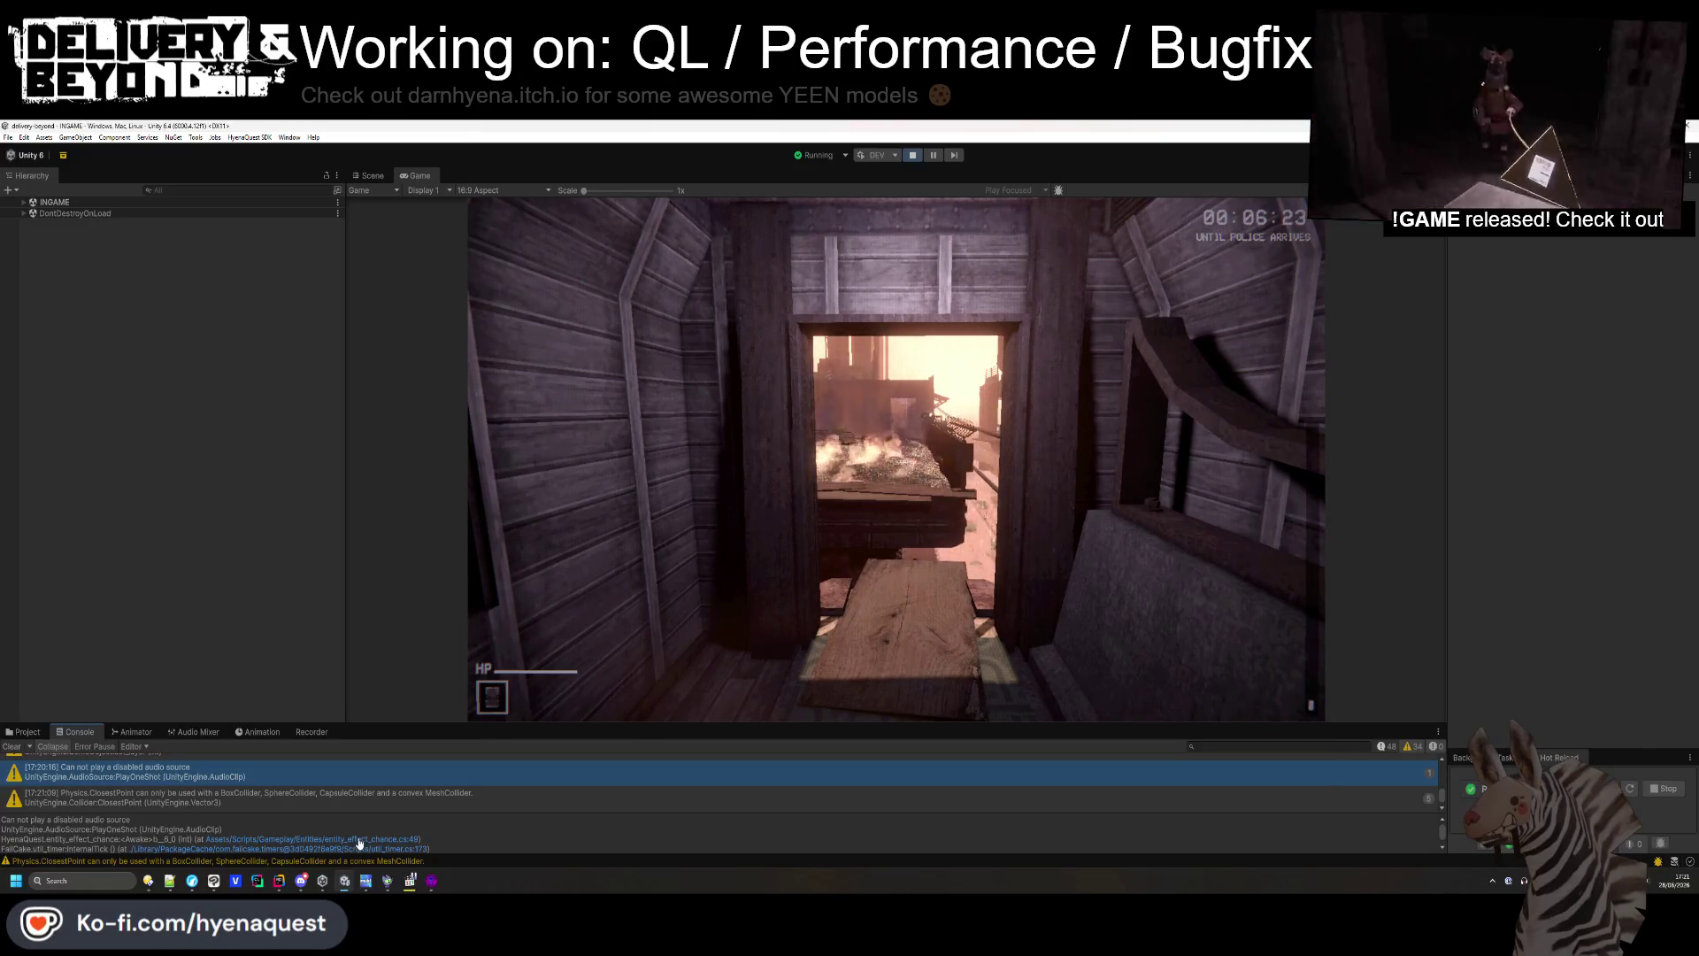
{"action": "left_click", "coordinate": [10, 748]}
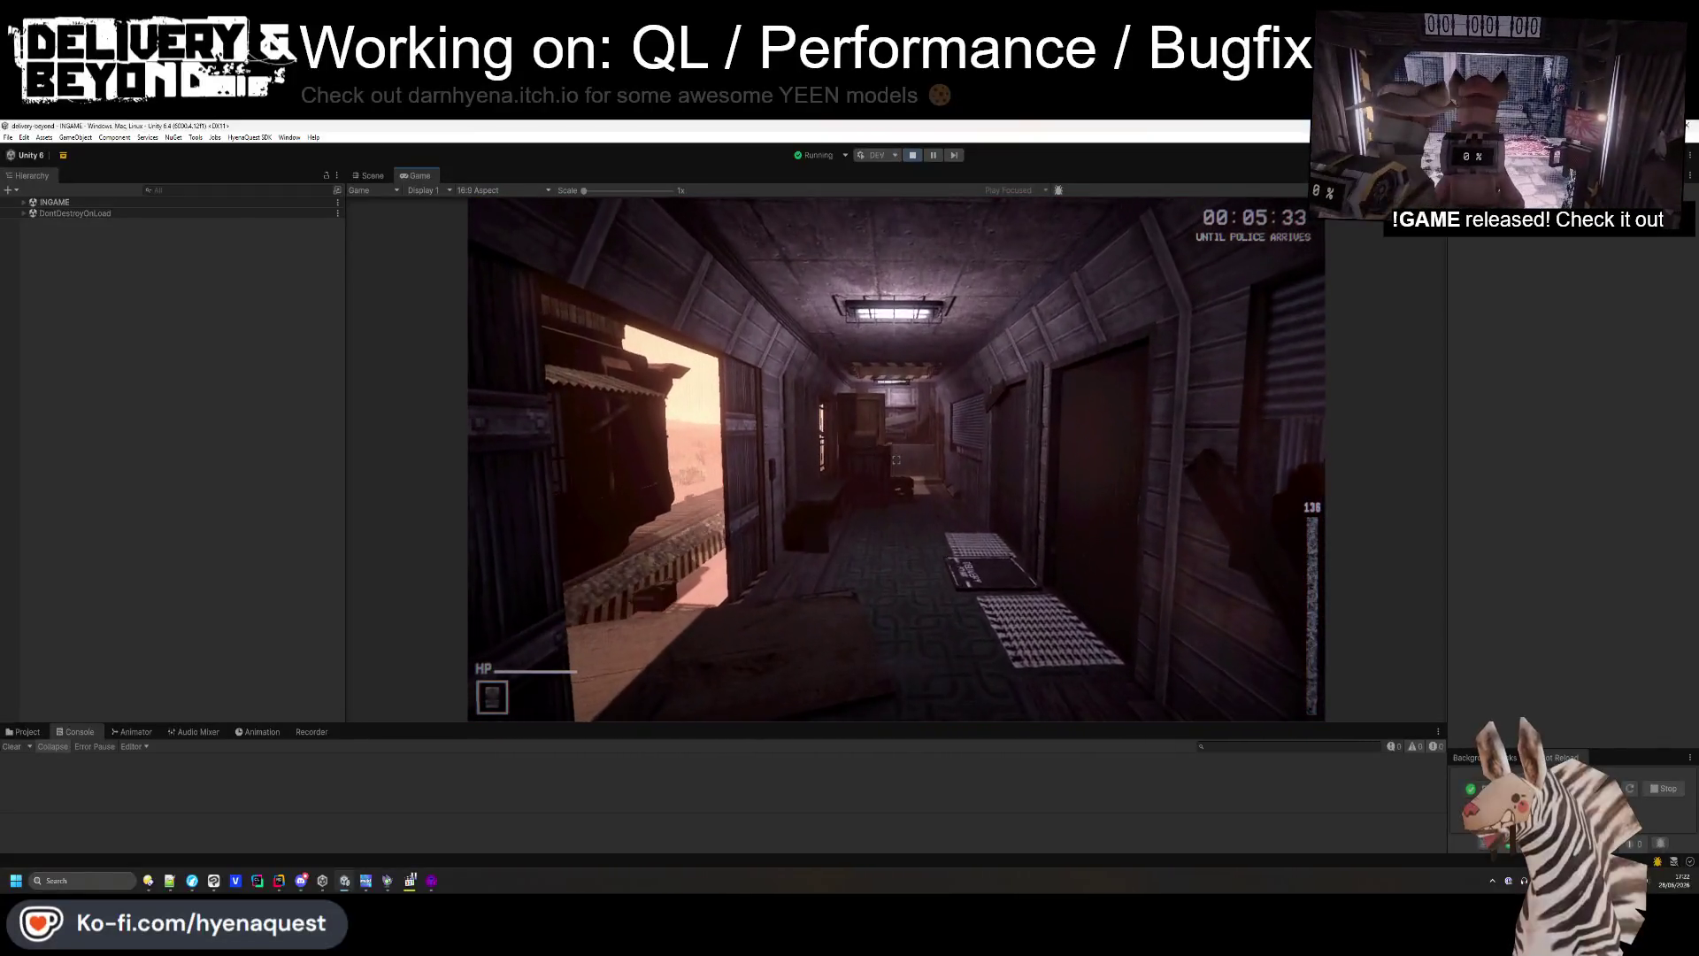
- Enter 'debt' in the in-game developer console, then close it
{"action": "key", "text": "grave"}
{"action": "type", "text": "debt"}
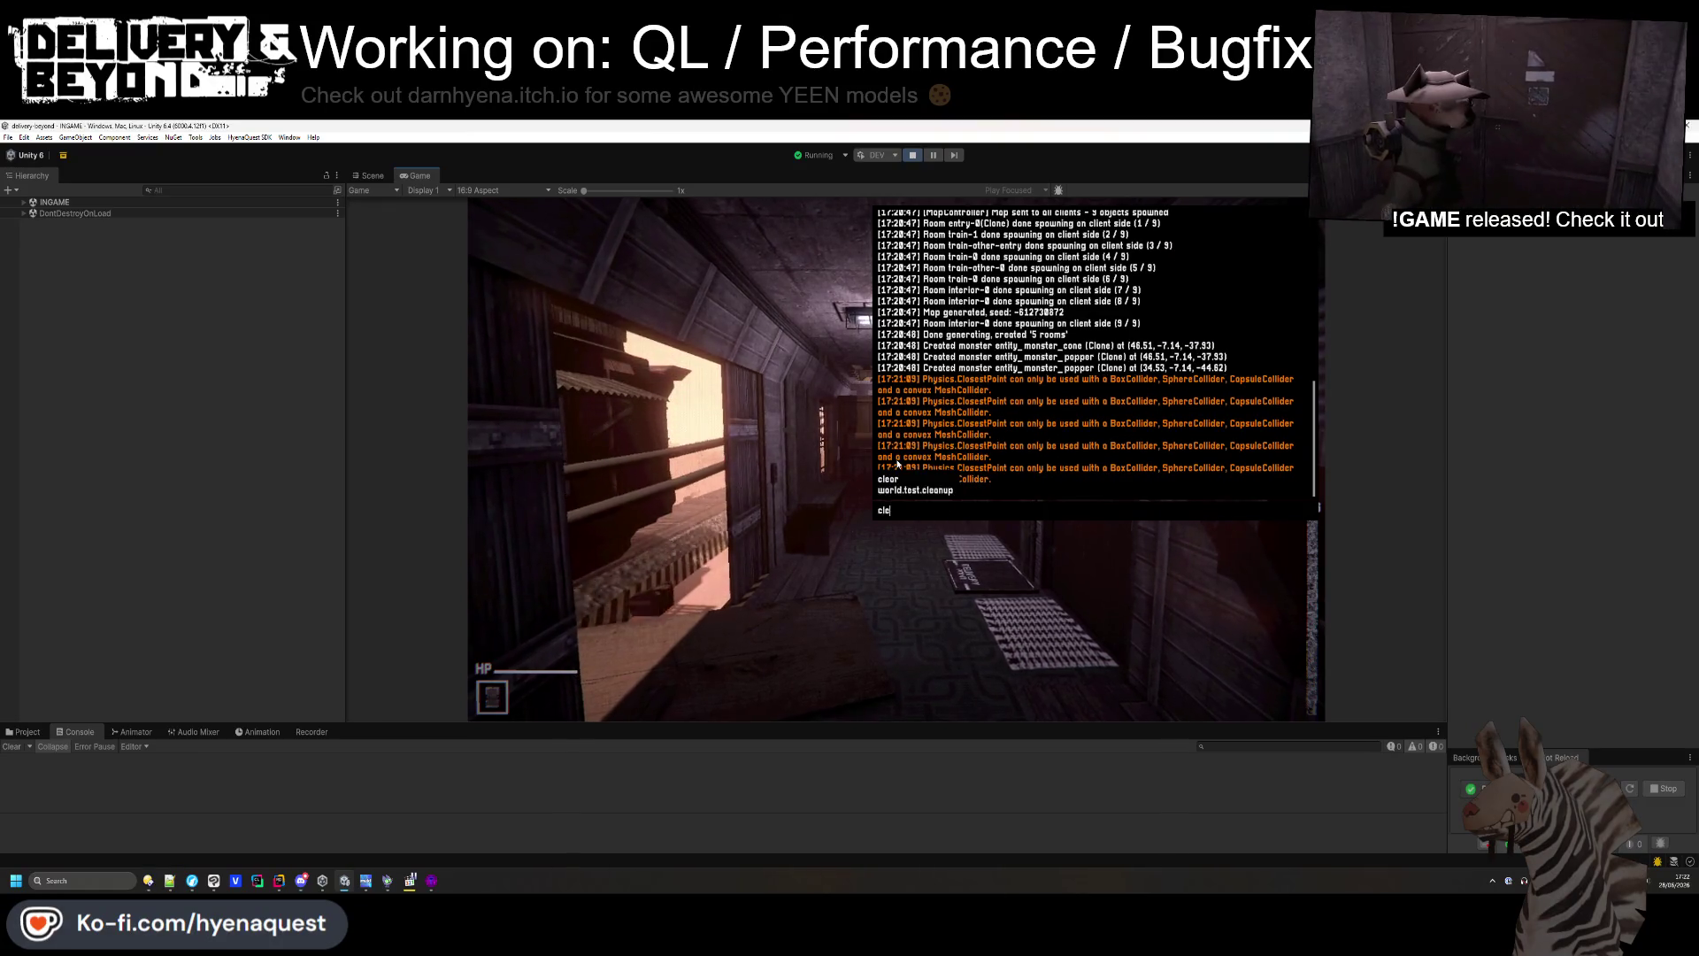
{"action": "key", "text": "grave"}
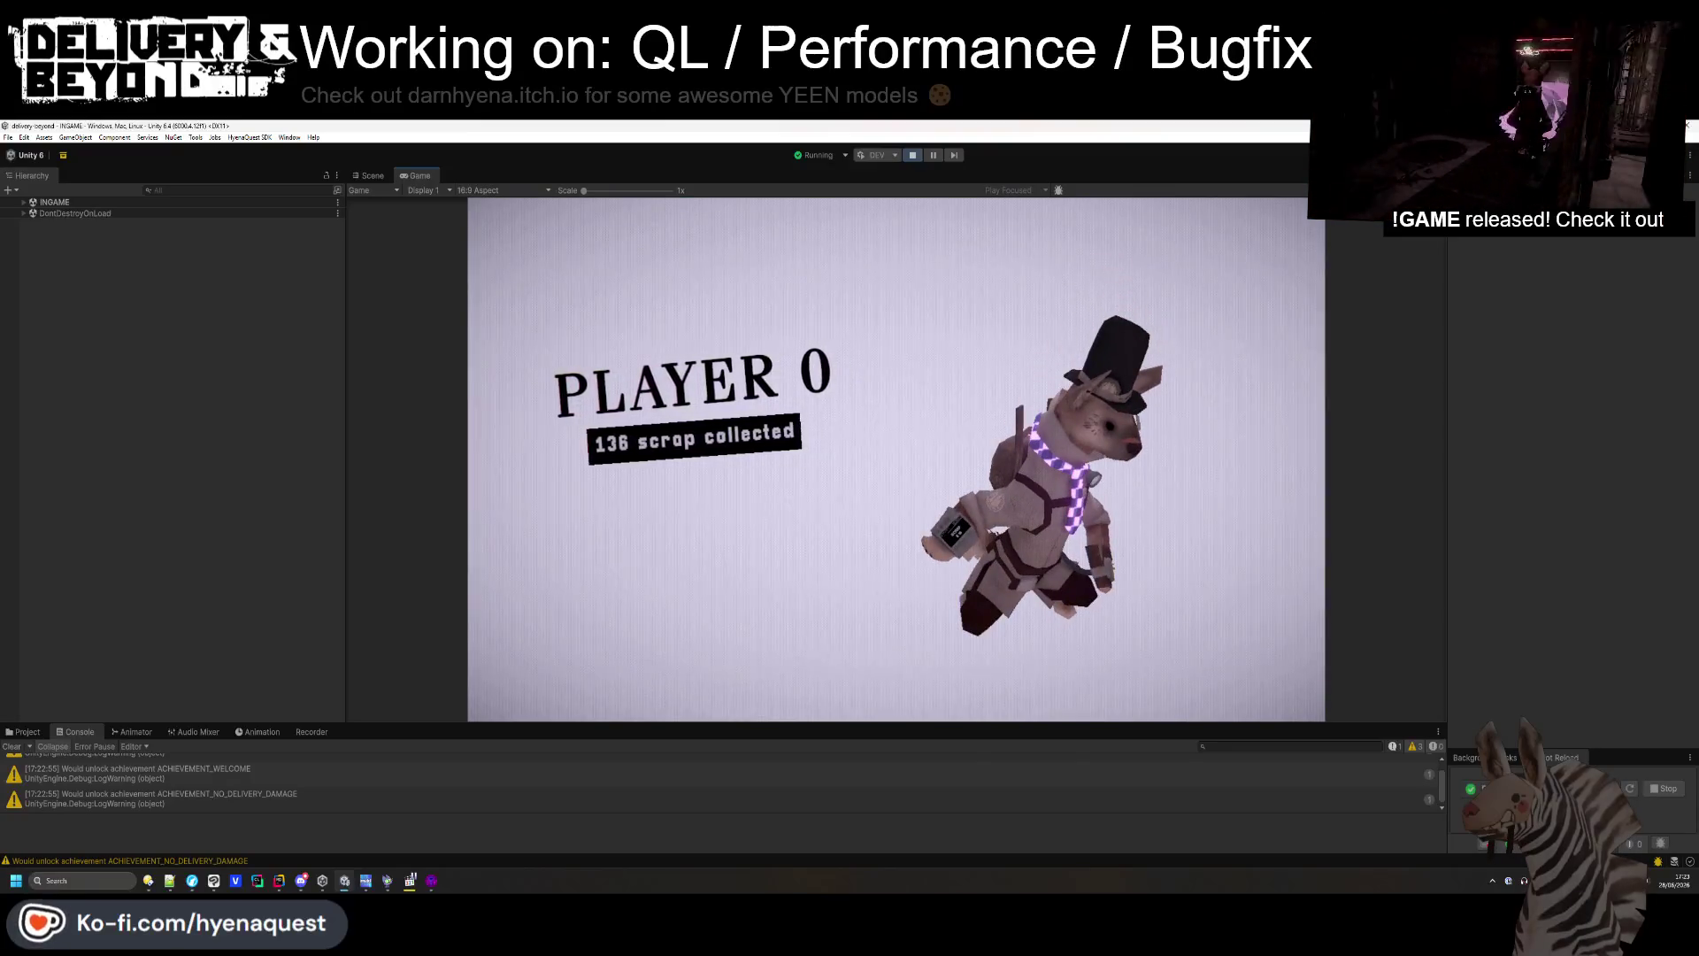
- Once the round ends, show the details of the achievement warning in the Console
{"action": "left_click", "coordinate": [368, 793]}
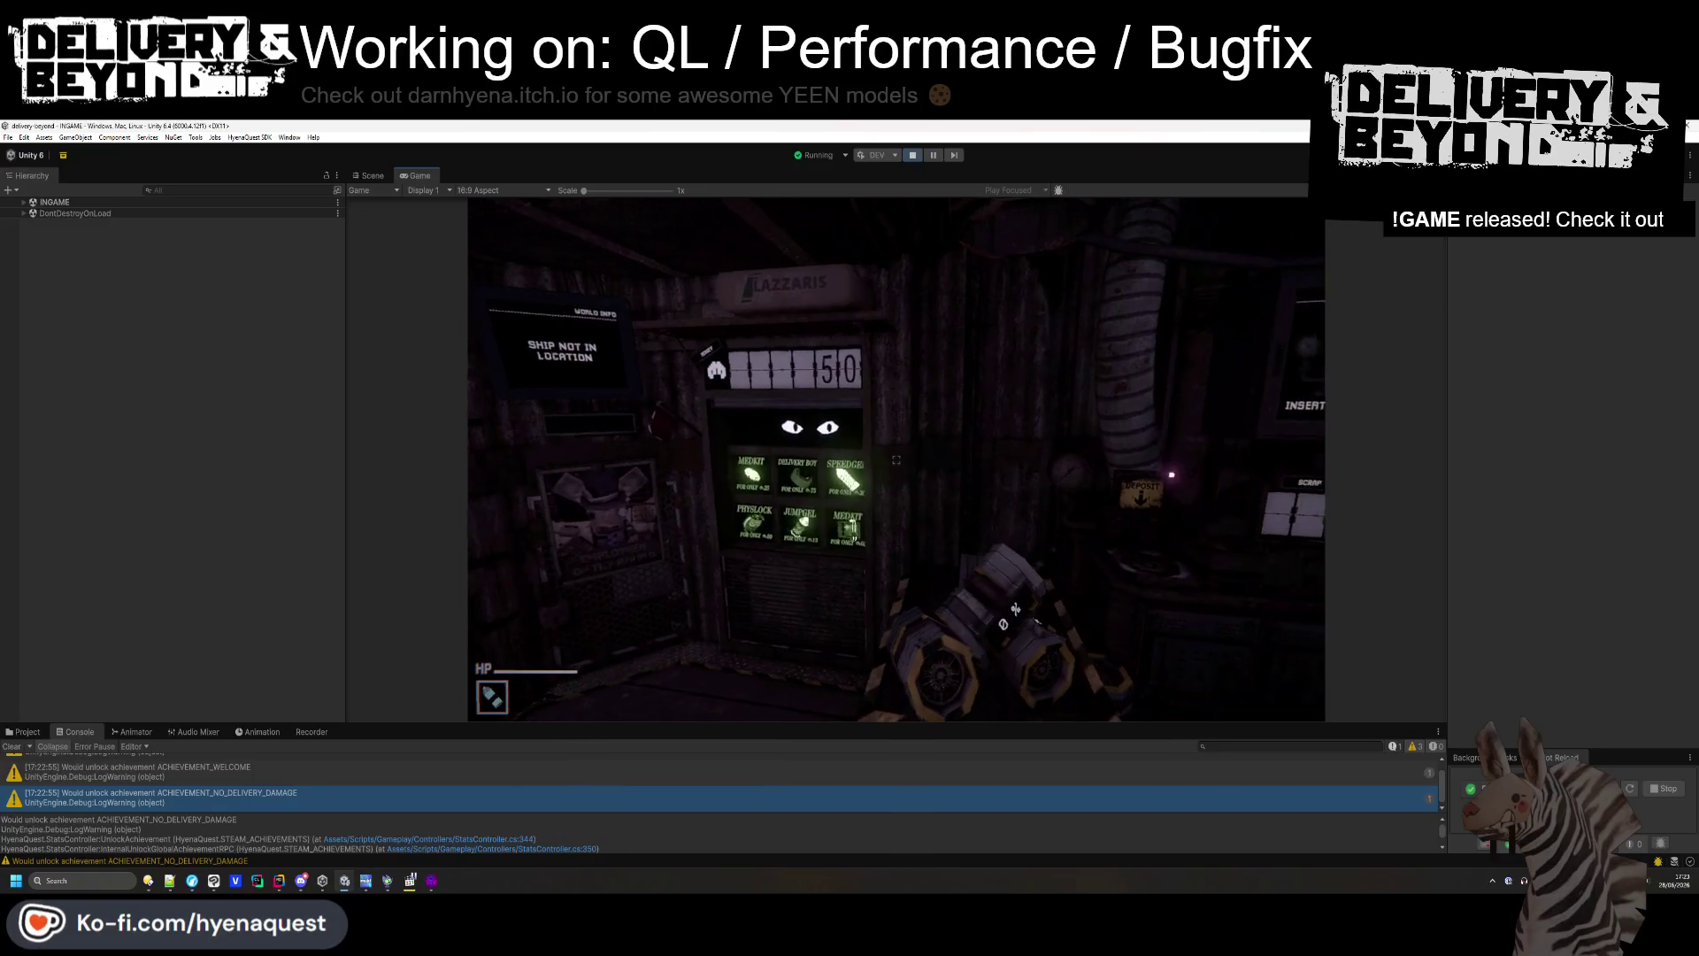
- Run game.start from the in-game command console to begin a new round
{"action": "key", "text": "grave"}
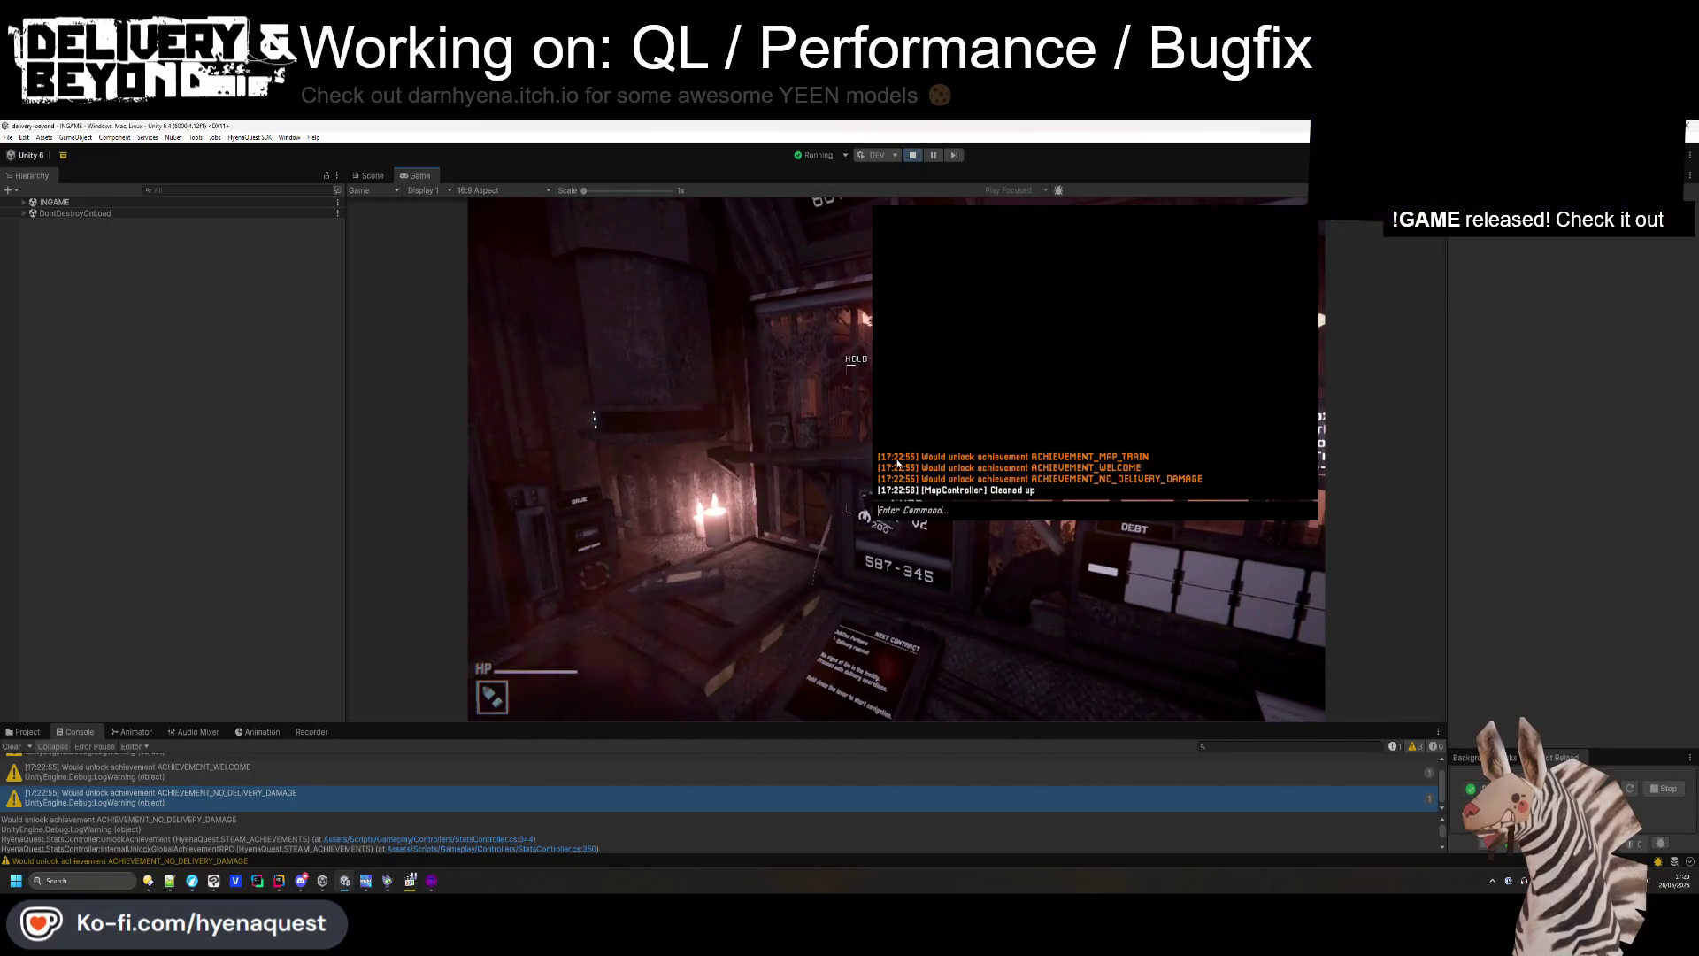
{"action": "type", "text": "map"}
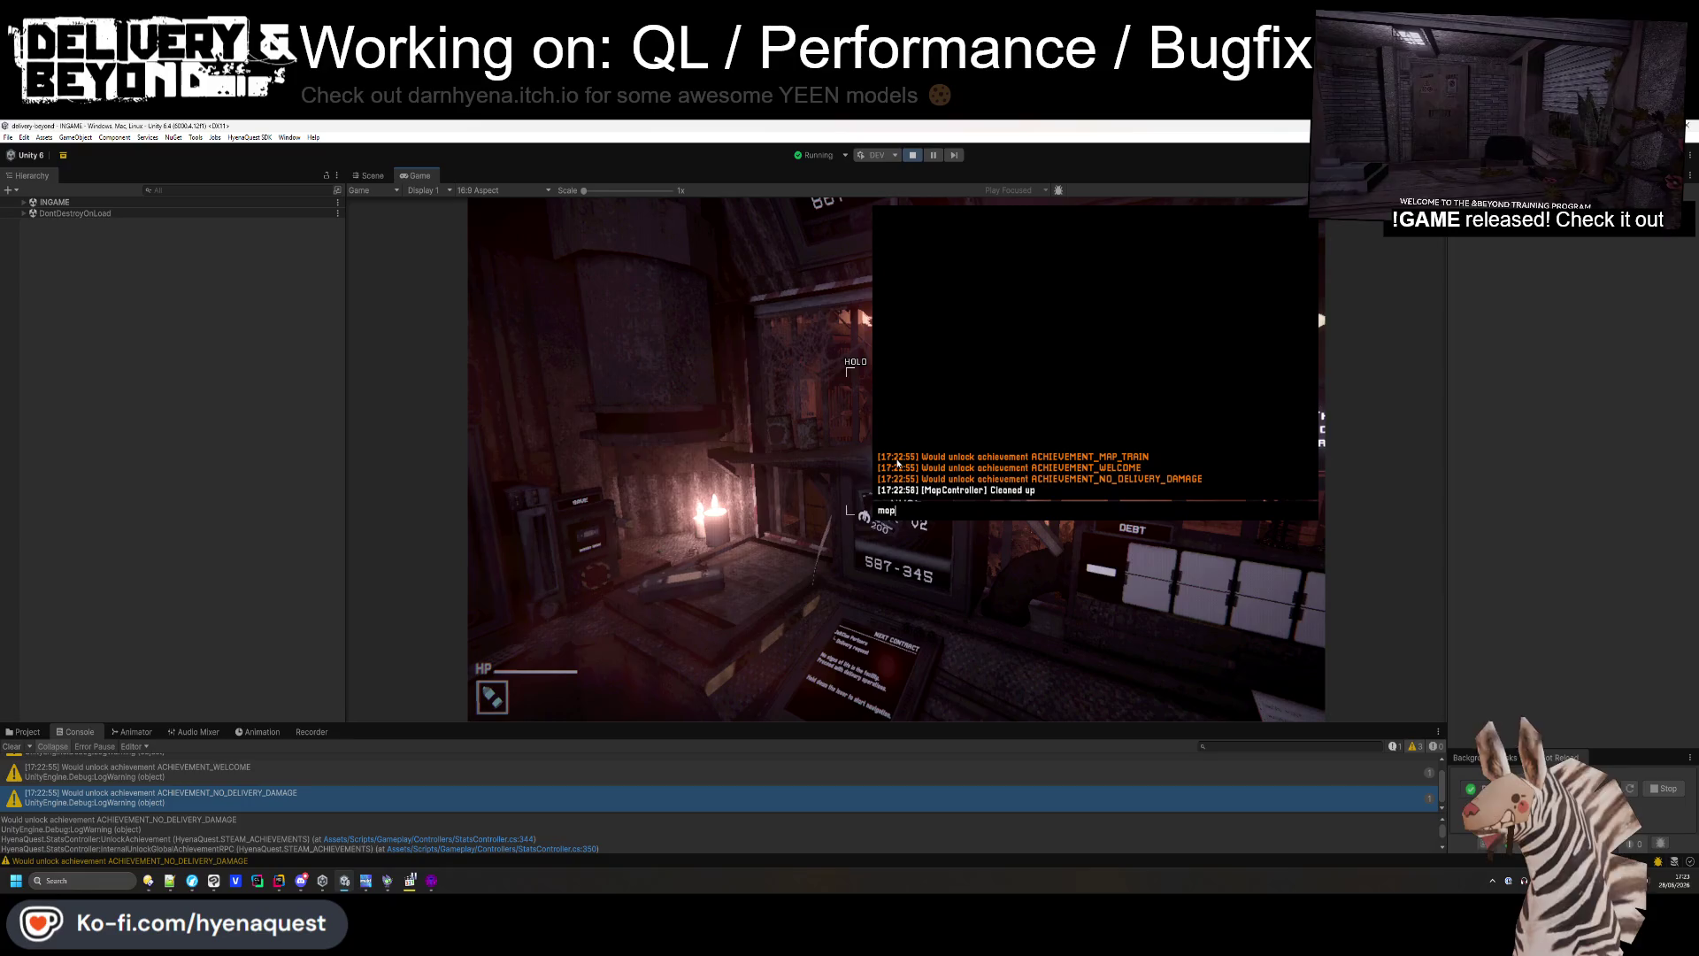
{"action": "key", "text": "BackSpace"}
{"action": "type", "text": "type"}
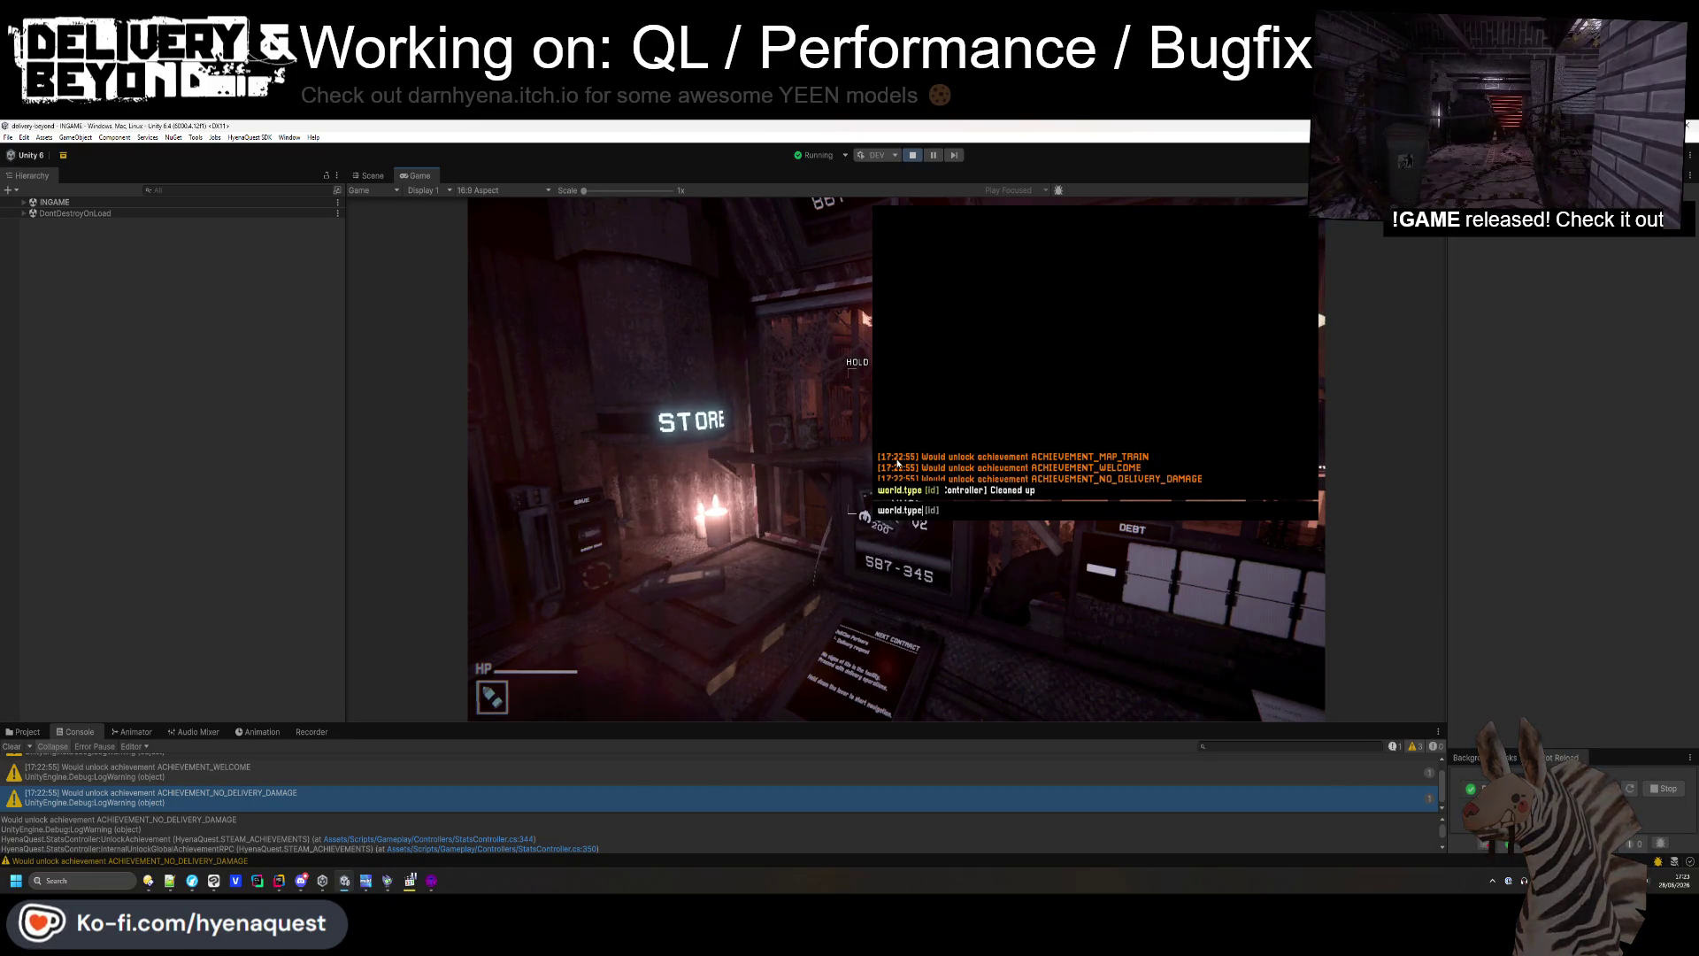
{"action": "key", "text": "BackSpace"}
{"action": "key", "text": "BackSpace"}
{"action": "key", "text": "BackSpace"}
{"action": "type", "text": "g"}
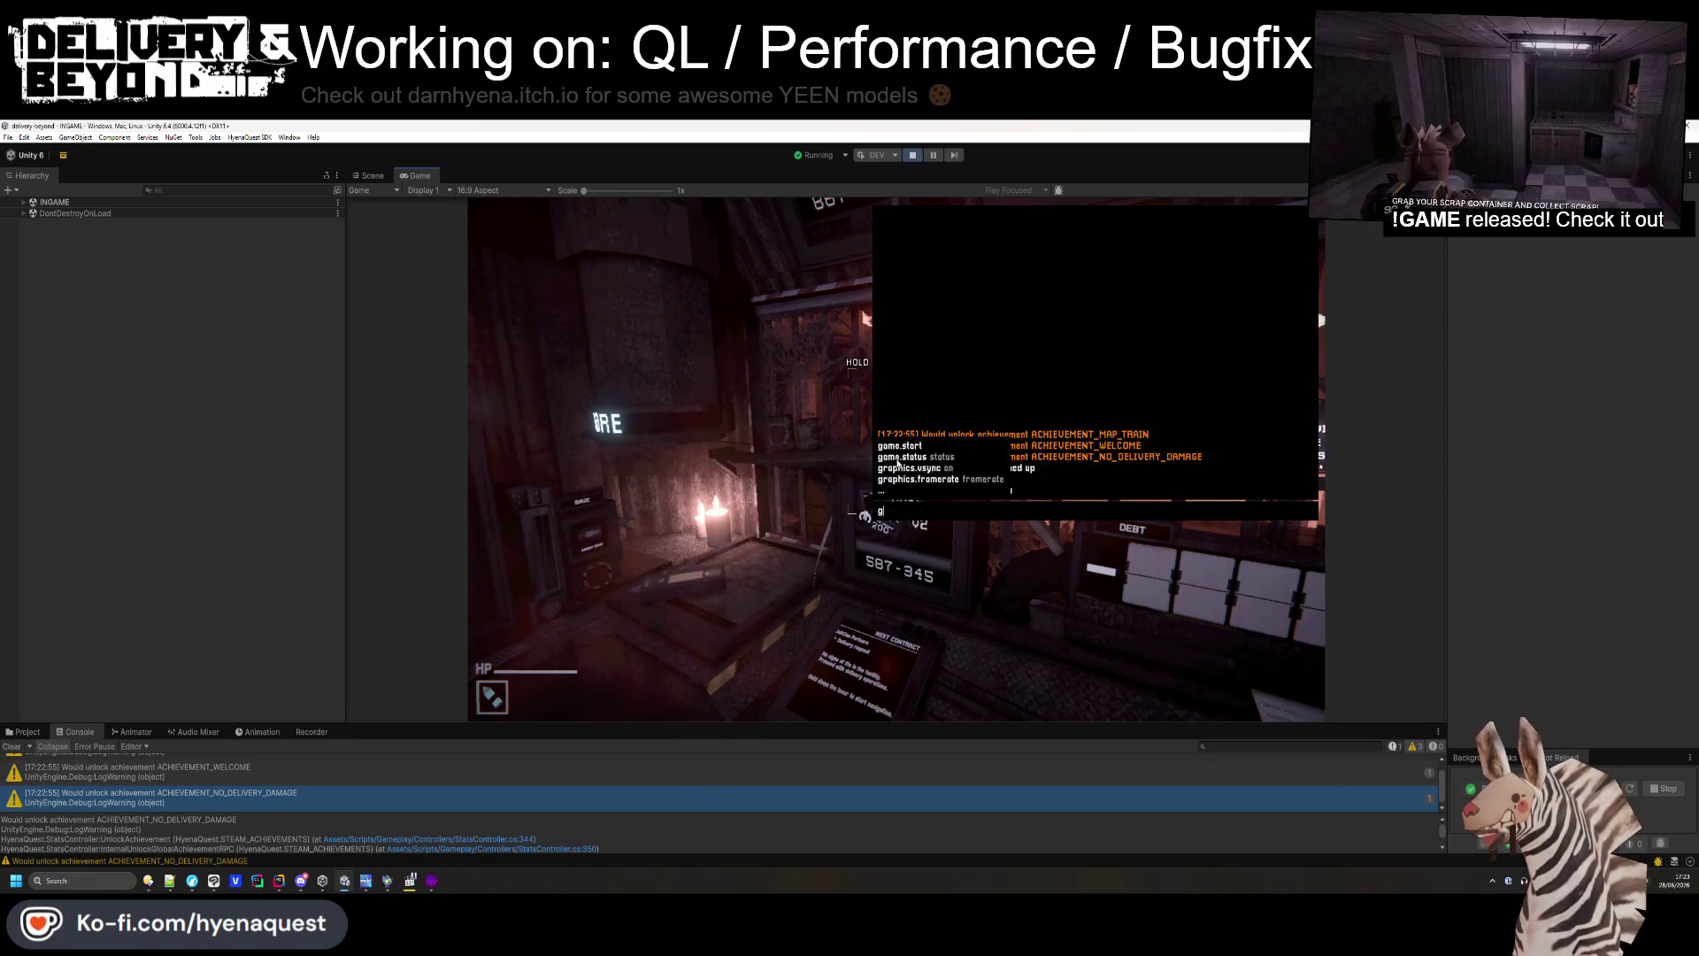
{"action": "type", "text": "art"}
{"action": "key", "text": "Return"}
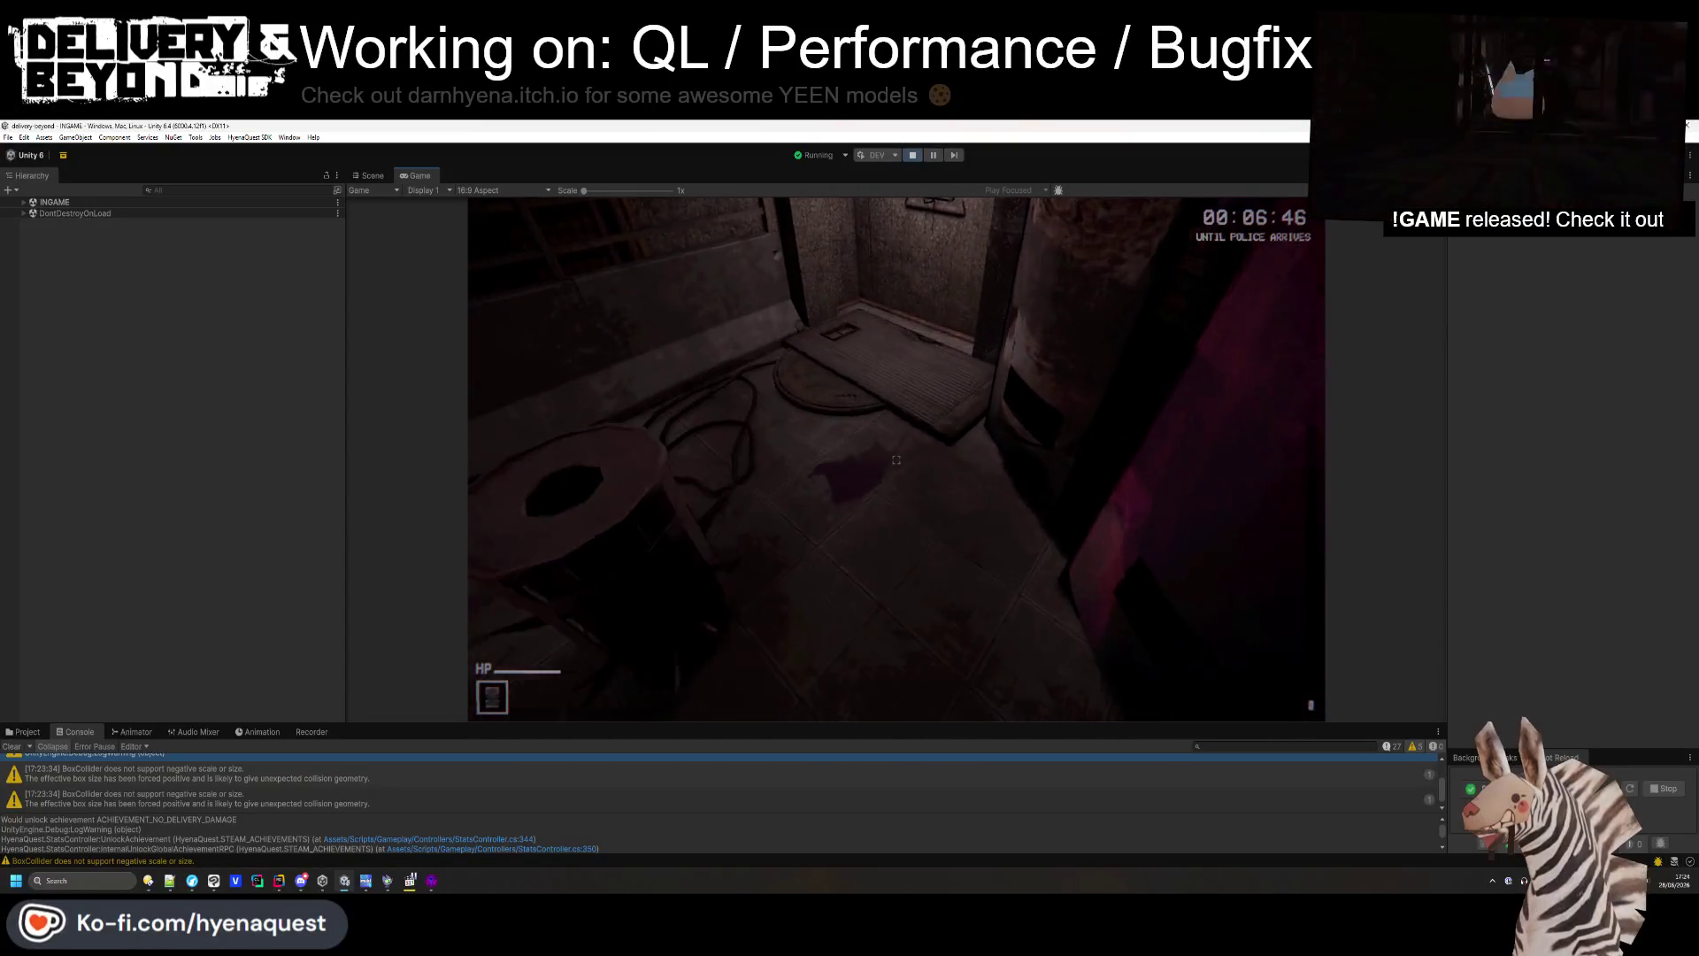
- Swing the knife at the pallet, then walk the caged corridor down the stairwell
{"action": "left_click", "coordinate": [897, 459]}
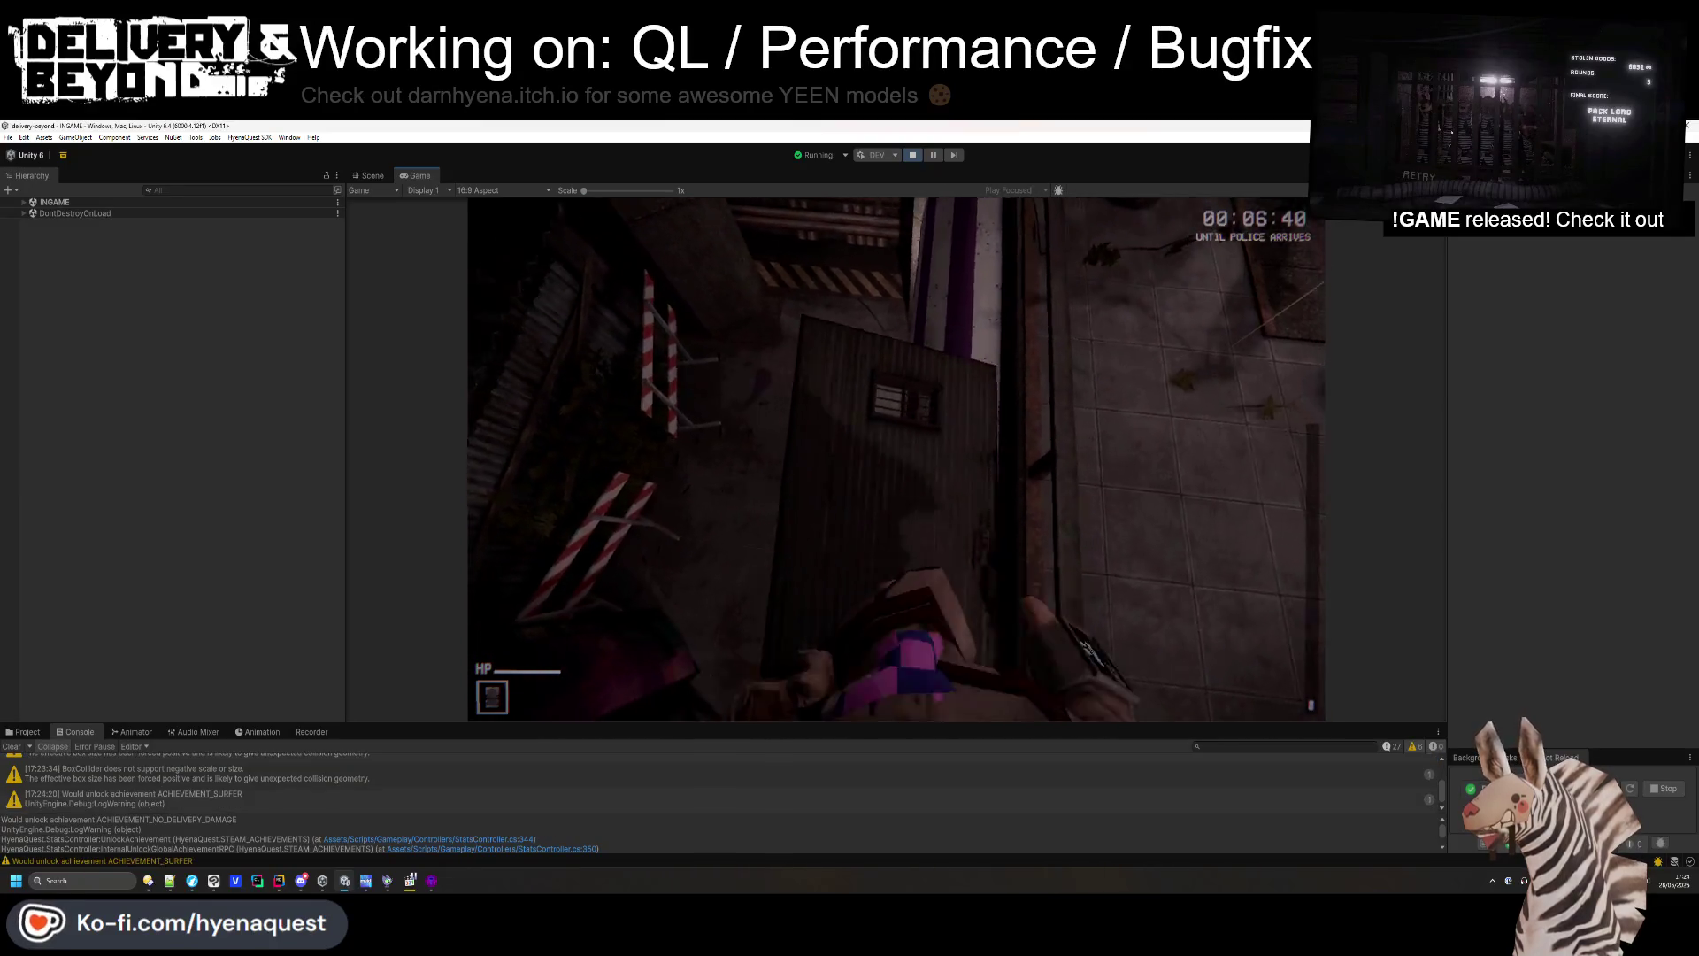
{"action": "left_click", "coordinate": [897, 459]}
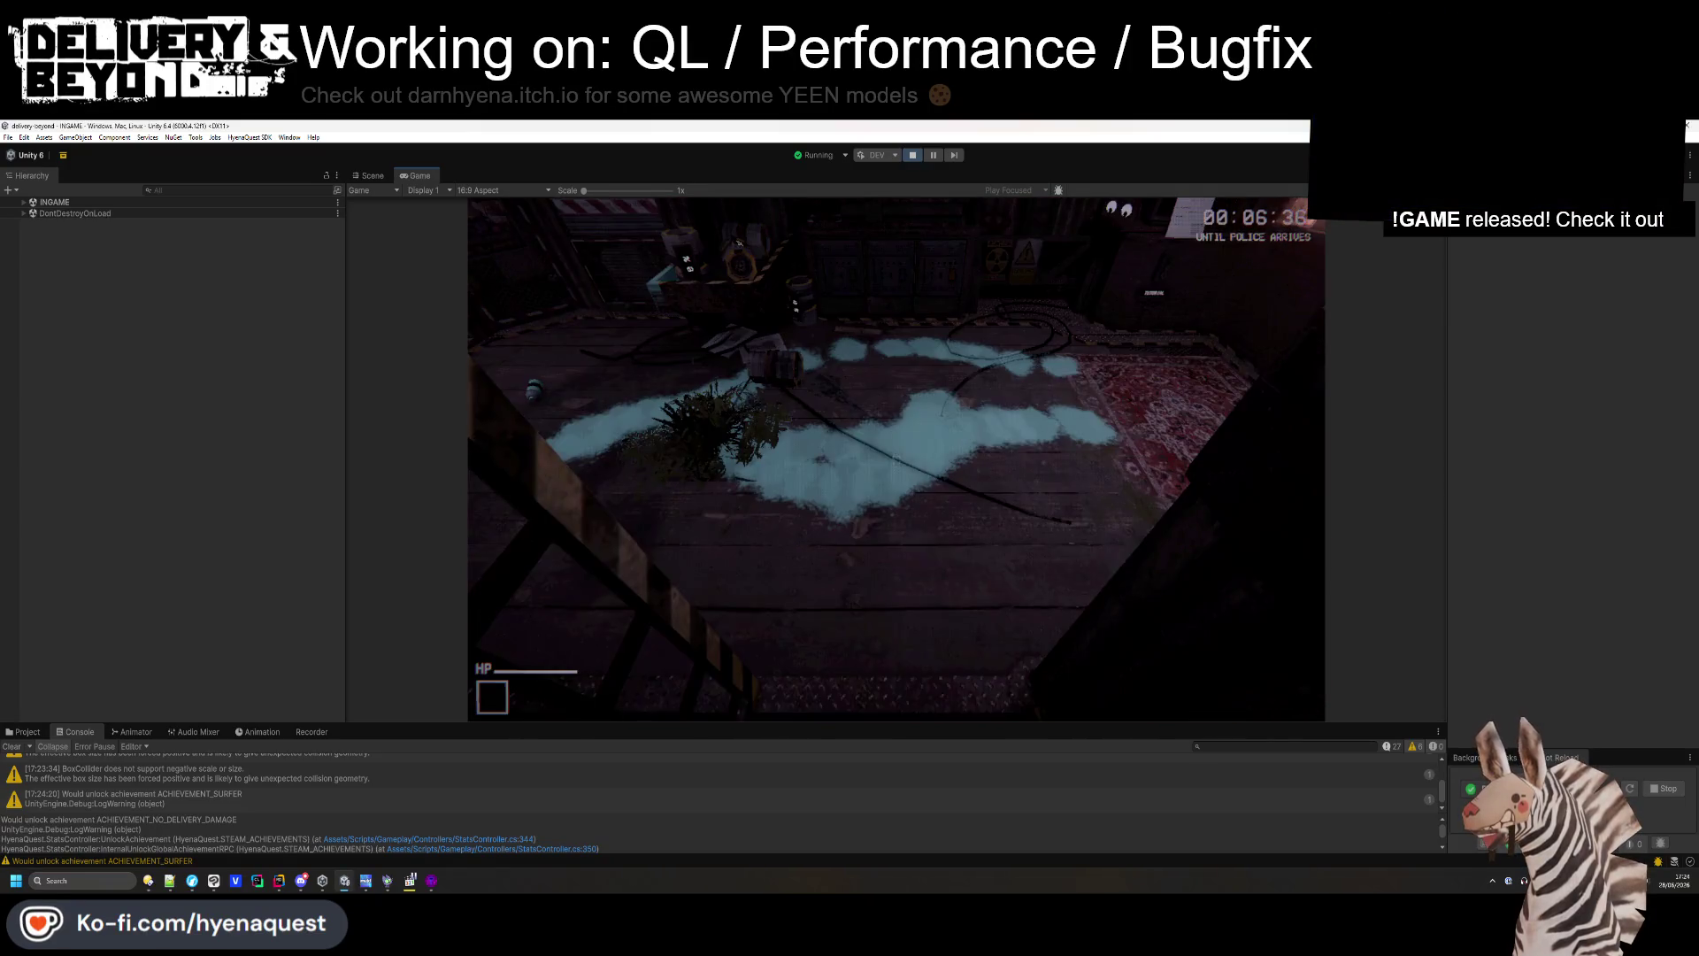
{"action": "key", "text": "w"}
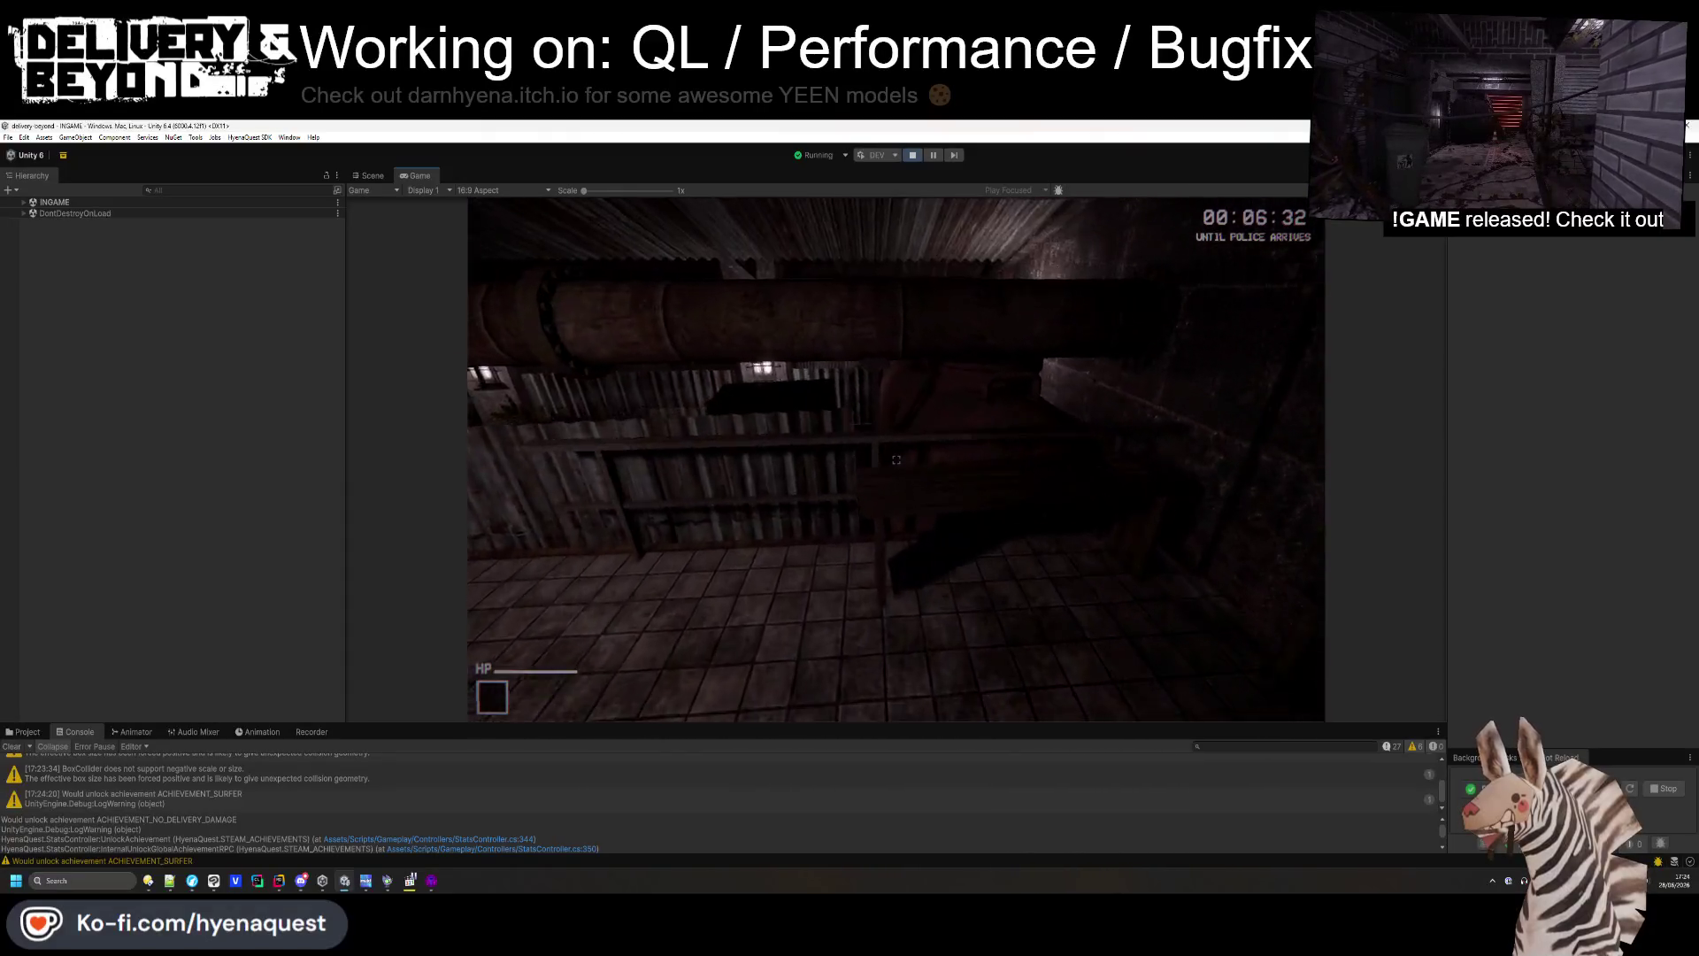
{"action": "key", "text": "w"}
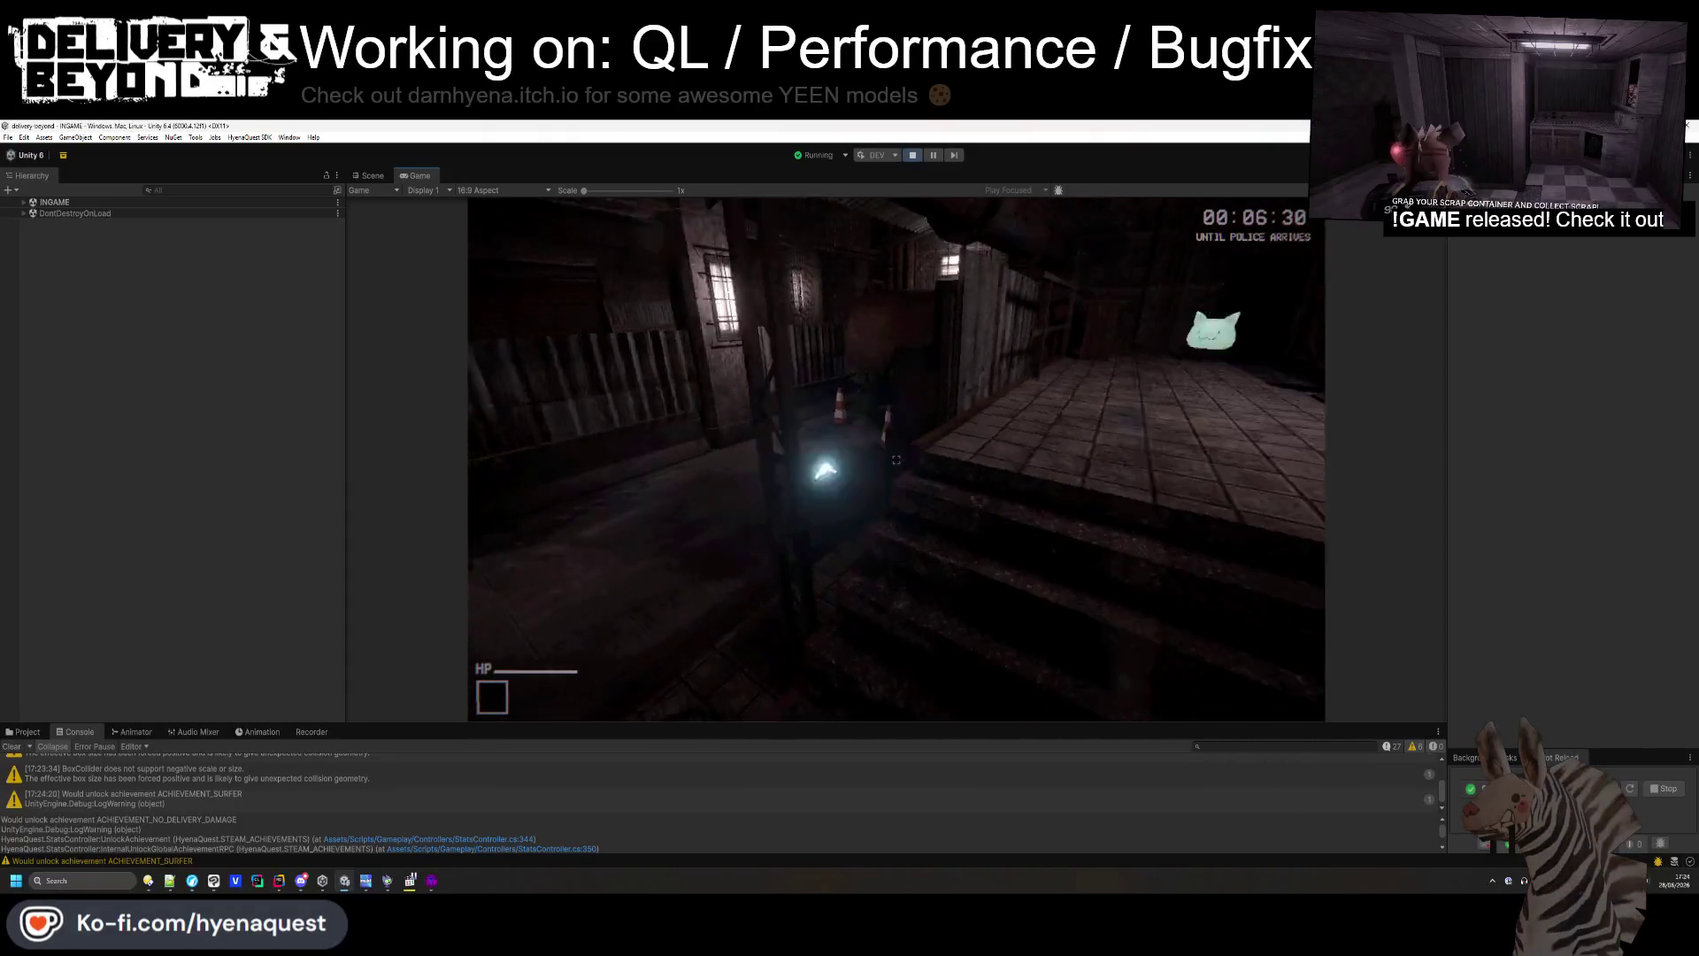
{"action": "key", "text": "w"}
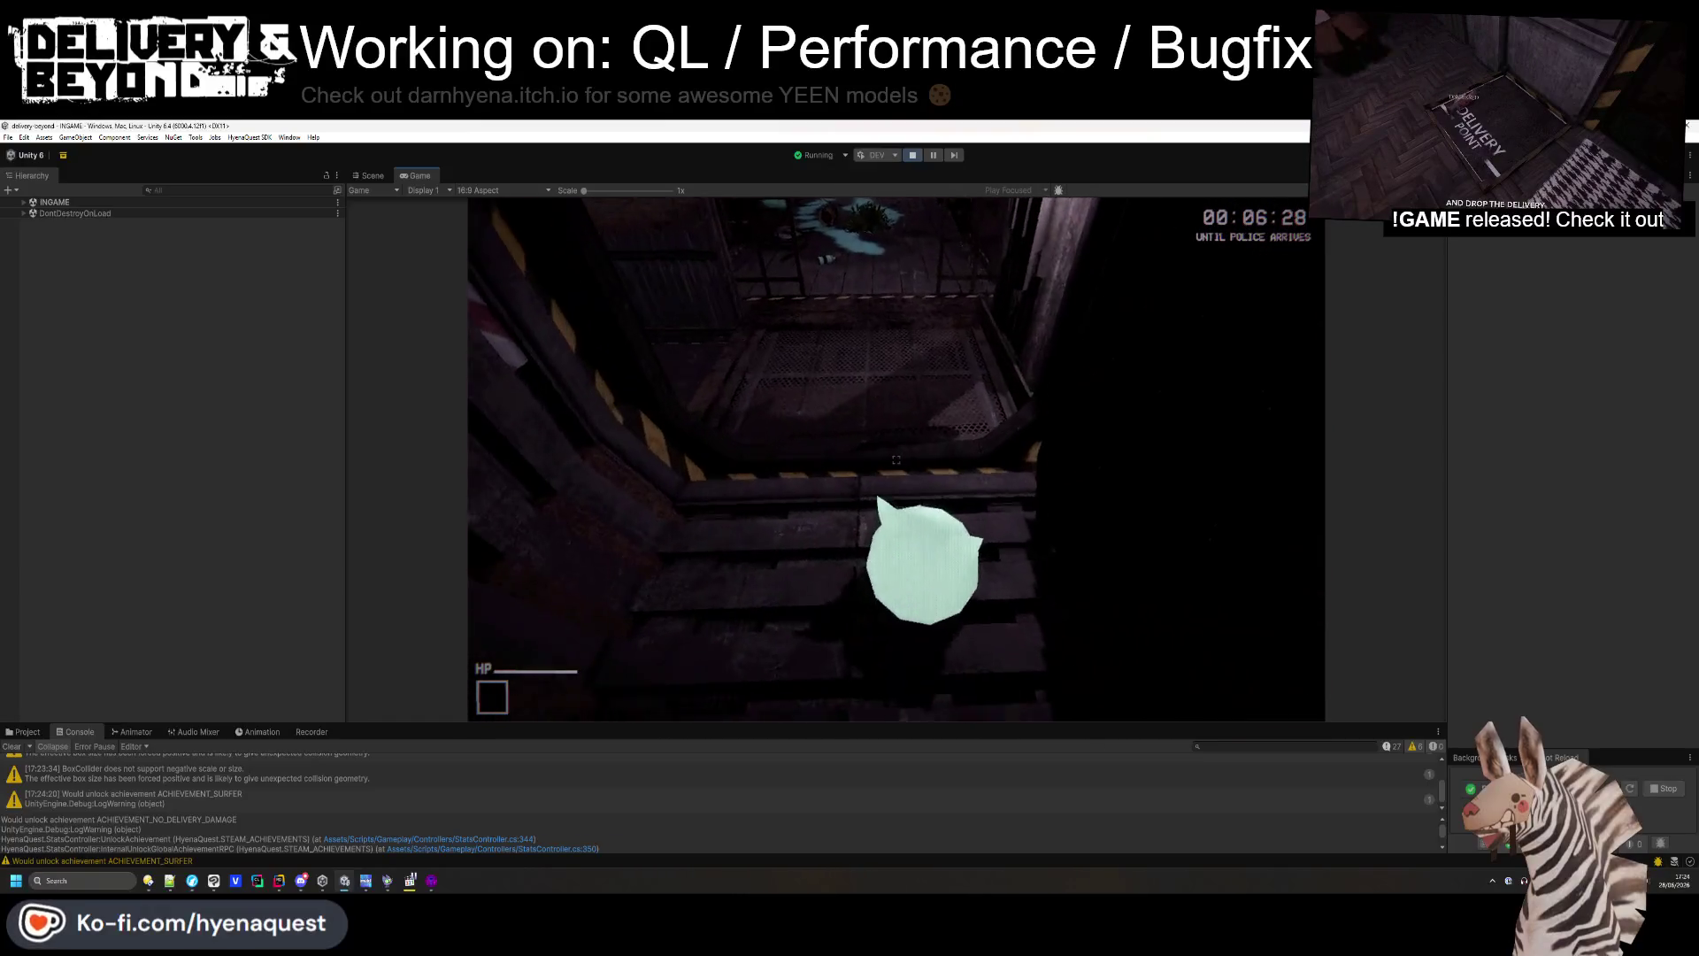
{"action": "key", "text": "w"}
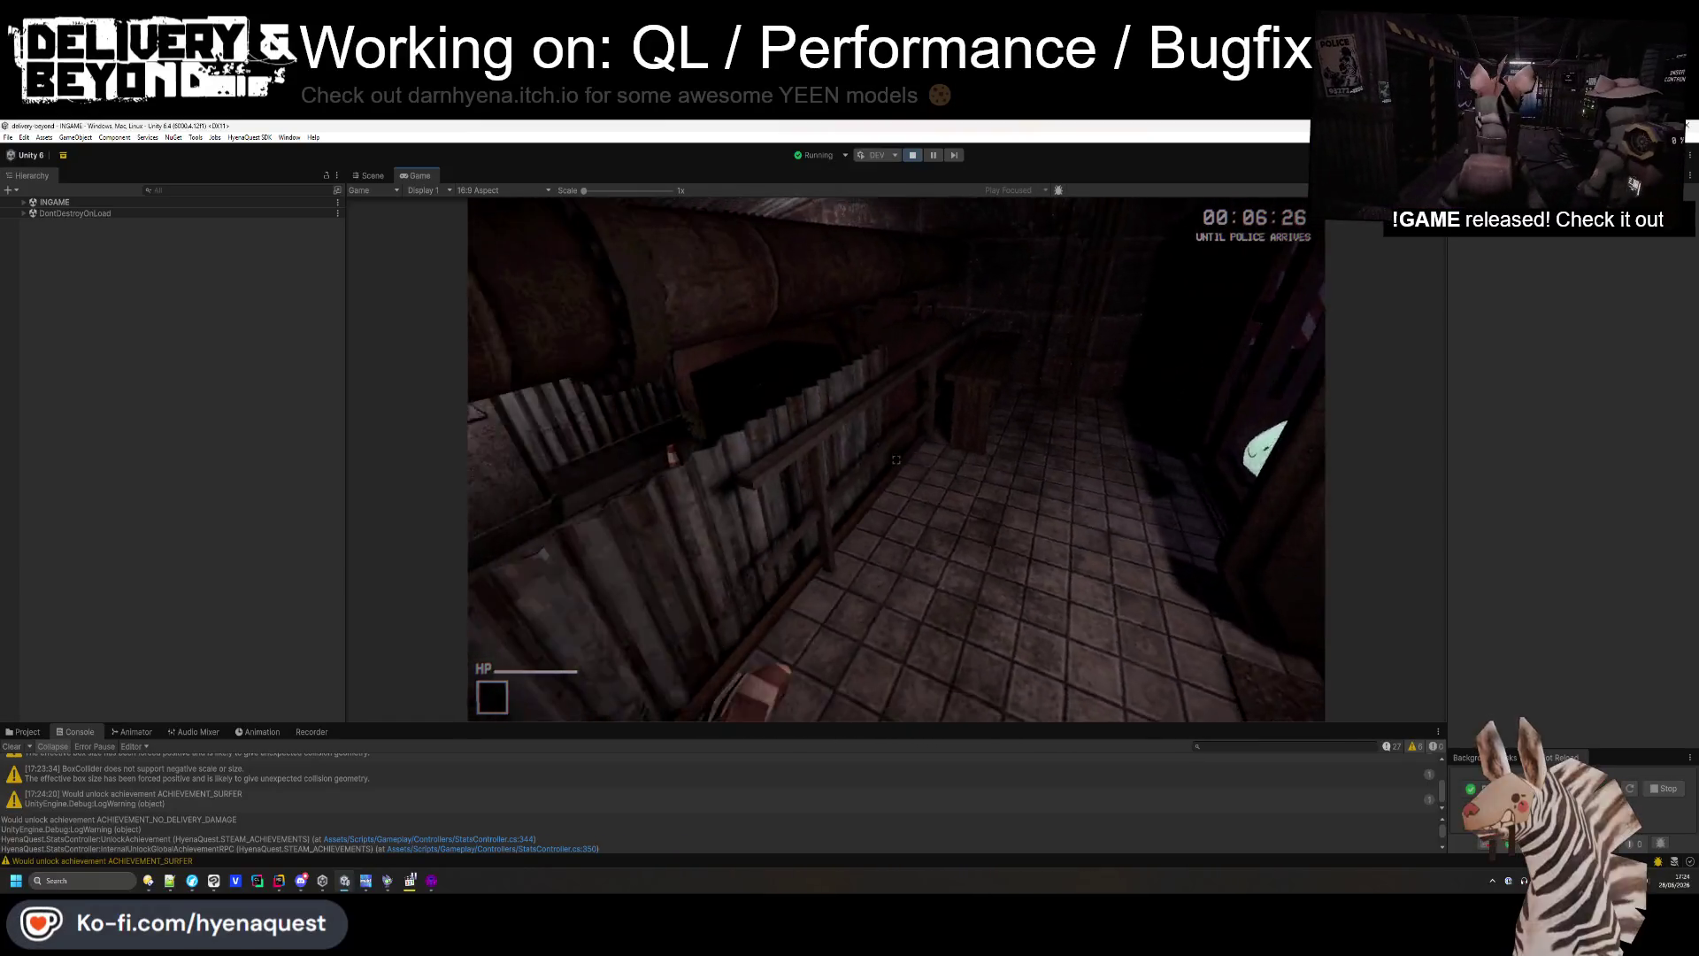
- Continue through the grated room and alley to the hatch, then switch to the Scene view
{"action": "key", "text": "w"}
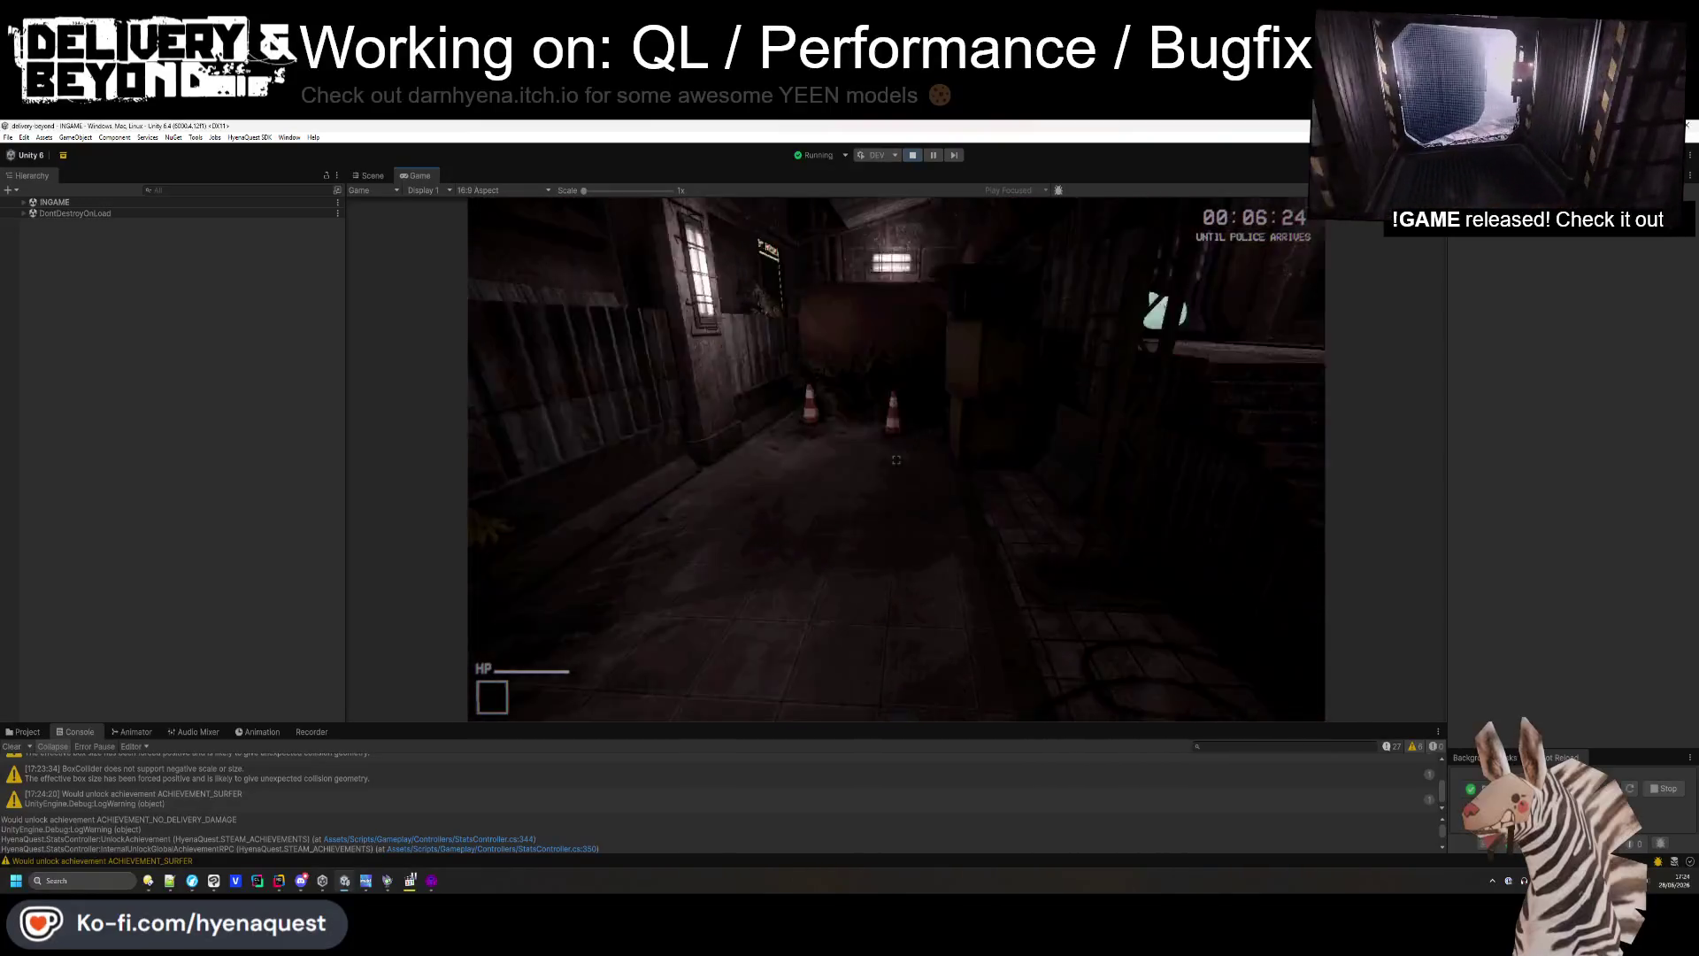
{"action": "key", "text": "w"}
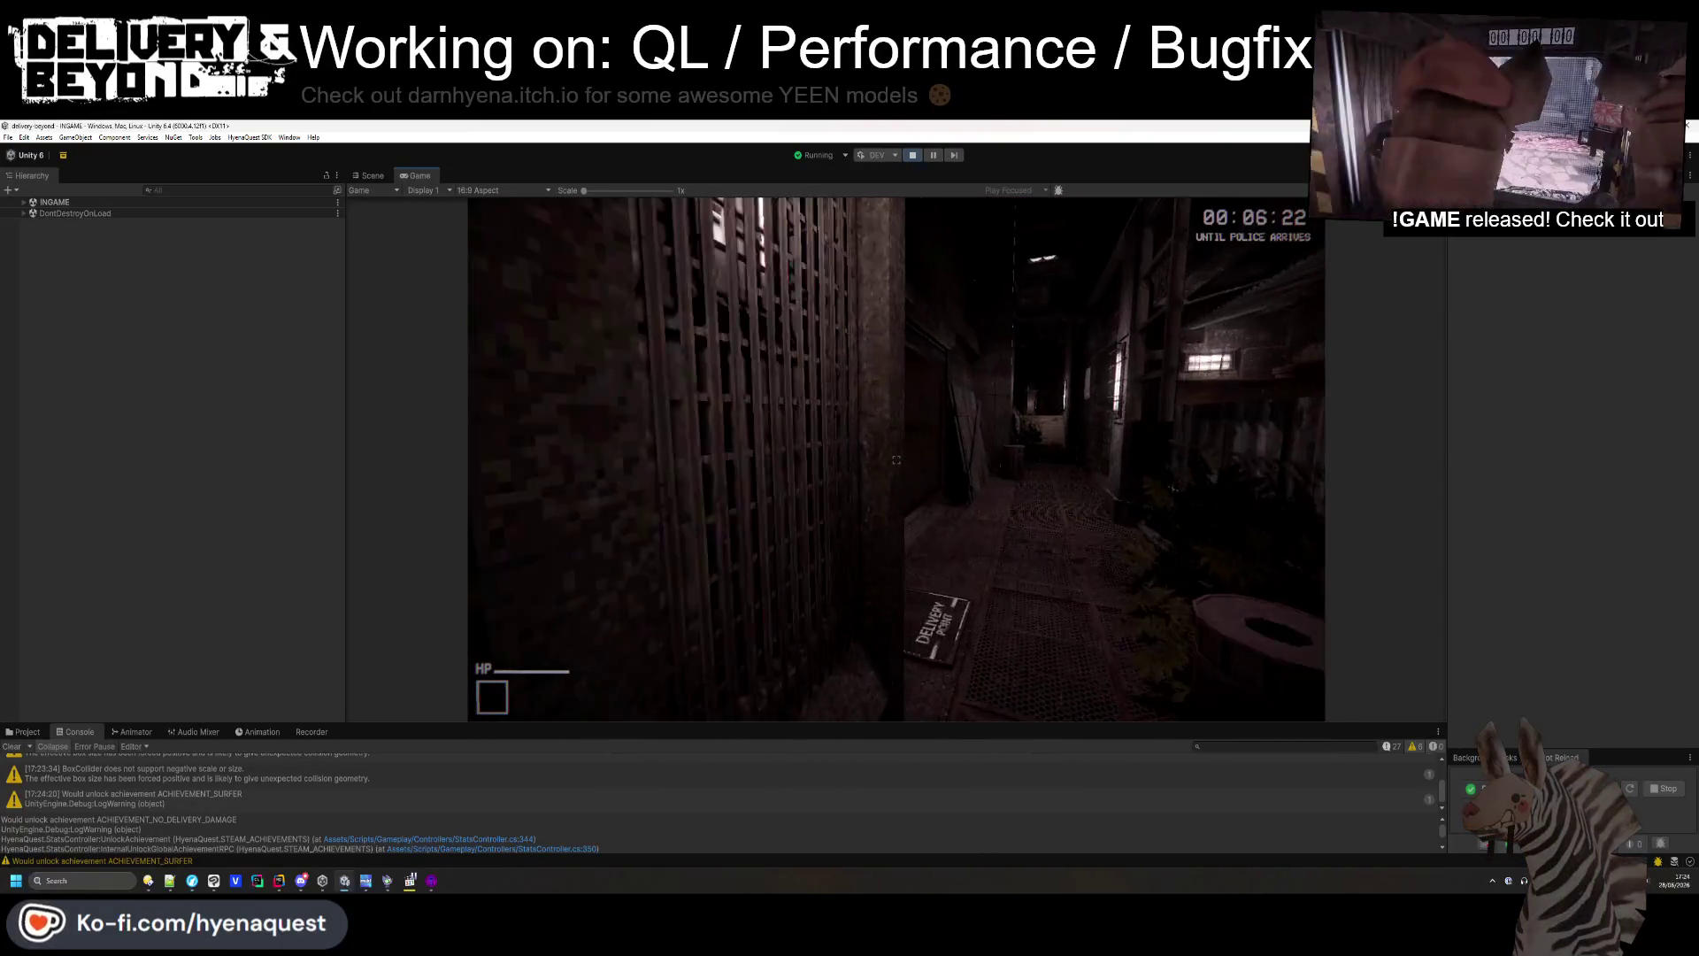
{"action": "key", "text": "w"}
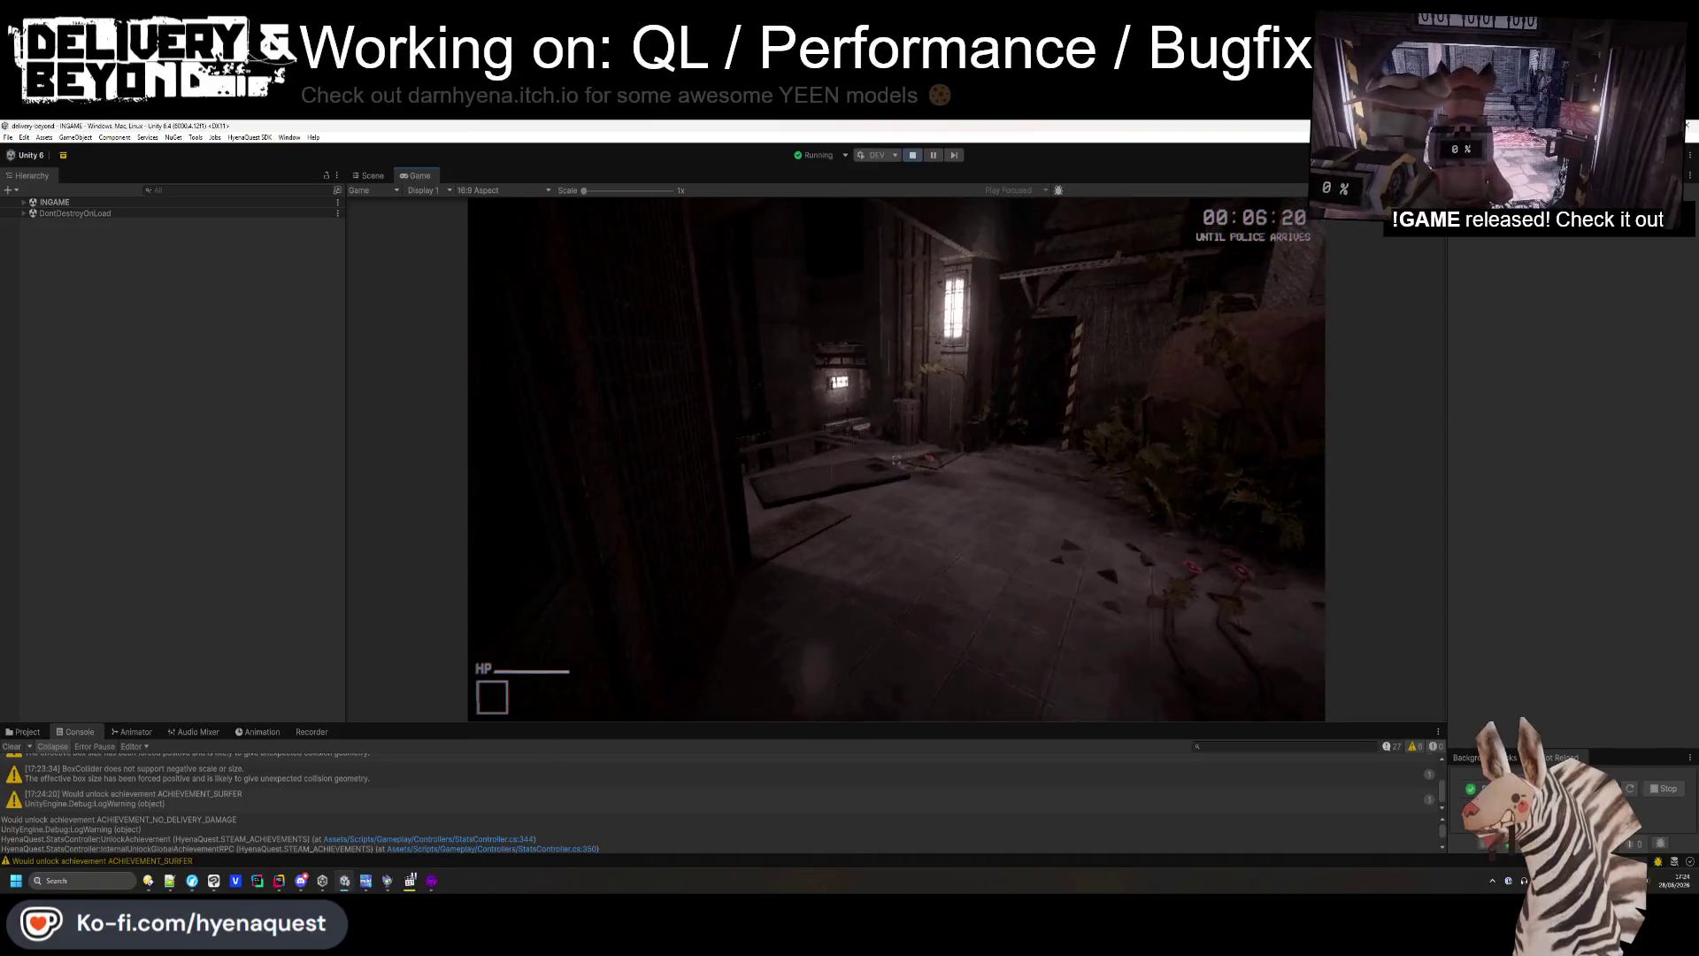
{"action": "key", "text": "w"}
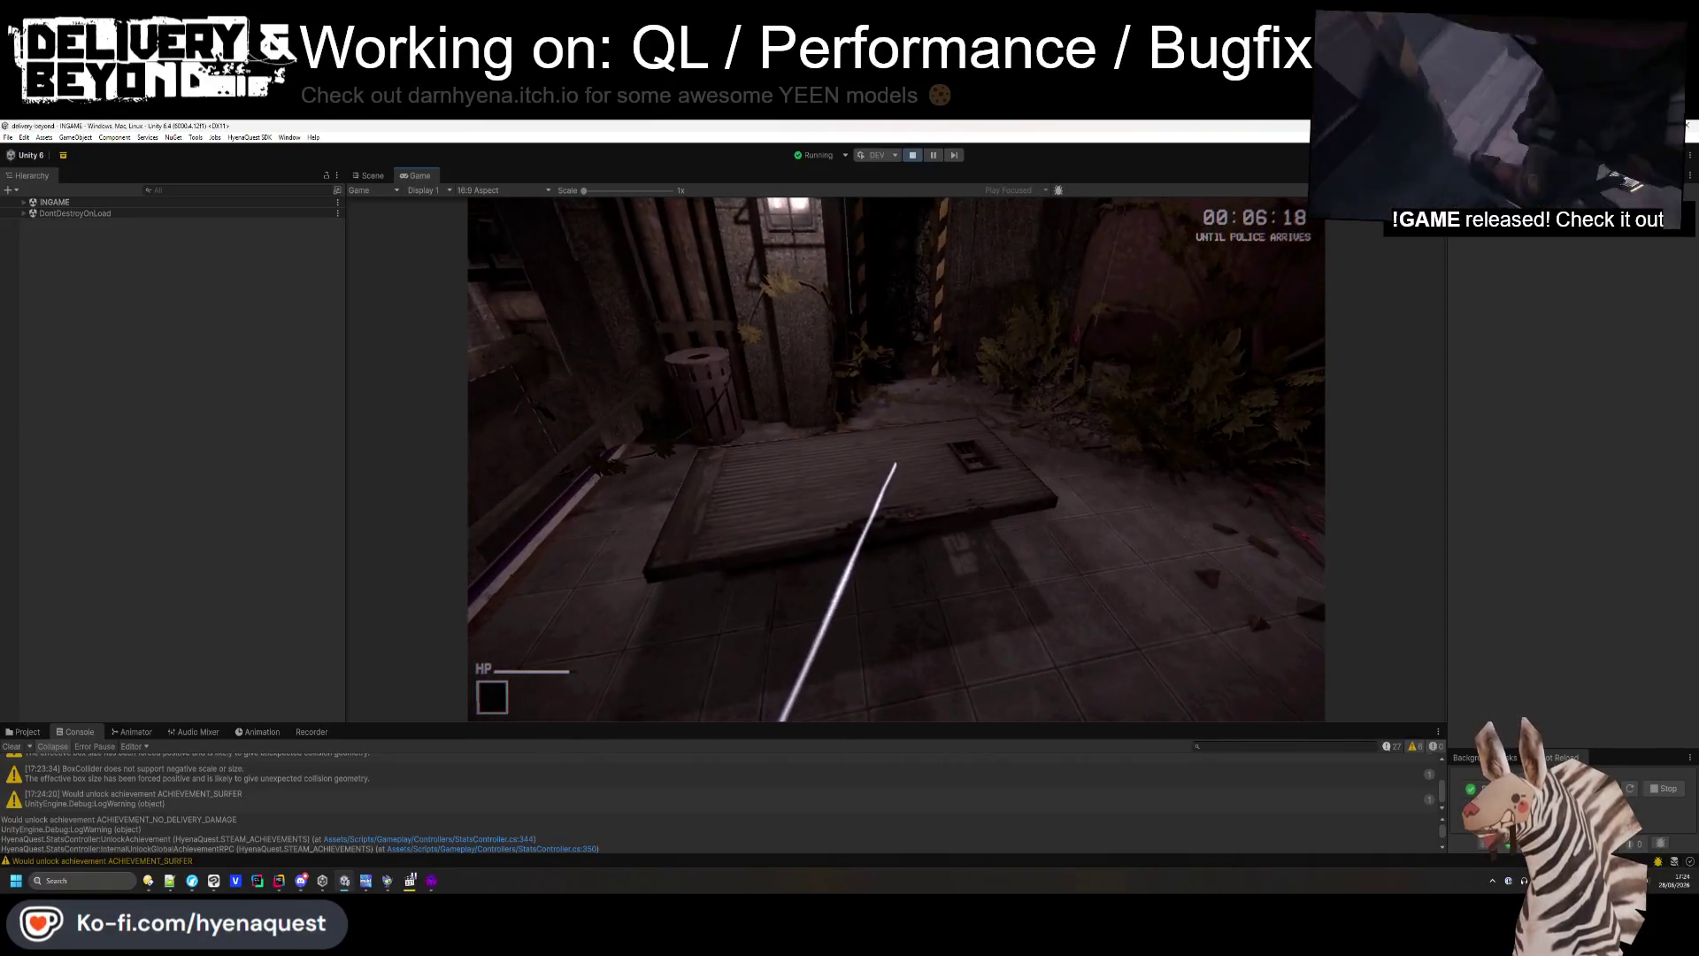
{"action": "key", "text": "super"}
{"action": "left_click", "coordinate": [377, 178]}
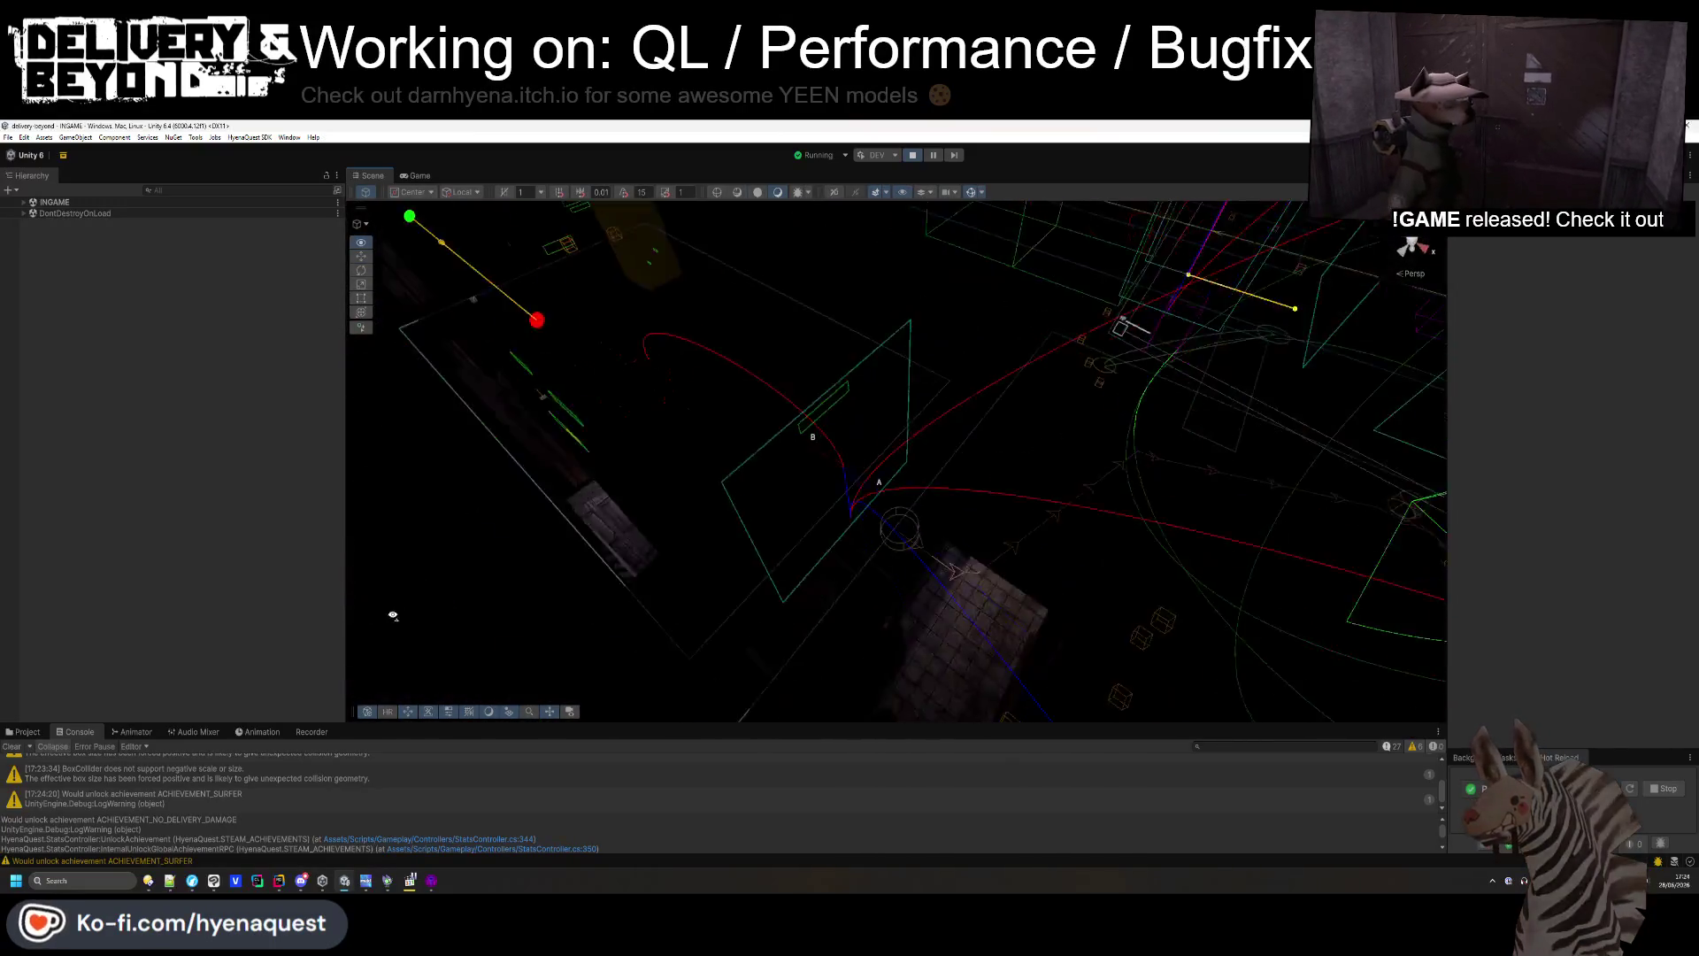
- Fly the Scene camera to the hatch, select door_hr_8 and expand its Mesh Renderer
{"action": "key", "text": "w"}
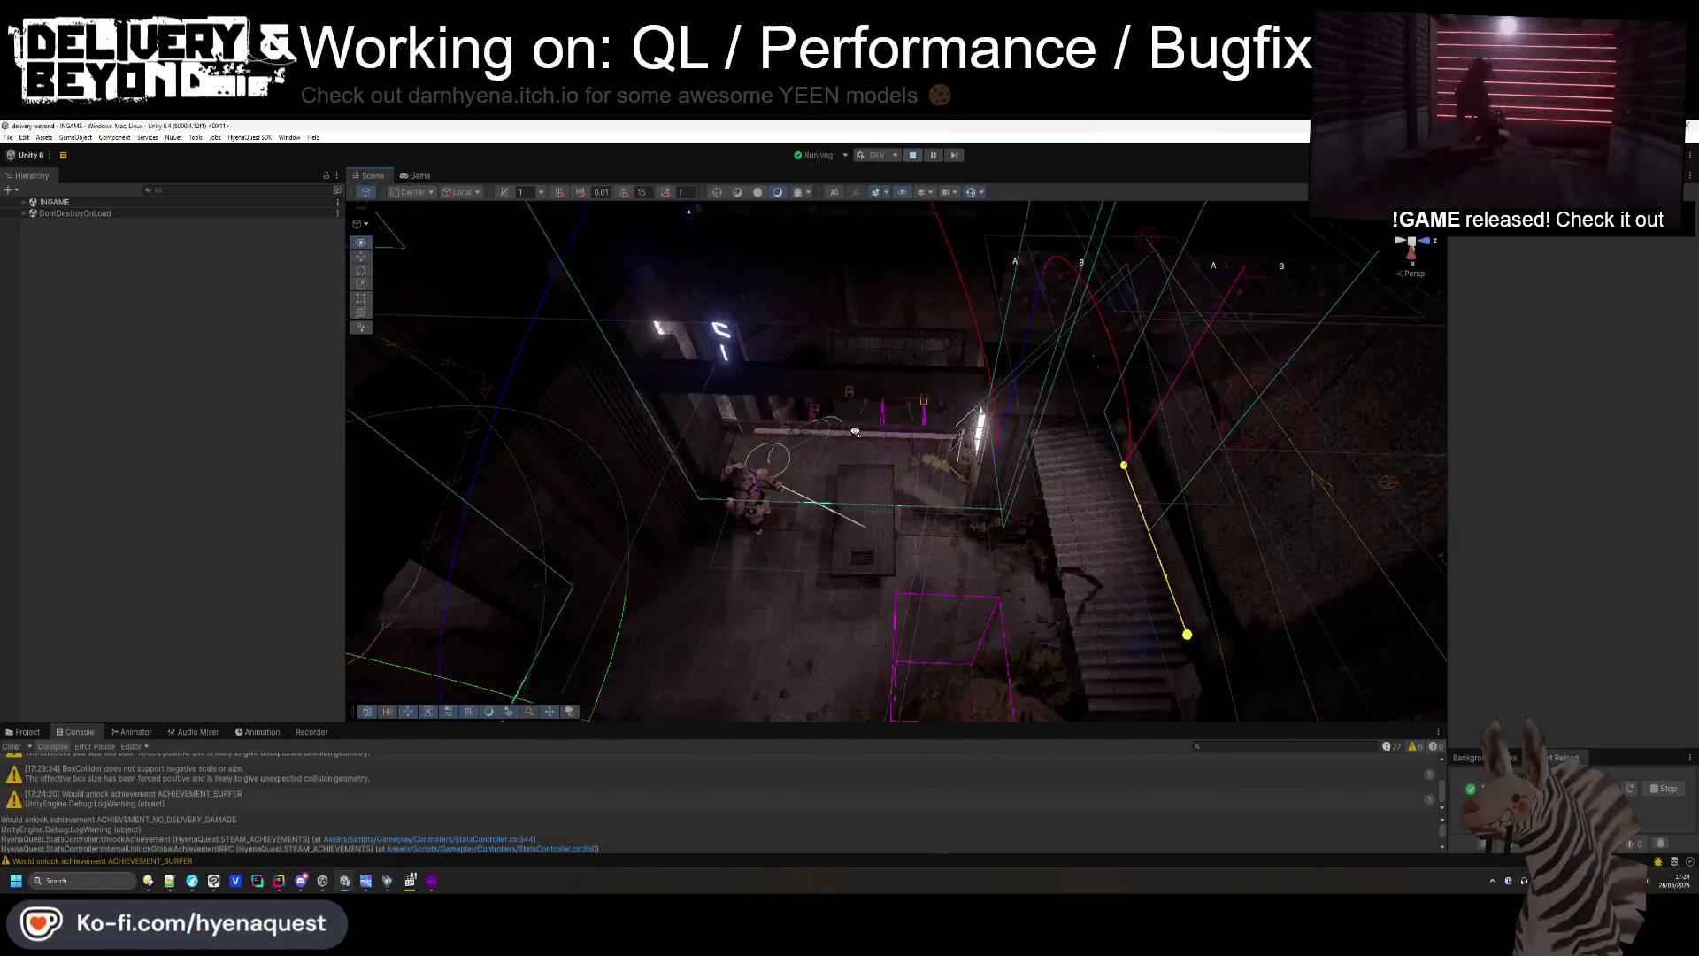
{"action": "key", "text": "w"}
{"action": "left_click", "coordinate": [847, 471]}
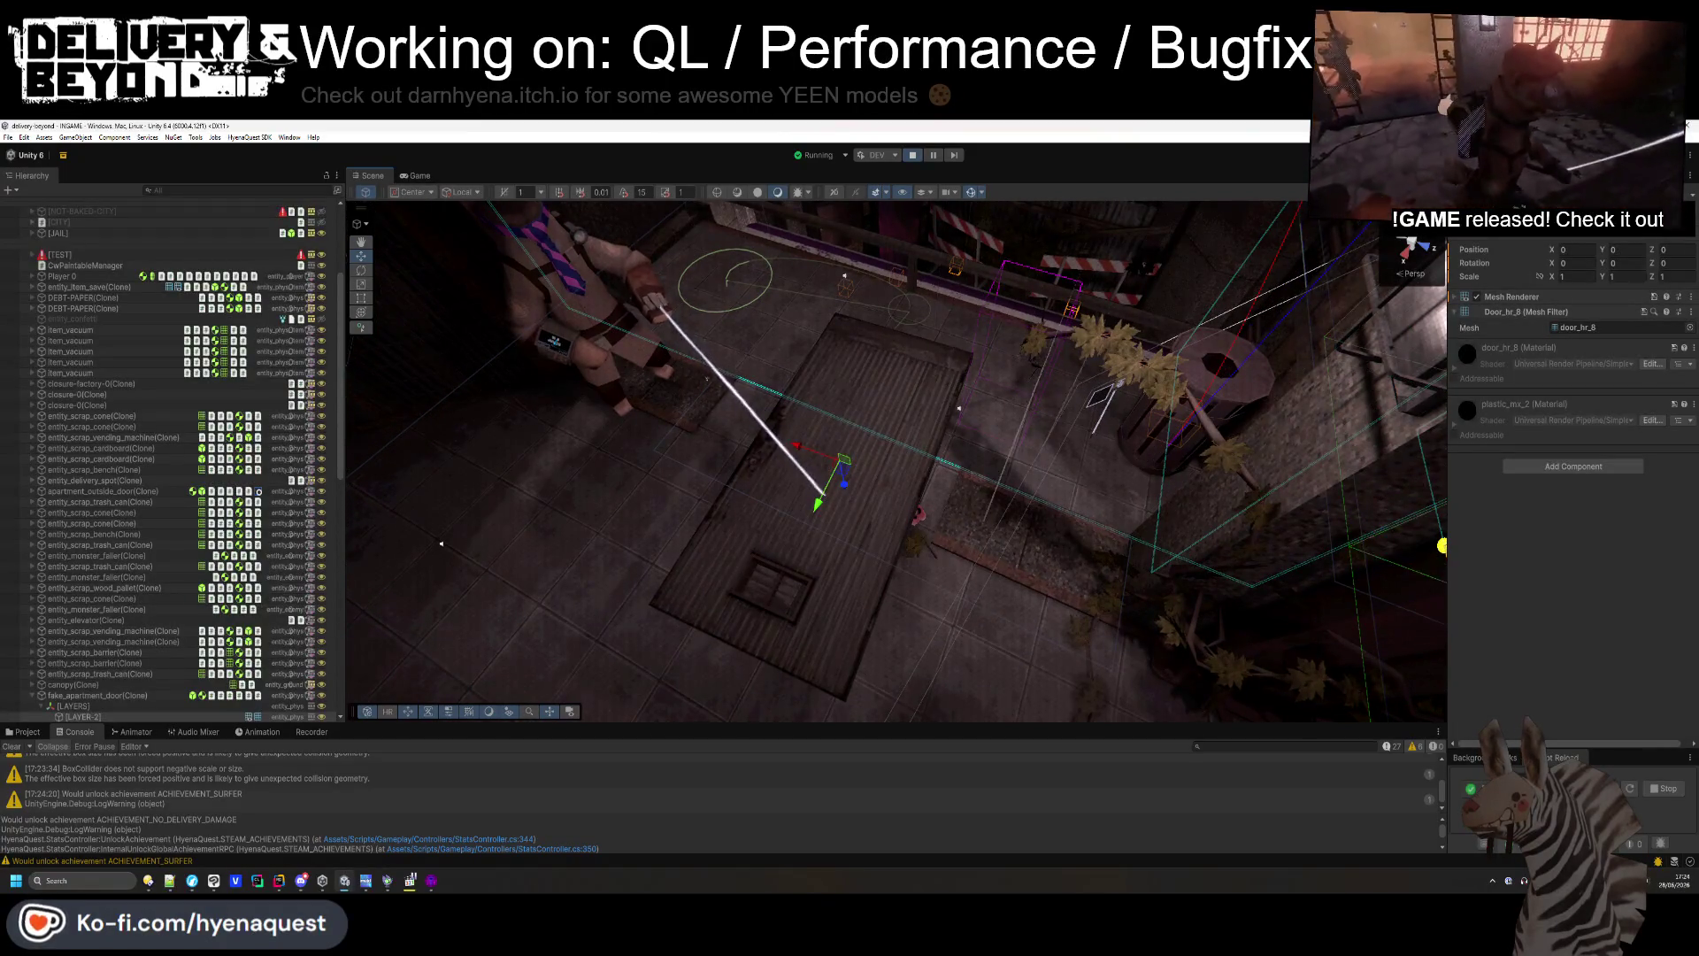
{"action": "left_click", "coordinate": [1504, 298]}
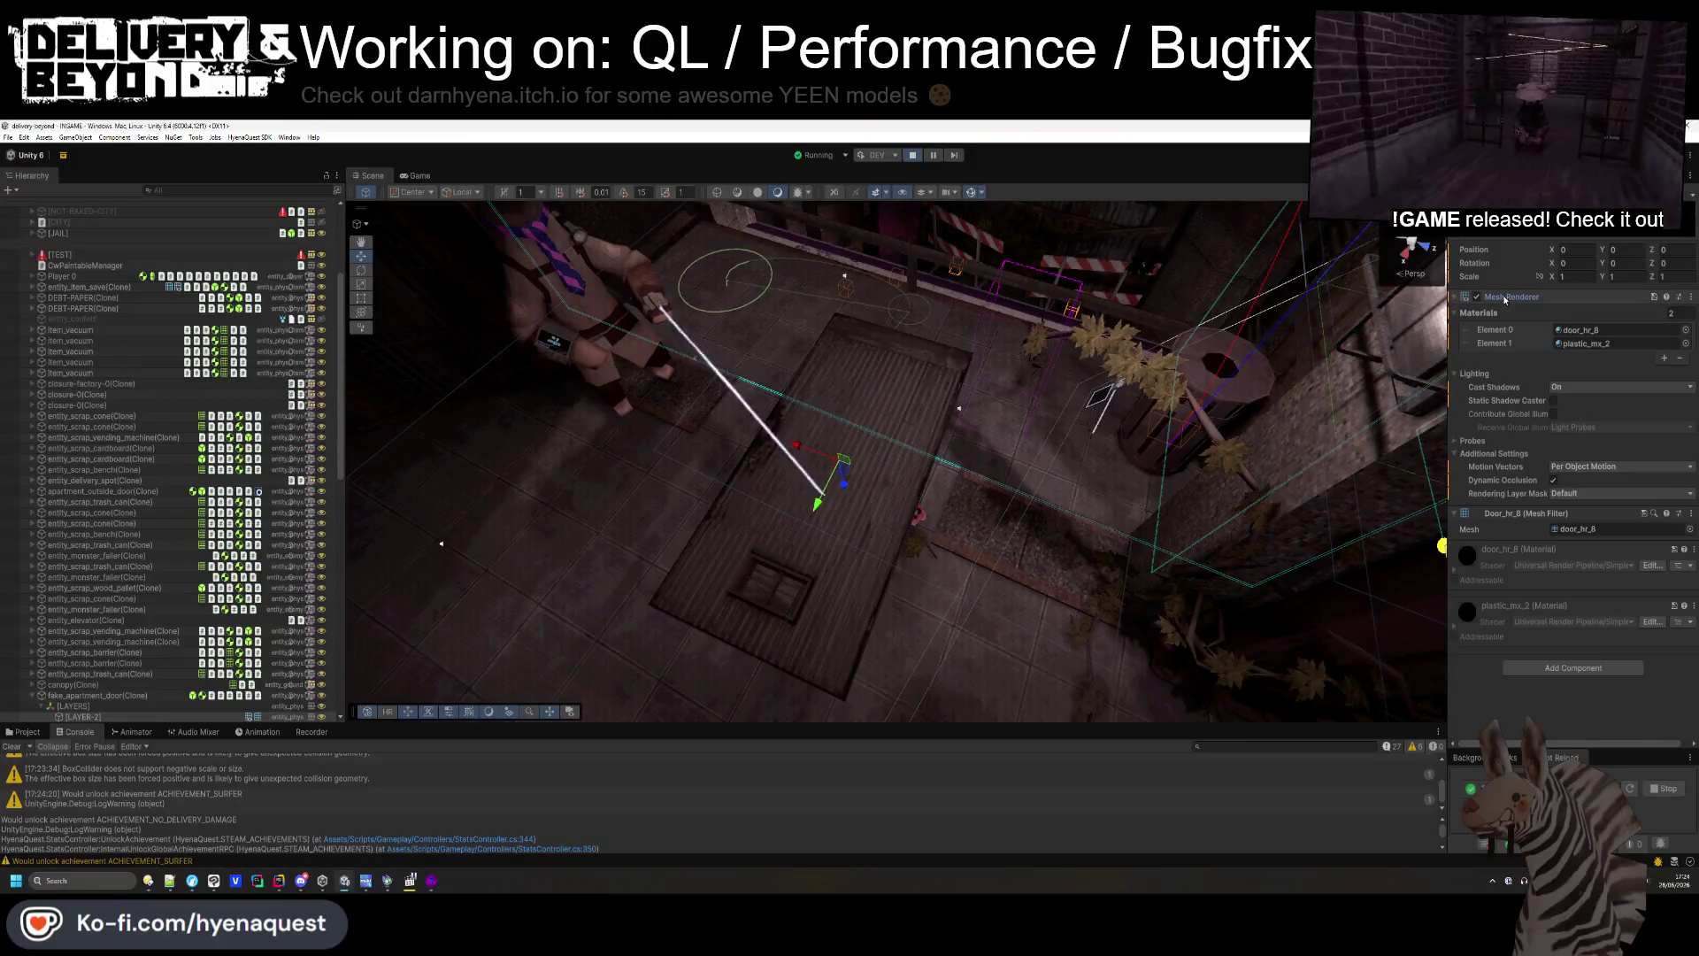
- Toggle the Default entry in Rendering Layer Mask, leaving Default as the only layer
{"action": "left_click", "coordinate": [1593, 494]}
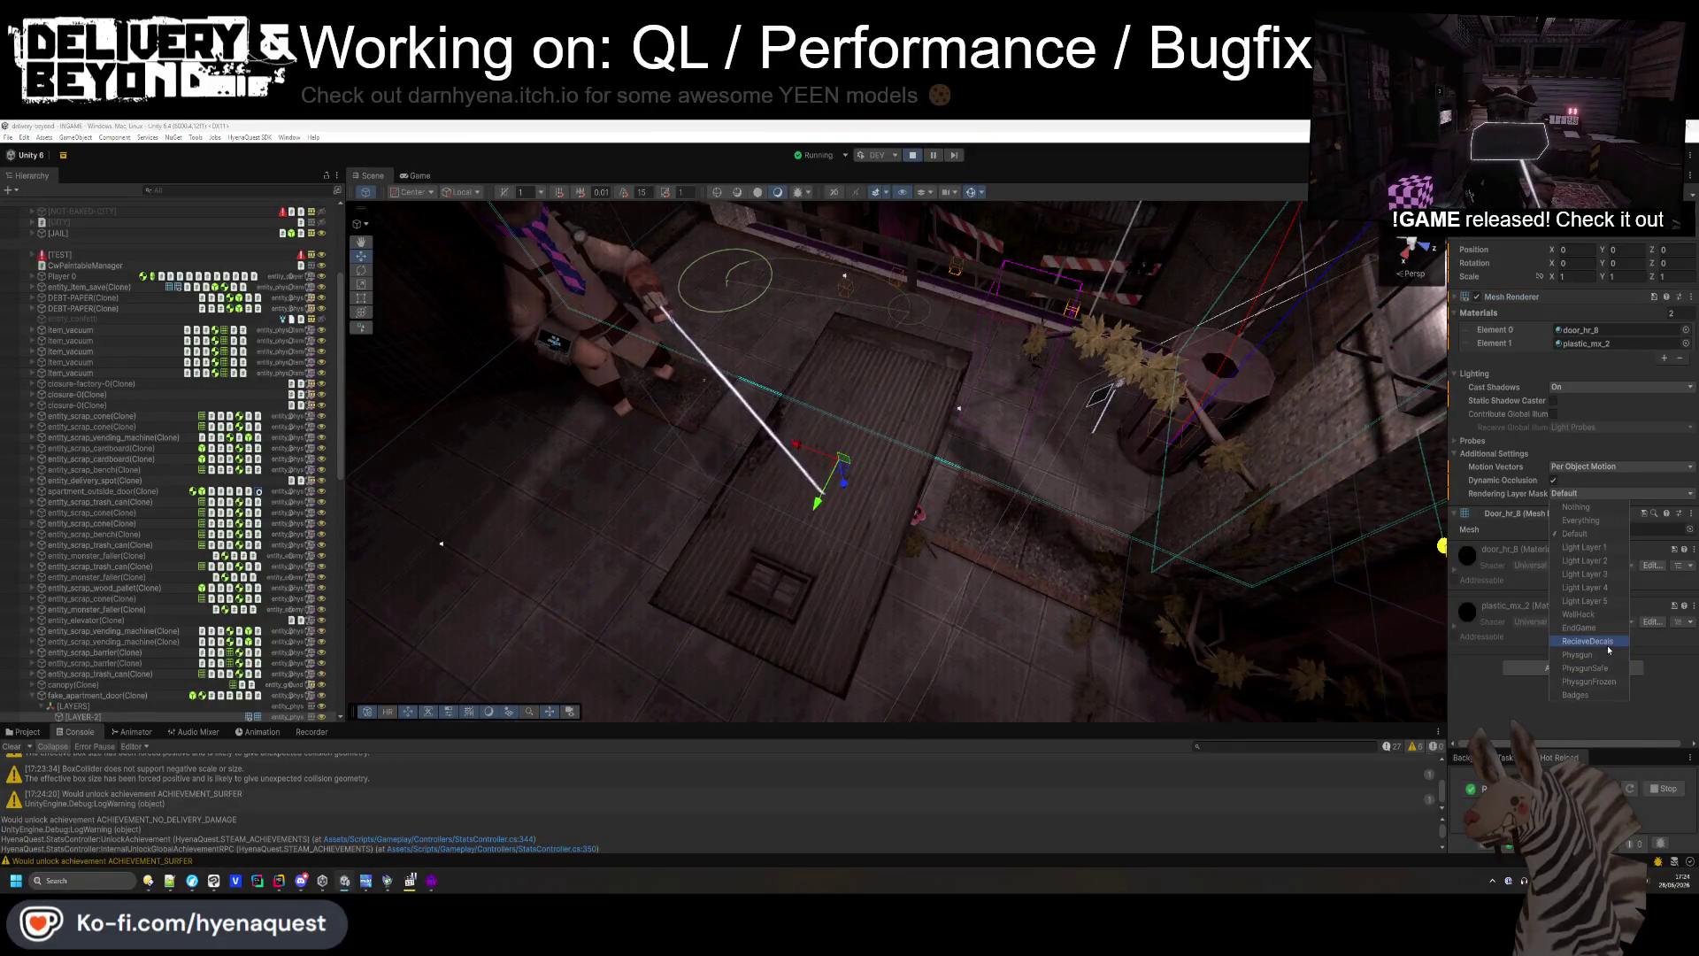
{"action": "left_click", "coordinate": [1582, 534]}
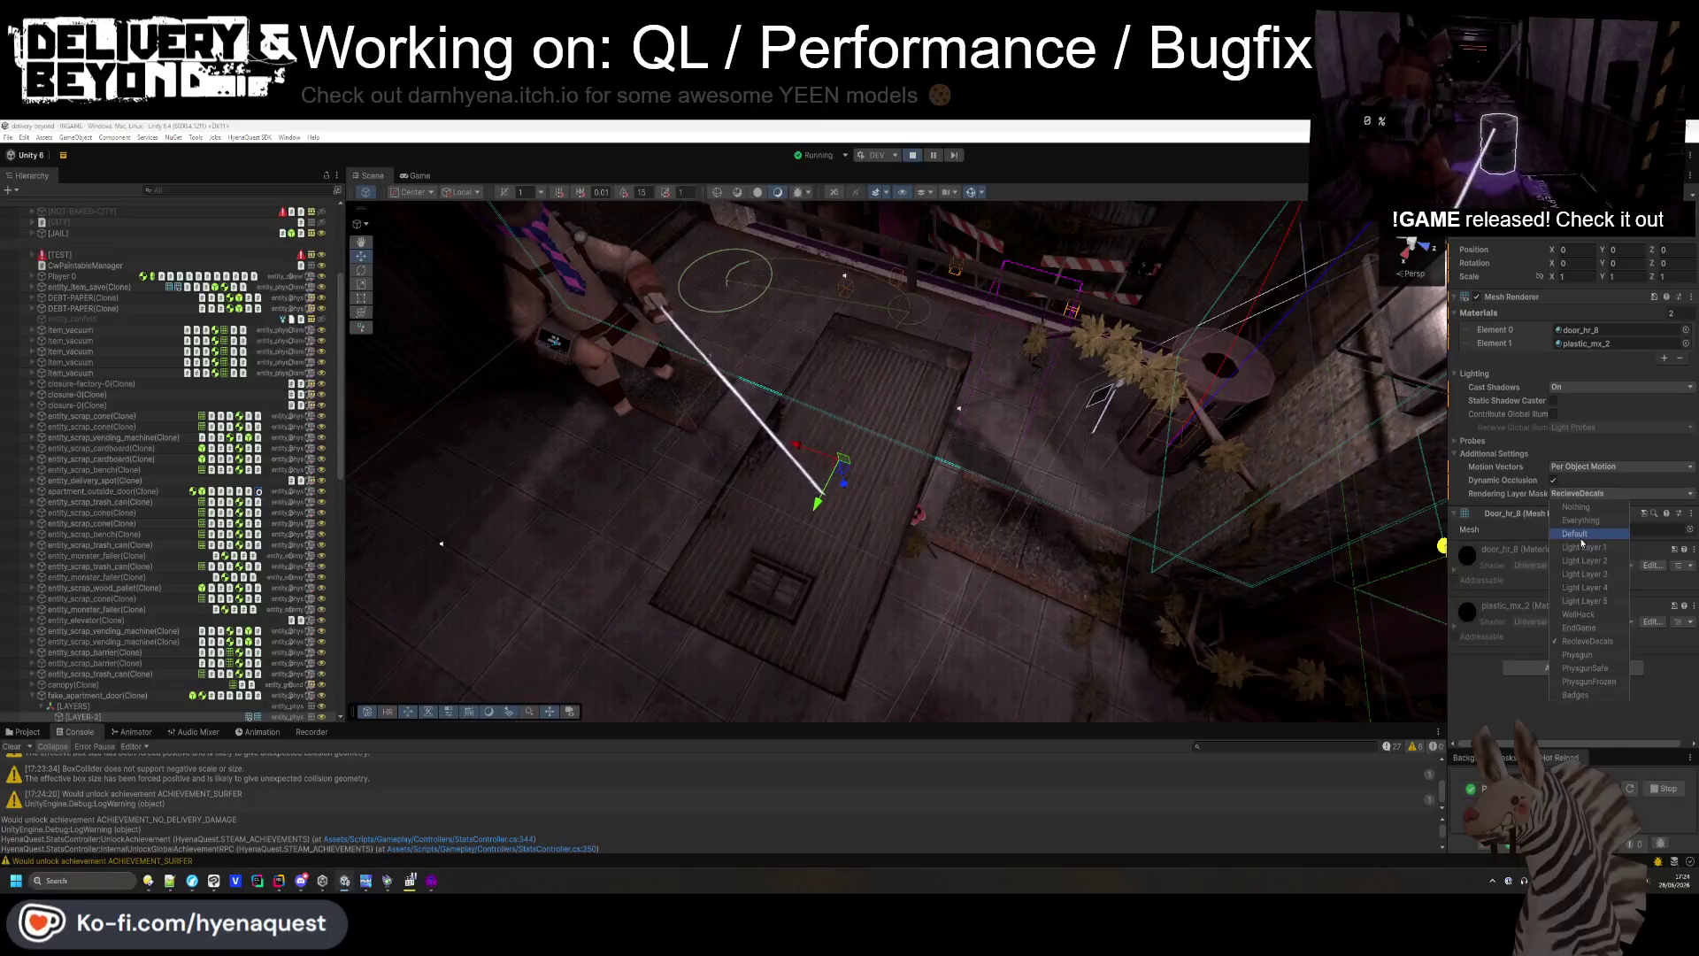
{"action": "left_click", "coordinate": [1575, 534]}
{"action": "left_click", "coordinate": [1588, 640]}
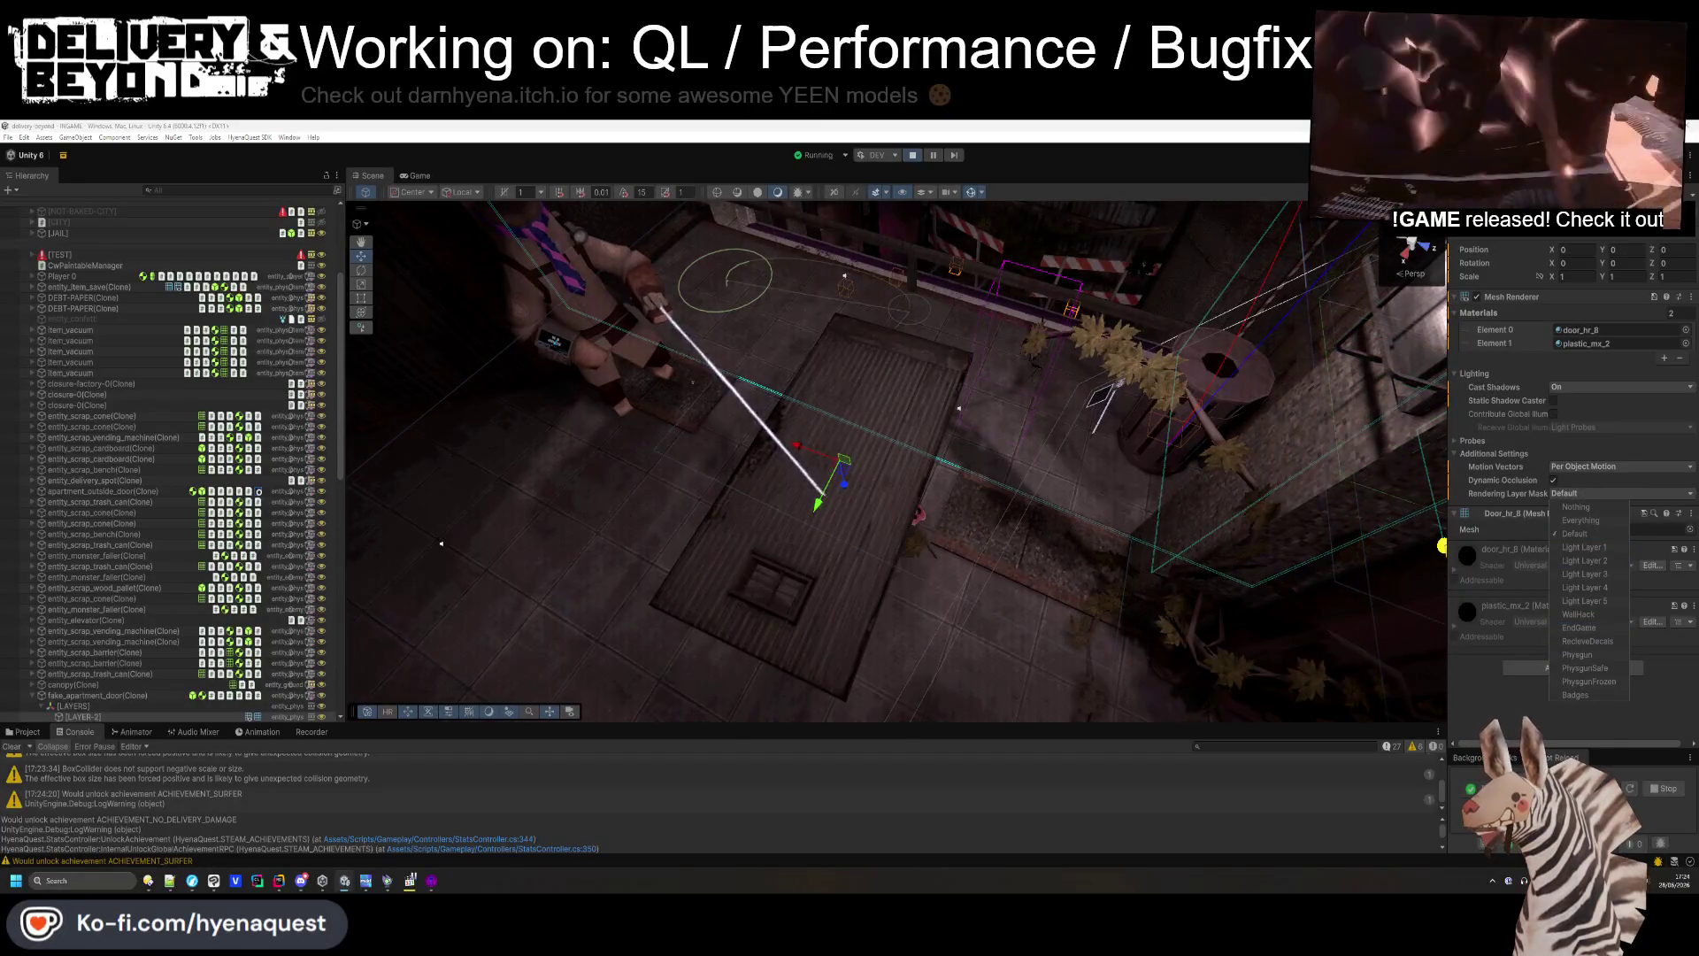
{"action": "left_click", "coordinate": [1476, 683]}
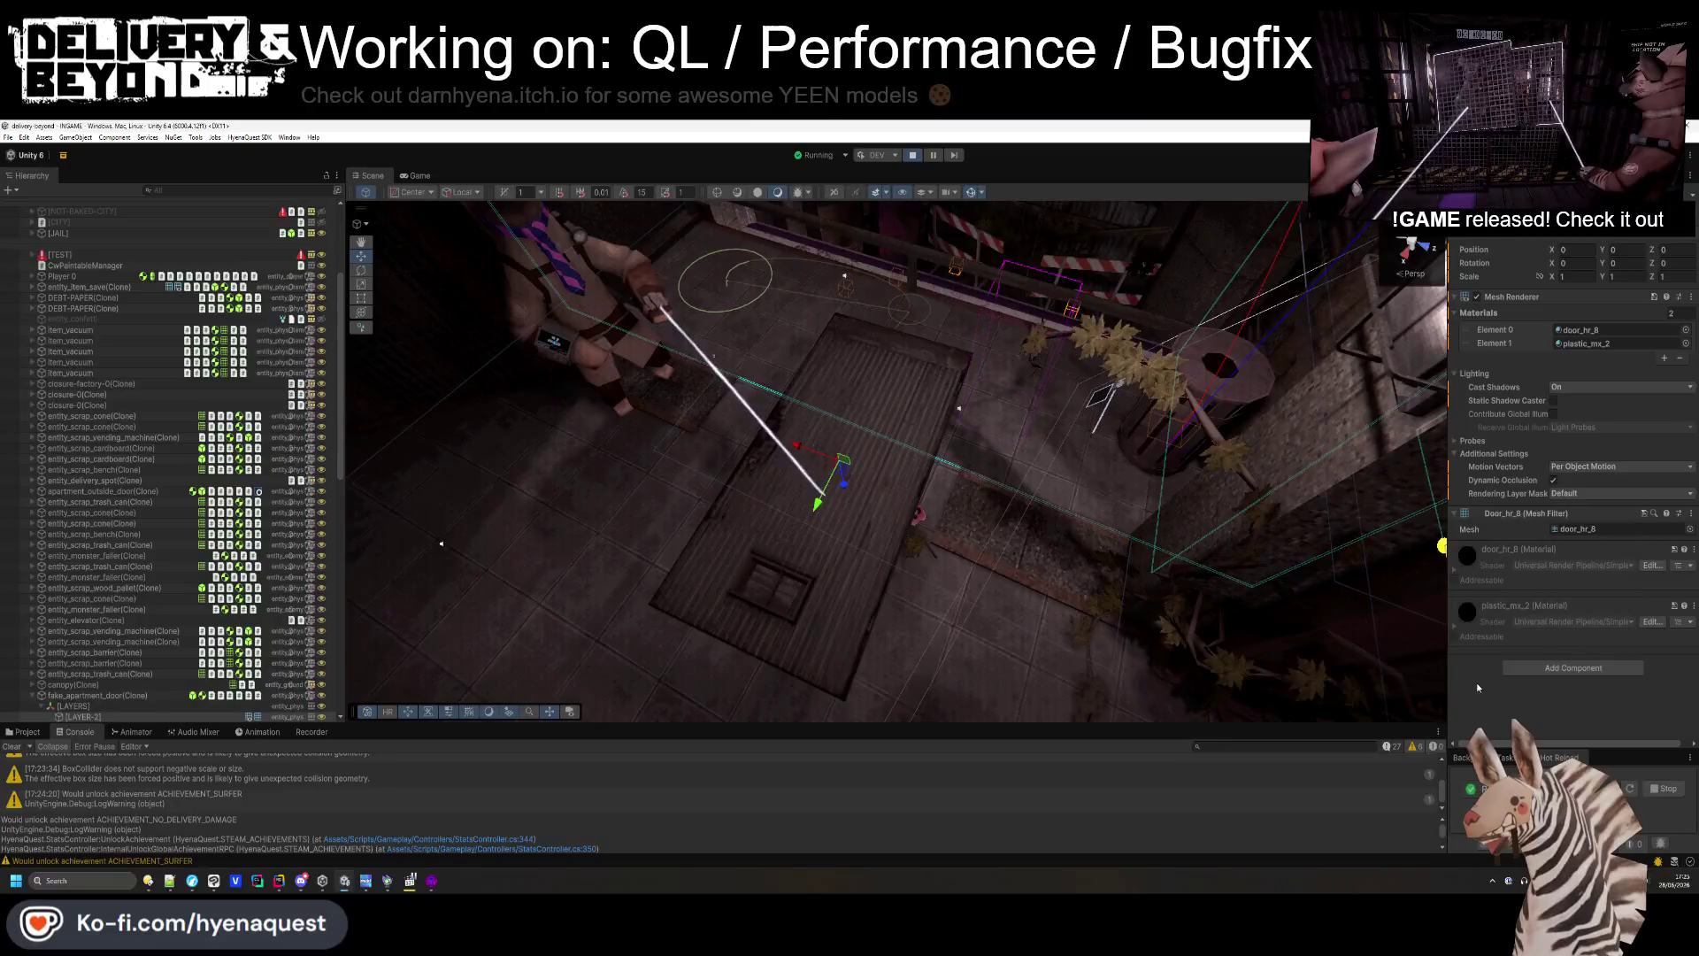
{"action": "left_click", "coordinate": [105, 696]}
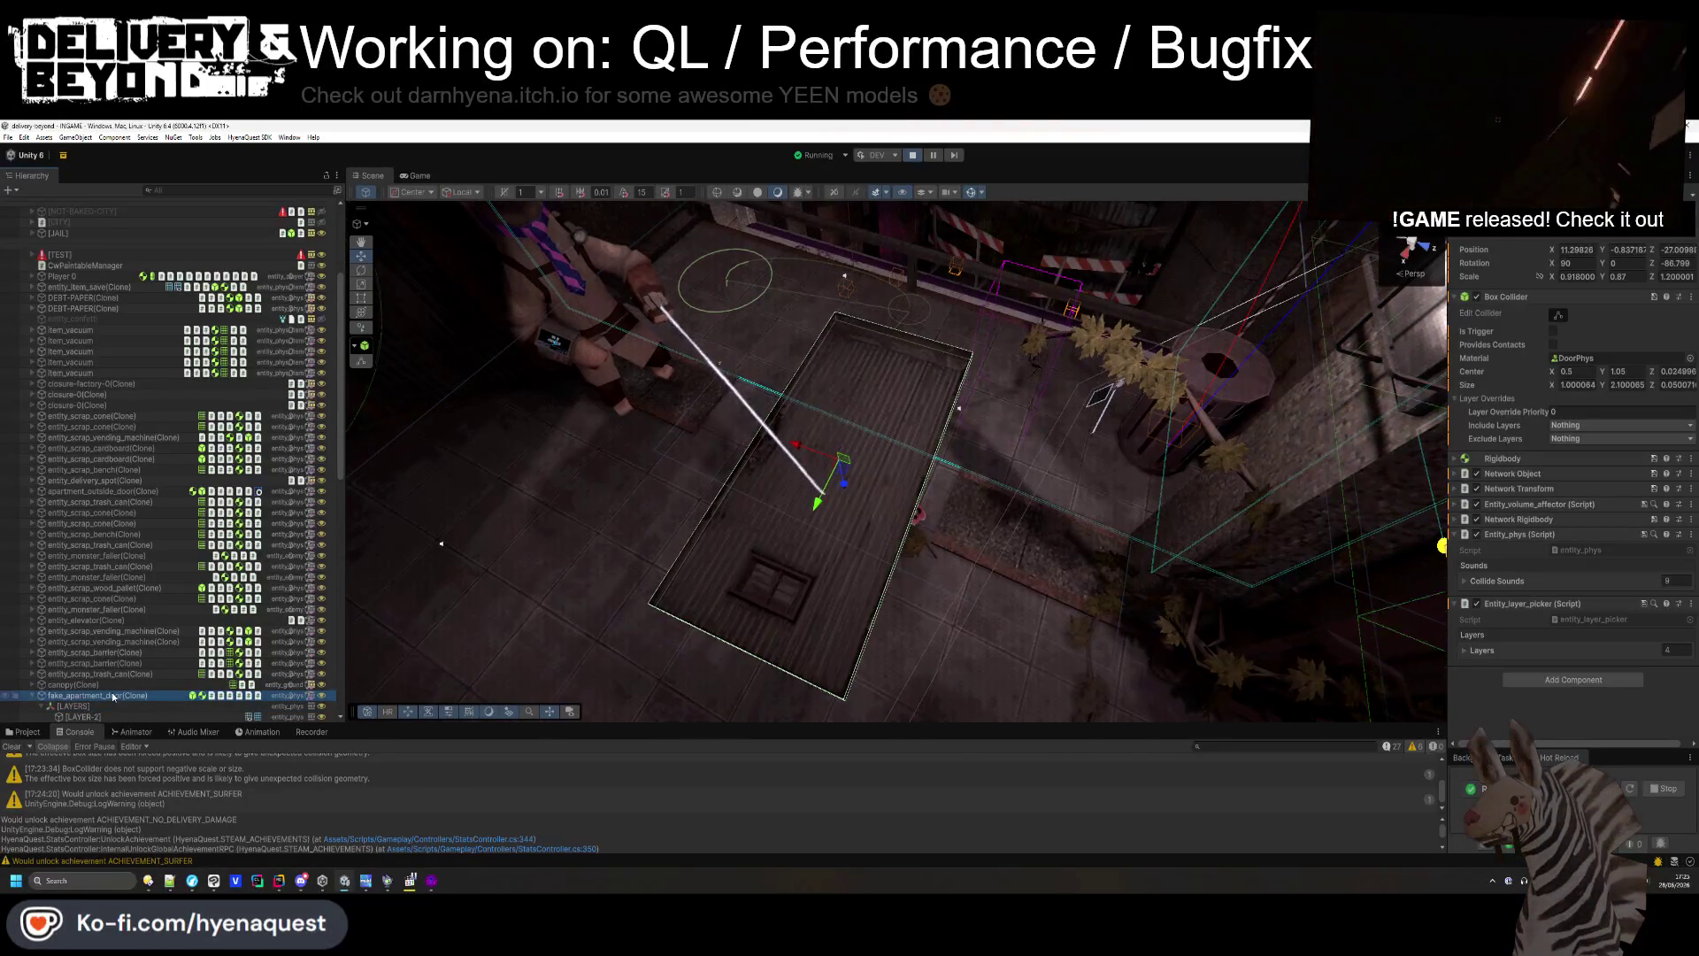
- Select fake_apartment_door(Clone) and expand its Entity_layer_picker Layers list, showing three Missing entries and [LAYER-2]
{"action": "scroll", "coordinate": [114, 699], "scroll_direction": "down", "scroll_amount": 2}
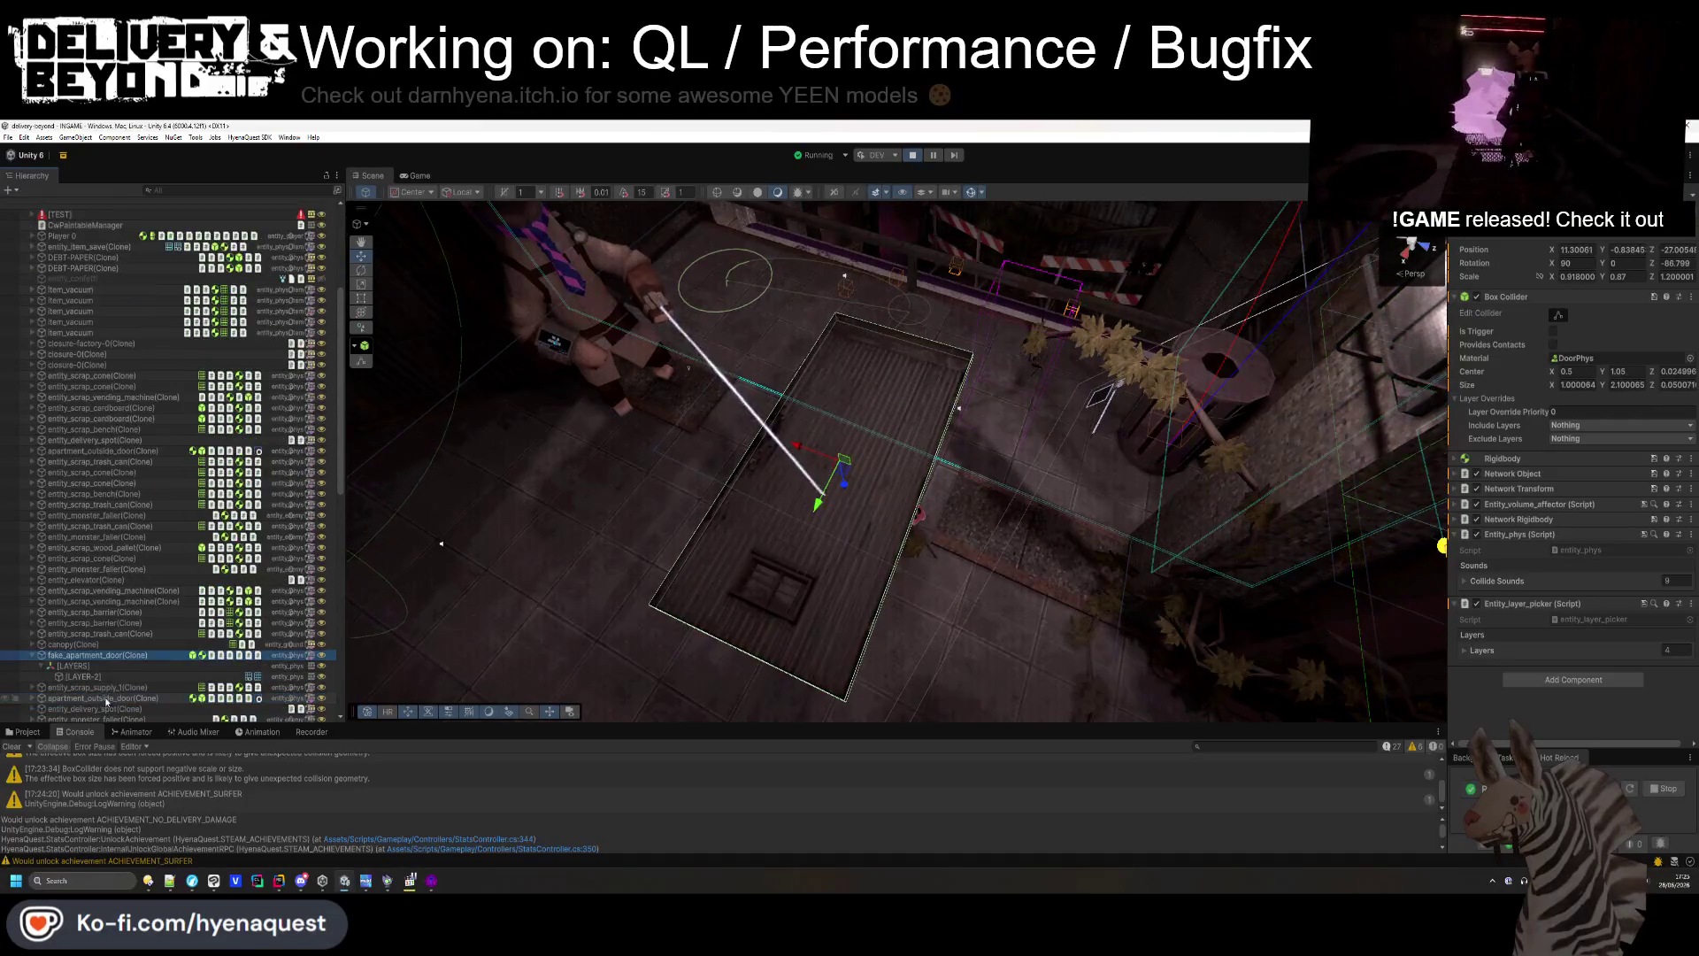
{"action": "left_click", "coordinate": [105, 675]}
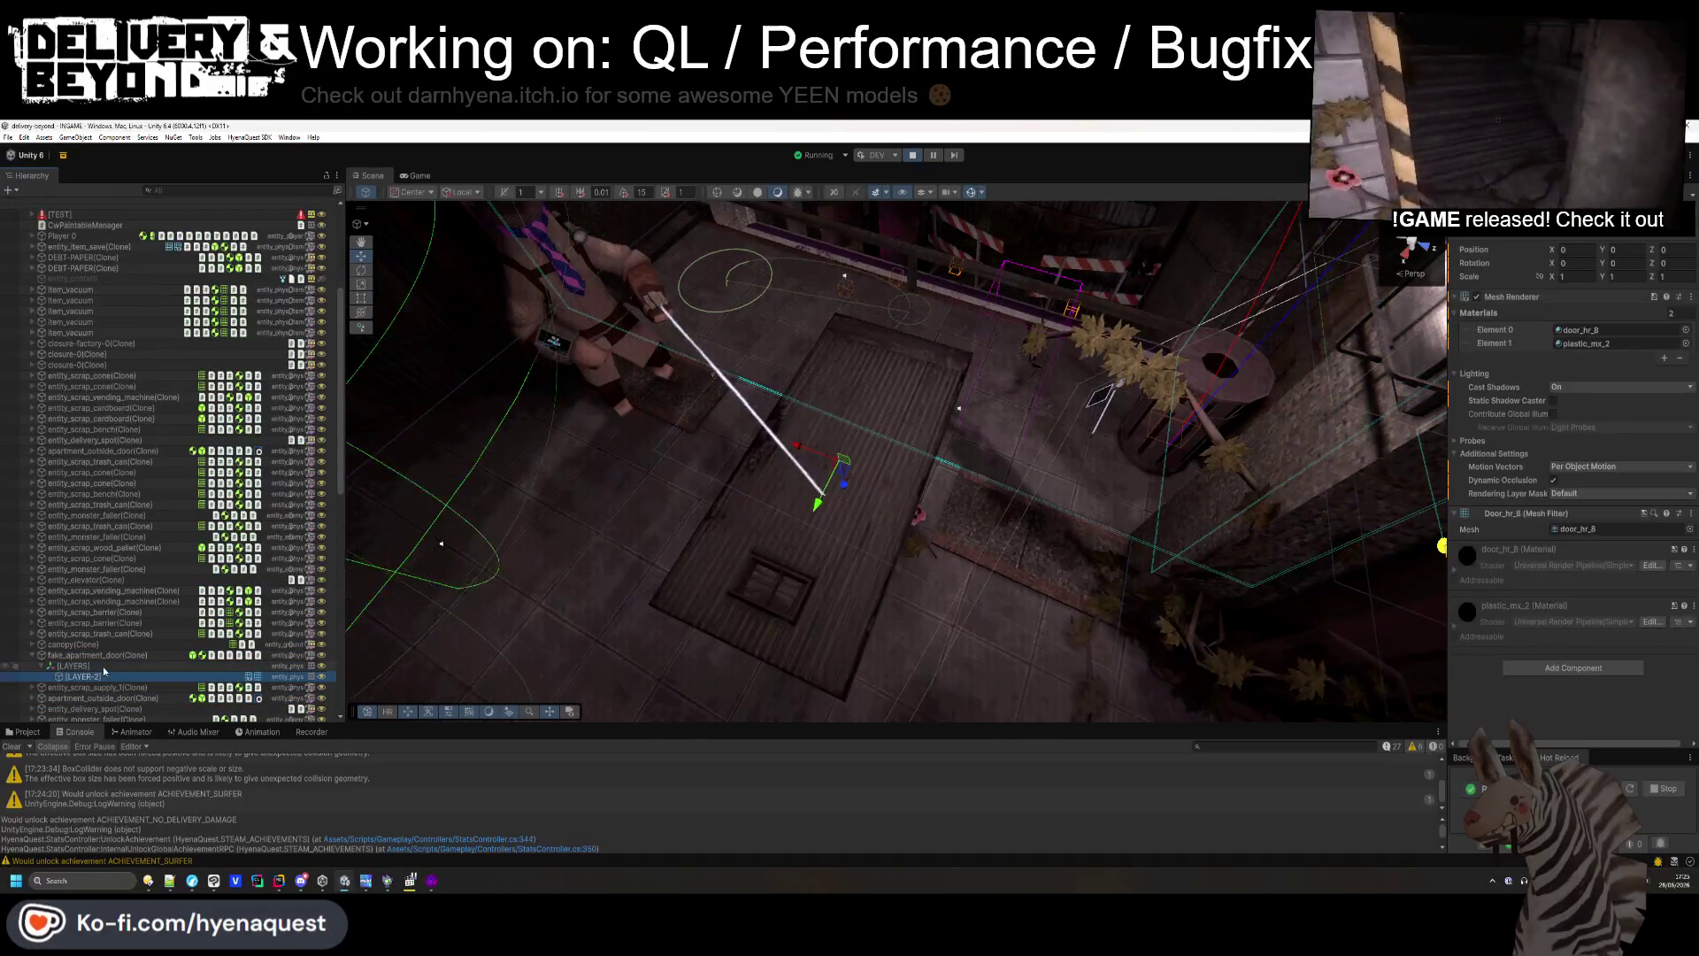
{"action": "left_click", "coordinate": [105, 669]}
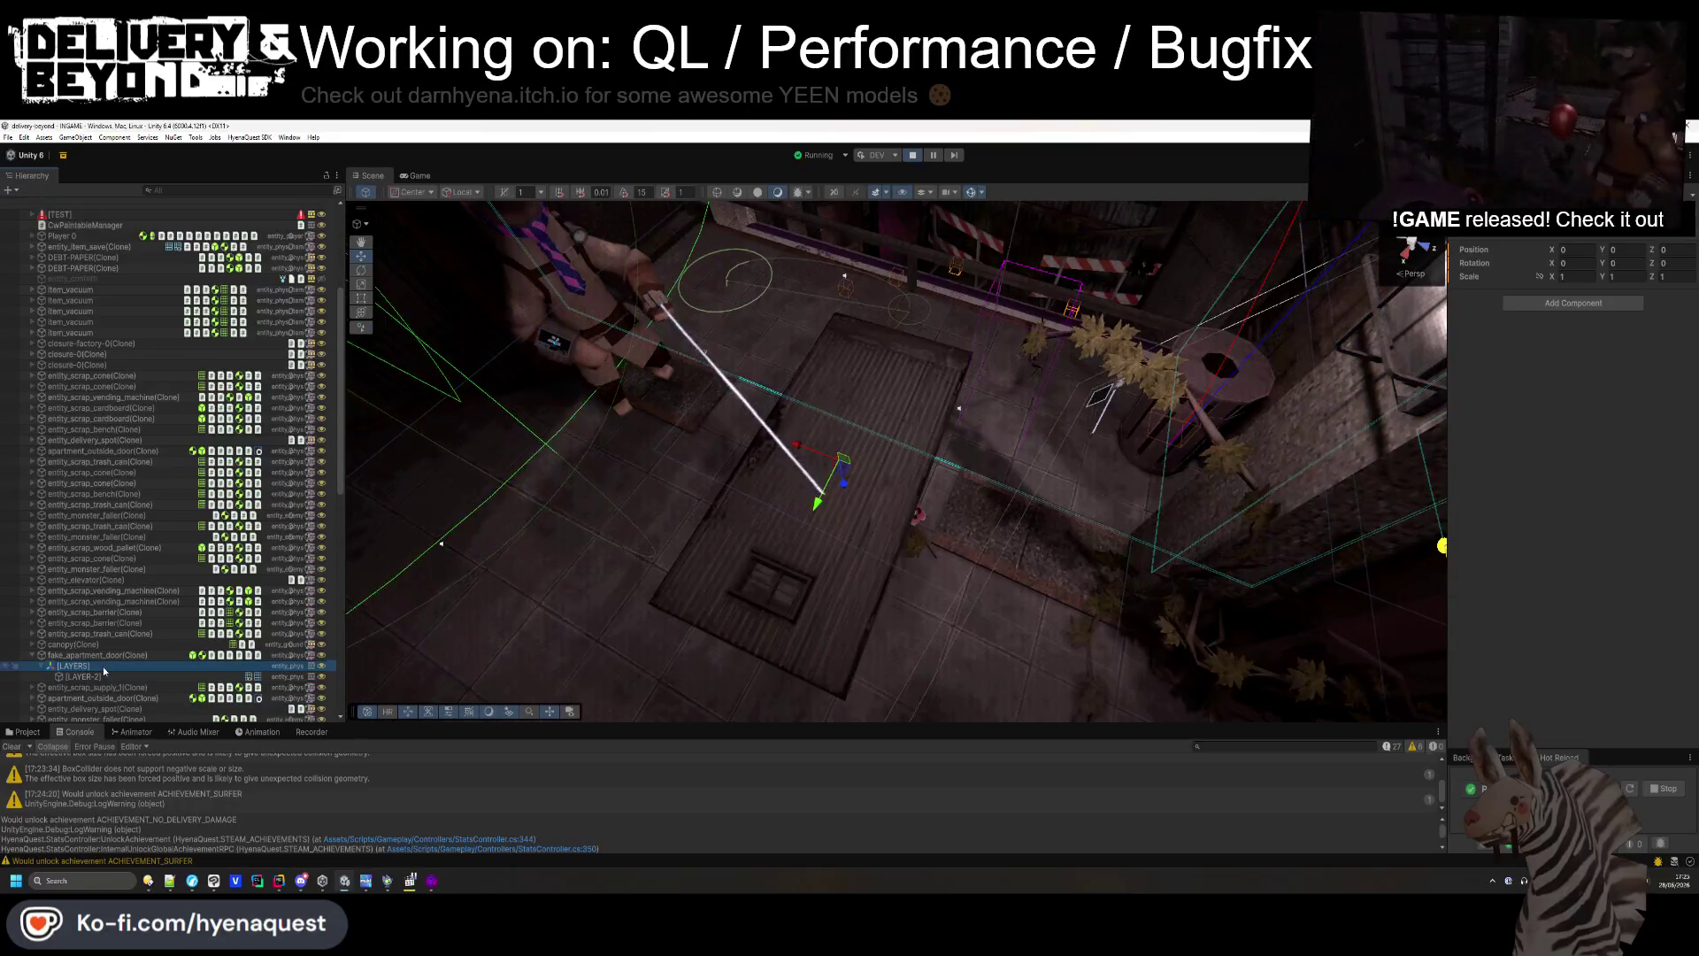
{"action": "left_click", "coordinate": [112, 656]}
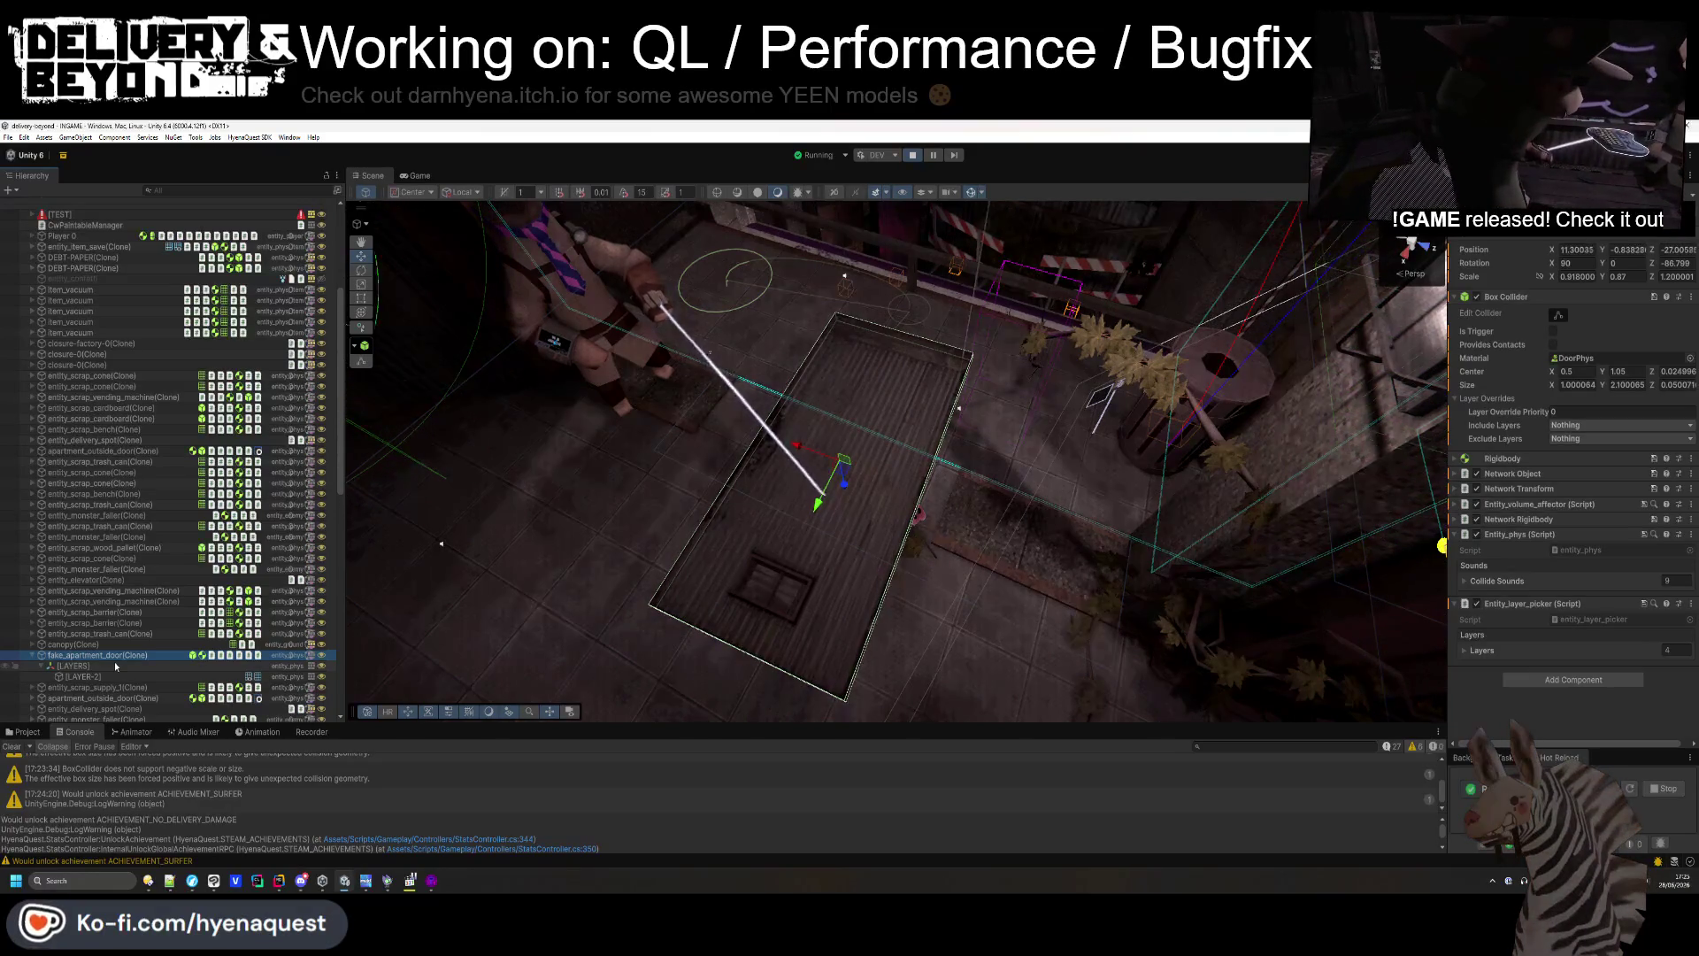
{"action": "left_click", "coordinate": [1461, 653]}
{"action": "scroll", "coordinate": [1510, 656], "scroll_direction": "down", "scroll_amount": 3}
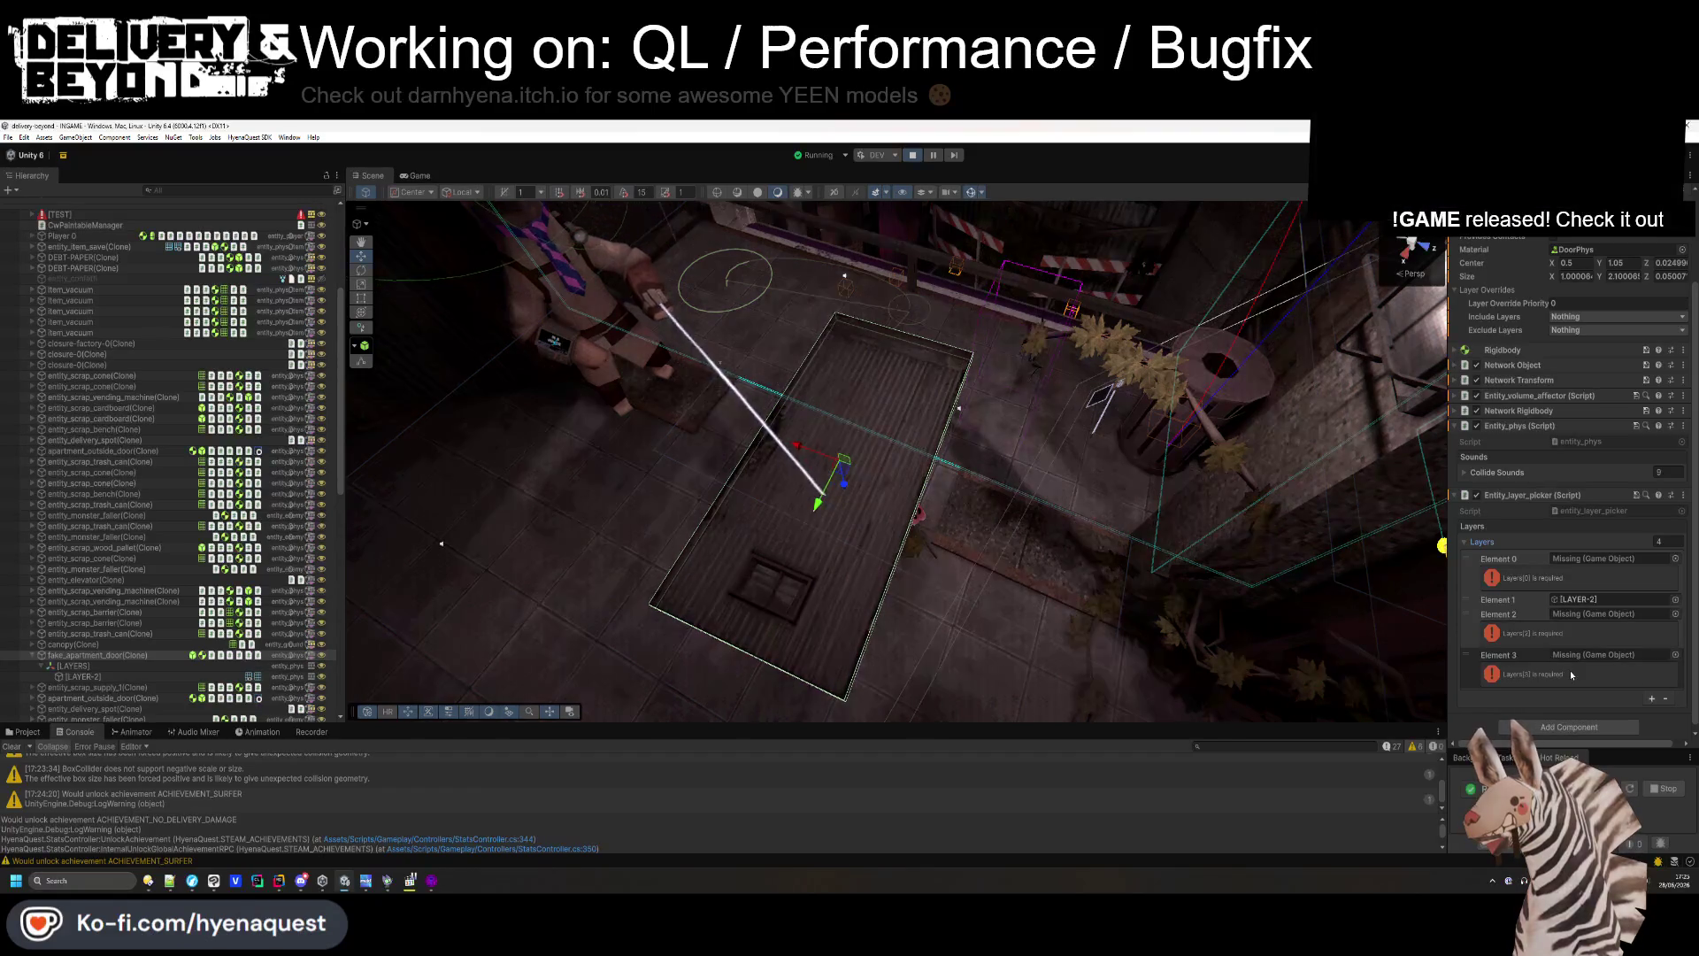
- Open entity_layer_picker in Rider and delete ', Required' from the Layers attribute
{"action": "double_click", "coordinate": [1593, 510]}
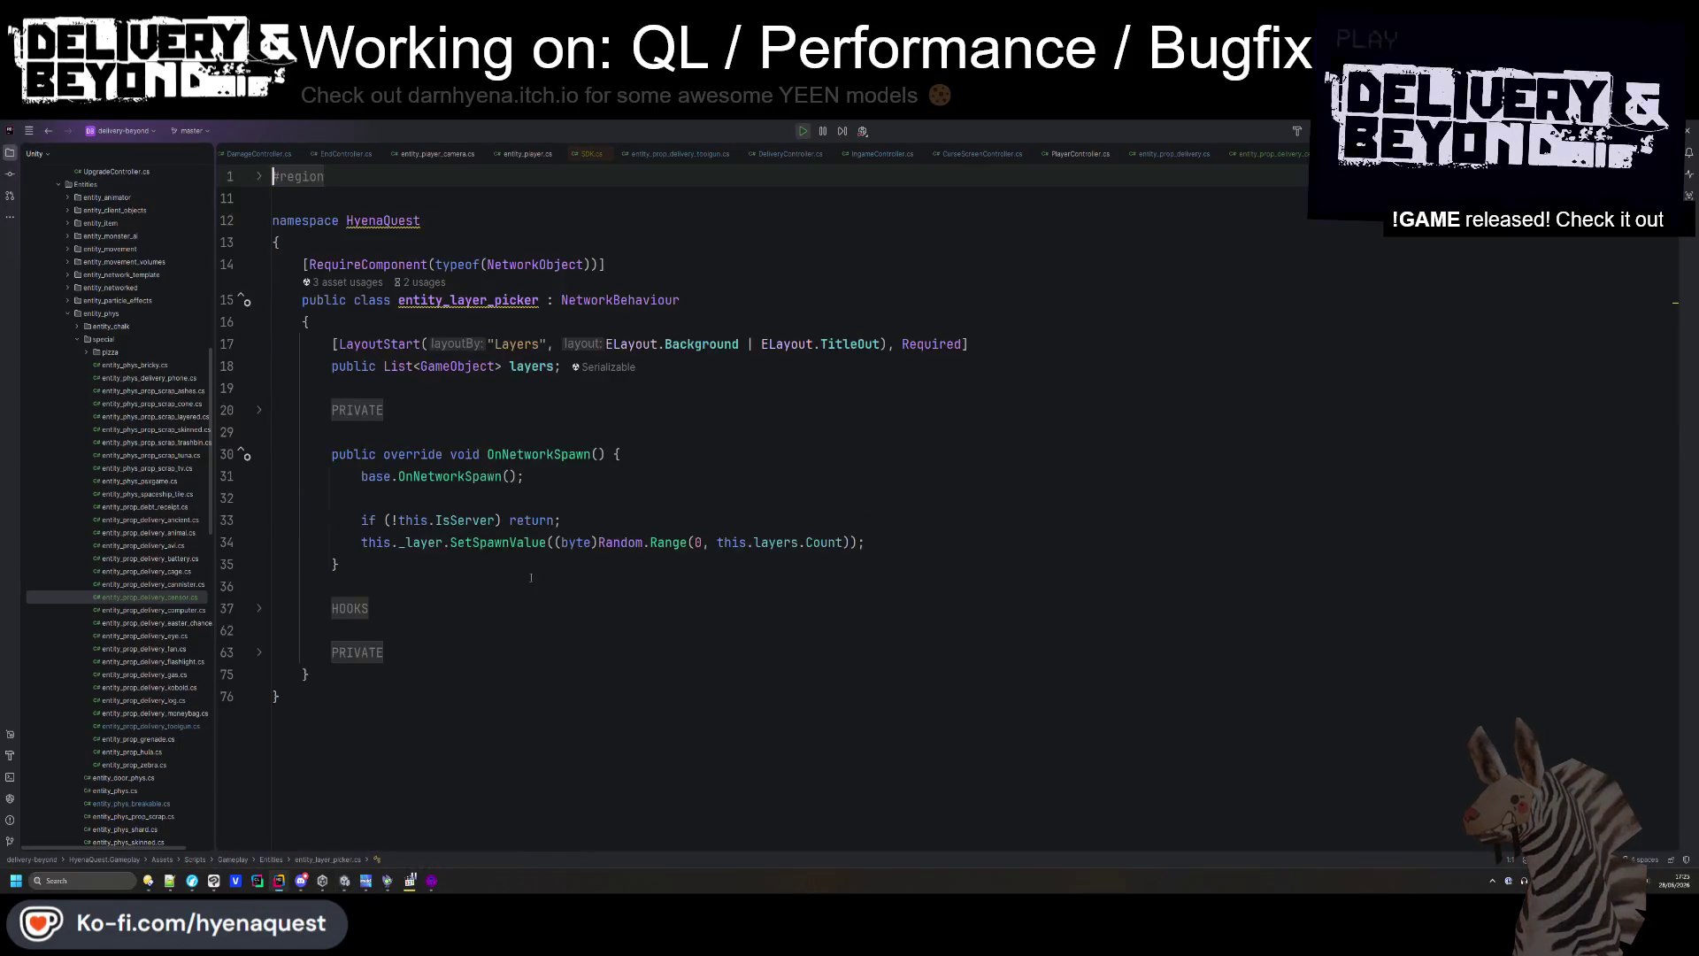
{"action": "double_click", "coordinate": [933, 343]}
{"action": "key", "text": "BackSpace"}
{"action": "key", "text": "BackSpace"}
{"action": "key", "text": "BackSpace"}
- Expand the HOOKS and PRIVATE regions to review the script, then return to Unity
{"action": "left_click", "coordinate": [968, 298]}
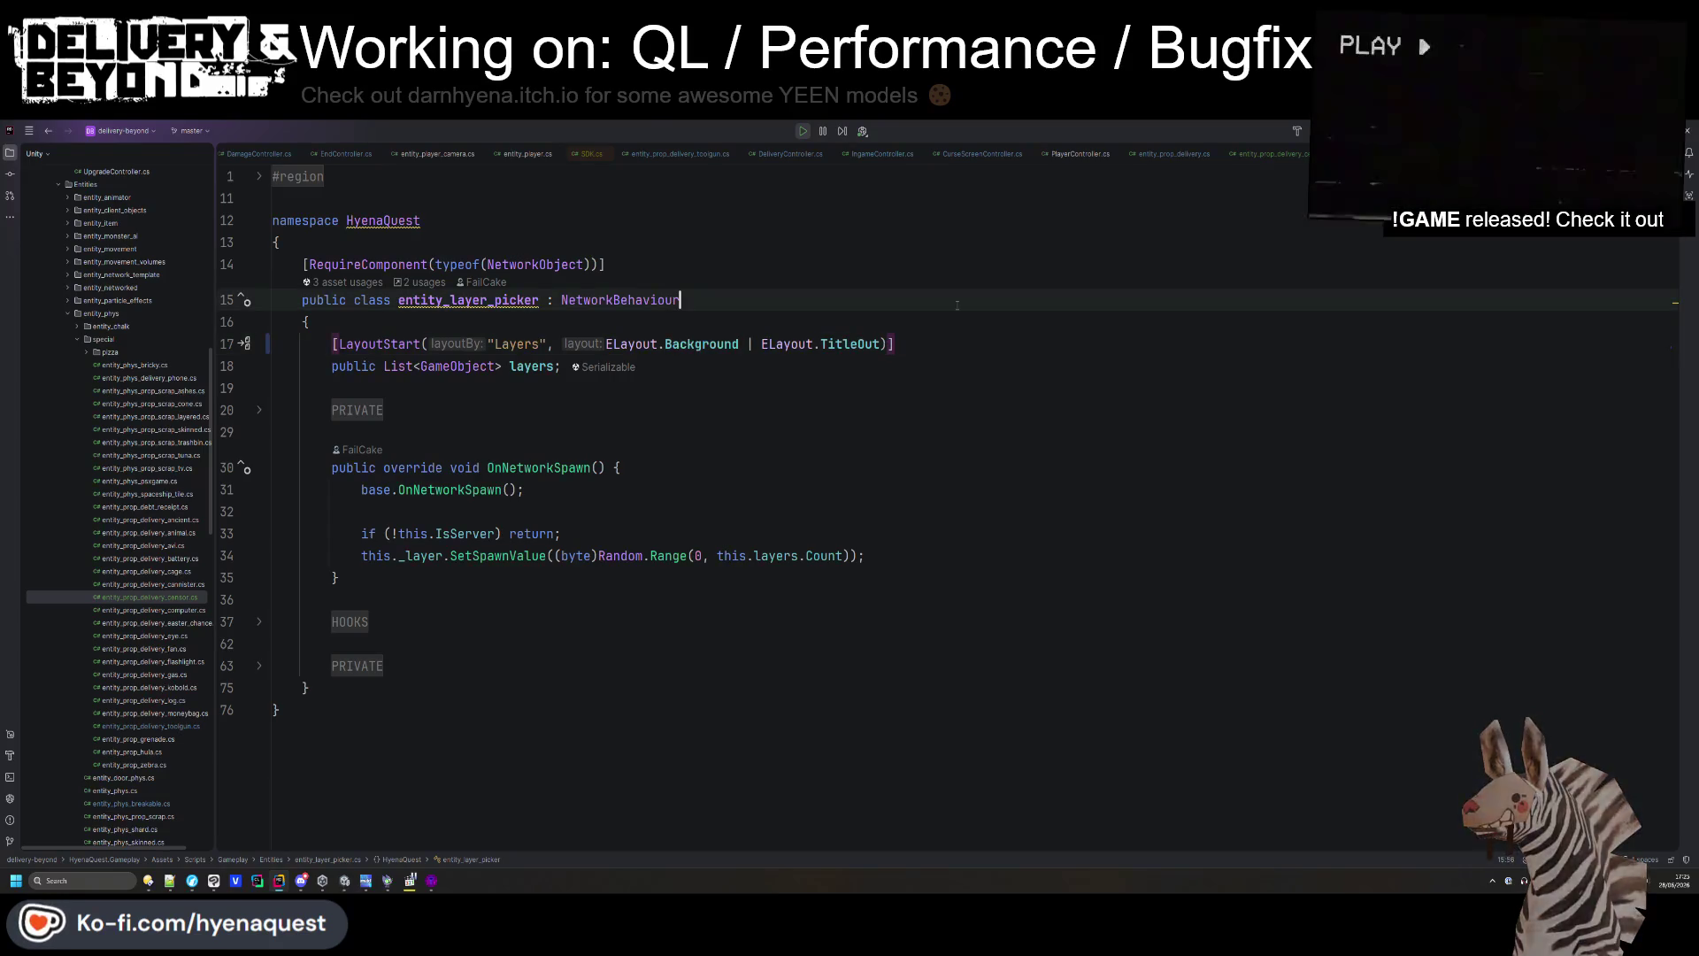
{"action": "left_click", "coordinate": [350, 622]}
{"action": "scroll", "coordinate": [395, 655], "scroll_direction": "down", "scroll_amount": 5}
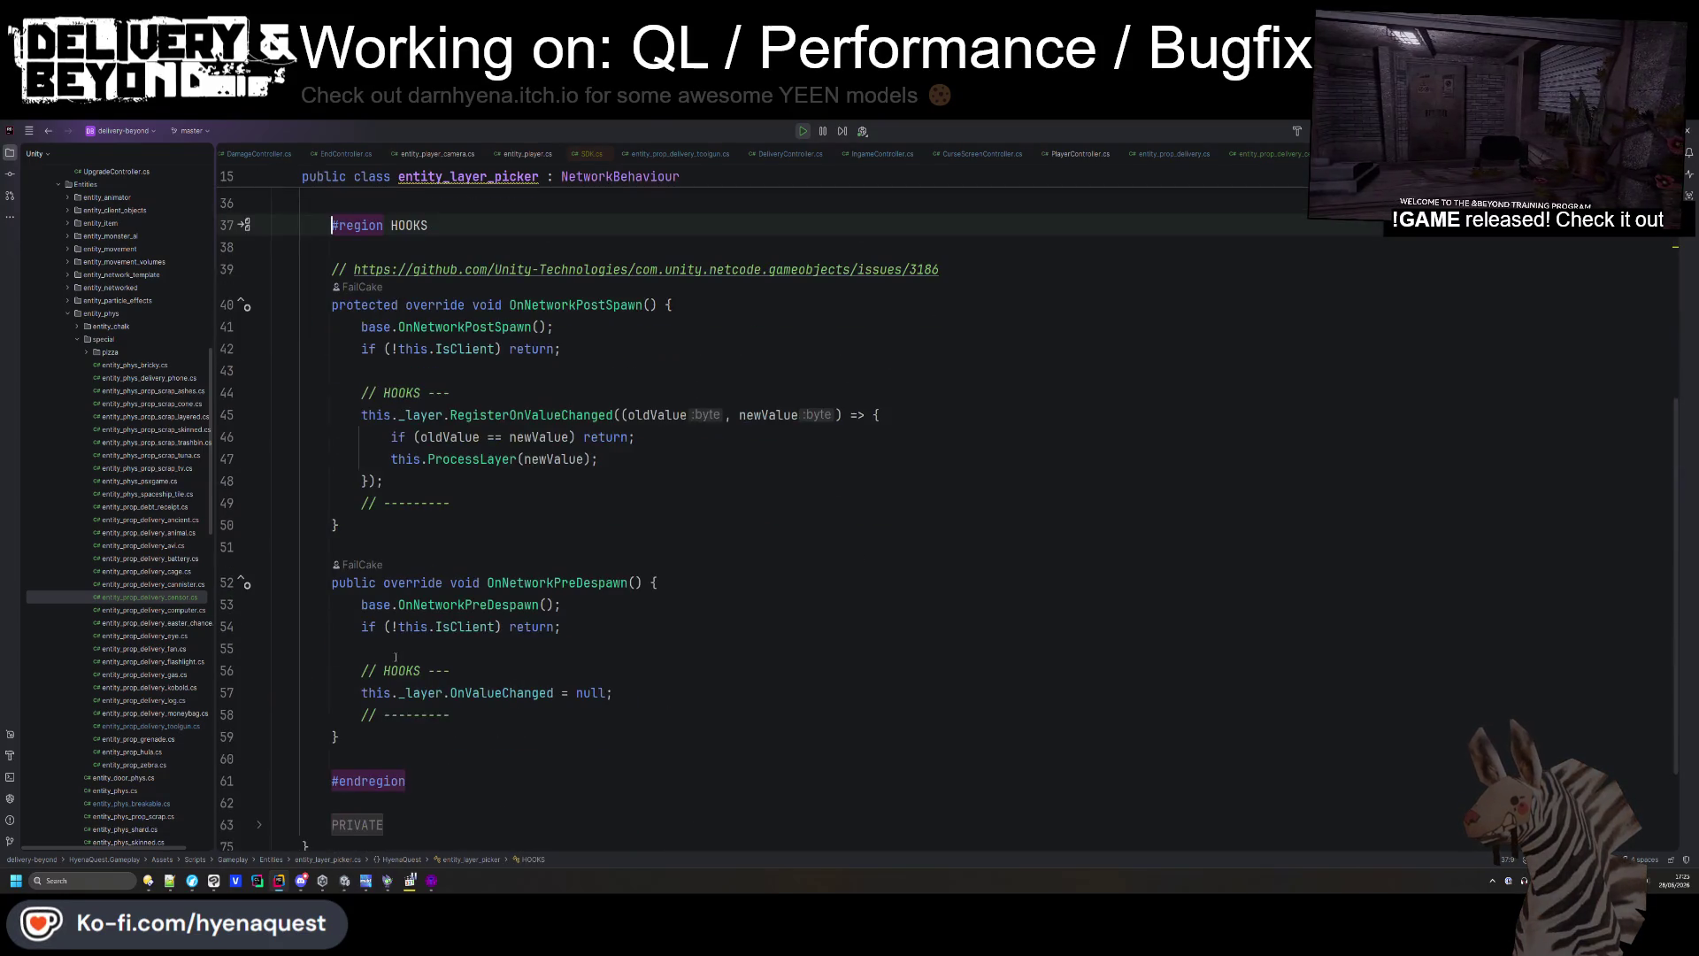
{"action": "left_click", "coordinate": [357, 824]}
{"action": "scroll", "coordinate": [435, 661], "scroll_direction": "down", "scroll_amount": 5}
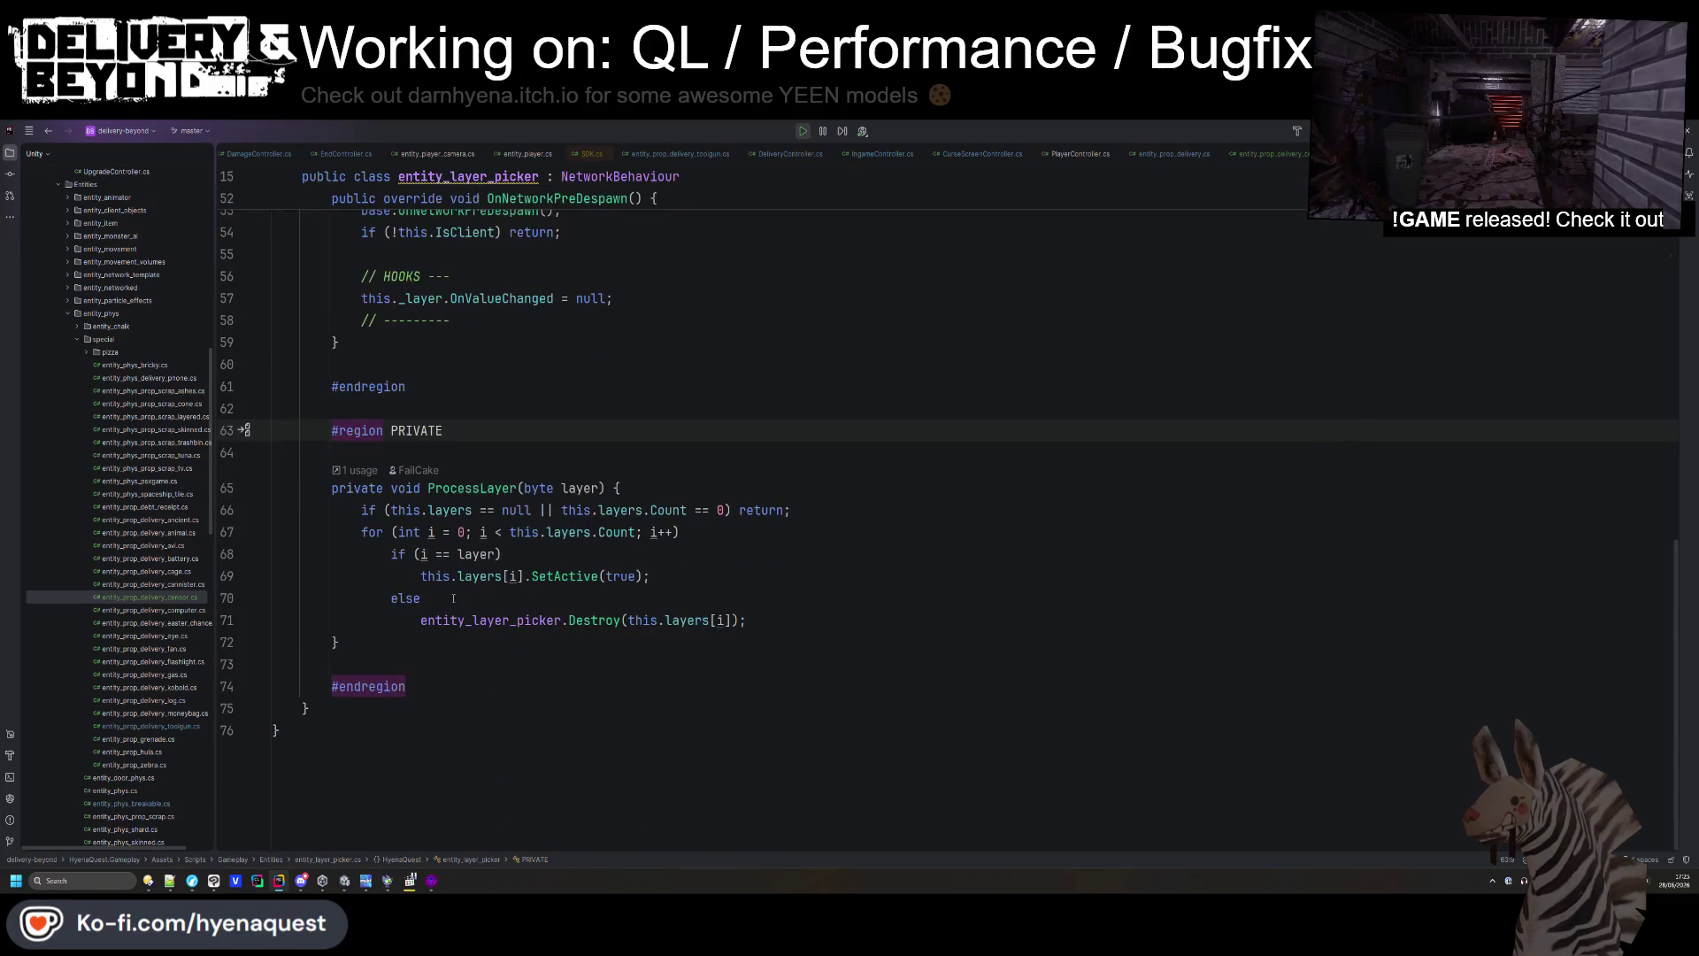
{"action": "scroll", "coordinate": [455, 593], "scroll_direction": "up", "scroll_amount": 5}
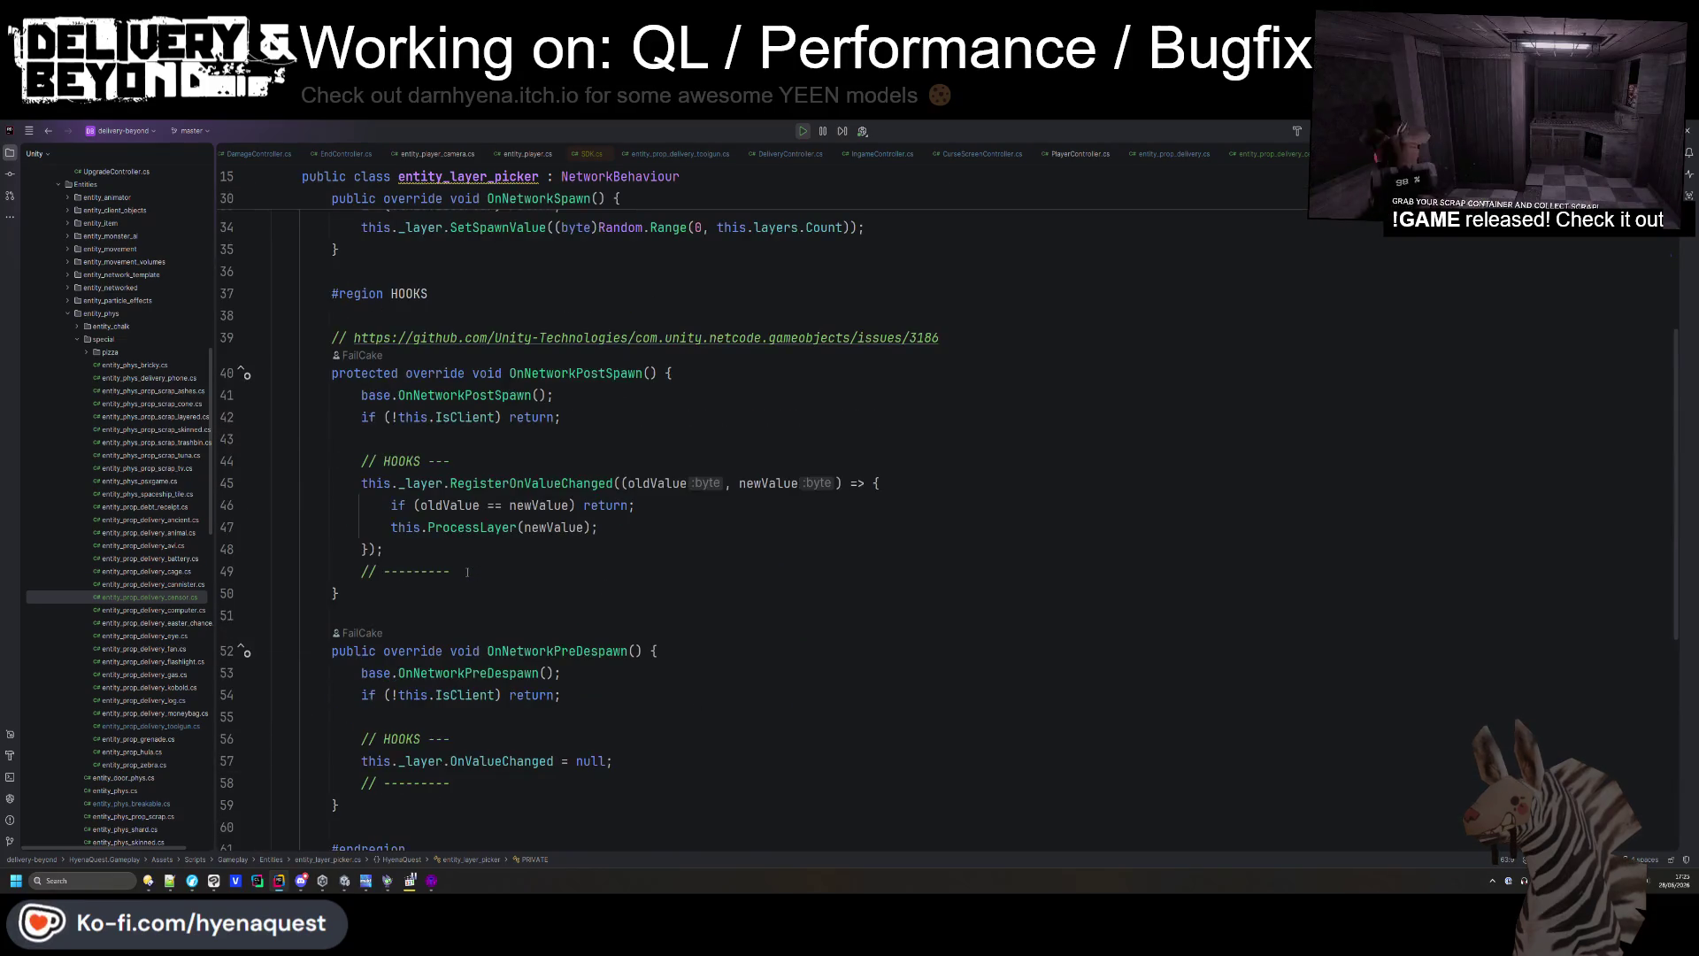
{"action": "key", "text": "alt+Tab"}
{"action": "key", "text": "alt+Tab"}
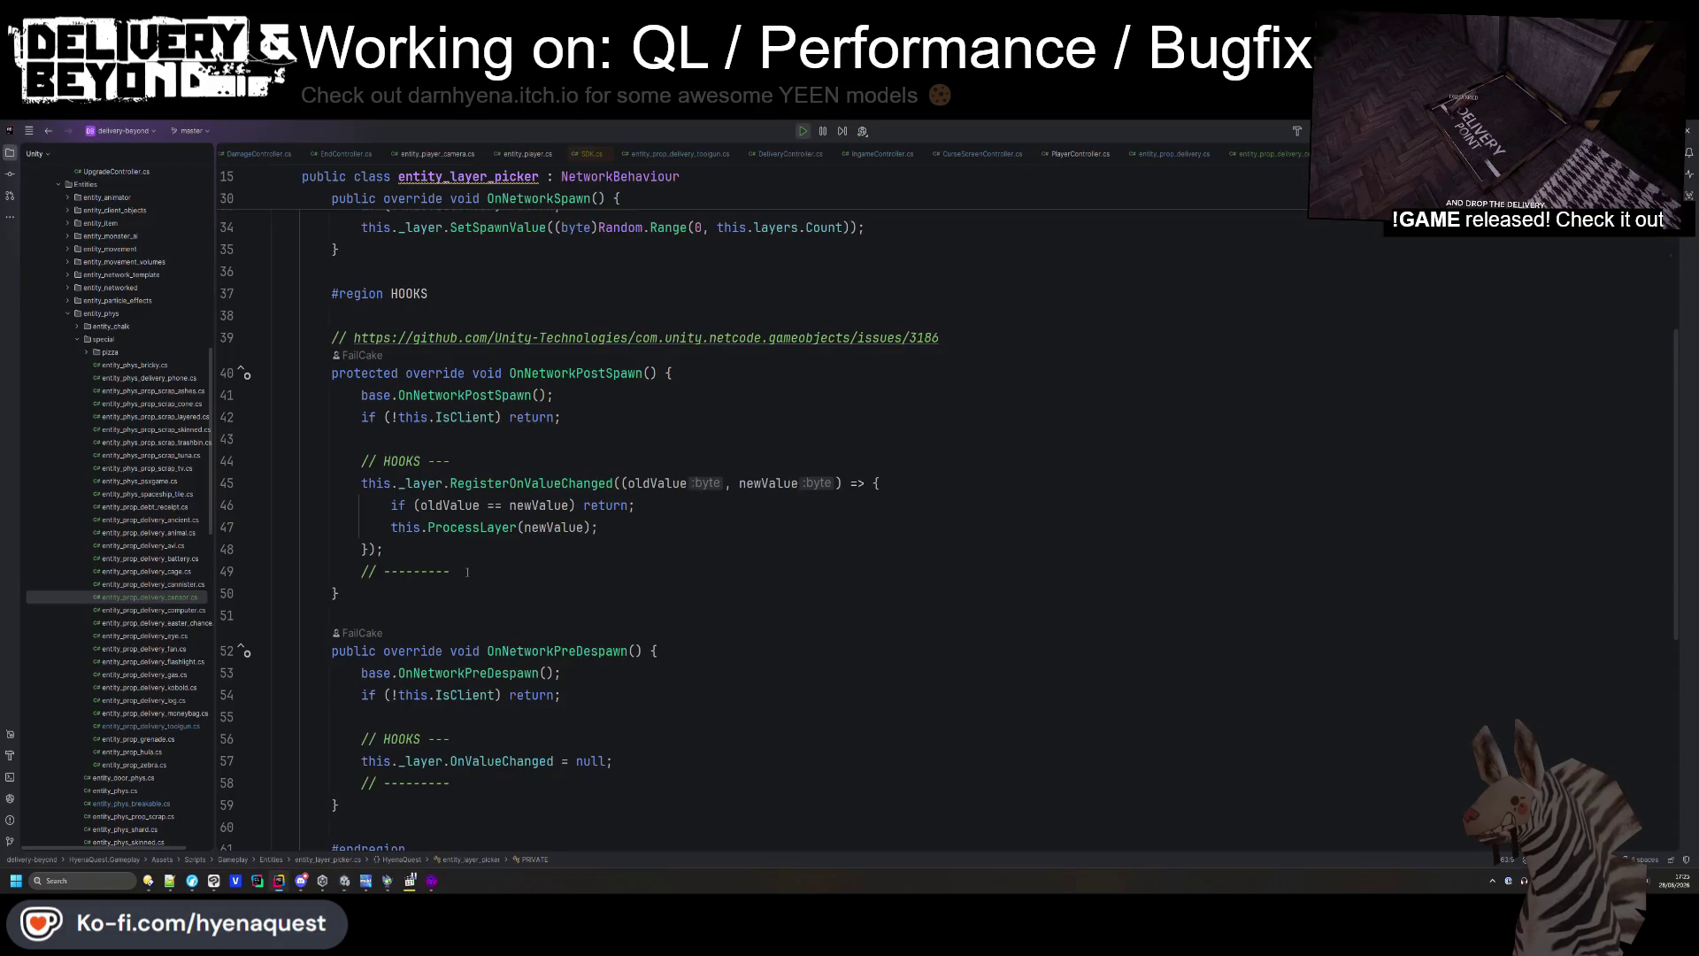
{"action": "scroll", "coordinate": [460, 558], "scroll_direction": "down", "scroll_amount": 5}
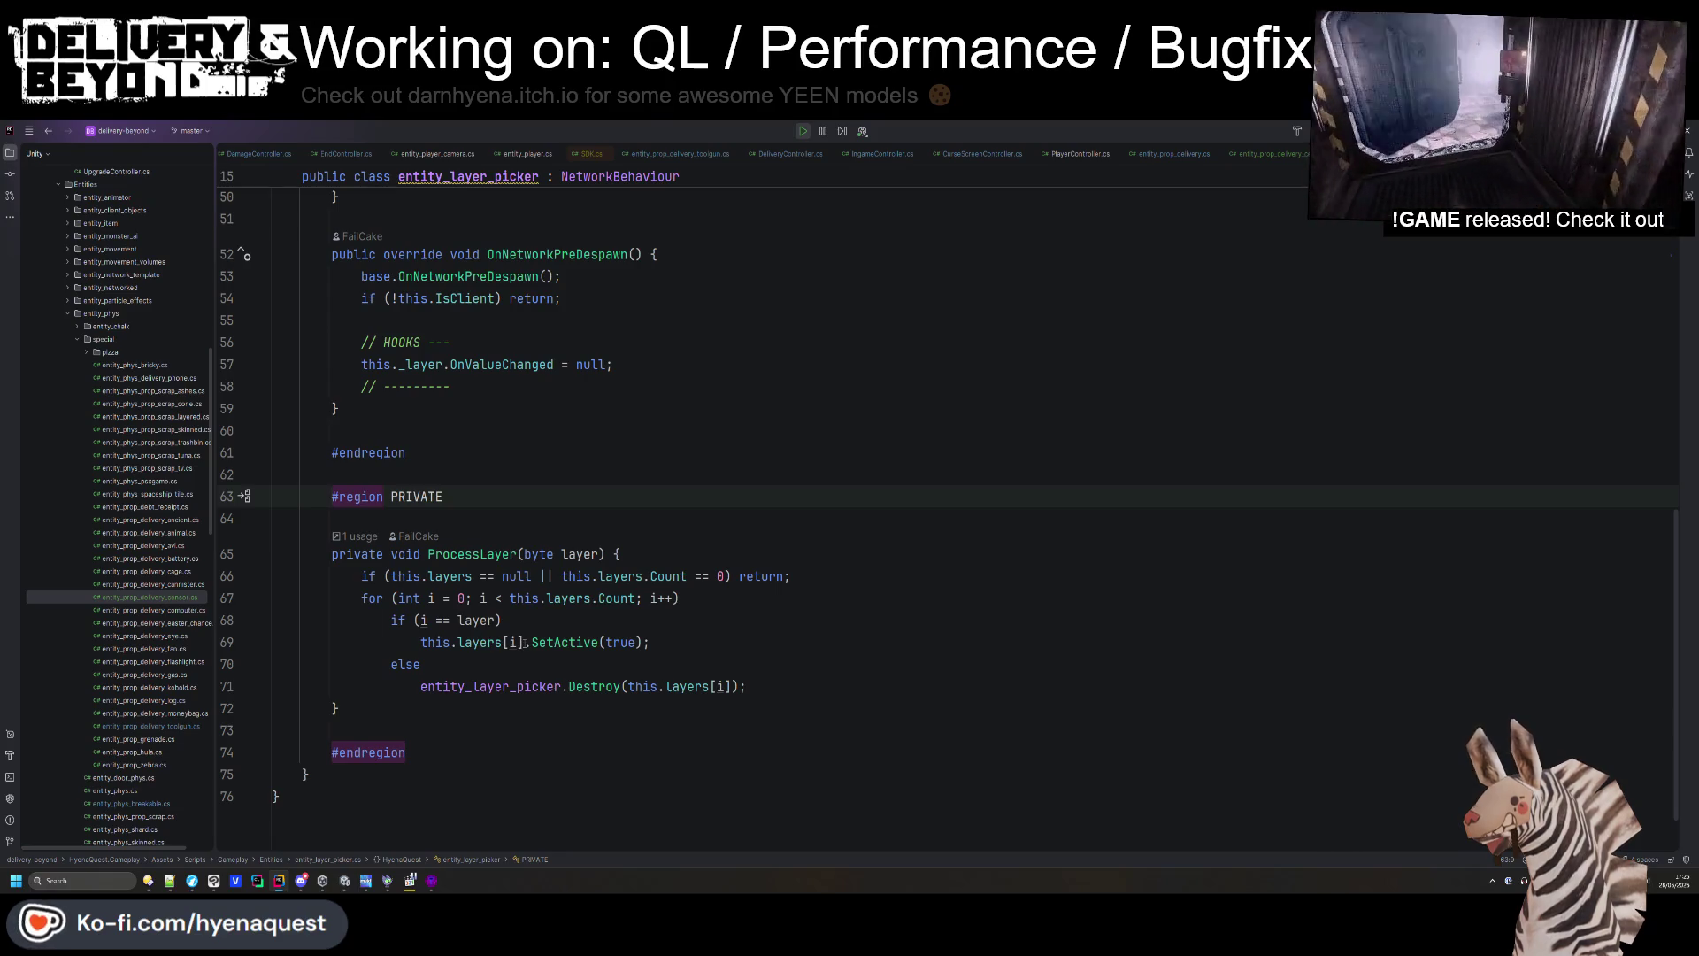
{"action": "scroll", "coordinate": [488, 576], "scroll_direction": "up", "scroll_amount": 10}
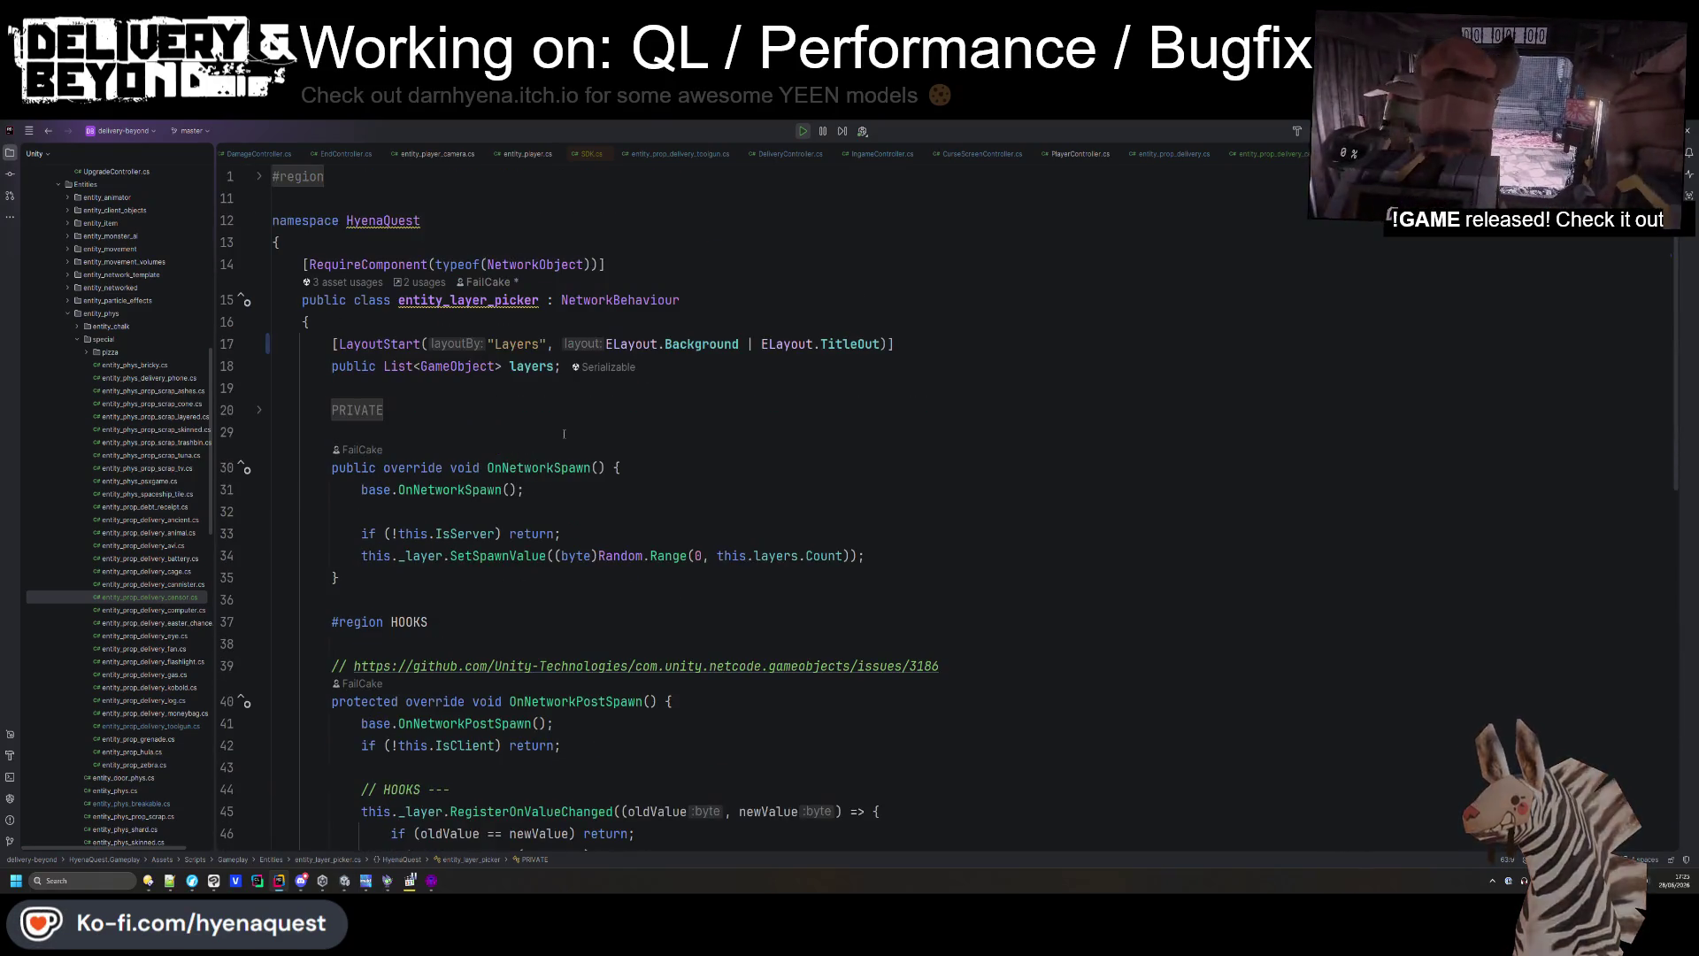
{"action": "key", "text": "alt+Tab"}
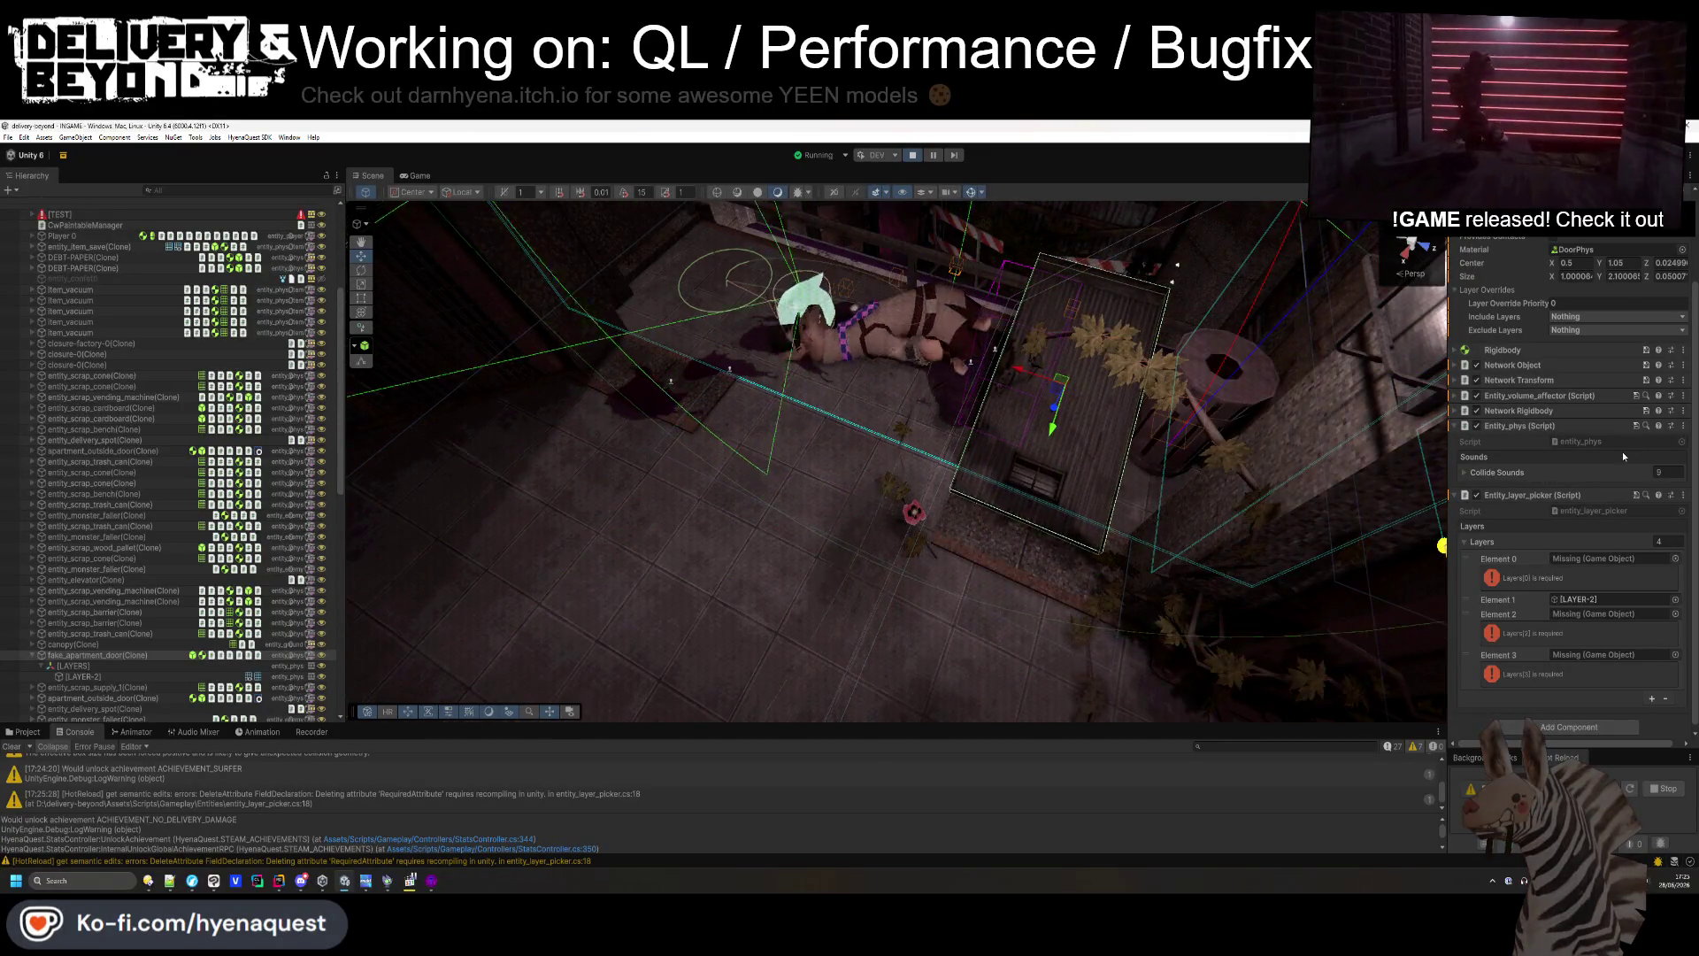
- Open entity_phys.cs and search for _renderers, stepping through its matches including GetBounds
{"action": "double_click", "coordinate": [1581, 442]}
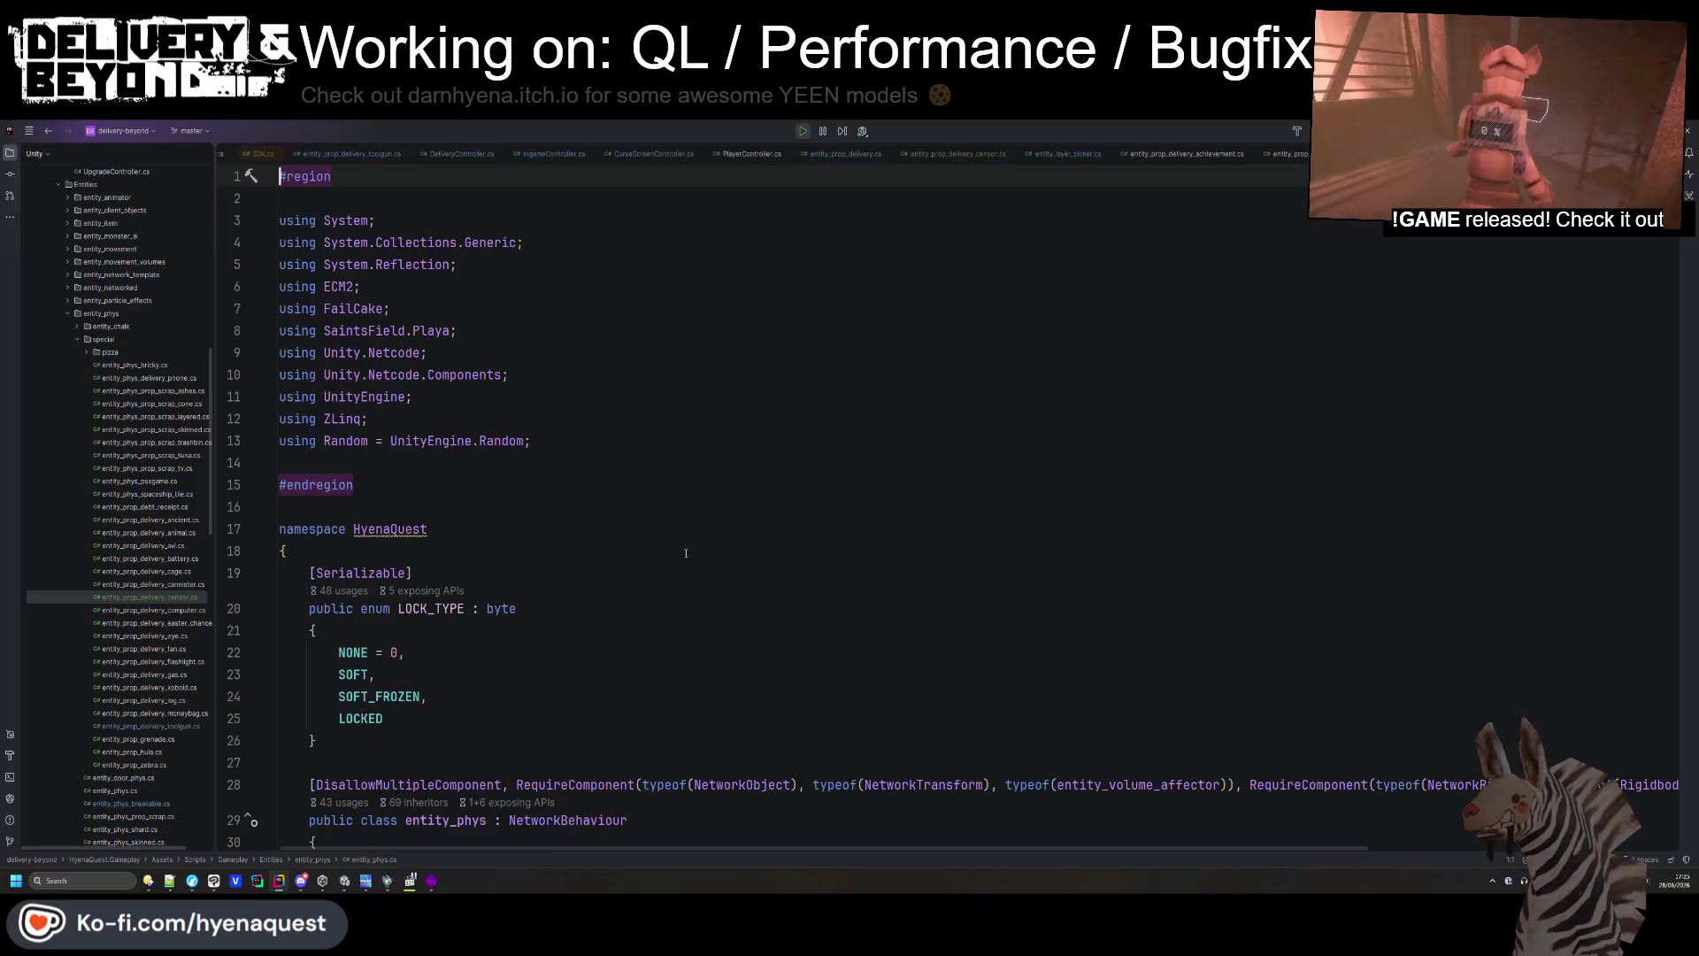
{"action": "scroll", "coordinate": [522, 546], "scroll_direction": "down", "scroll_amount": 10}
{"action": "scroll", "coordinate": [526, 463], "scroll_direction": "up", "scroll_amount": 6}
{"action": "double_click", "coordinate": [535, 335]}
{"action": "key", "text": "ctrl+f"}
{"action": "key", "text": "Return"}
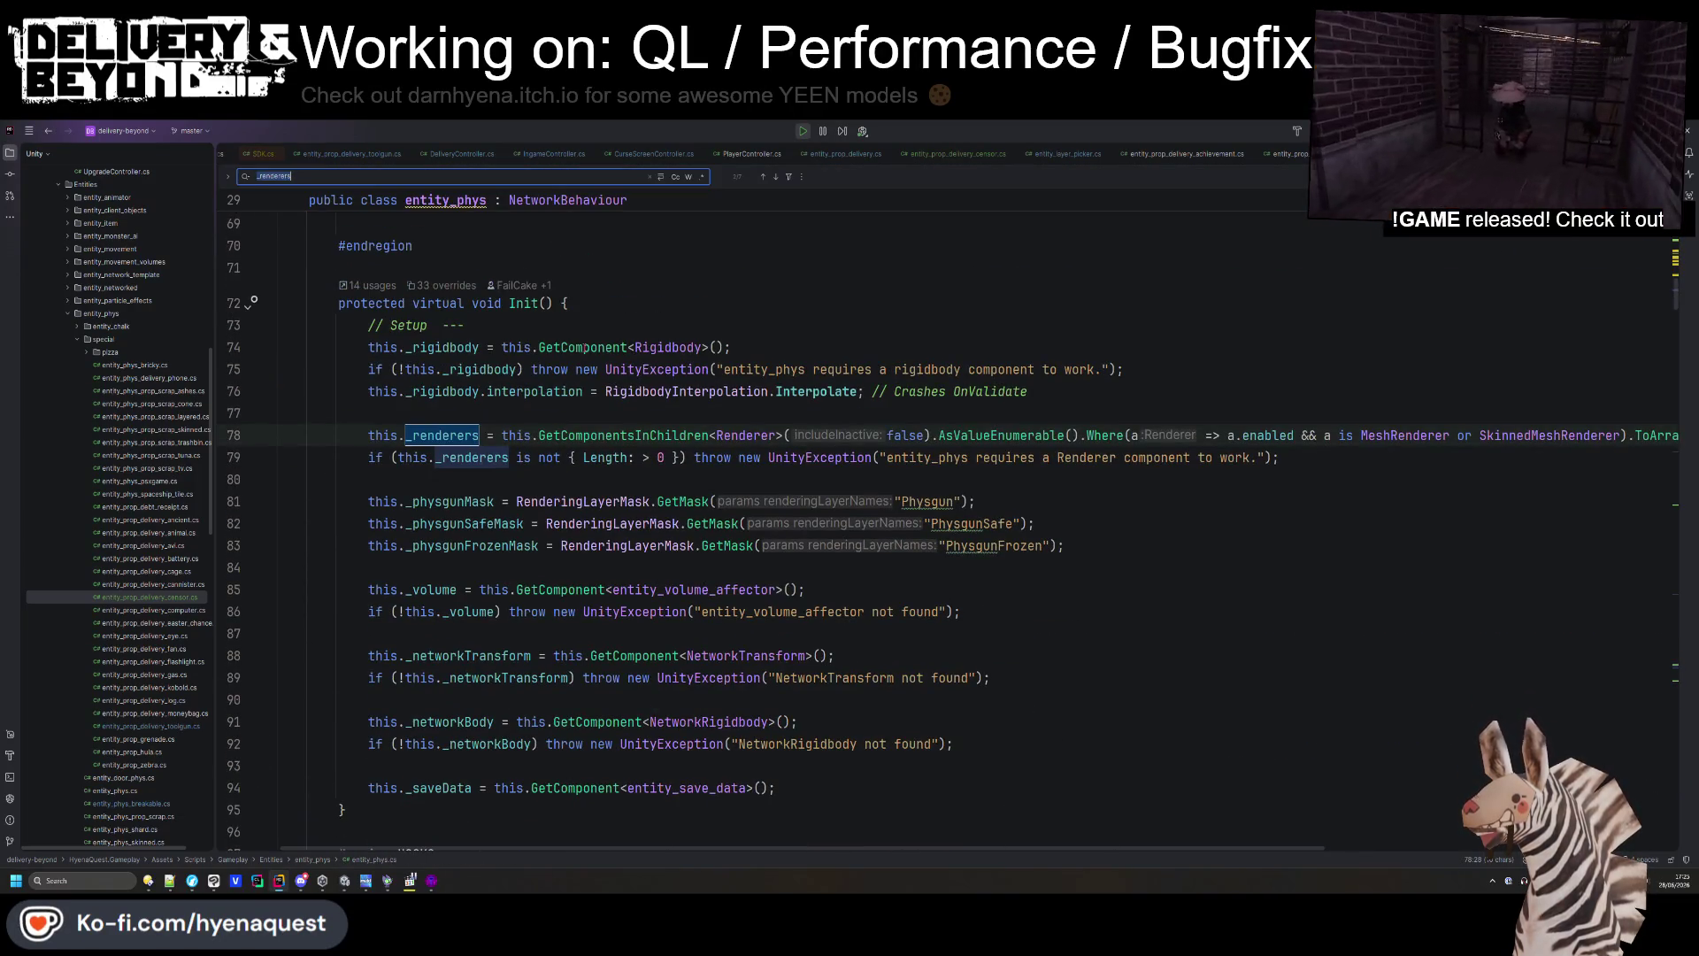
{"action": "key", "text": "Return"}
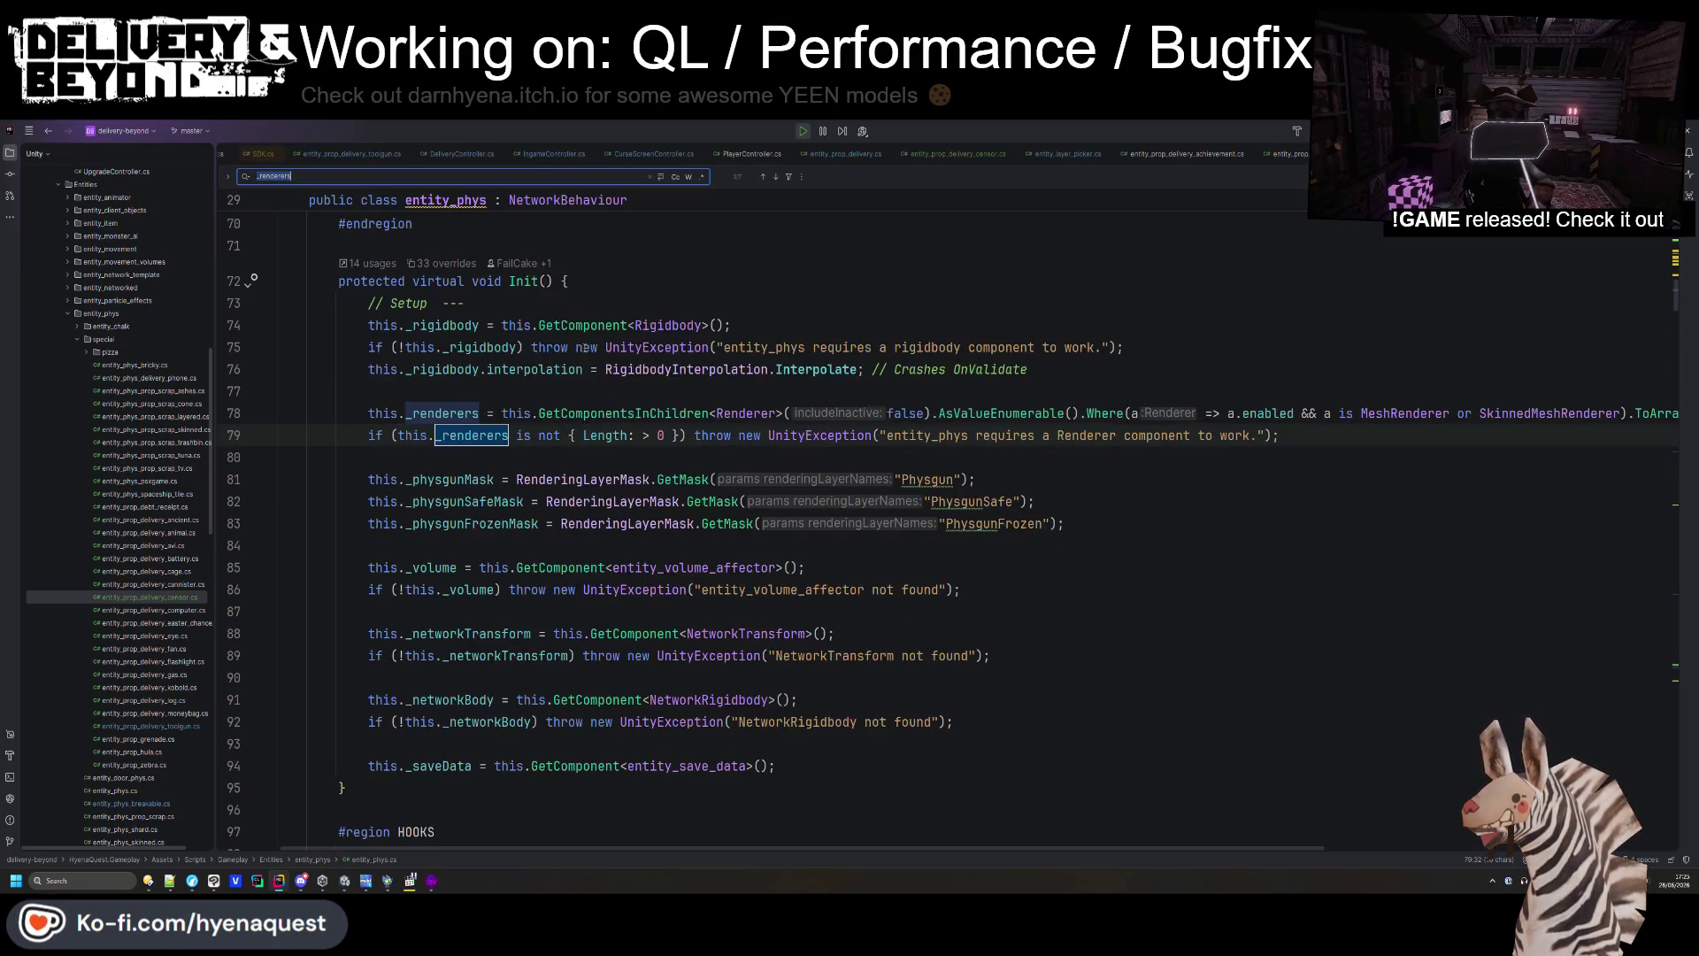
{"action": "key", "text": "Return"}
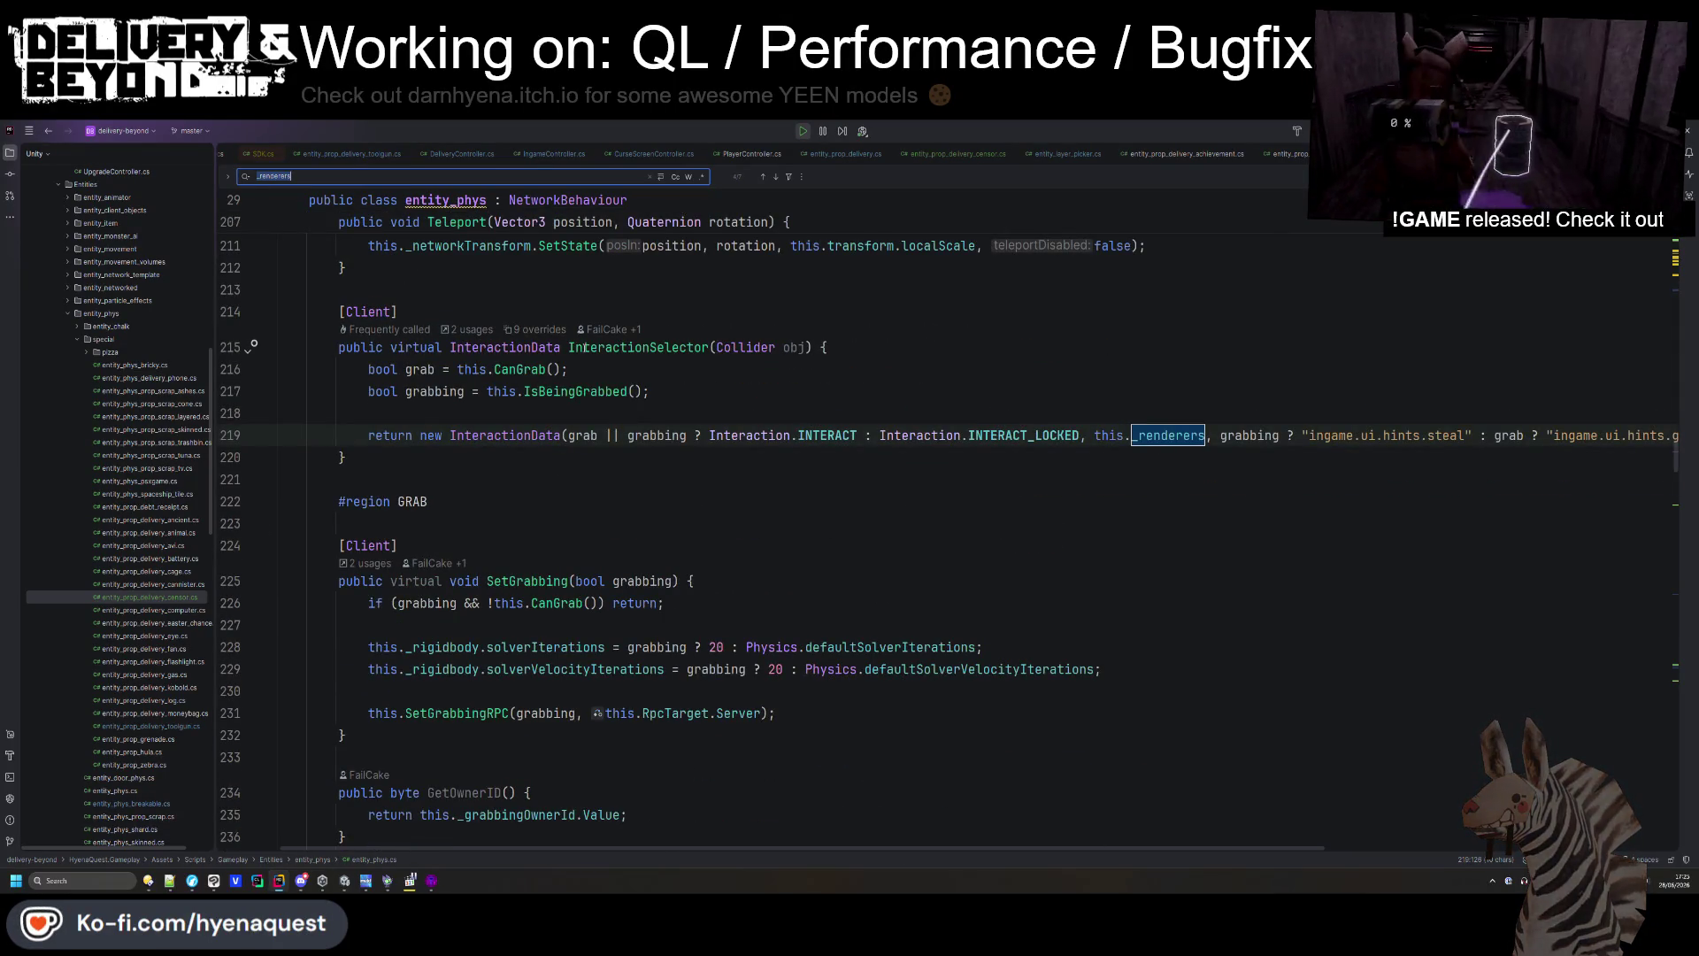
{"action": "key", "text": "Return"}
{"action": "key", "text": "Return"}
{"action": "key", "text": "Return"}
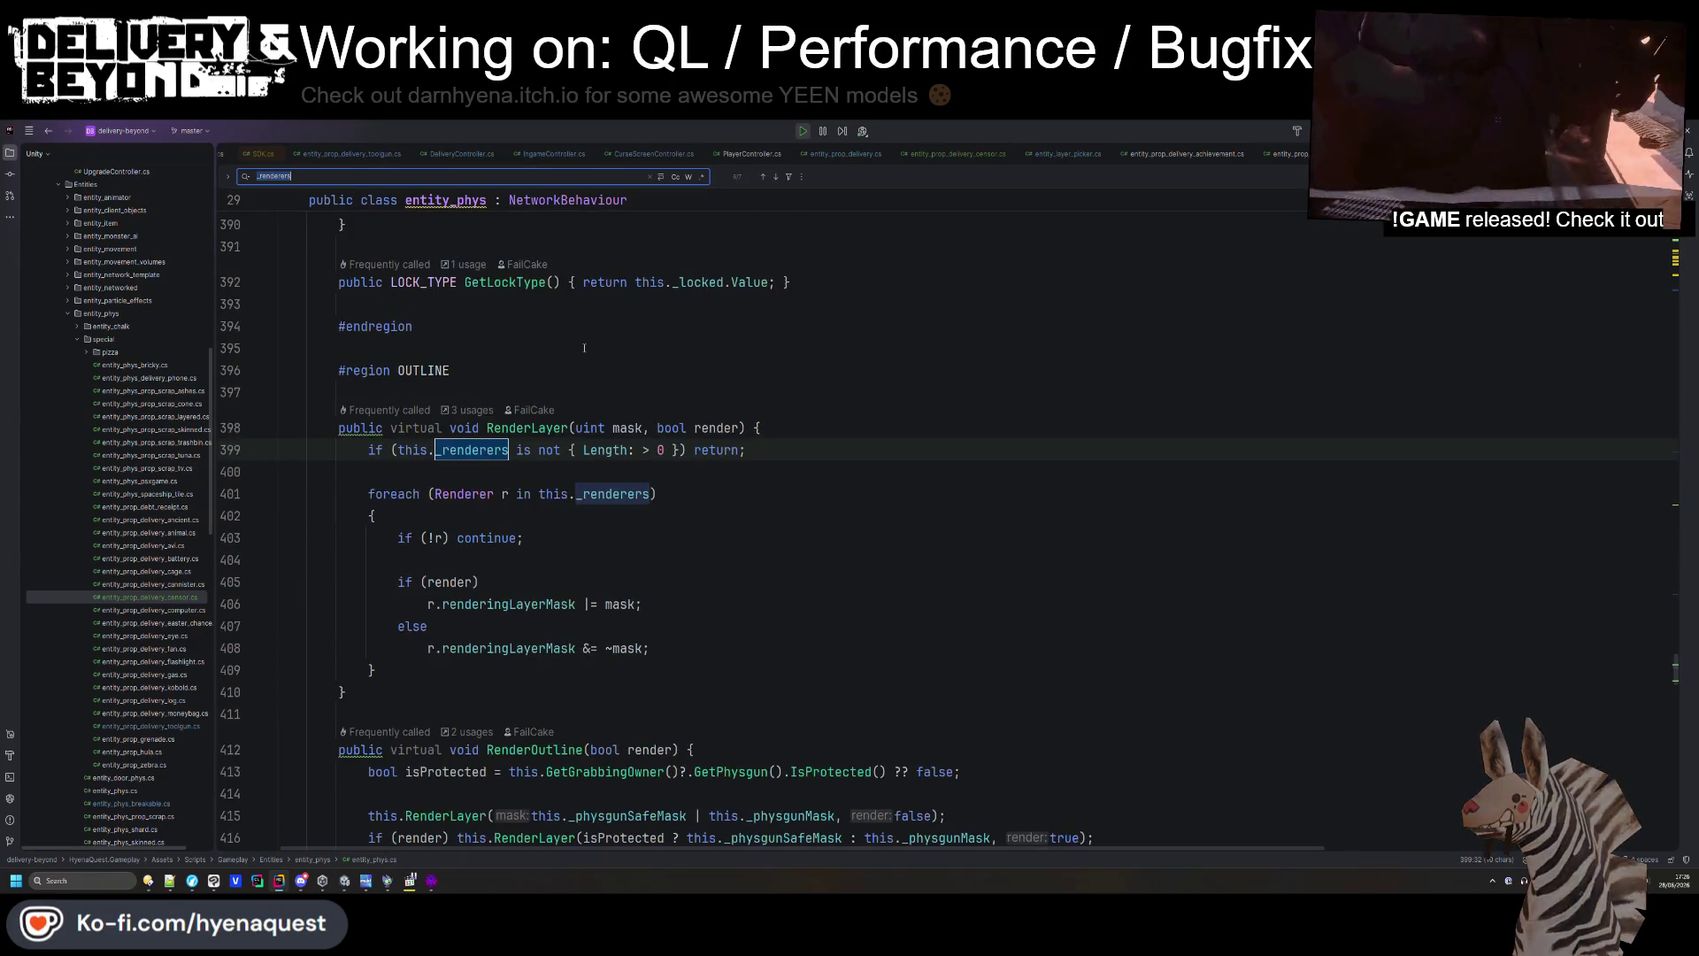
{"action": "key", "text": "Return"}
{"action": "key", "text": "Return"}
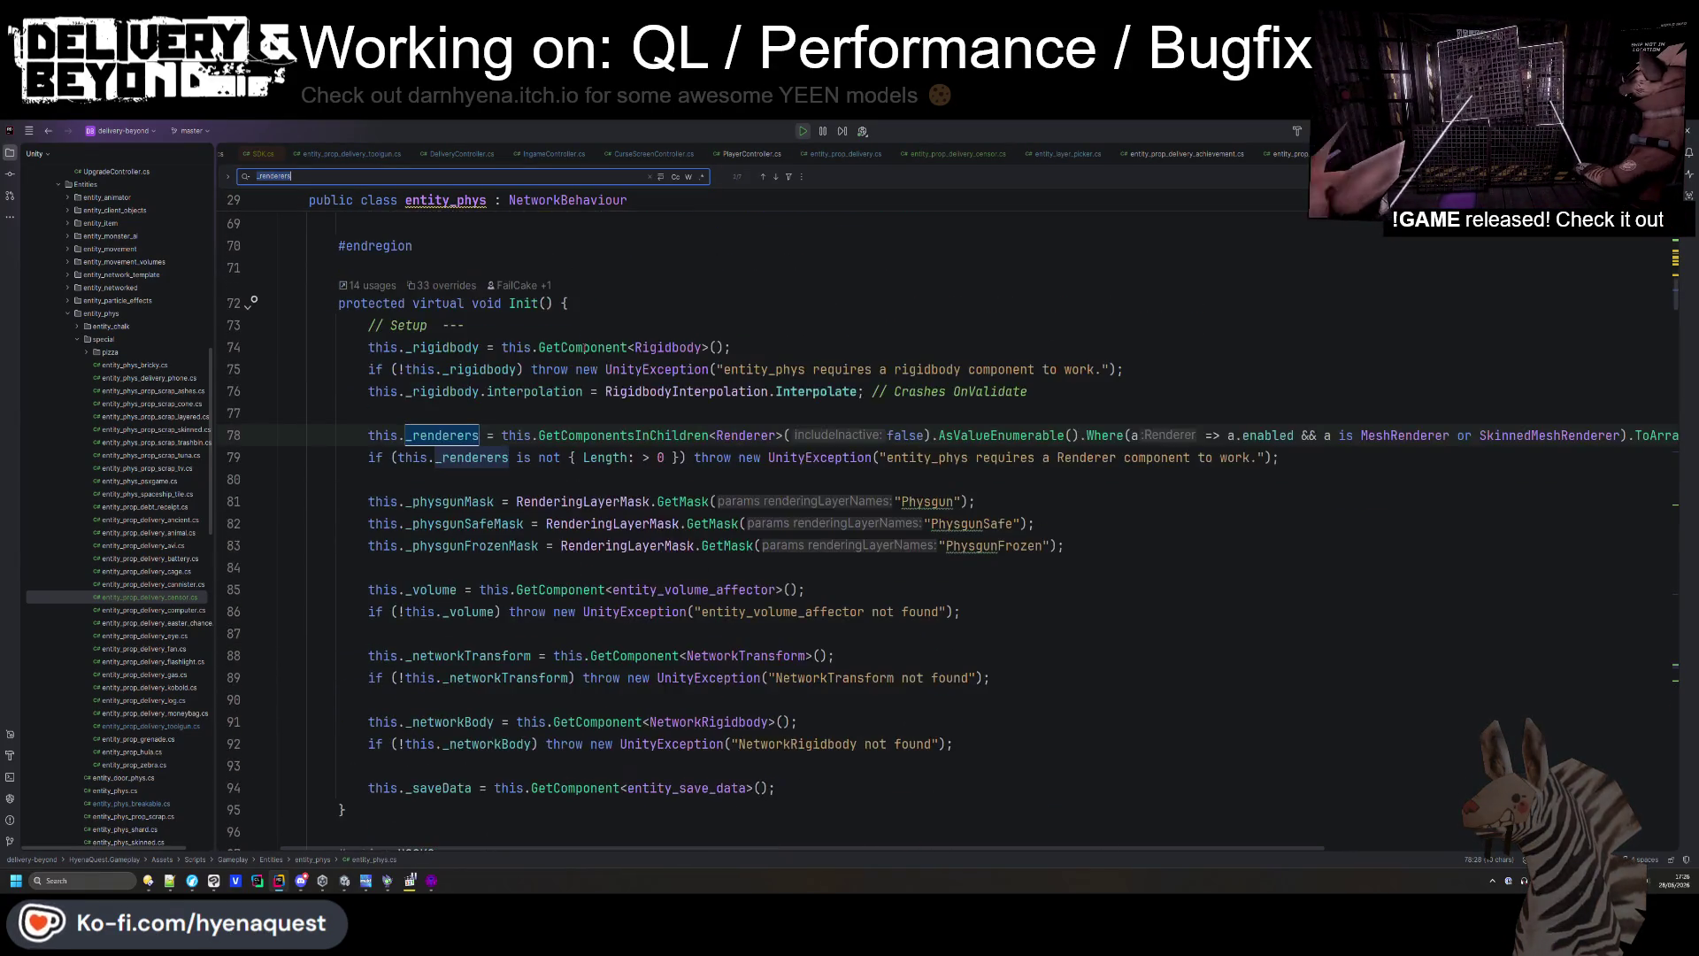
- Select the _renderers setup on lines 78–79, check the remaining match, then return to Unity
{"action": "left_click_drag", "start_coordinate": [381, 482], "coordinate": [345, 435]}
{"action": "scroll", "coordinate": [407, 496], "scroll_direction": "down", "scroll_amount": 10}
{"action": "scroll", "coordinate": [407, 496], "scroll_direction": "down", "scroll_amount": 5}
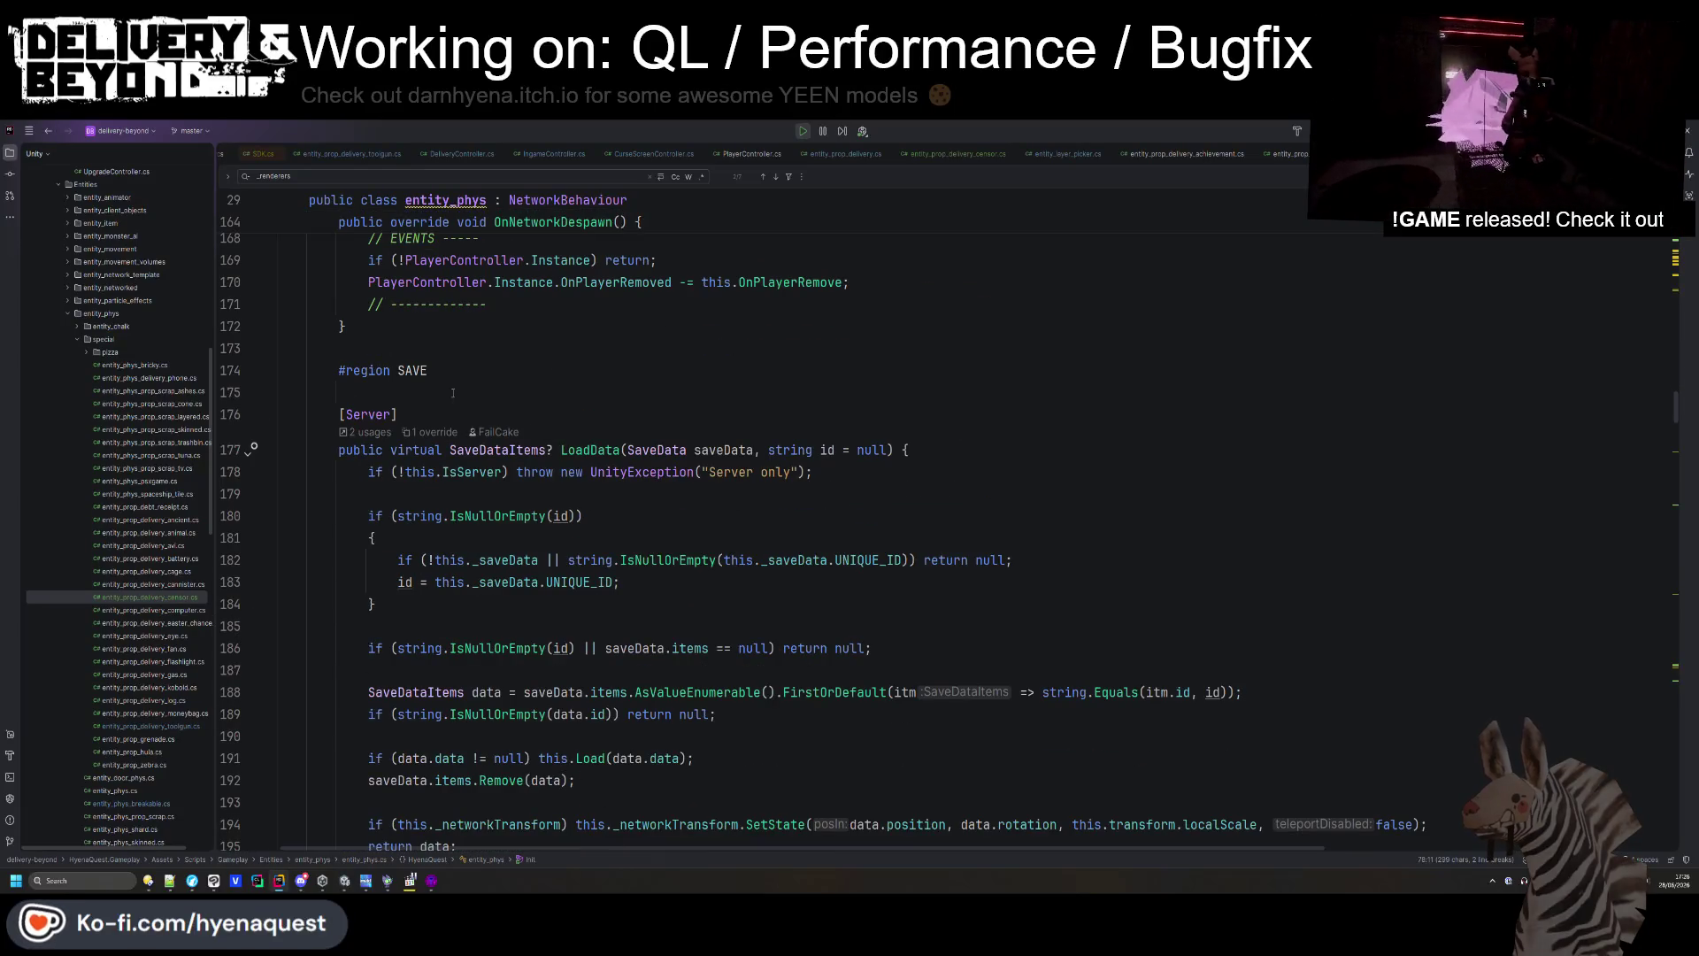
{"action": "scroll", "coordinate": [460, 460], "scroll_direction": "down", "scroll_amount": 7}
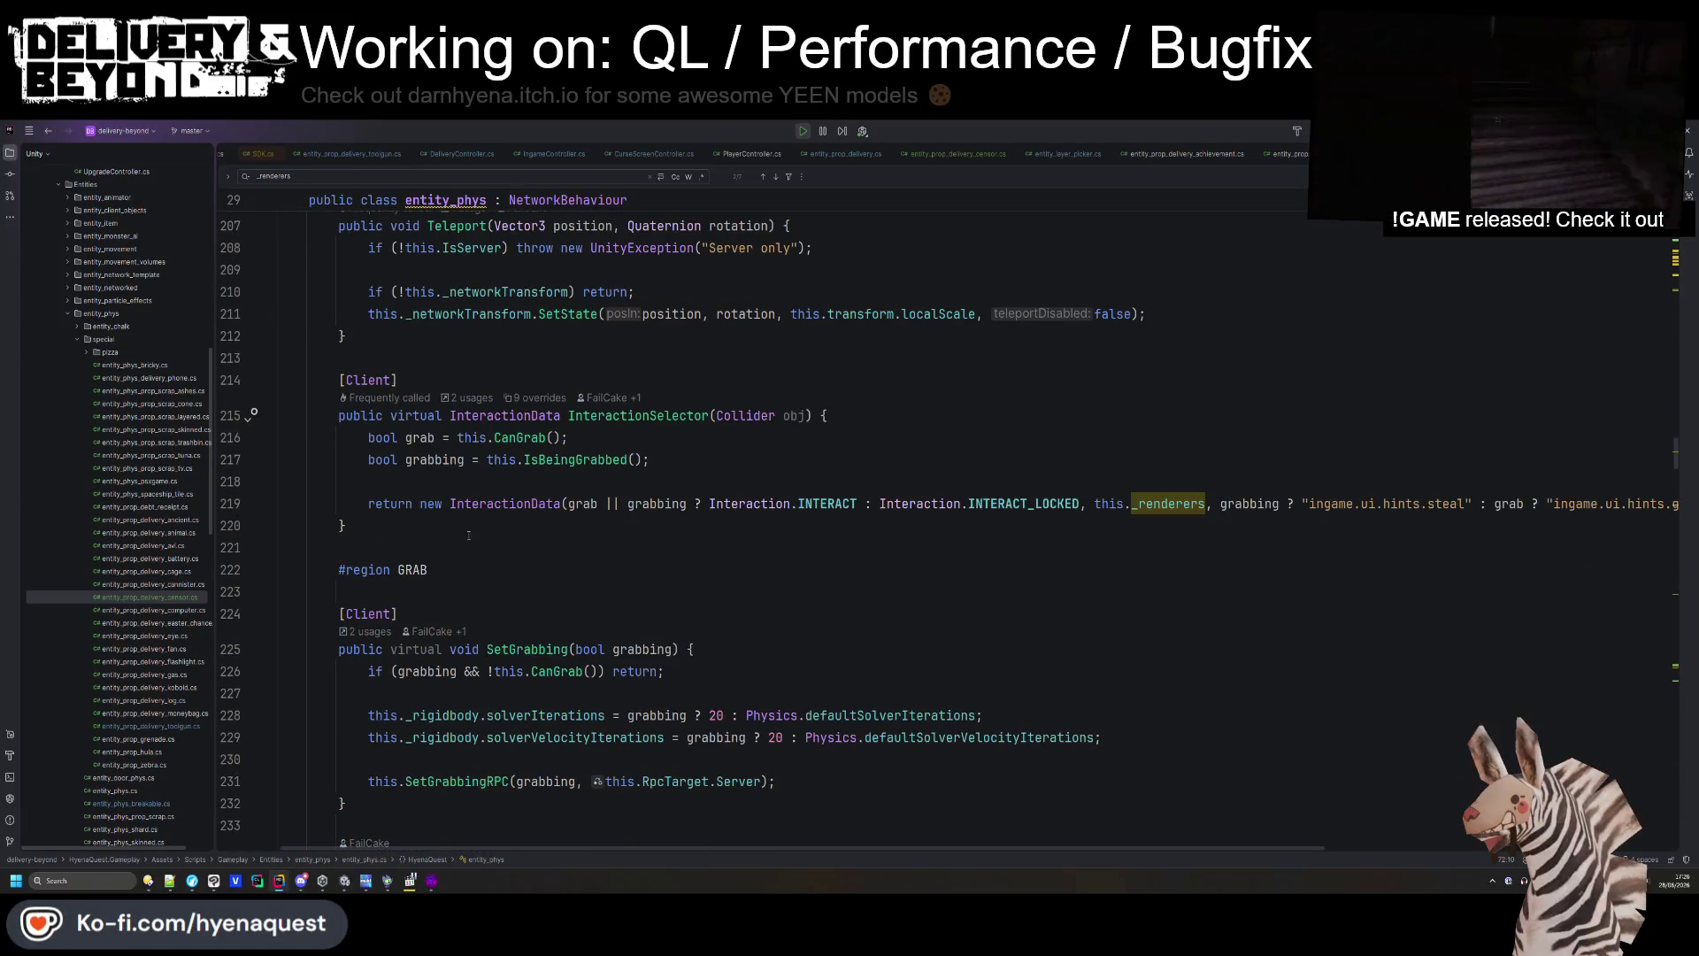
{"action": "scroll", "coordinate": [469, 534], "scroll_direction": "down", "scroll_amount": 6}
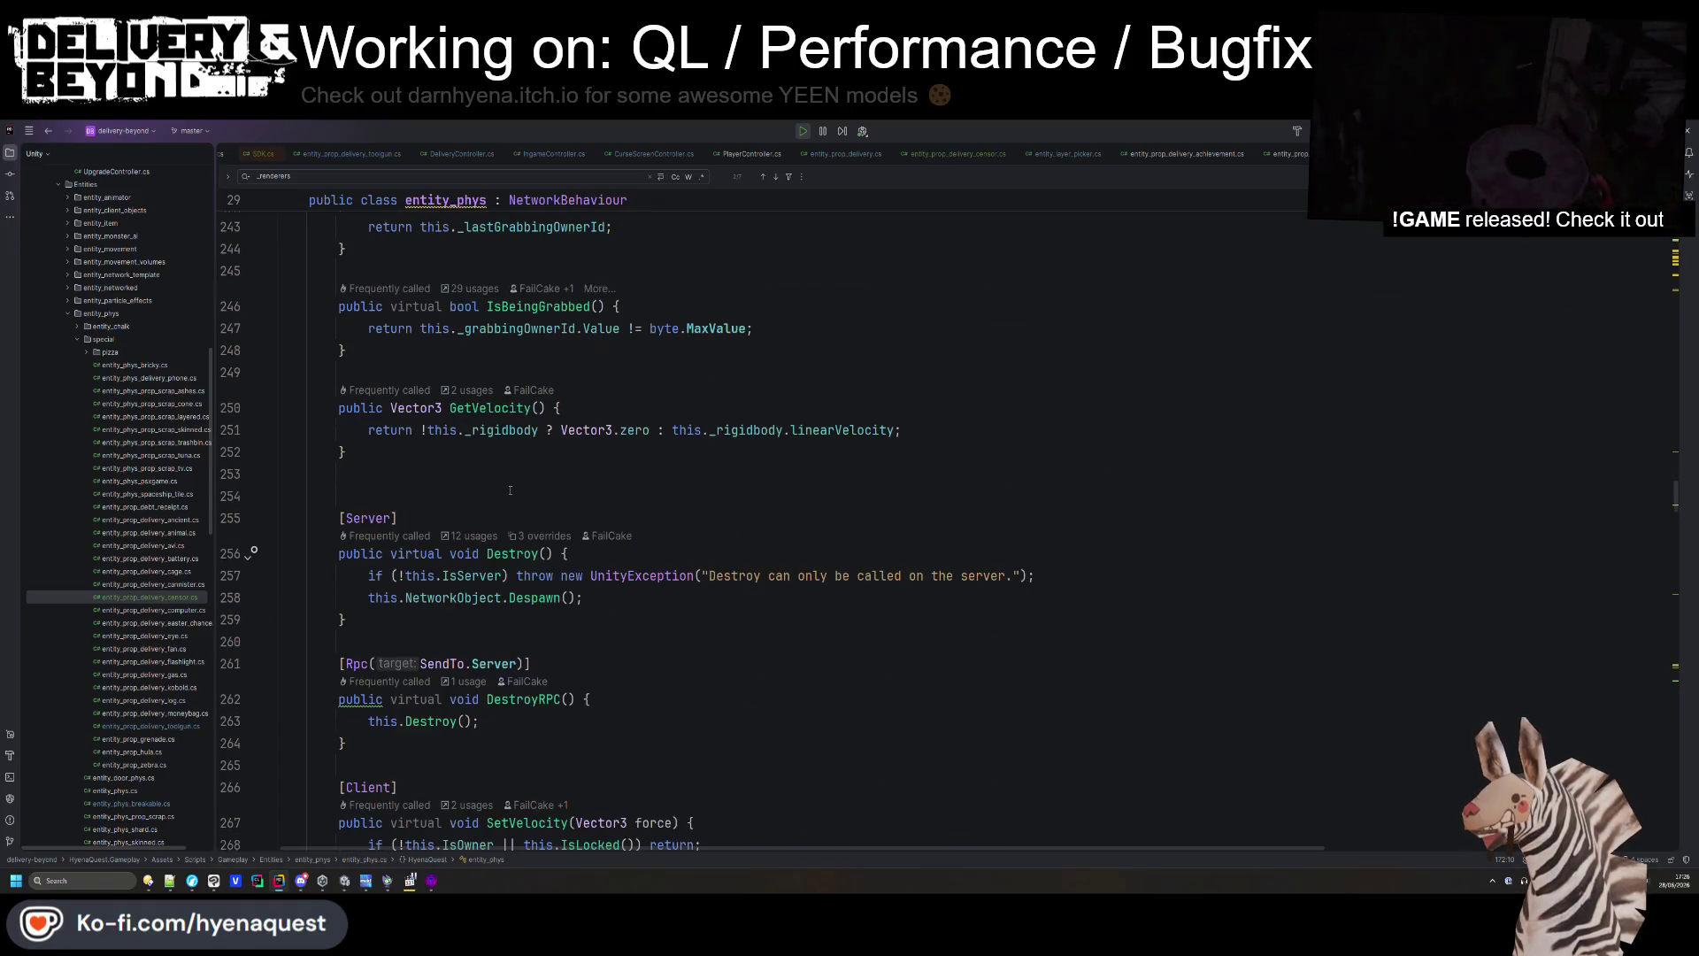
{"action": "scroll", "coordinate": [514, 478], "scroll_direction": "down", "scroll_amount": 2}
{"action": "scroll", "coordinate": [527, 427], "scroll_direction": "down", "scroll_amount": 3}
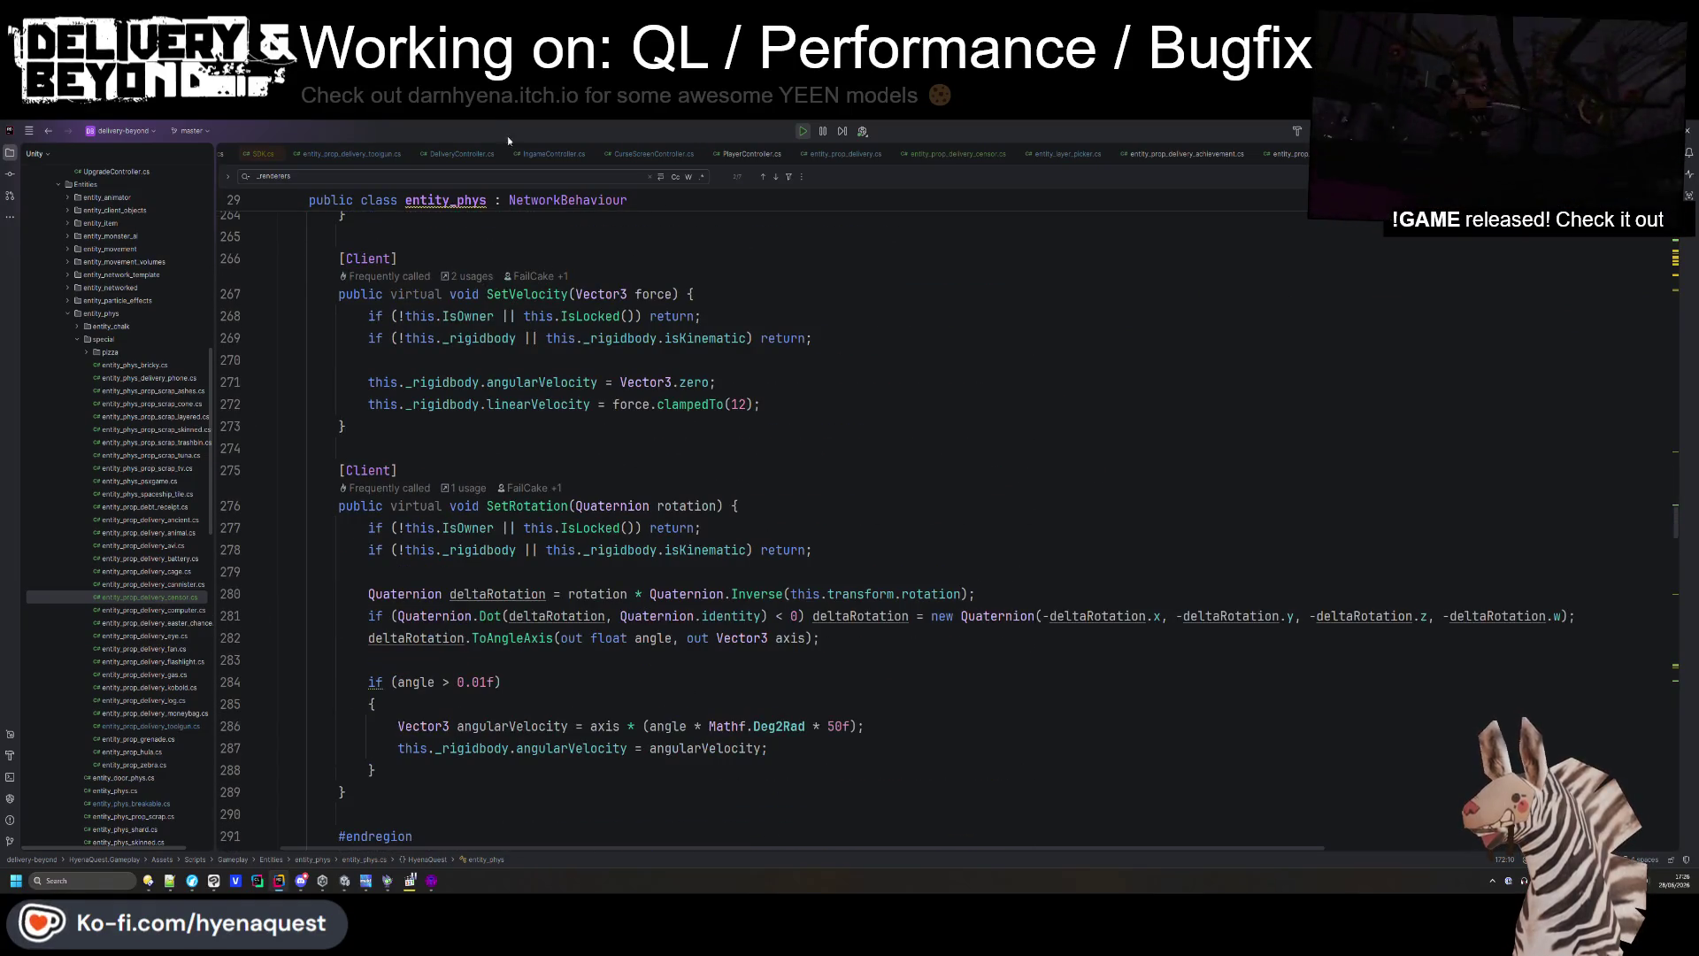
{"action": "left_click", "coordinate": [332, 176]}
{"action": "key", "text": "Return"}
{"action": "key", "text": "Return"}
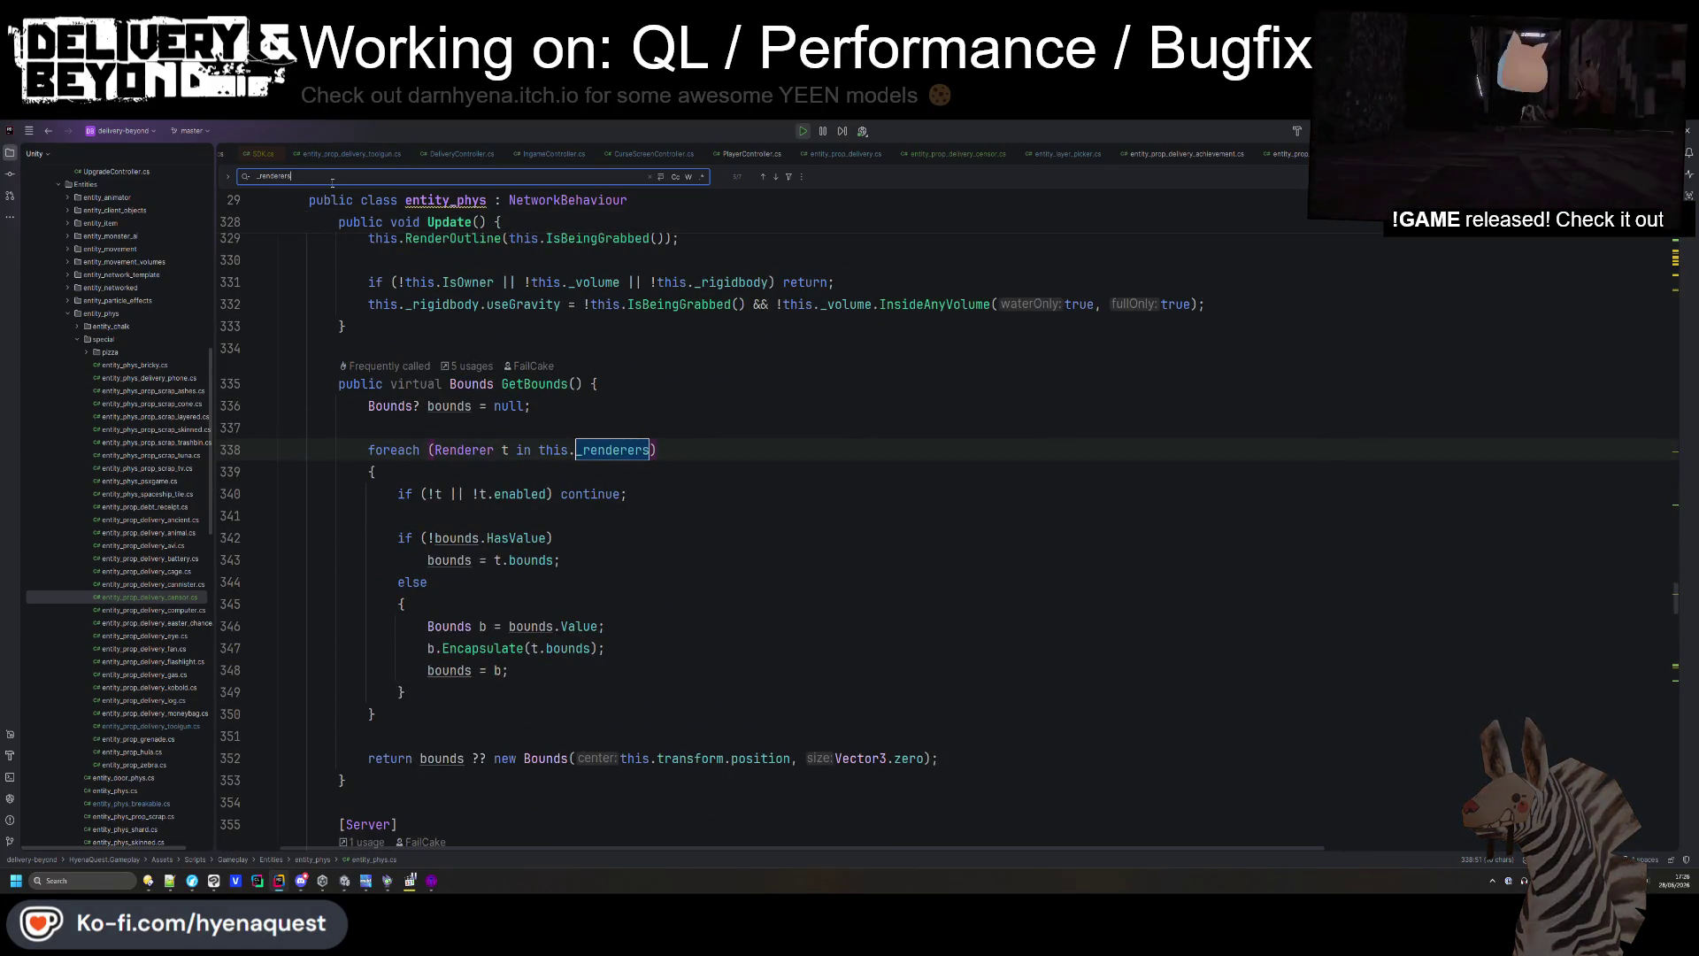
{"action": "key", "text": "alt+Tab"}
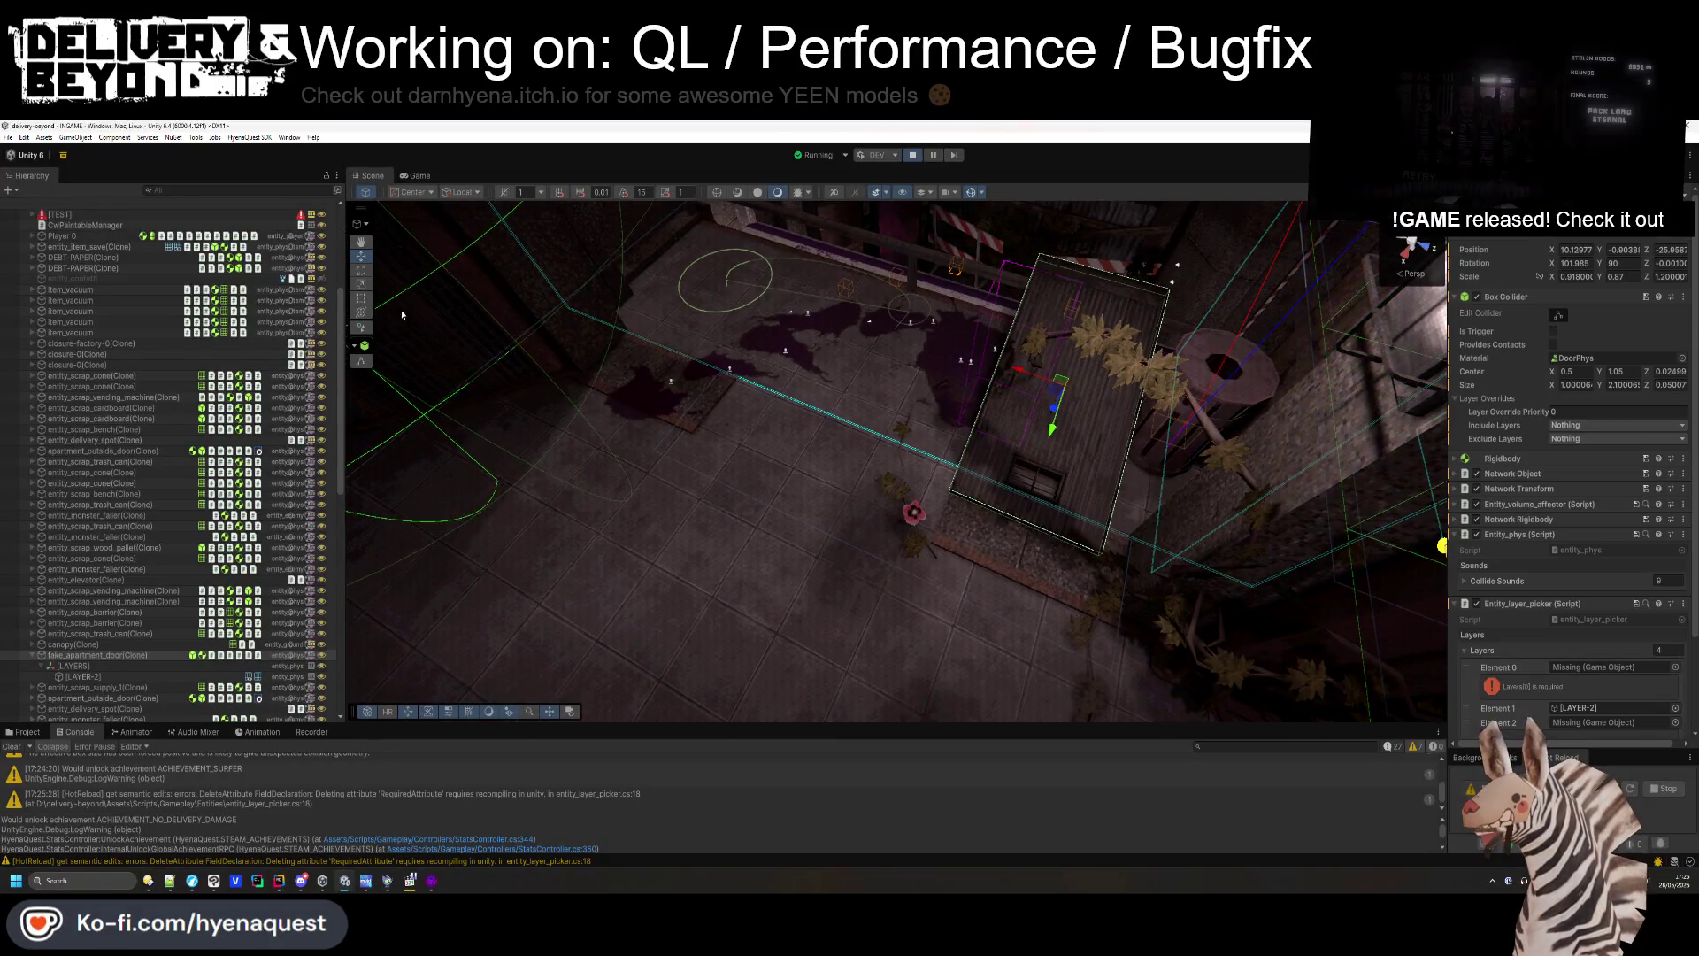
- Select DebugController, switch to the player's camera and look at the door in the Game view
{"action": "scroll", "coordinate": [99, 279], "scroll_direction": "up", "scroll_amount": 5}
{"action": "left_click", "coordinate": [95, 227]}
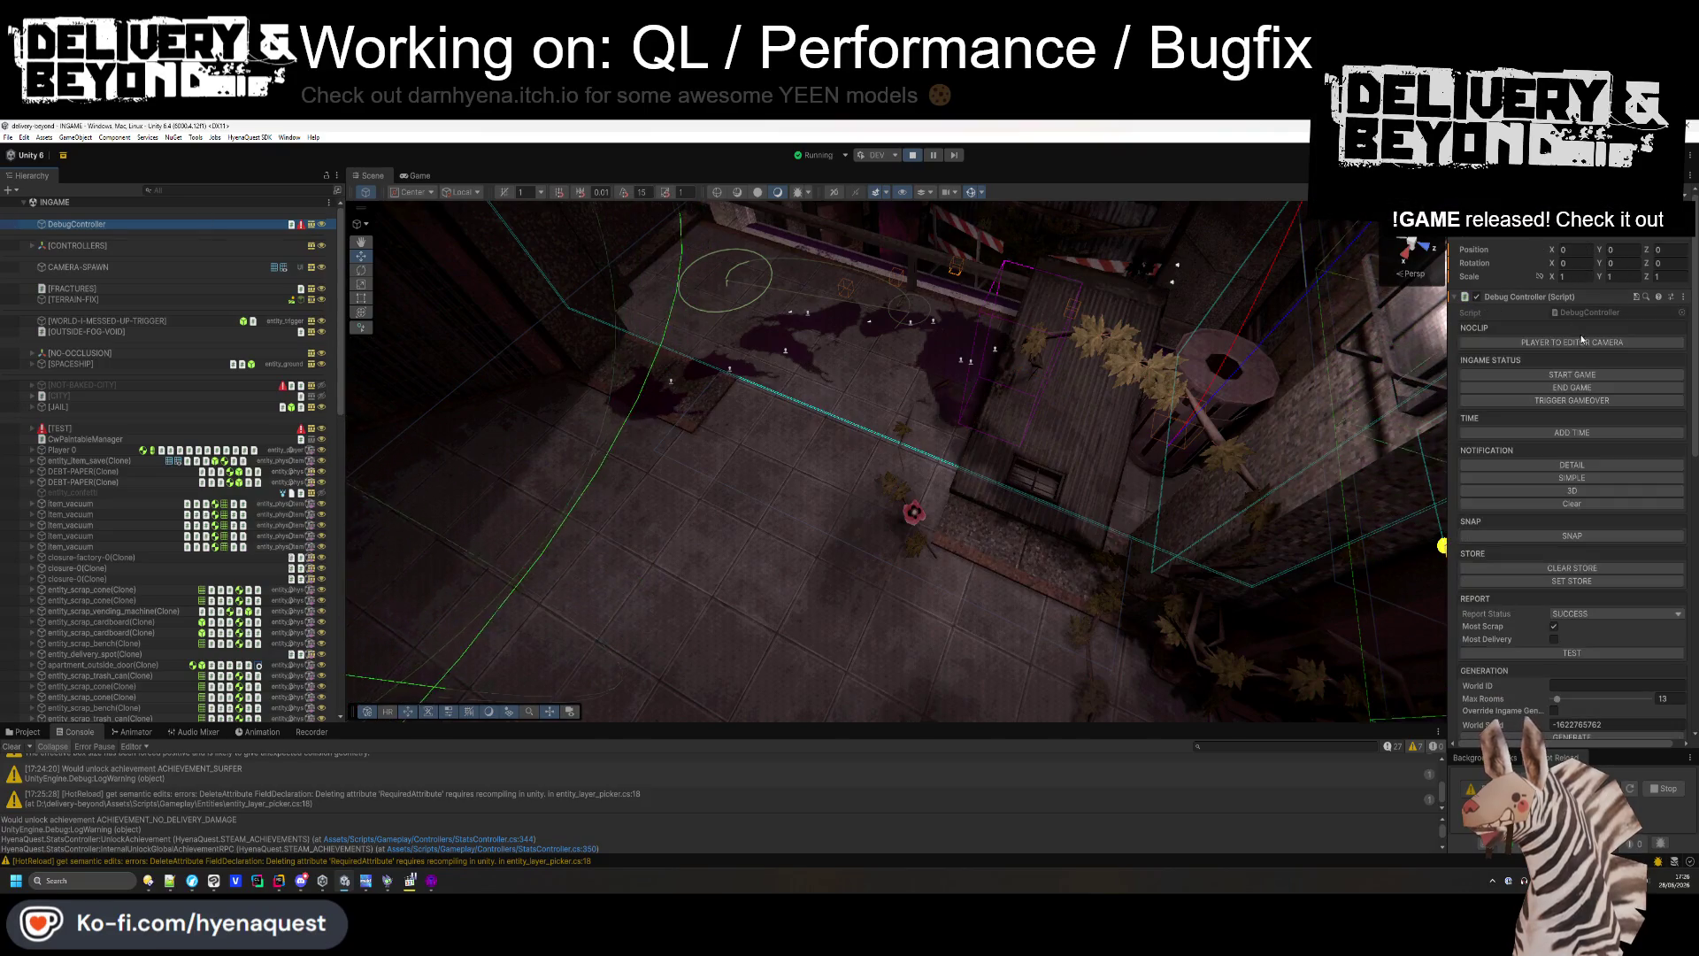
{"action": "left_click", "coordinate": [418, 176]}
{"action": "left_click", "coordinate": [897, 459]}
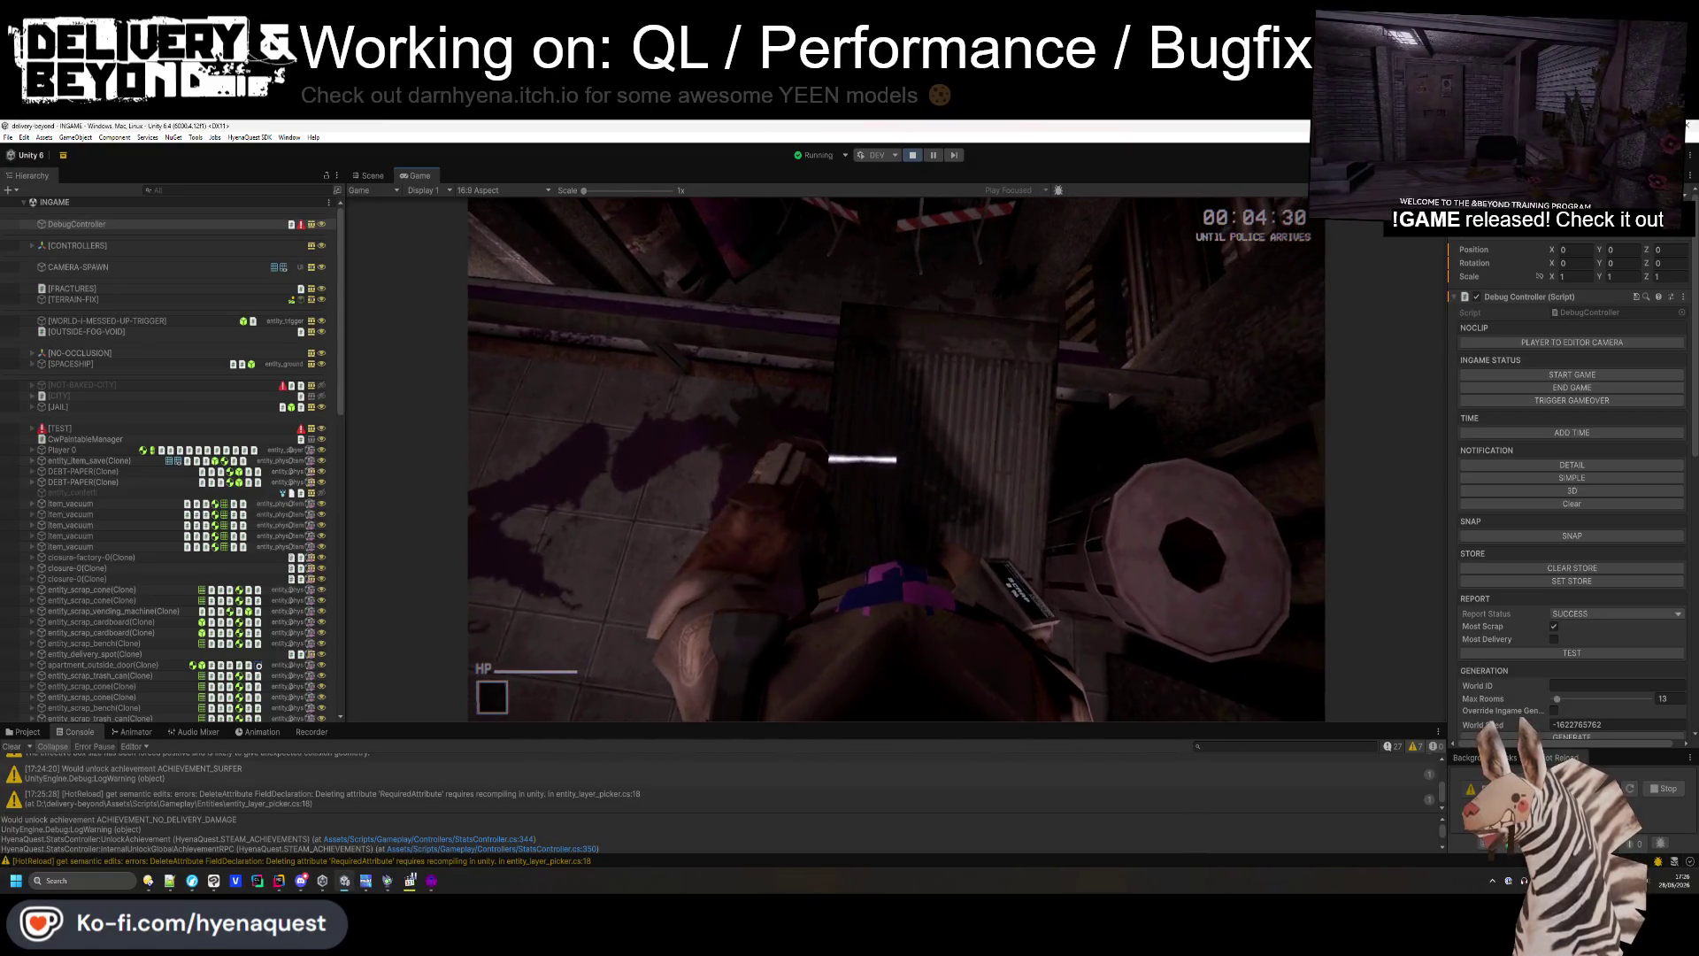
{"action": "key", "text": "alt+Tab"}
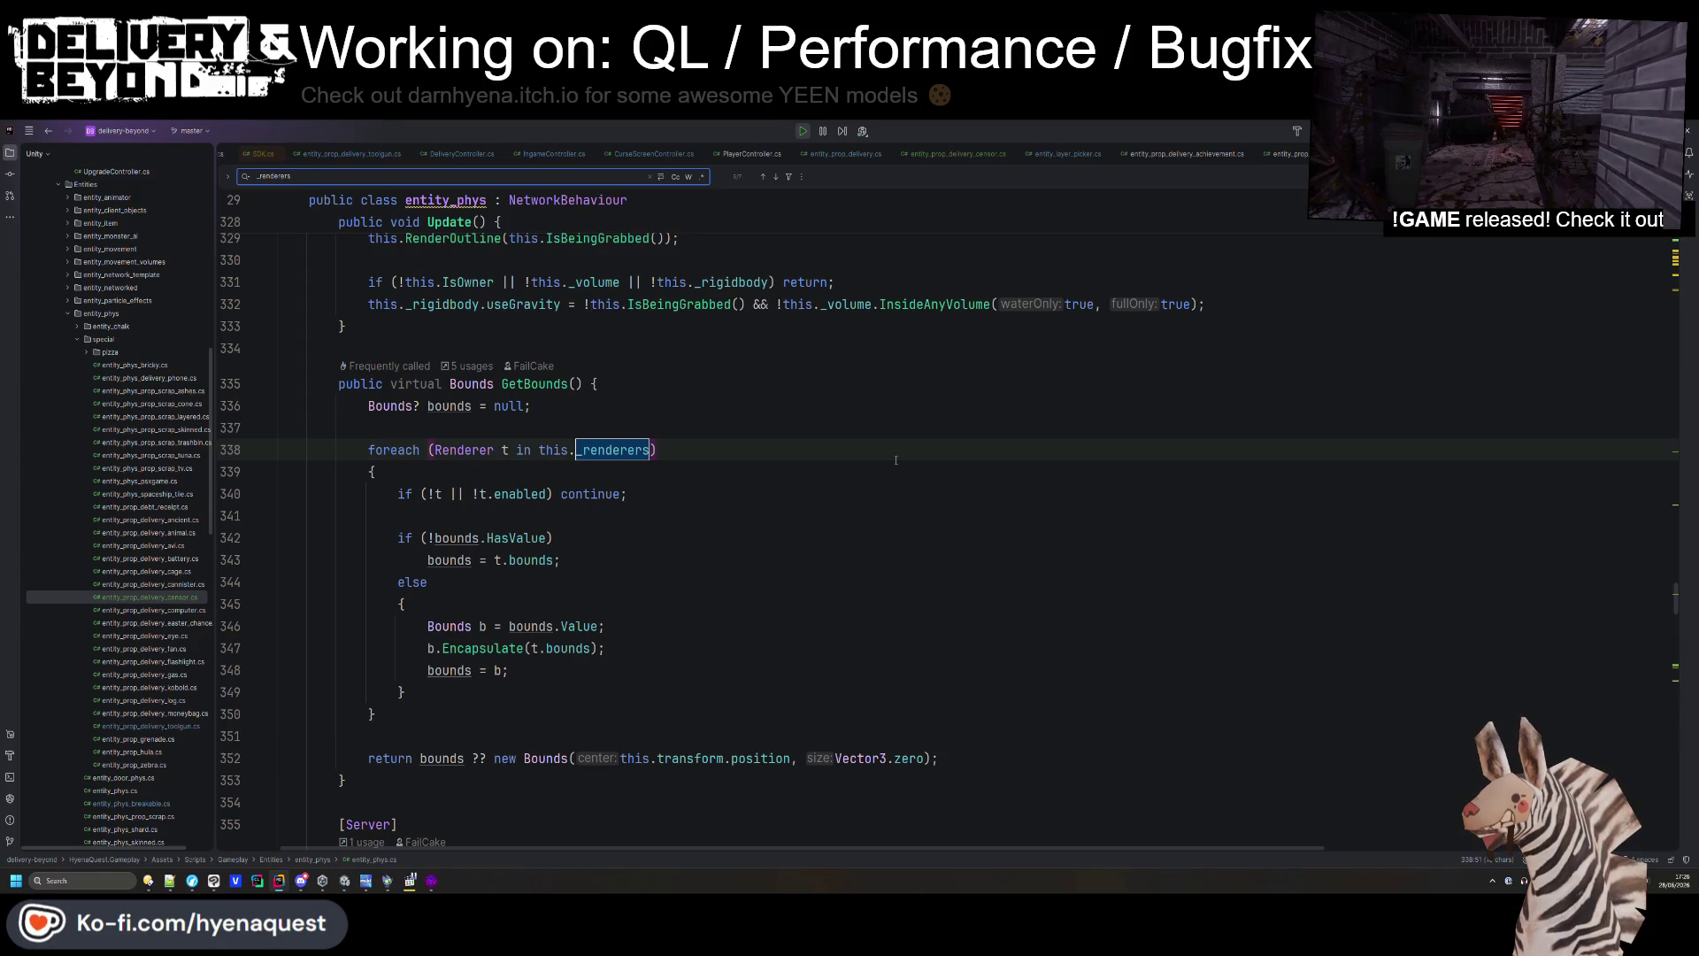
- Add a public void UpdateRenderers() method below Update() containing the pasted renderer-collection code
{"action": "mouse_move", "coordinate": [520, 493]}
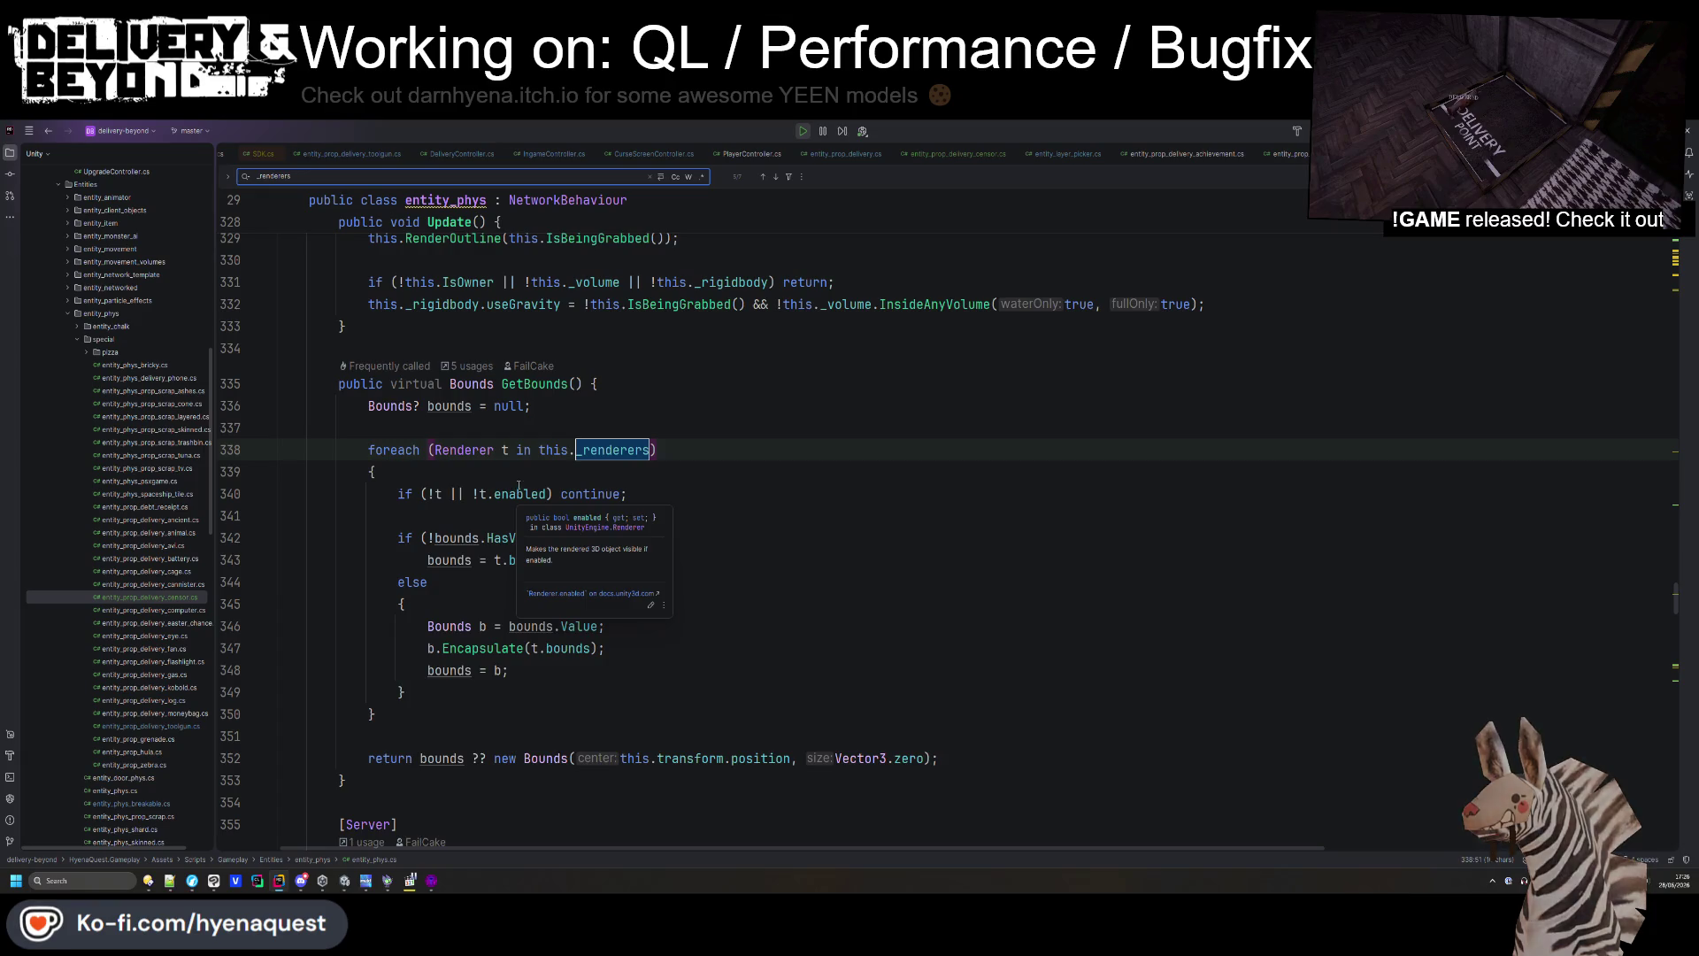
{"action": "scroll", "coordinate": [518, 486], "scroll_direction": "down", "scroll_amount": 5}
{"action": "scroll", "coordinate": [520, 477], "scroll_direction": "up", "scroll_amount": 6}
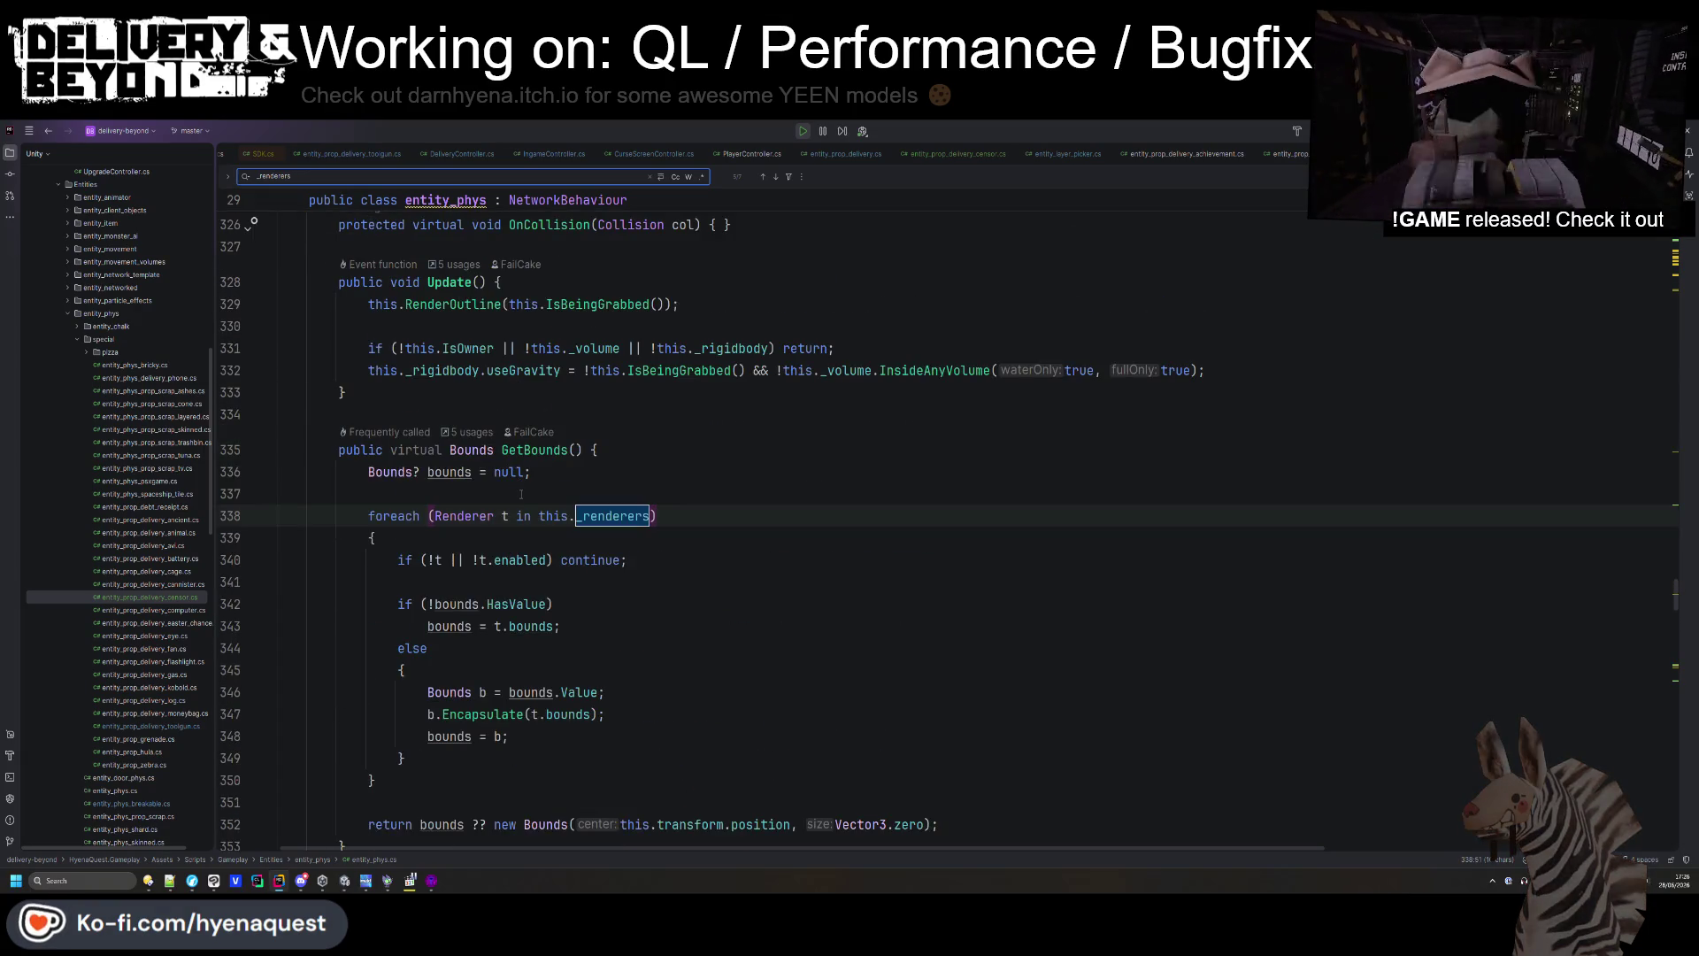
{"action": "scroll", "coordinate": [522, 493], "scroll_direction": "up", "scroll_amount": 1}
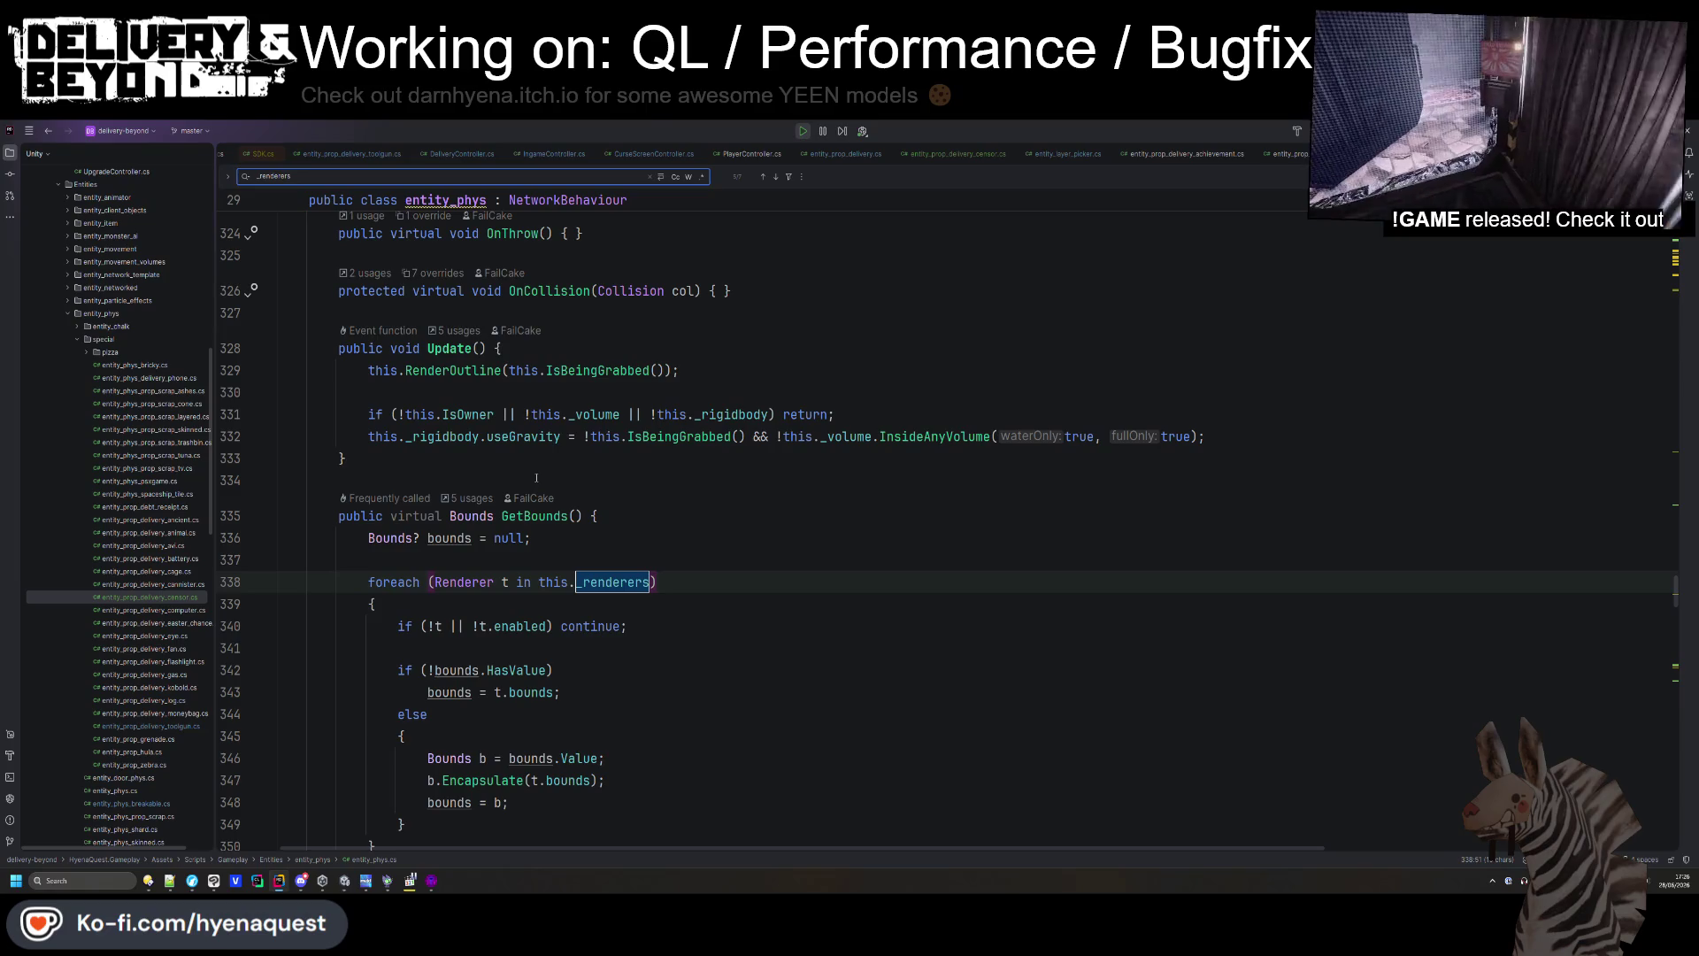
{"action": "left_click", "coordinate": [478, 475]}
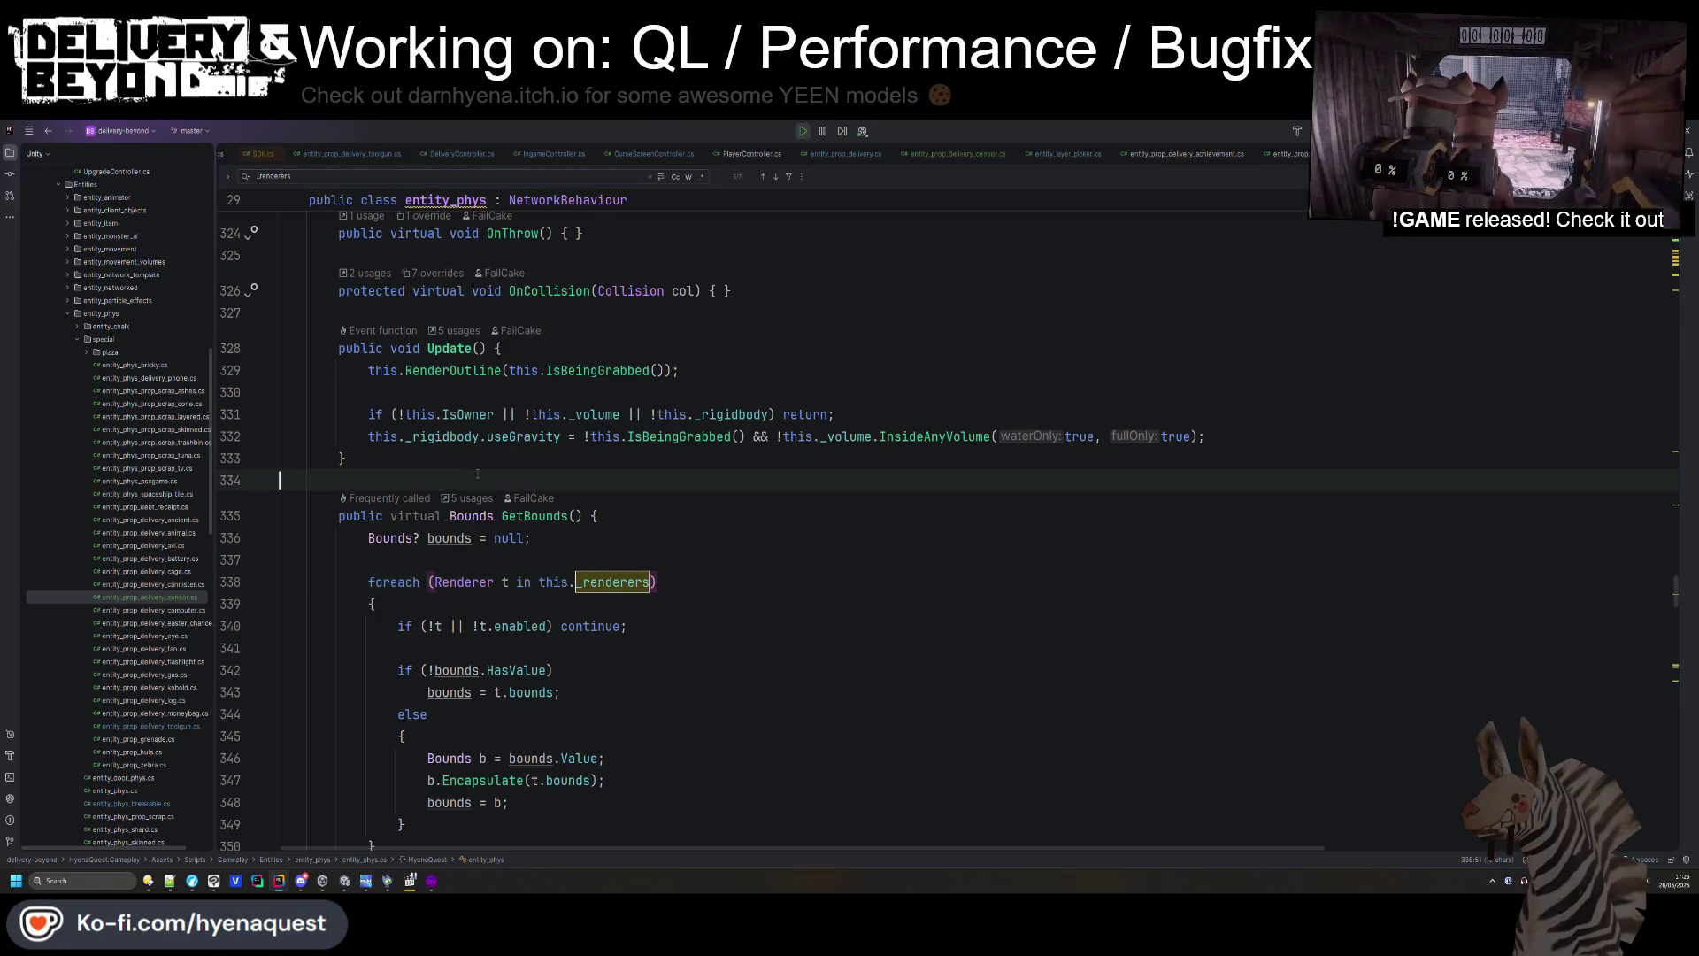
{"action": "key", "text": "Return"}
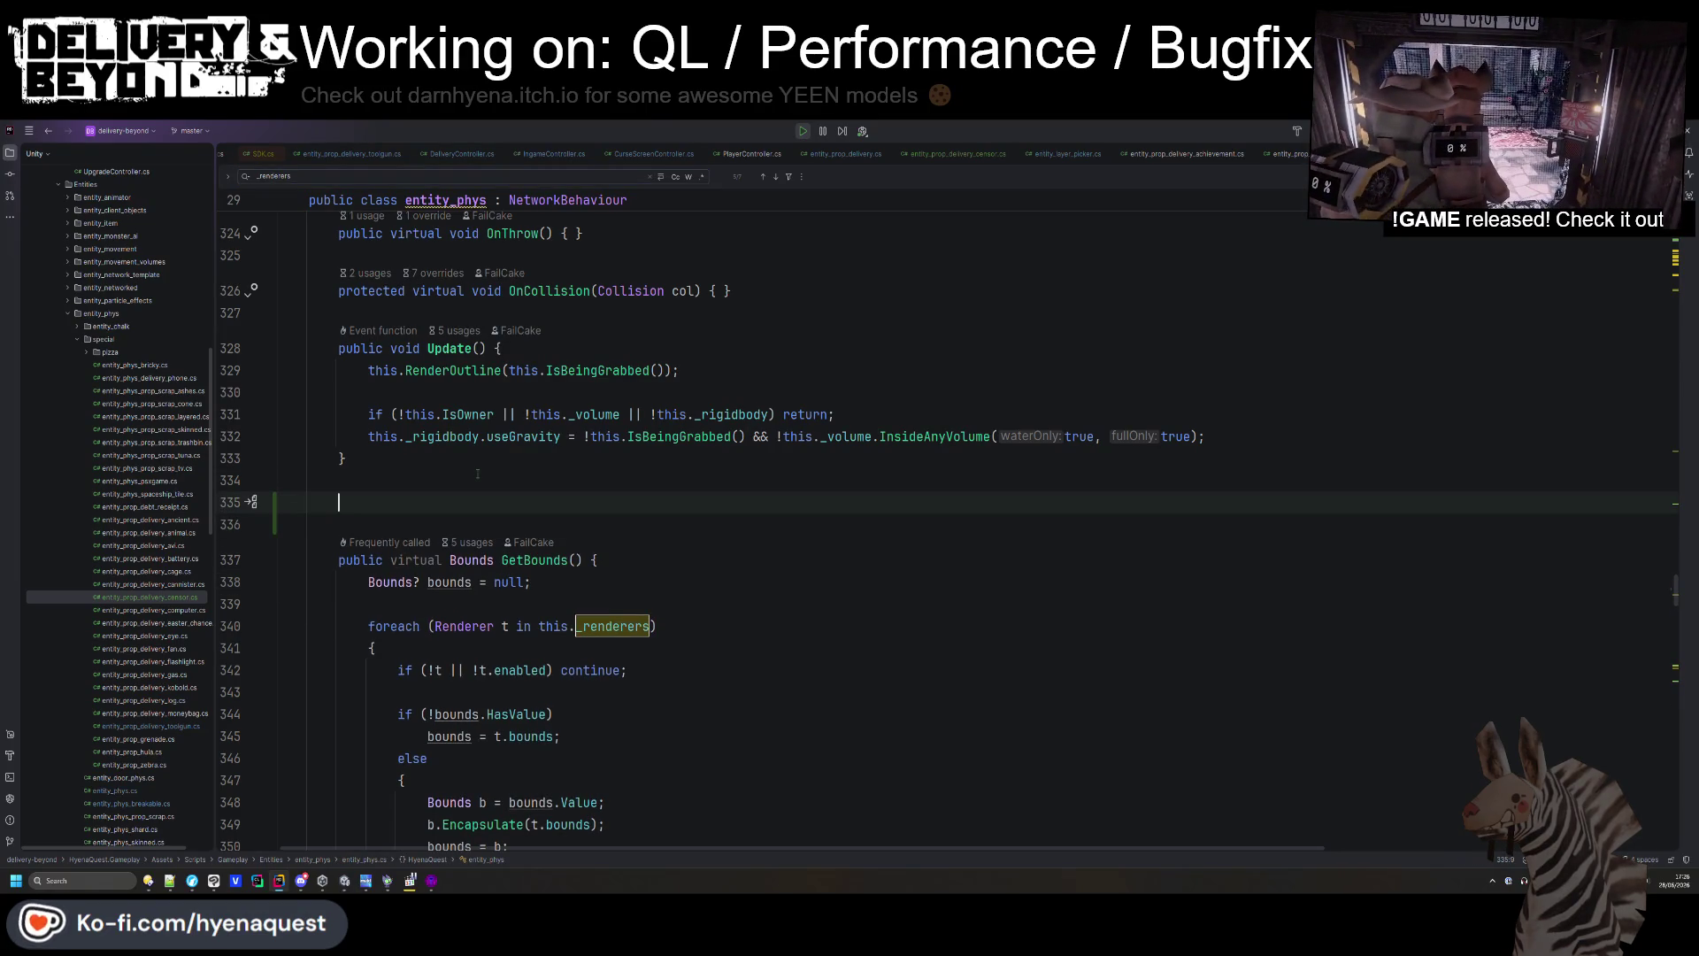
{"action": "type", "text": "public void UpdateR"}
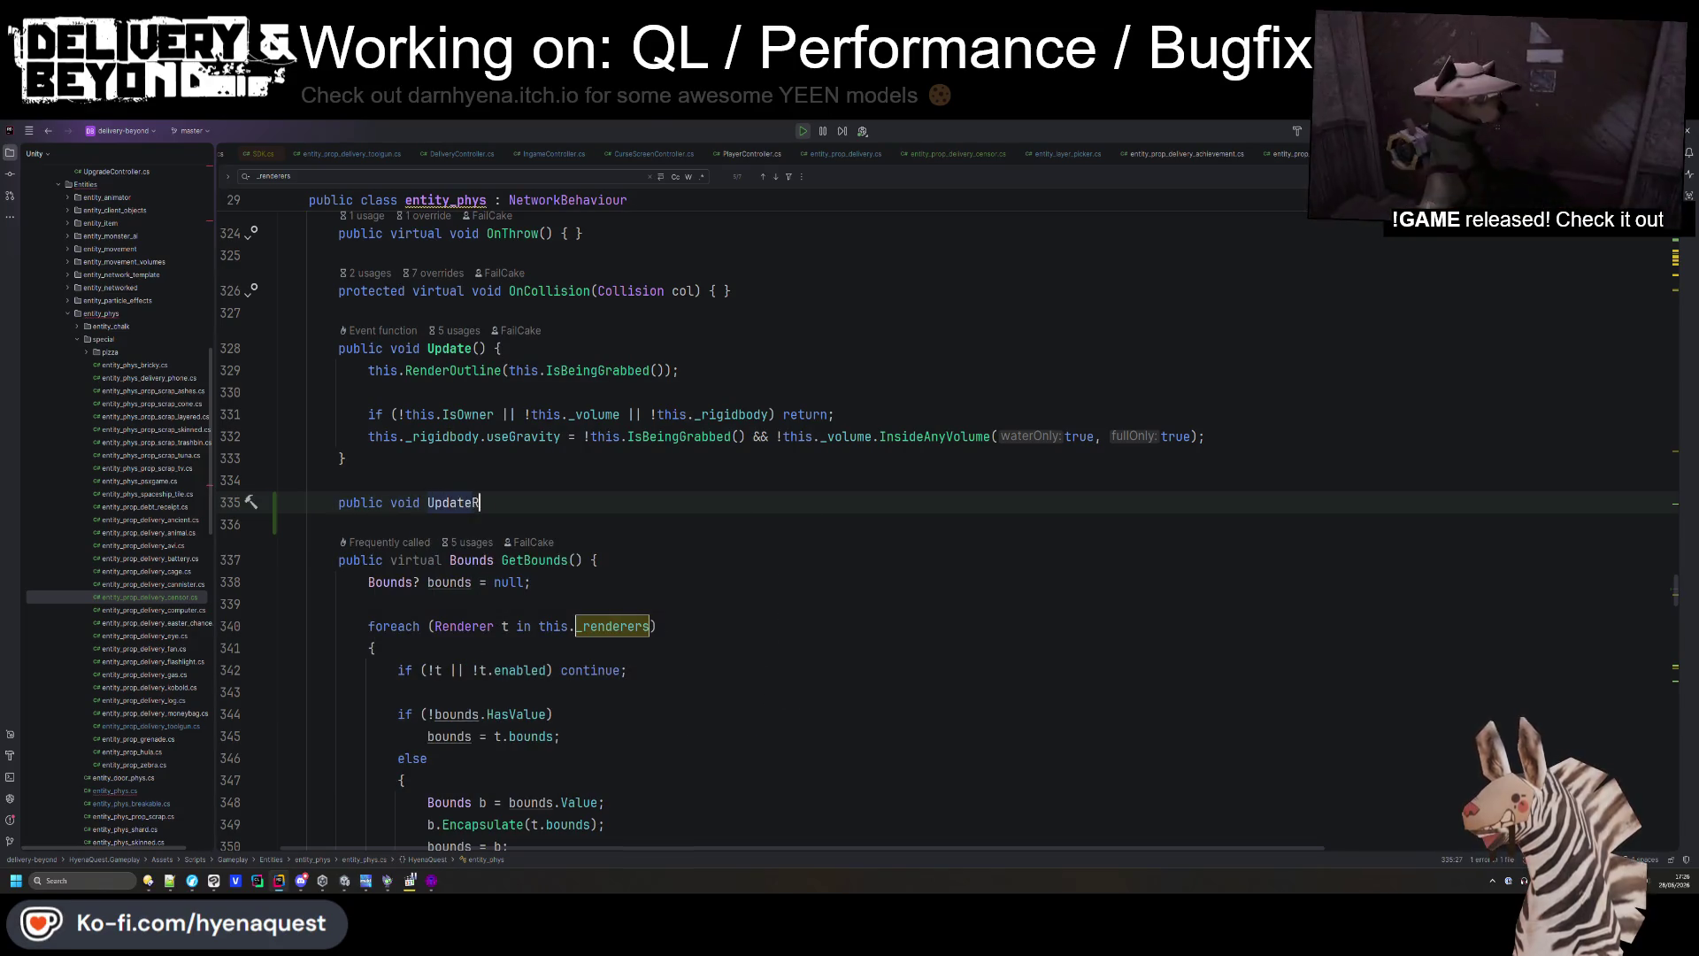
{"action": "type", "text": "enderers()"}
{"action": "key", "text": "Left"}
{"action": "type", "text": "("}
{"action": "type", "text": "this._renderers = this.GetComponentsInChildren<Renderer>(false).AsValueEnumerable().Where(a => a.enabled && a is MeshRenderer or SkinnedMeshRenderer).ToArray(); if (this._renderers is not { Length: > 0 }) throw new UnityException(\"entity_phys requires a Renderer component to work.\");"}
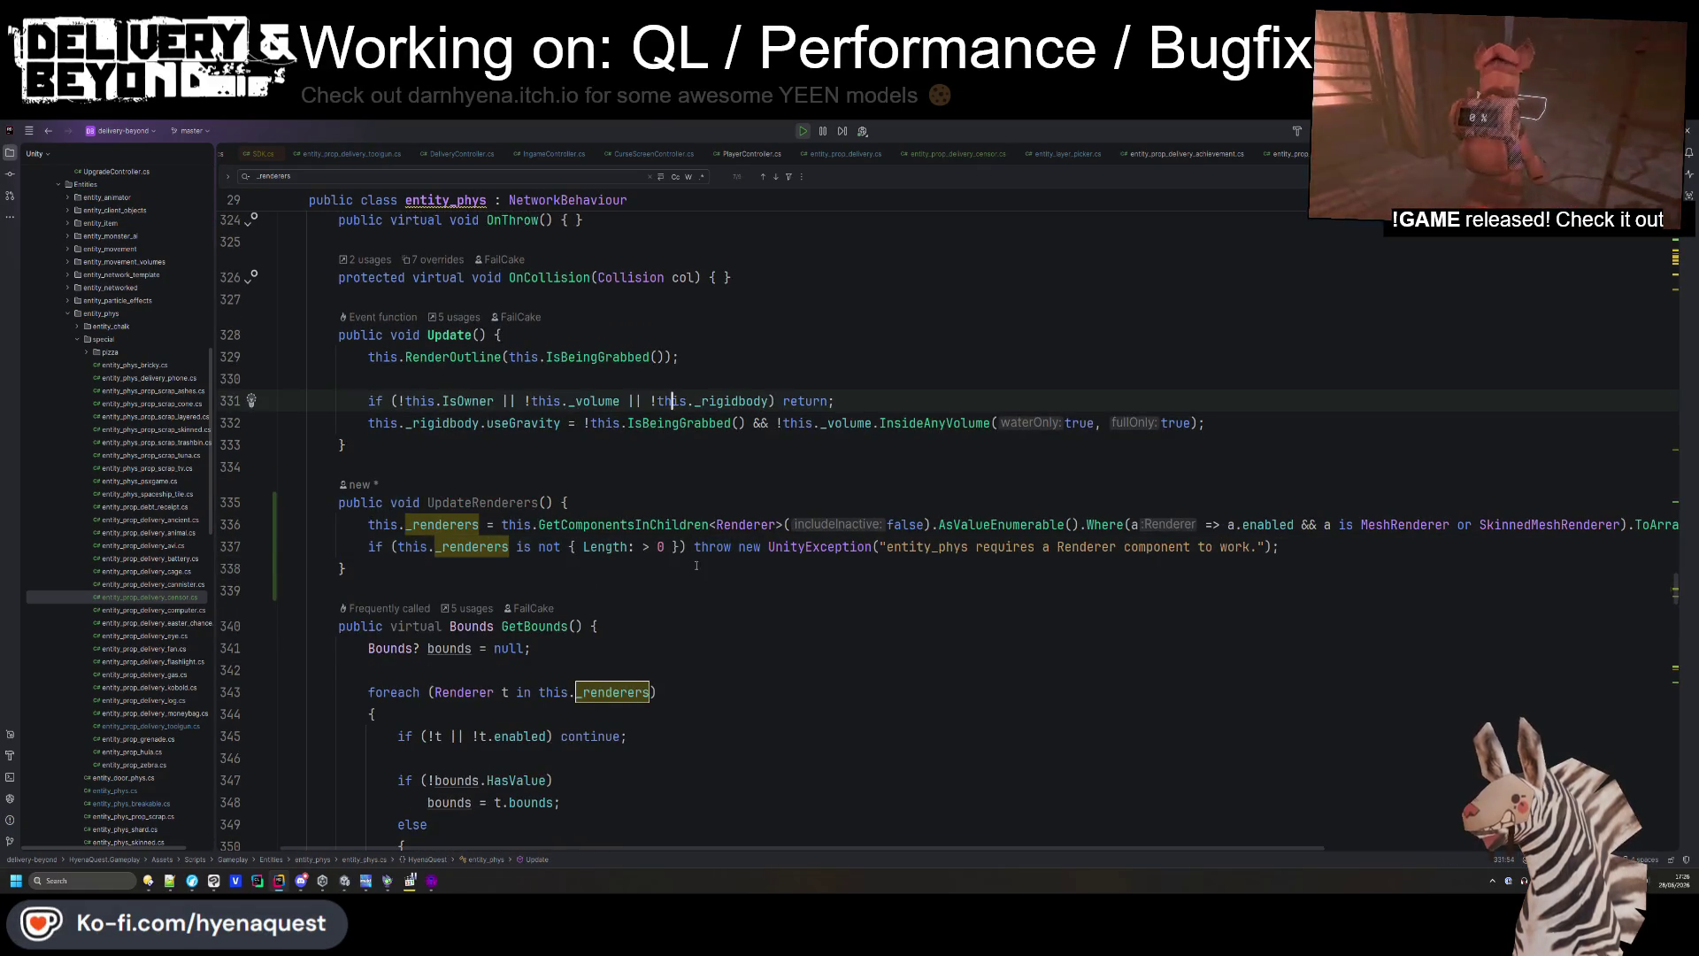
- Find the old _renderers setup in Init() and replace it with this.UpdateRenderers();
{"action": "left_click", "coordinate": [584, 502]}
{"action": "double_click", "coordinate": [483, 502]}
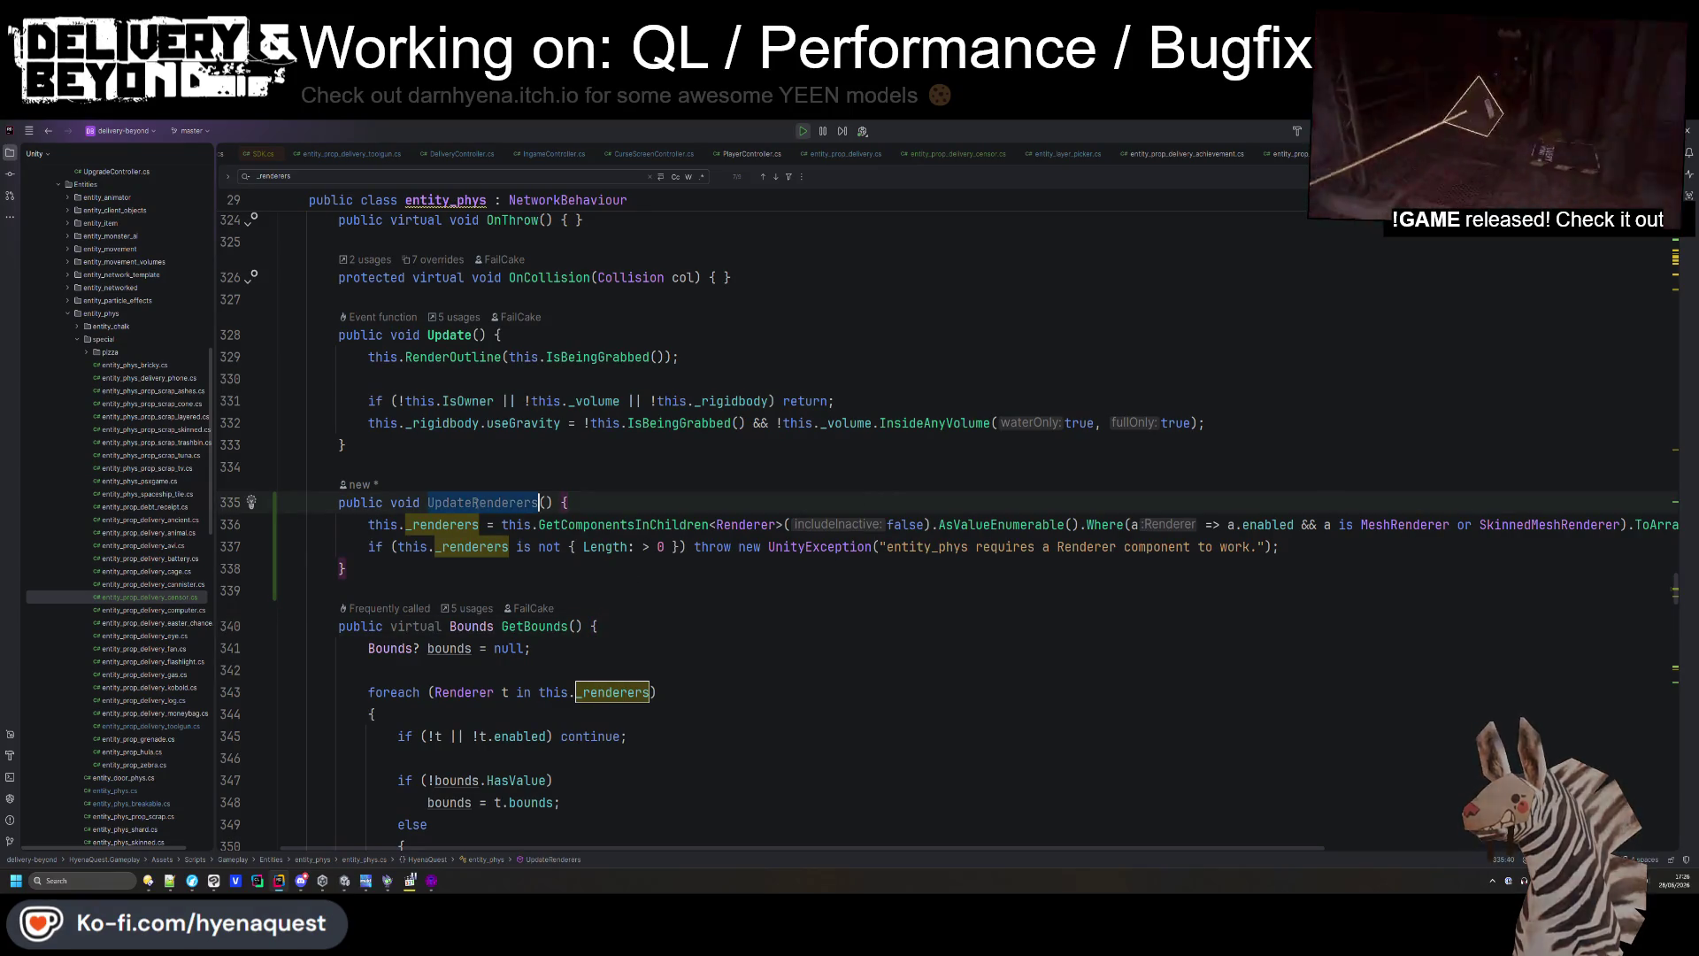
{"action": "key", "text": "ctrl+f"}
{"action": "scroll", "coordinate": [696, 470], "scroll_direction": "down", "scroll_amount": 1}
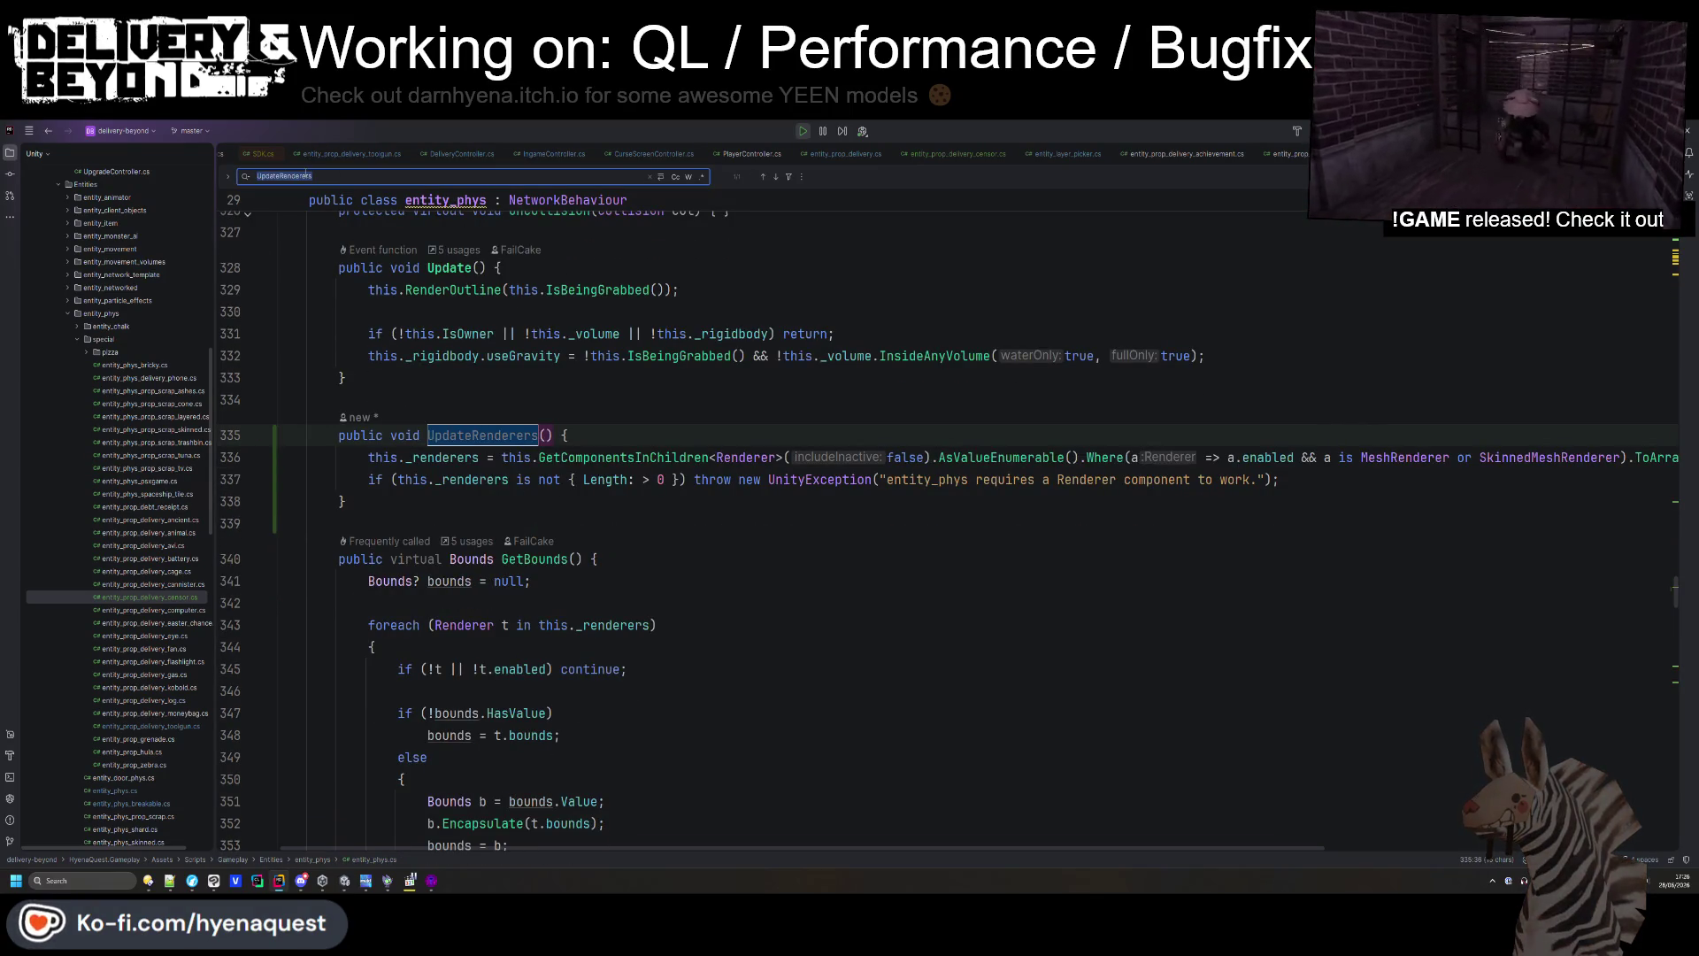
{"action": "type", "text": "_renderers"}
{"action": "key", "text": "Return"}
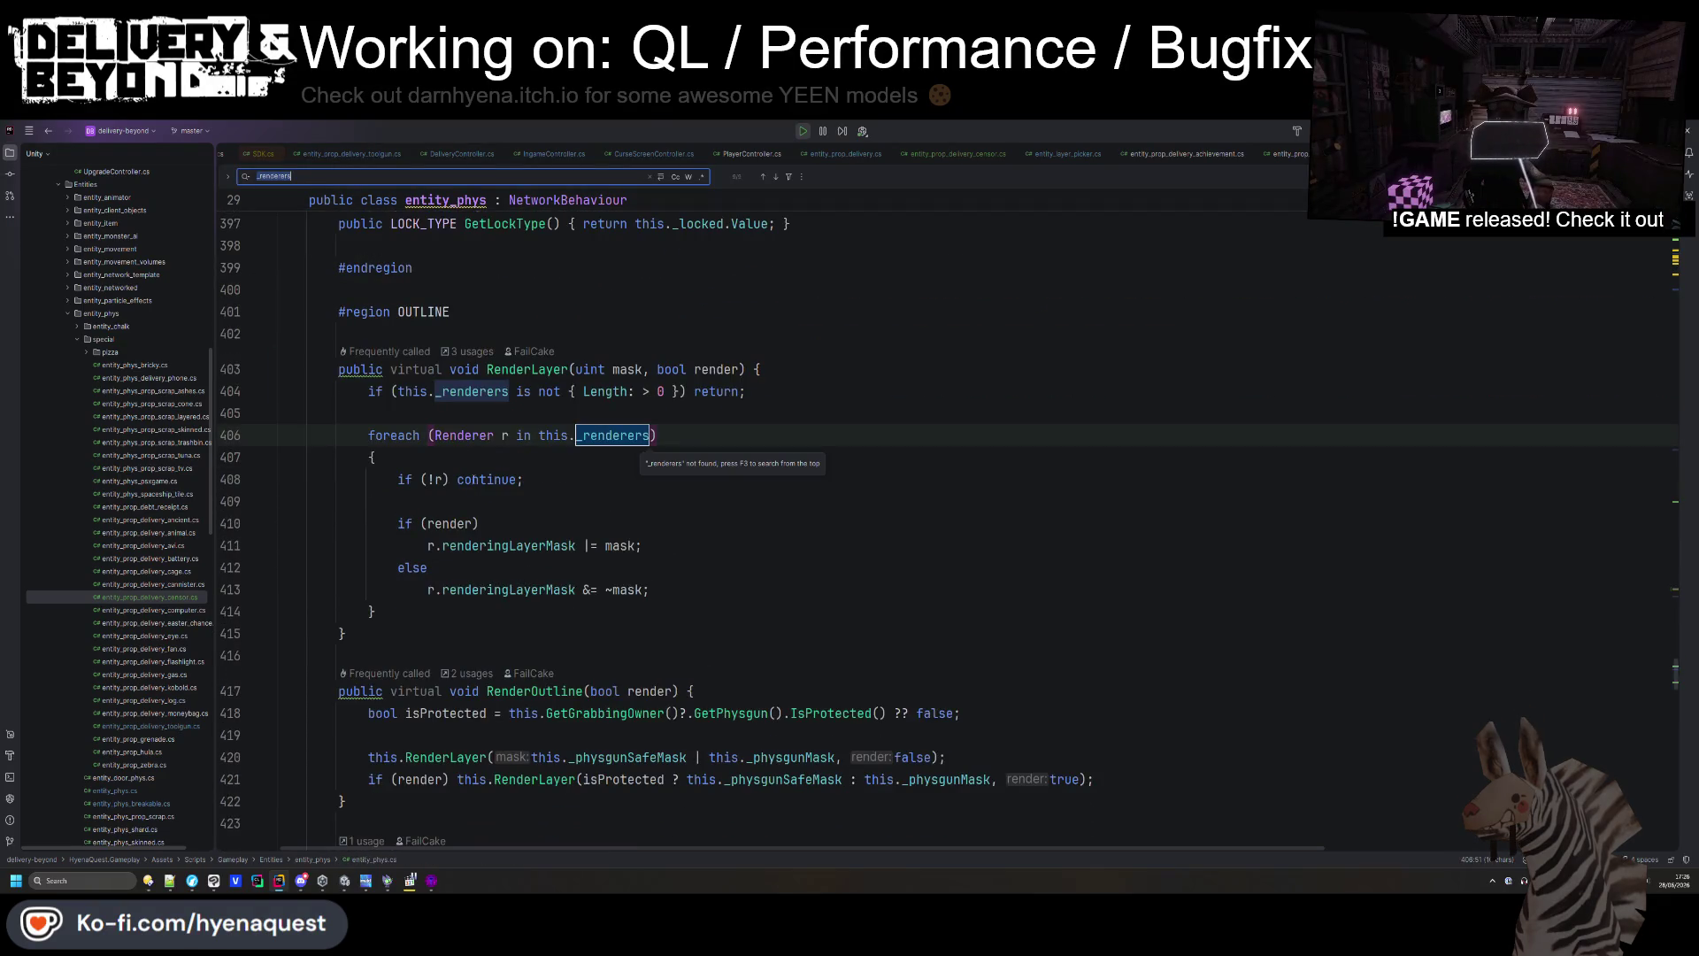
{"action": "key", "text": "Return"}
{"action": "key", "text": "Return"}
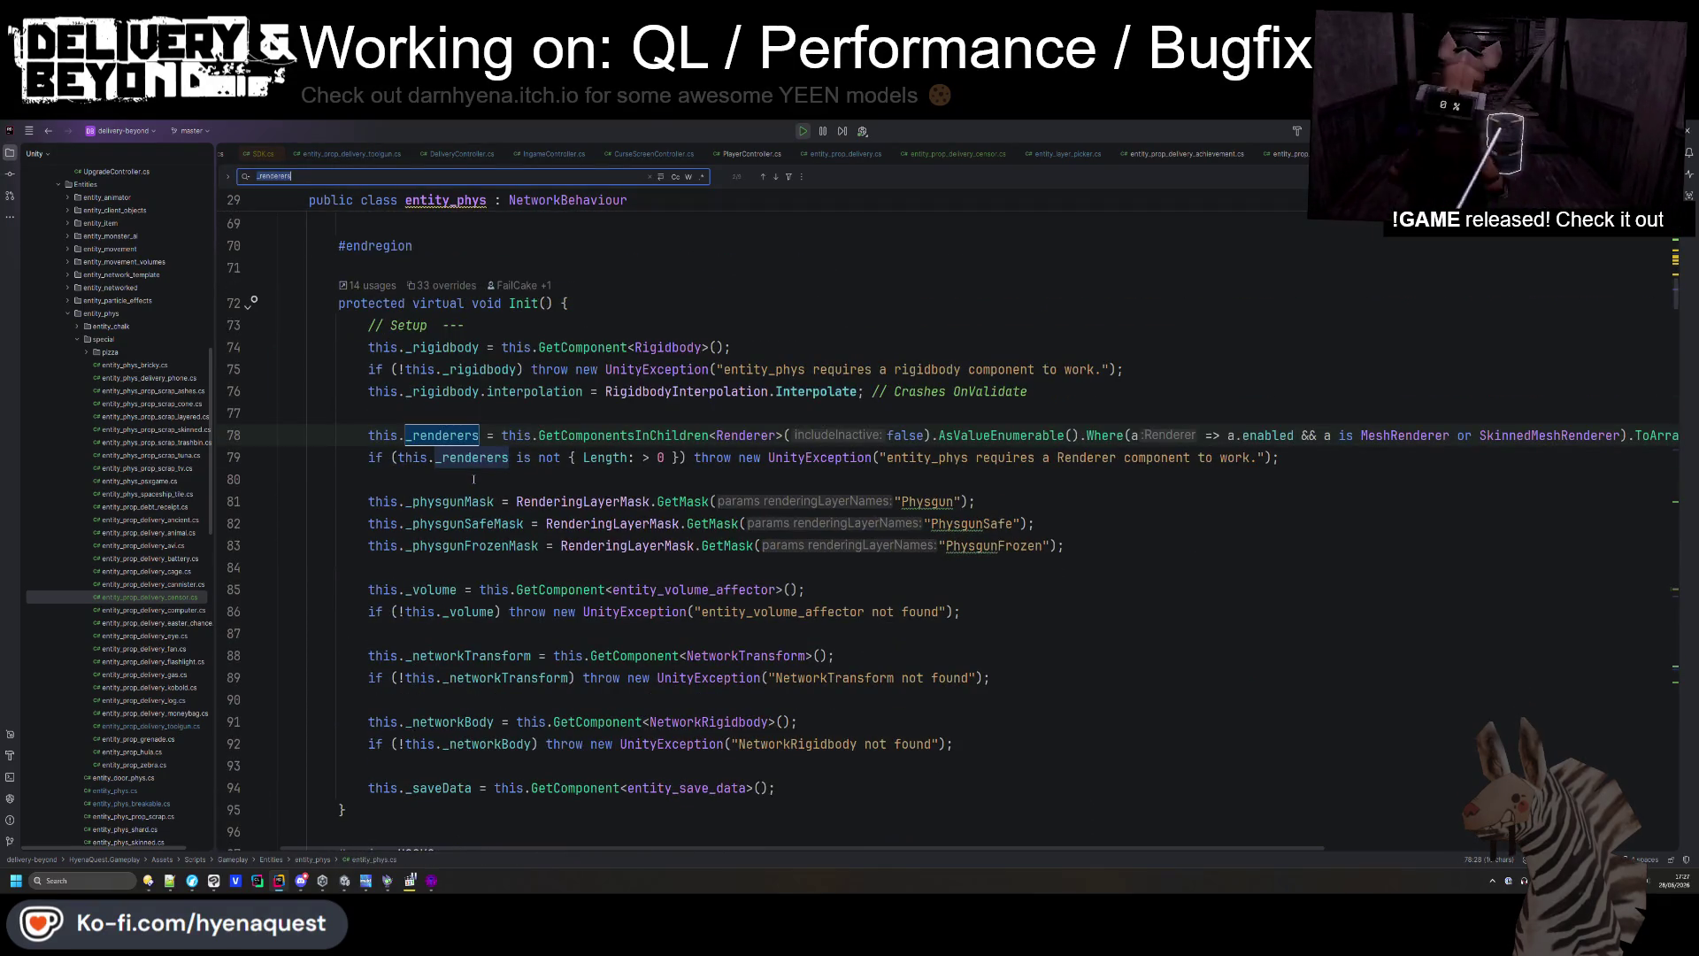
{"action": "key", "text": "ctrl+w"}
{"action": "key", "text": "ctrl+w"}
{"action": "key", "text": "ctrl+w"}
{"action": "type", "text": "this.UpdateRenderers();"}
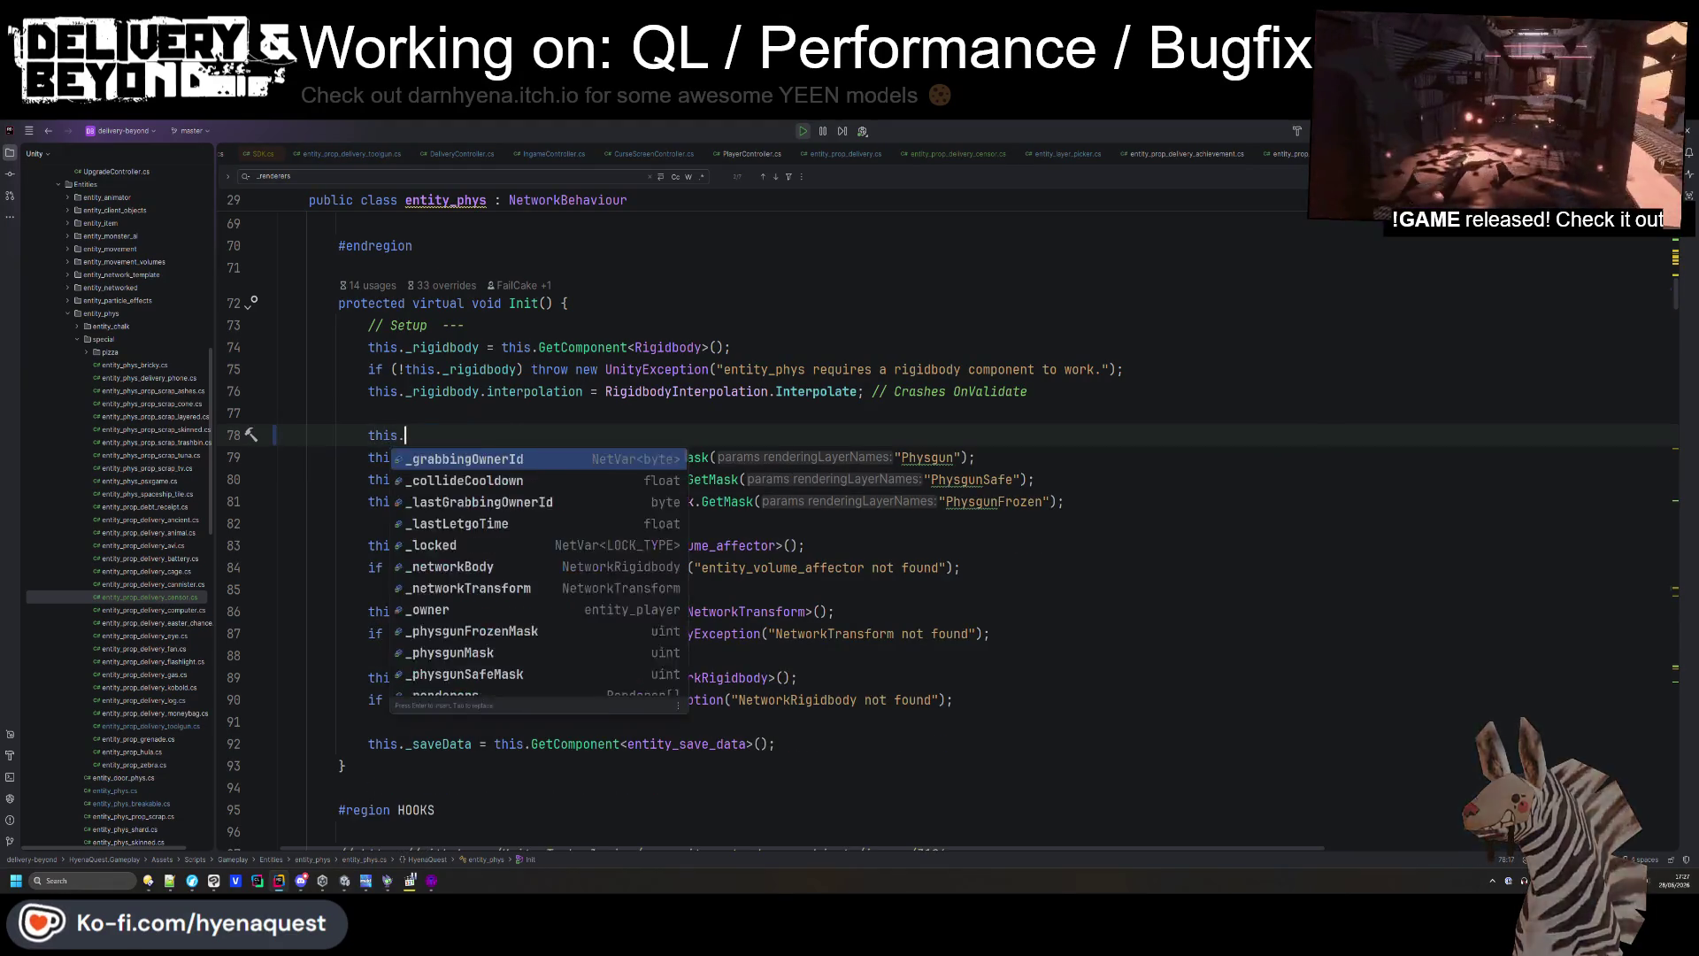
{"action": "key", "text": "Return"}
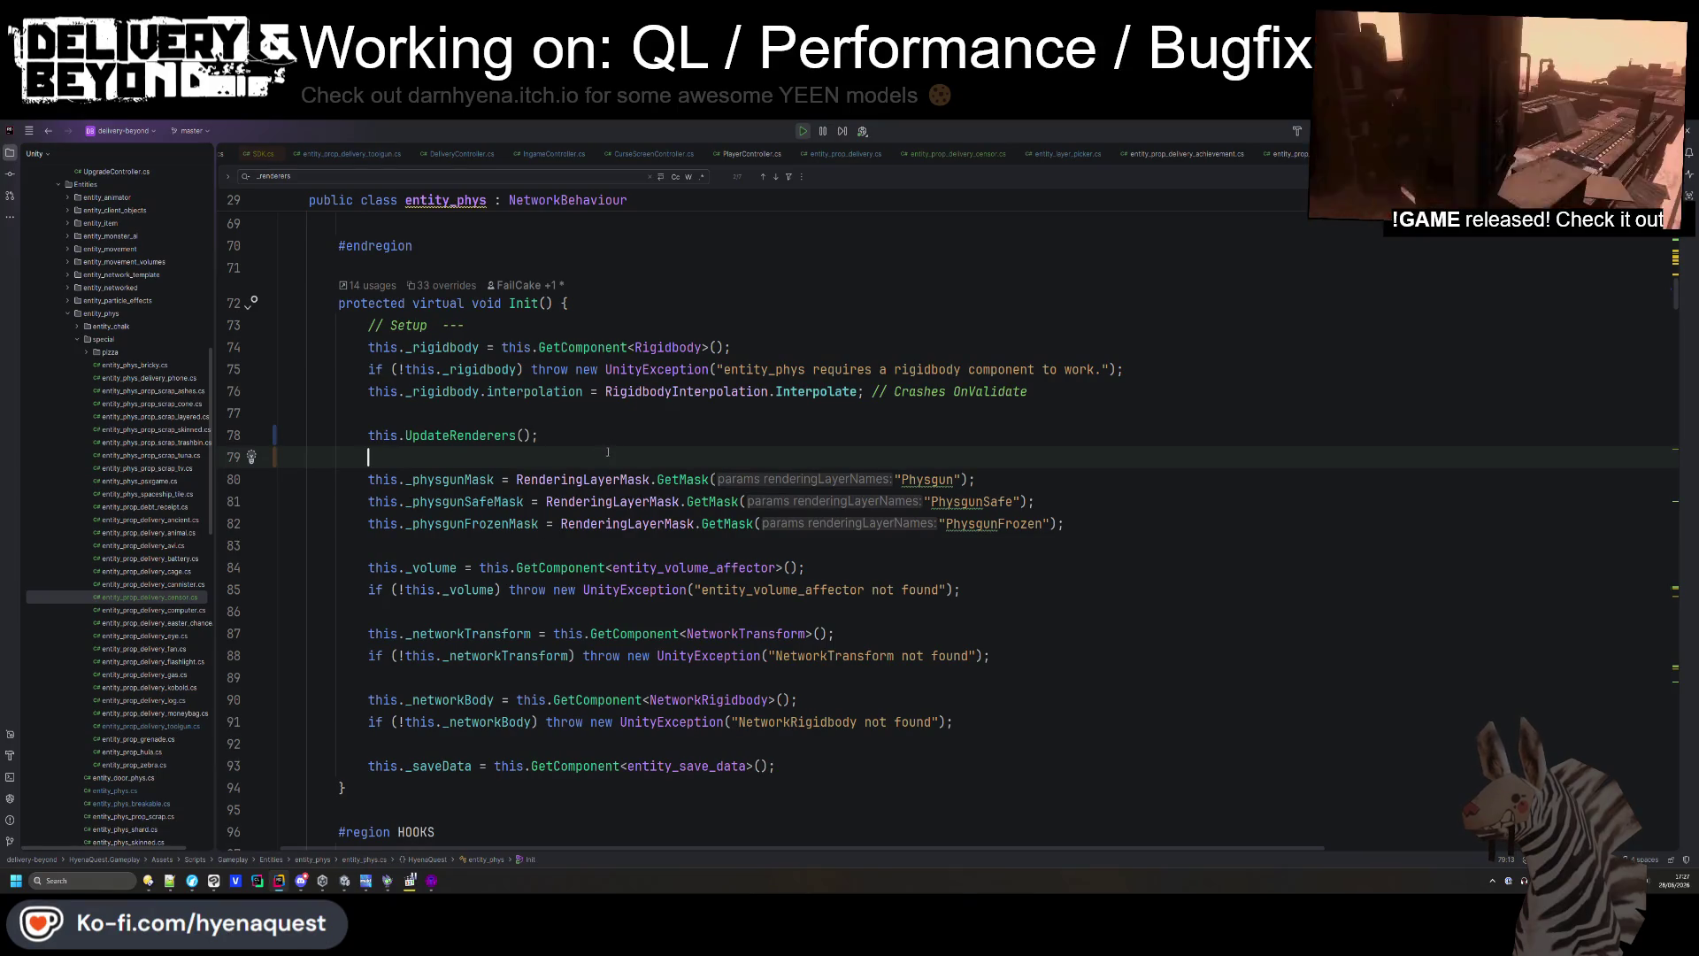
- Move the this.UpdateRenderers() call to the end of Init(), after the _saveData line
{"action": "key", "text": "ctrl+z"}
{"action": "key", "text": "Delete"}
{"action": "left_click", "coordinate": [855, 712]}
{"action": "key", "text": "Return"}
{"action": "type", "text": "this.UpdateRenderers();"}
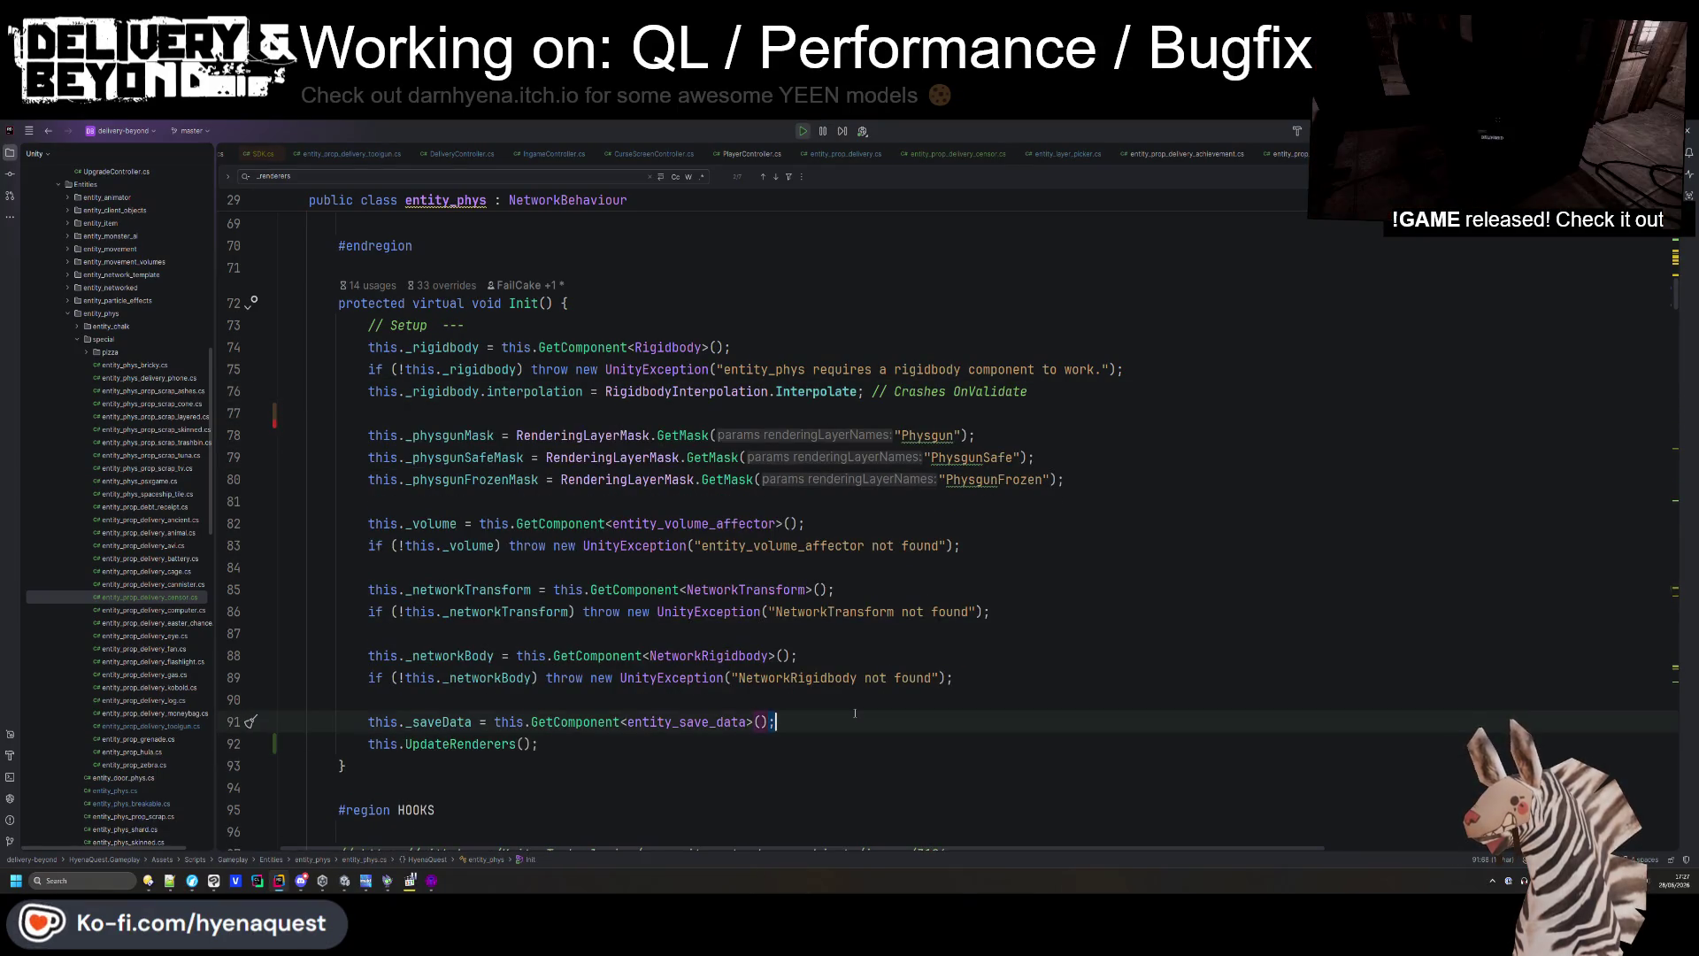
{"action": "key", "text": "BackSpace"}
{"action": "type", "text": ";"}
{"action": "left_click", "coordinate": [763, 523]}
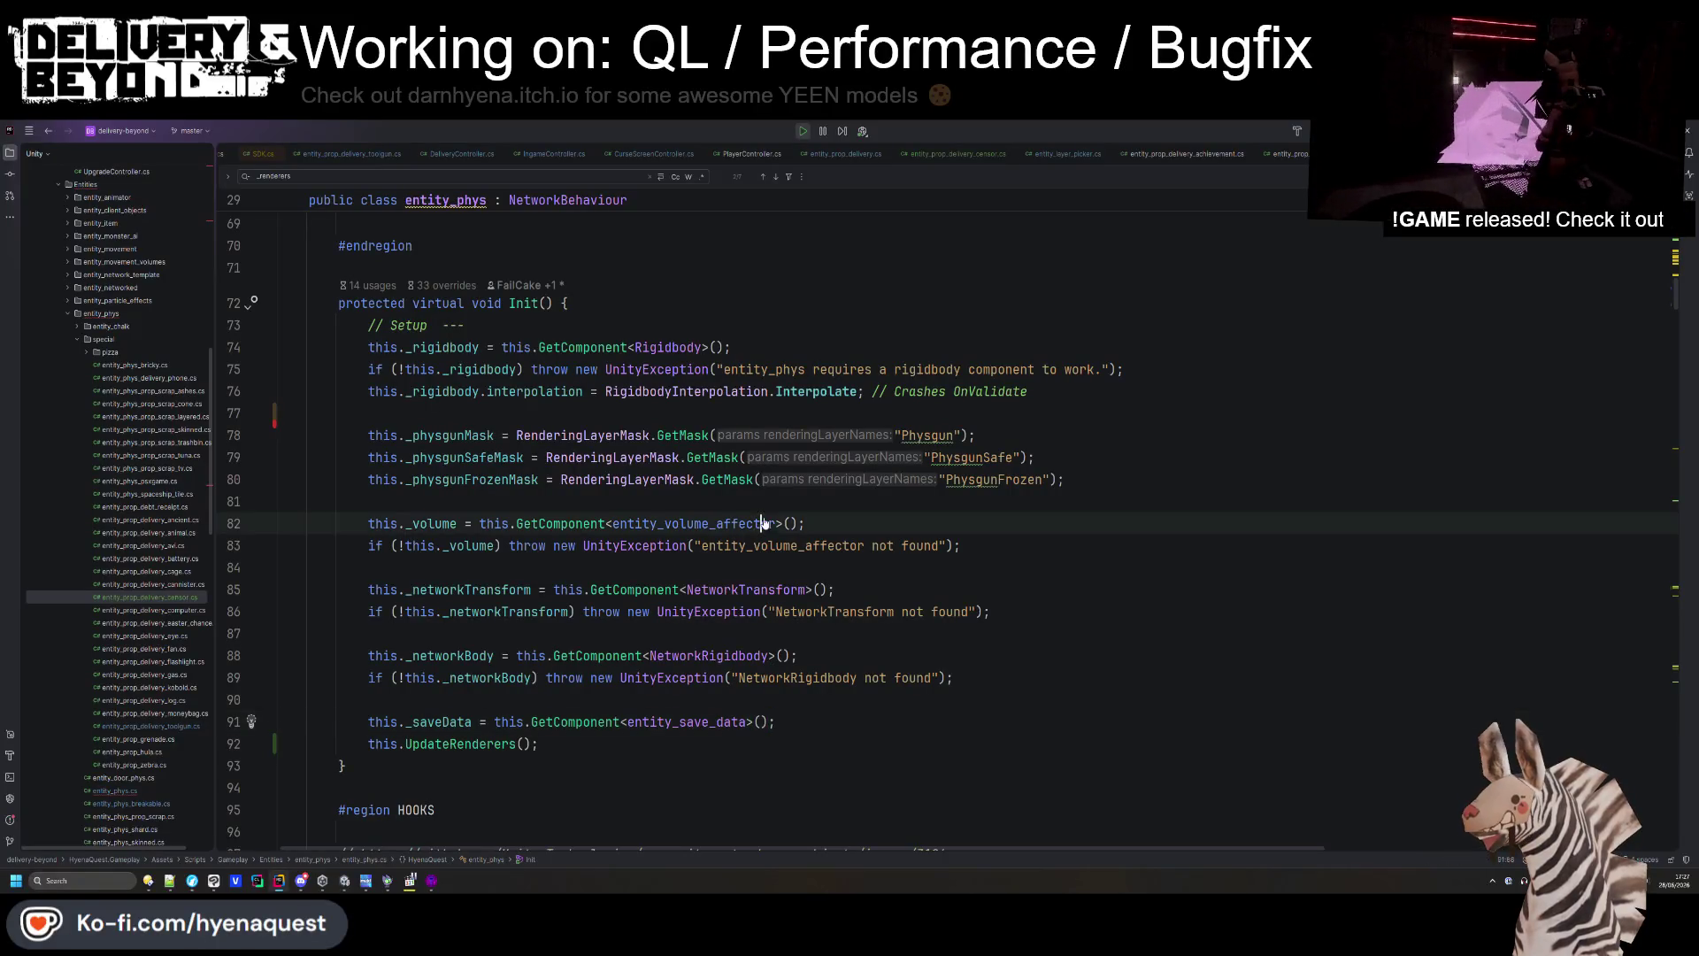
{"action": "key", "text": "ctrl+alt+Left"}
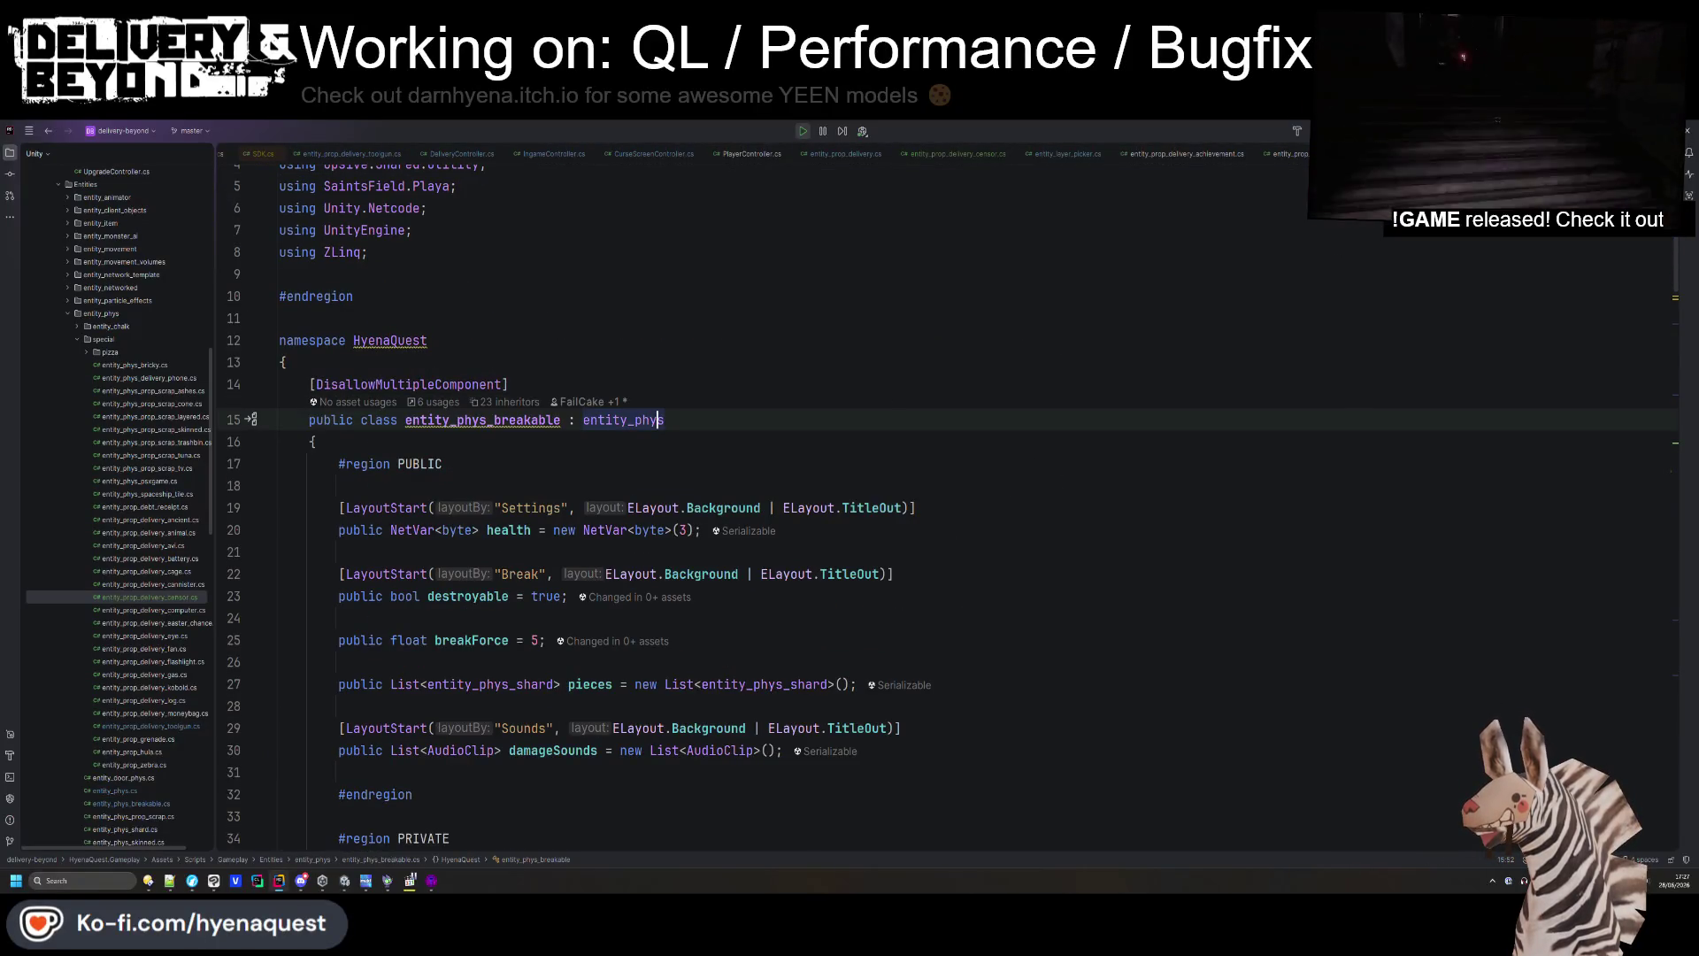
- In entity_layer_picker.cs, open new lines below the layer loop in ProcessLayer
{"action": "left_click", "coordinate": [1069, 153]}
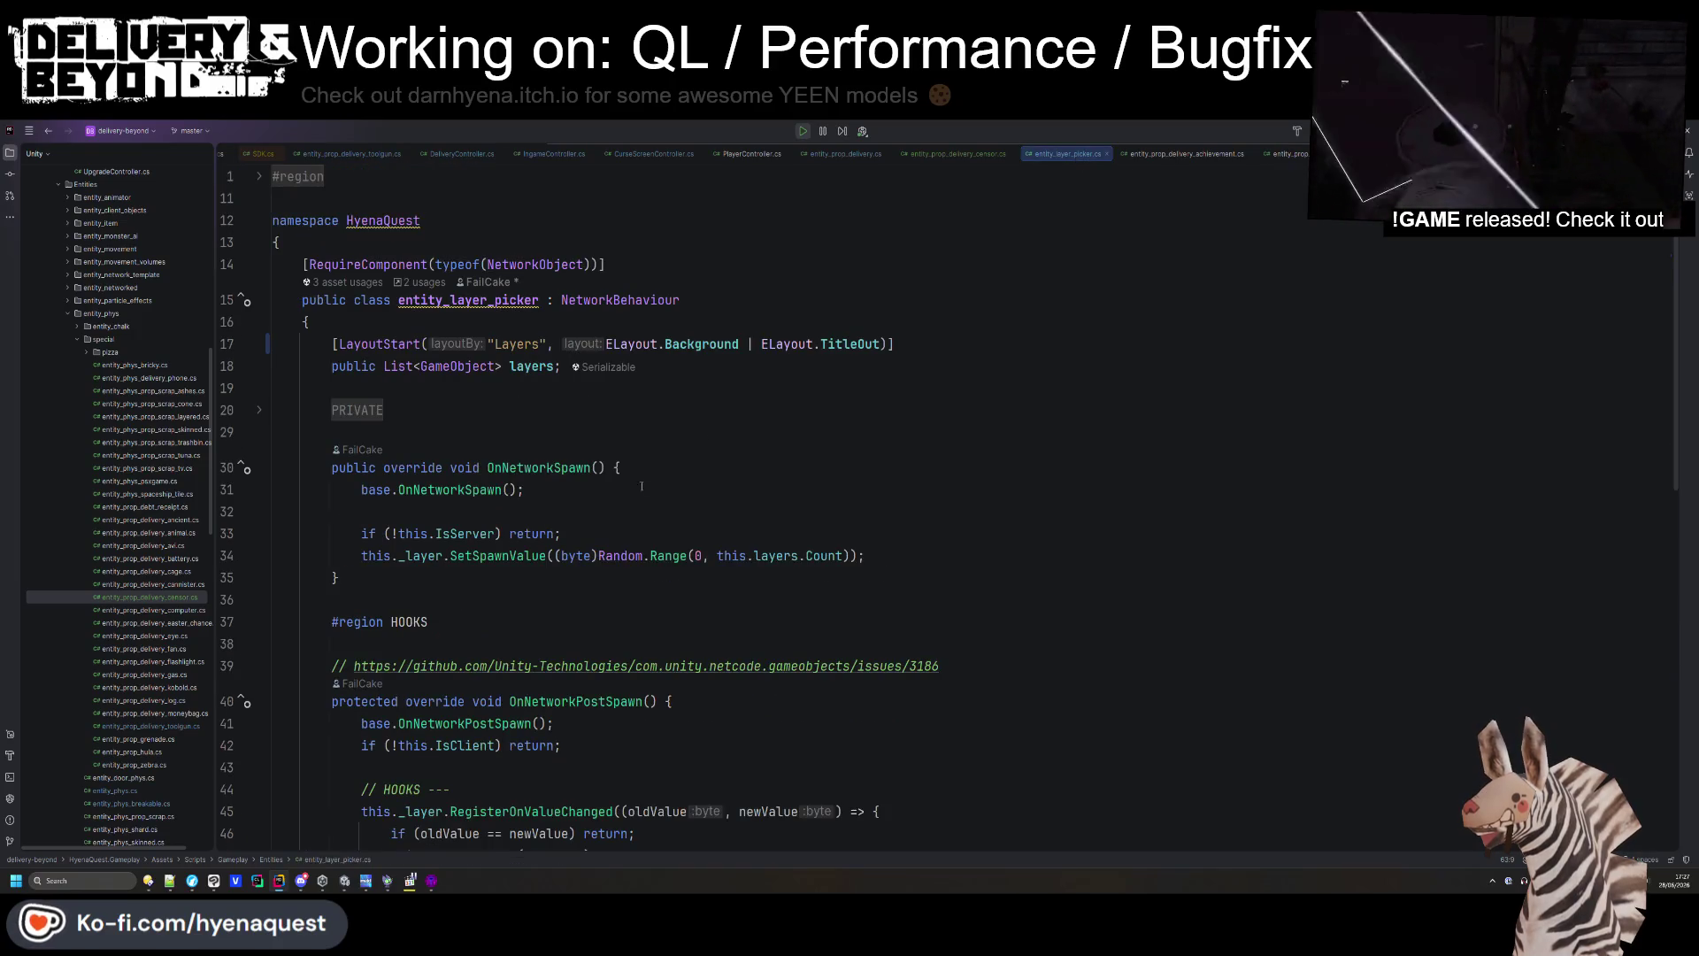
{"action": "scroll", "coordinate": [595, 531], "scroll_direction": "down", "scroll_amount": 7}
{"action": "left_click", "coordinate": [630, 525]}
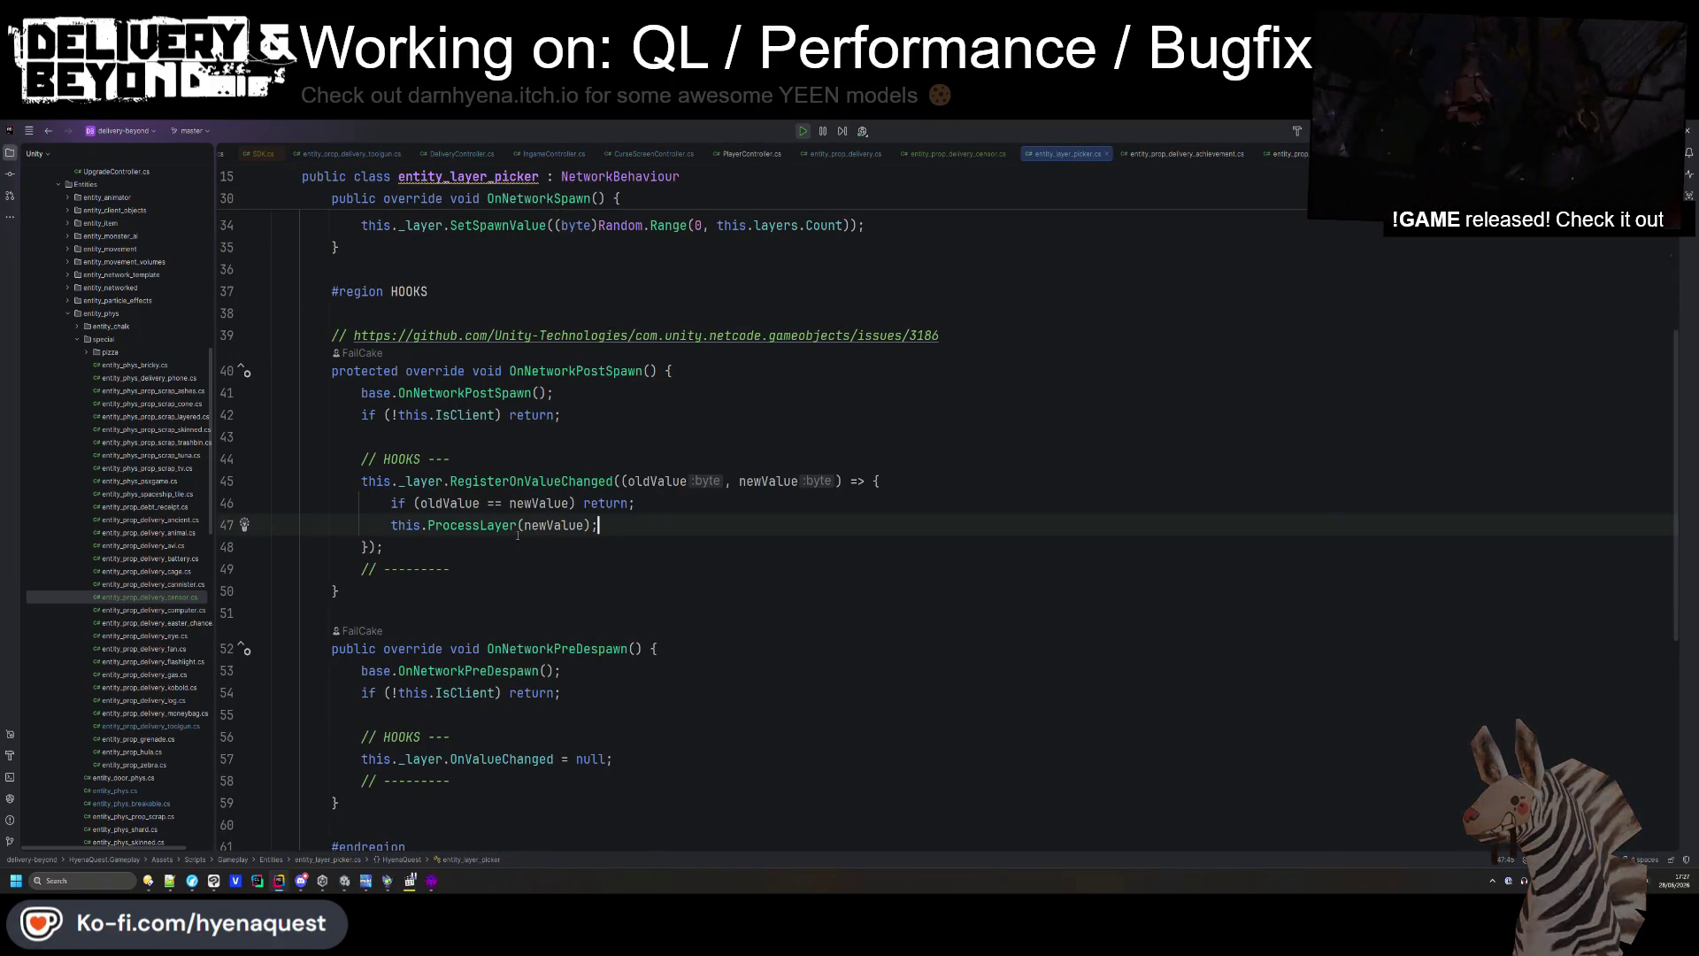
{"action": "scroll", "coordinate": [512, 534], "scroll_direction": "down", "scroll_amount": 5}
{"action": "left_click", "coordinate": [789, 573]}
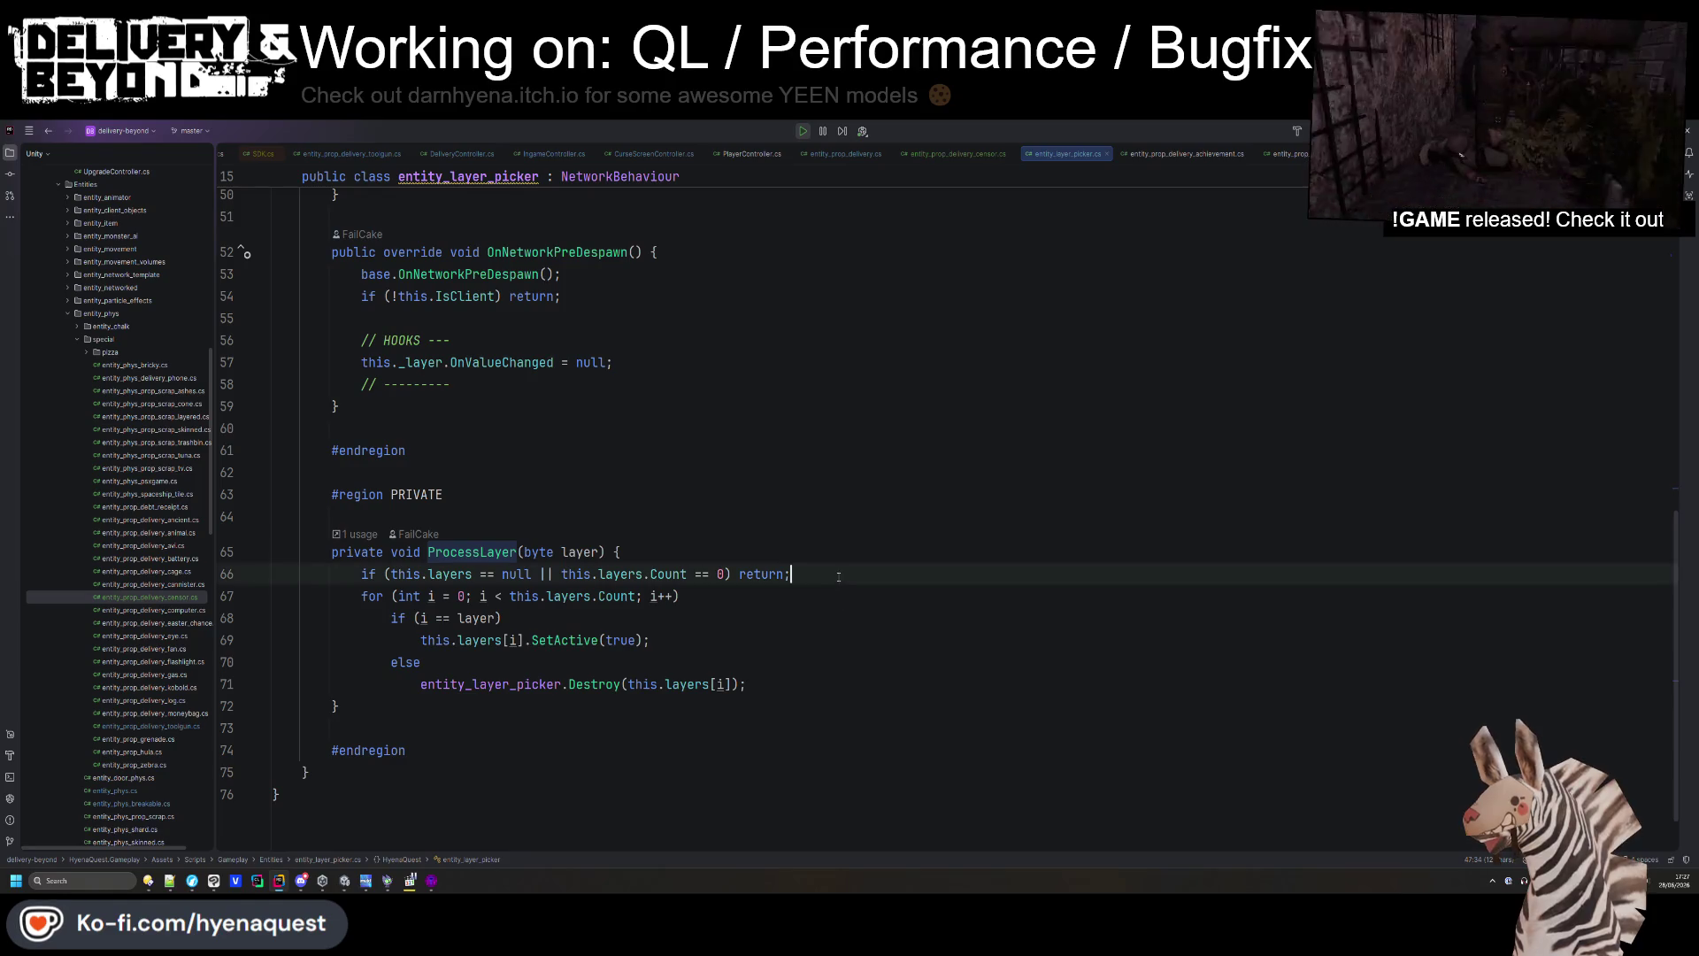
{"action": "key", "text": "Return"}
{"action": "left_click", "coordinate": [743, 706]}
{"action": "key", "text": "Return"}
{"action": "key", "text": "Return"}
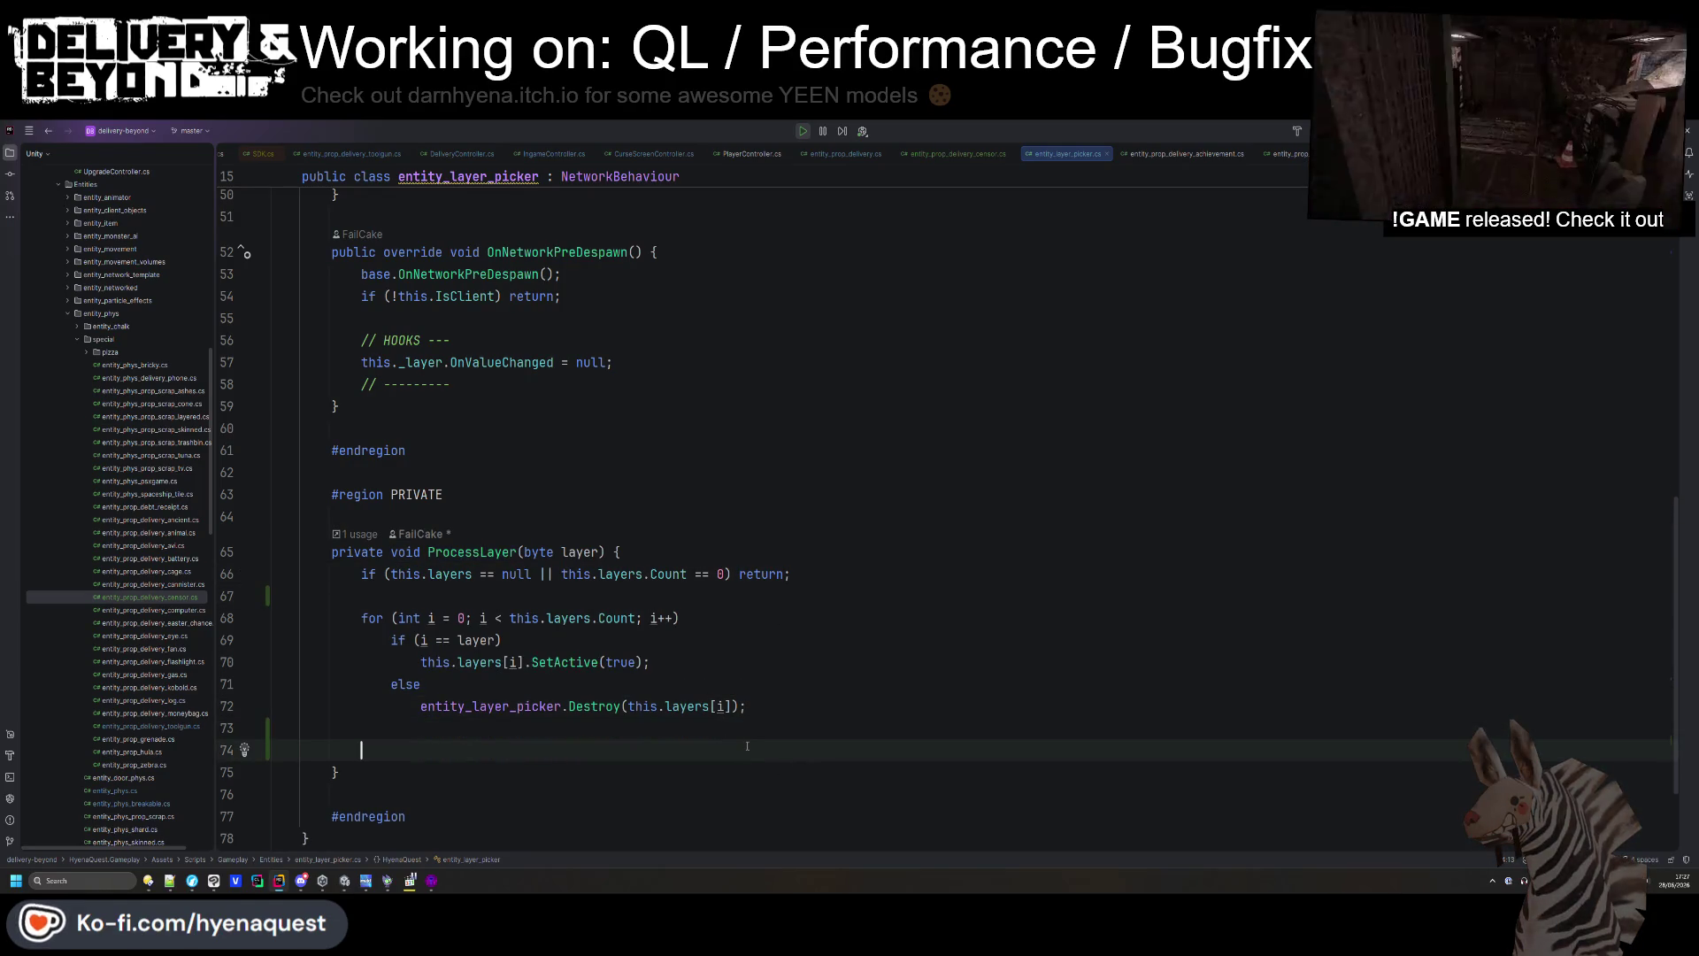
- Add var phys = this.GetComponent<entity_phys>() with an early-return null check
{"action": "type", "text": "var phys "}
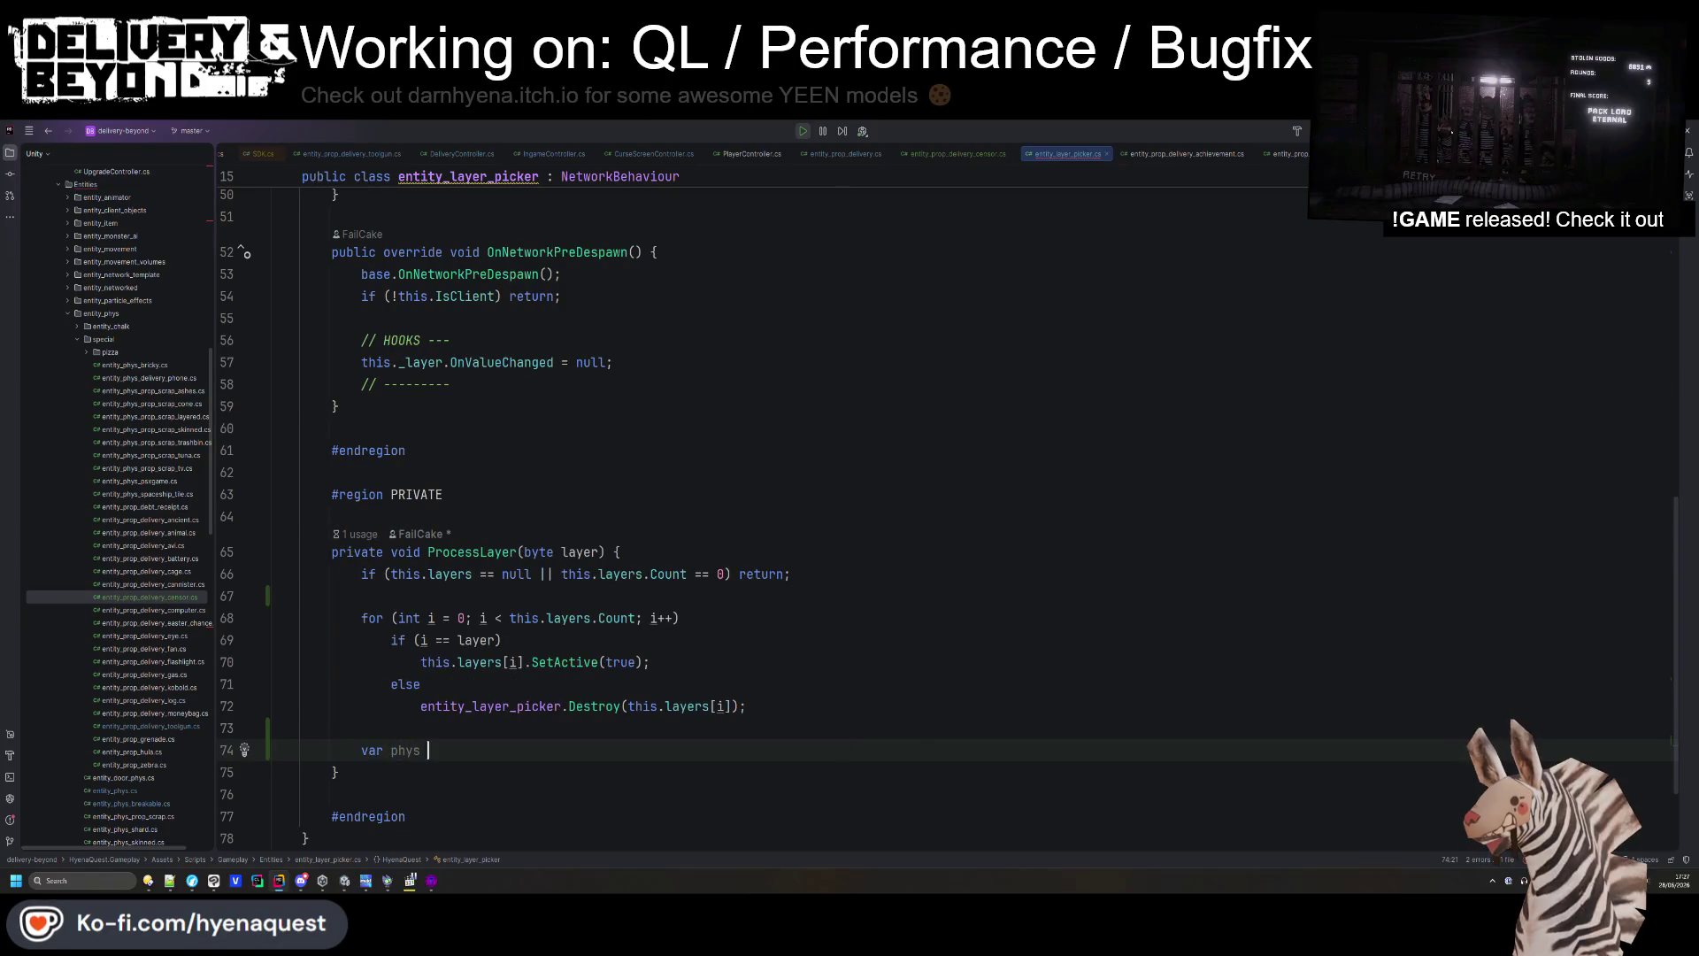
{"action": "type", "text": "= phys"}
{"action": "key", "text": "BackSpace"}
{"action": "key", "text": "BackSpace"}
{"action": "type", "text": "this.getcom"}
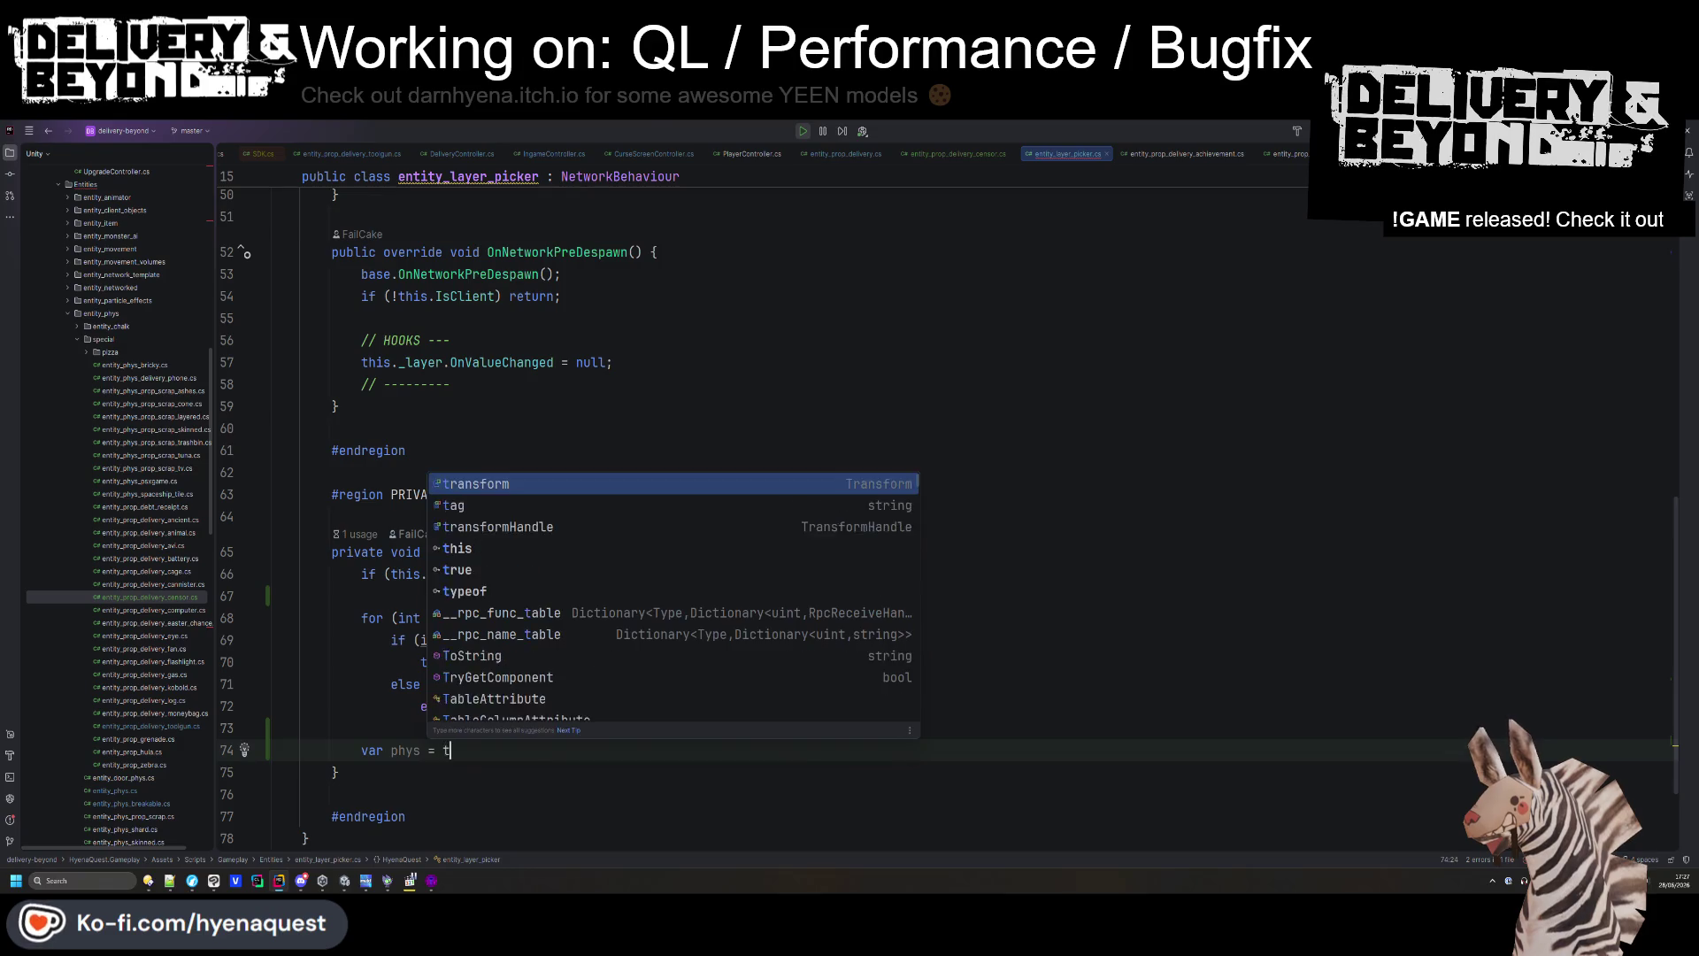
{"action": "key", "text": "Down"}
{"action": "key", "text": "Down"}
{"action": "key", "text": "Down"}
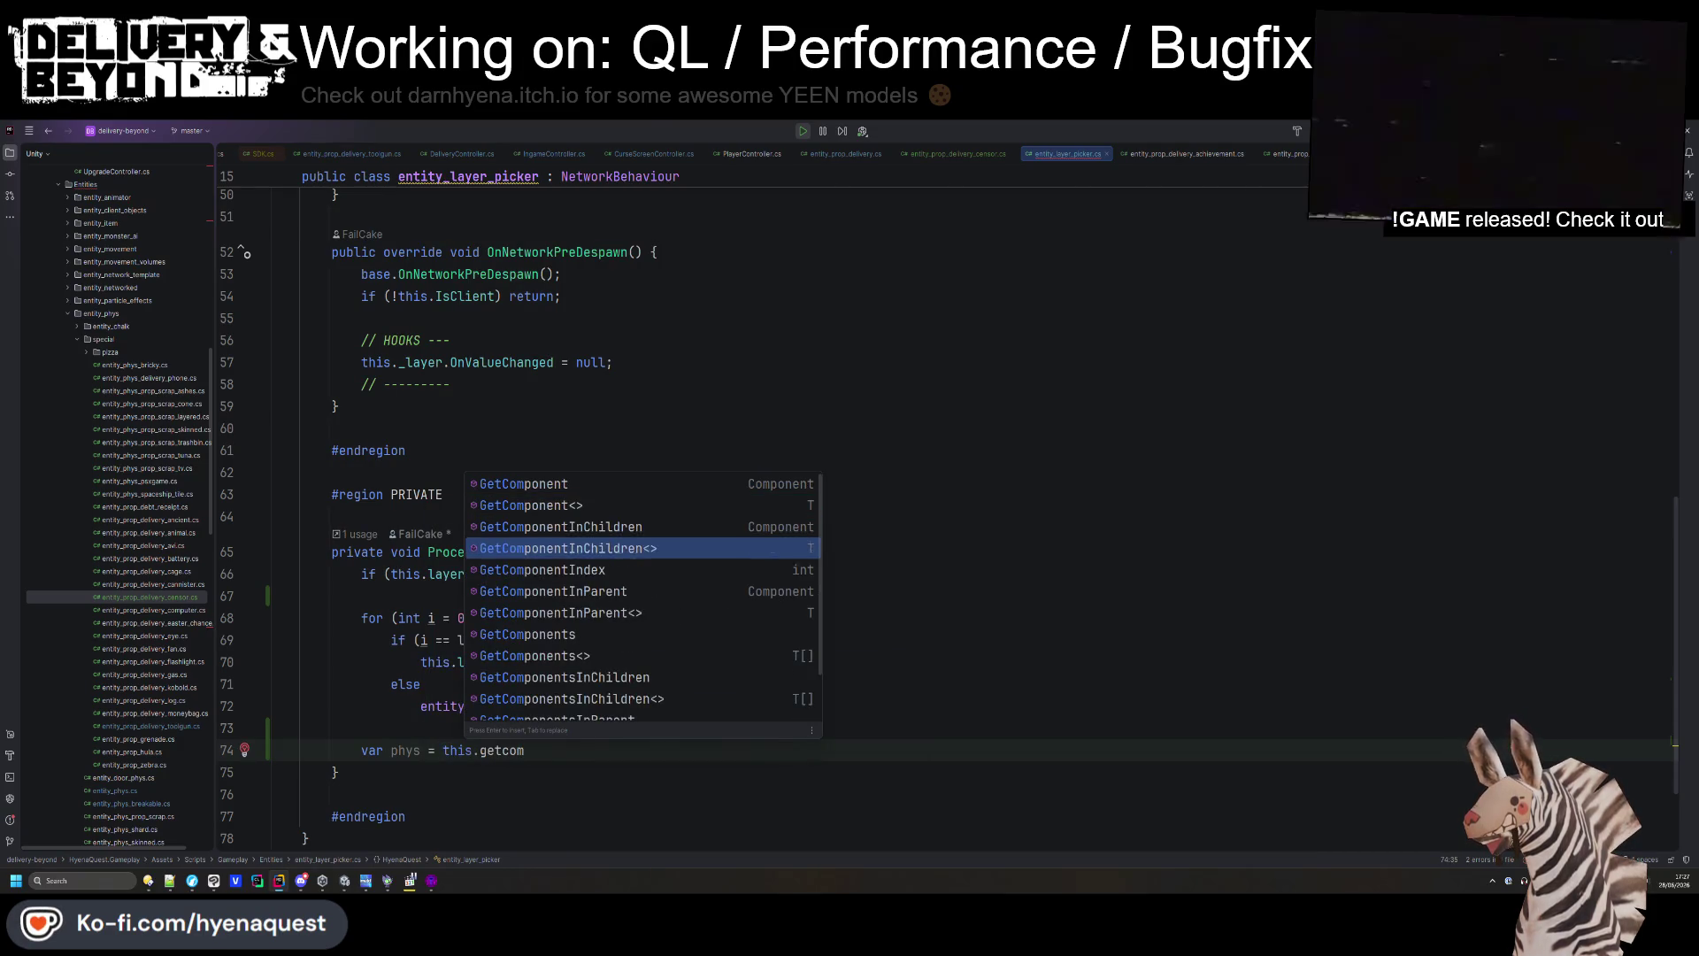
{"action": "key", "text": "Up"}
{"action": "key", "text": "Up"}
{"action": "key", "text": "Up"}
{"action": "key", "text": "Return"}
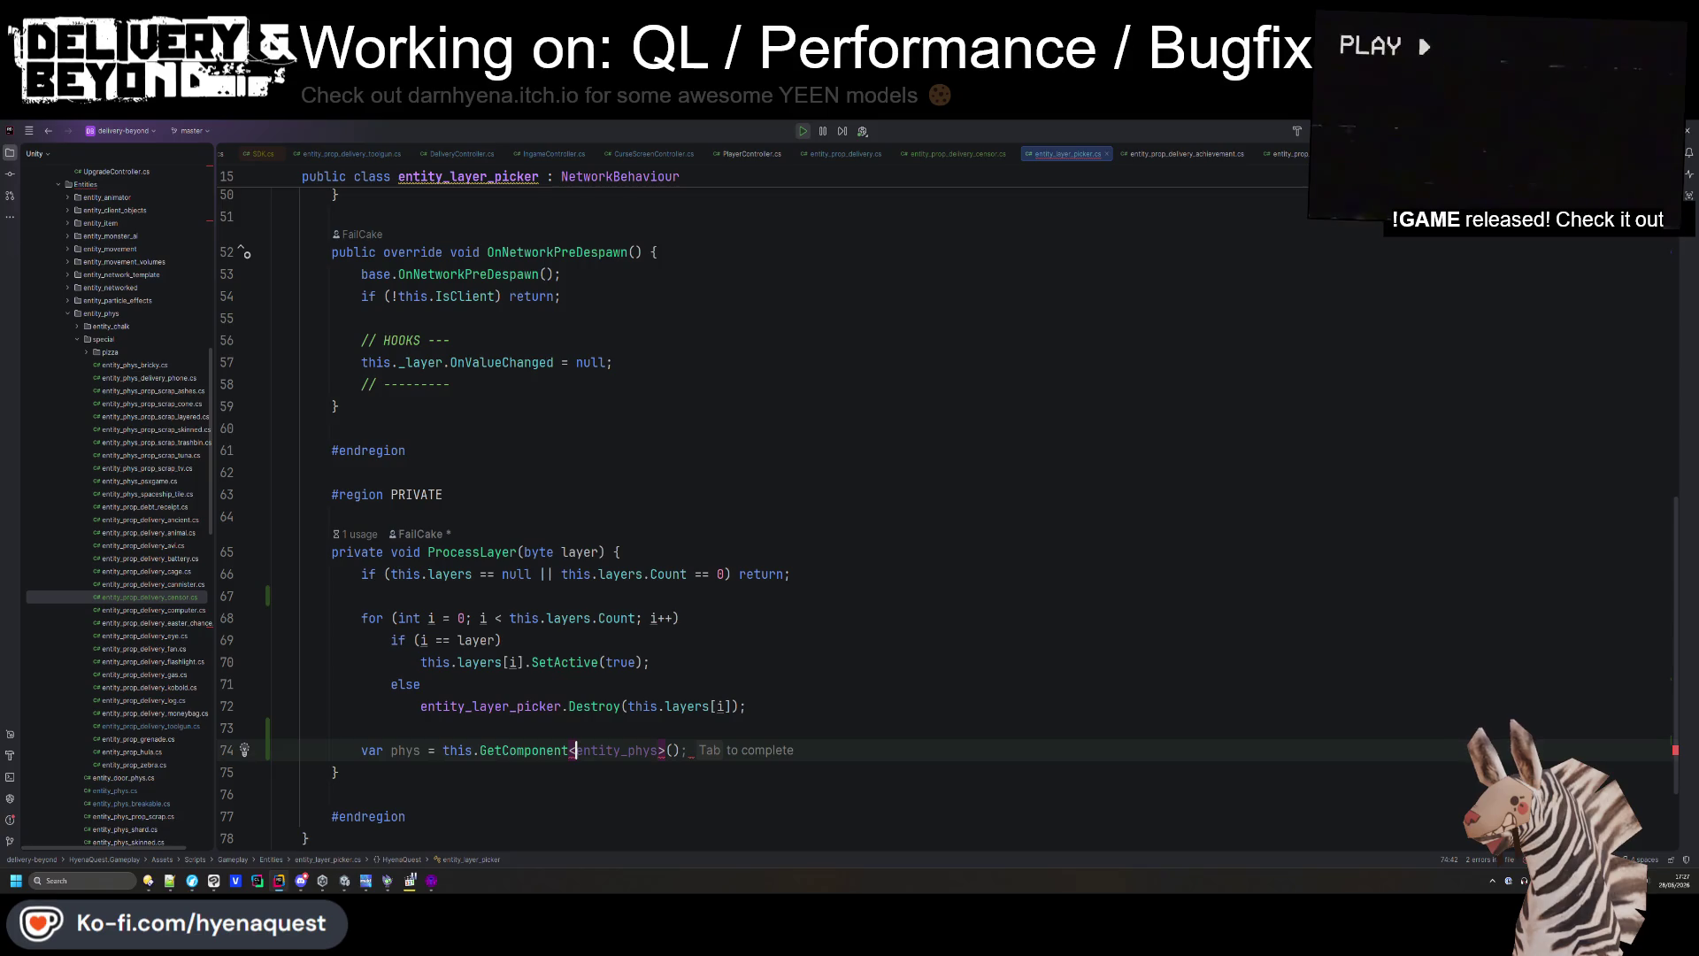
{"action": "key", "text": "Return"}
{"action": "type", "text": "if(!ps"}
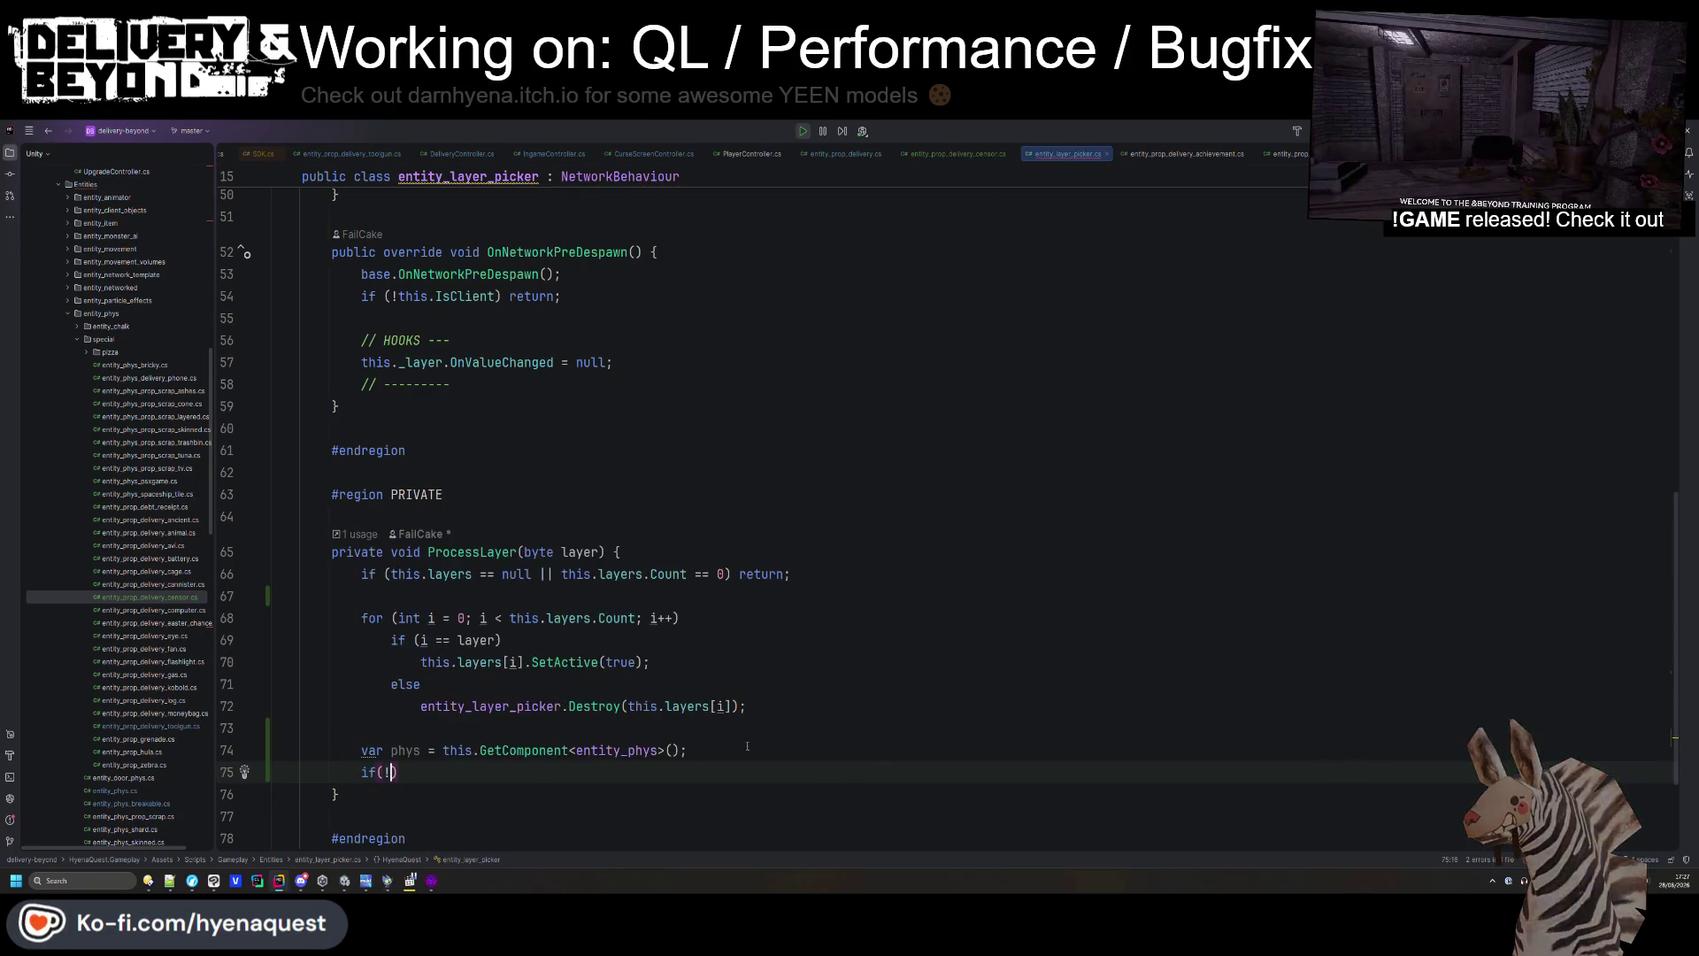
{"action": "key", "text": "BackSpace"}
{"action": "type", "text": "hys) return"}
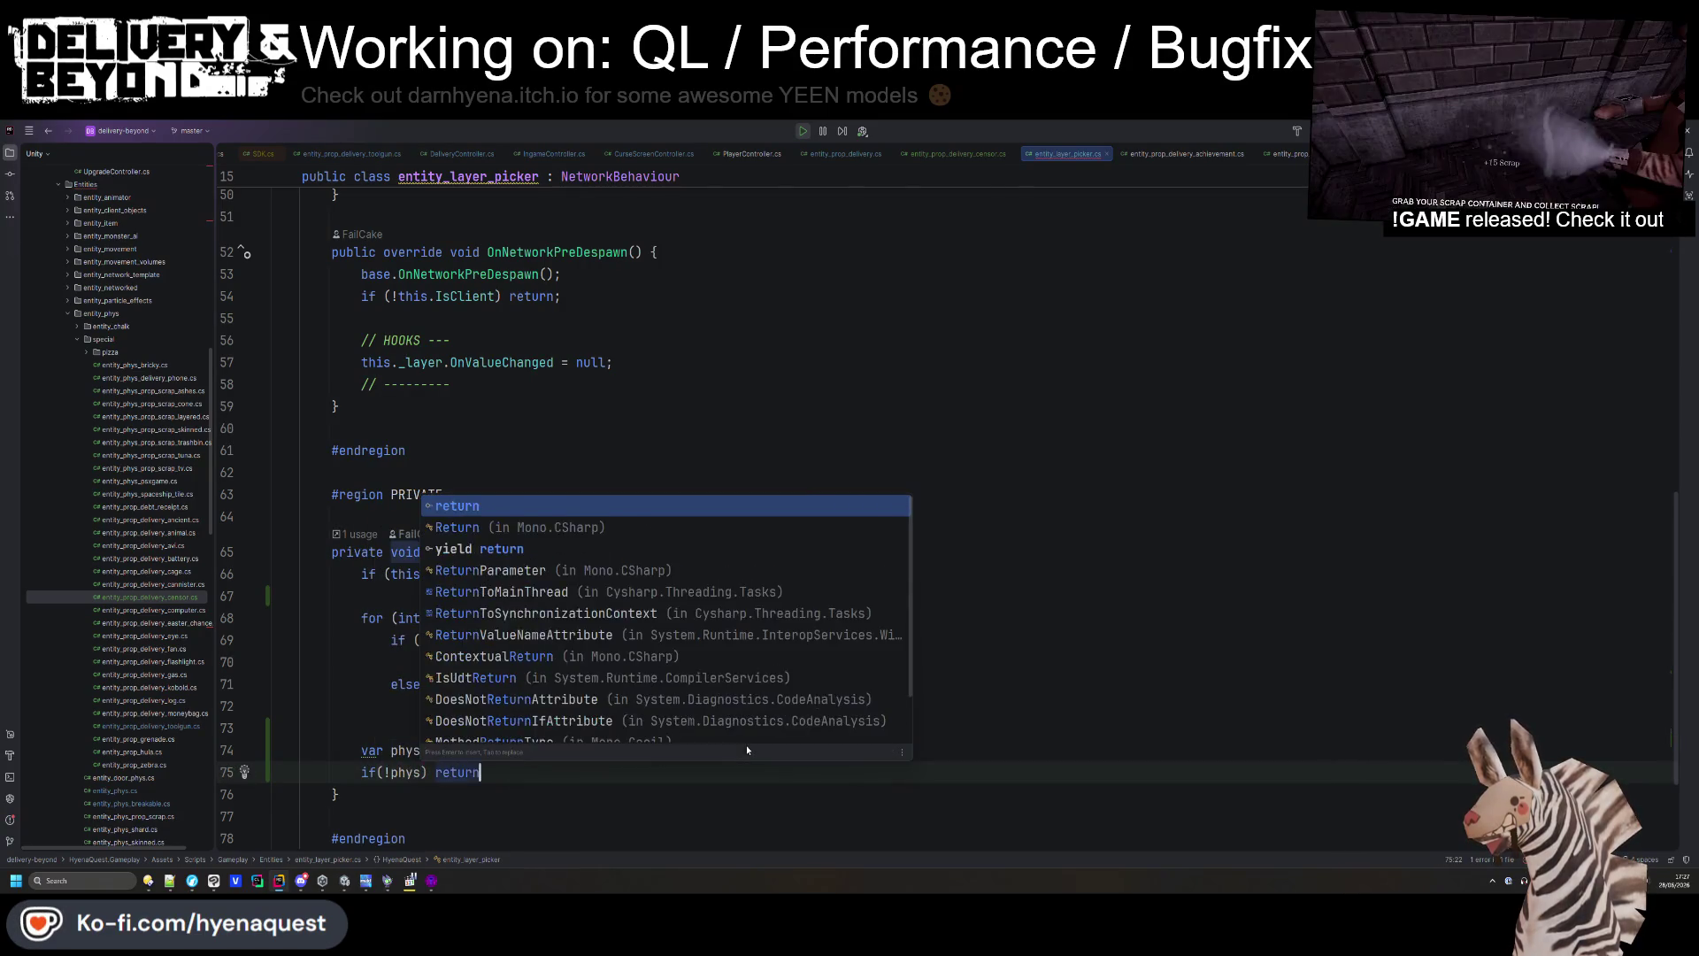
{"action": "key", "text": "Return"}
{"action": "key", "text": "Return"}
- Call phys.UpdateRenderers(); after the null check, then stop the running game in Unity
{"action": "type", "text": "phys.refre"}
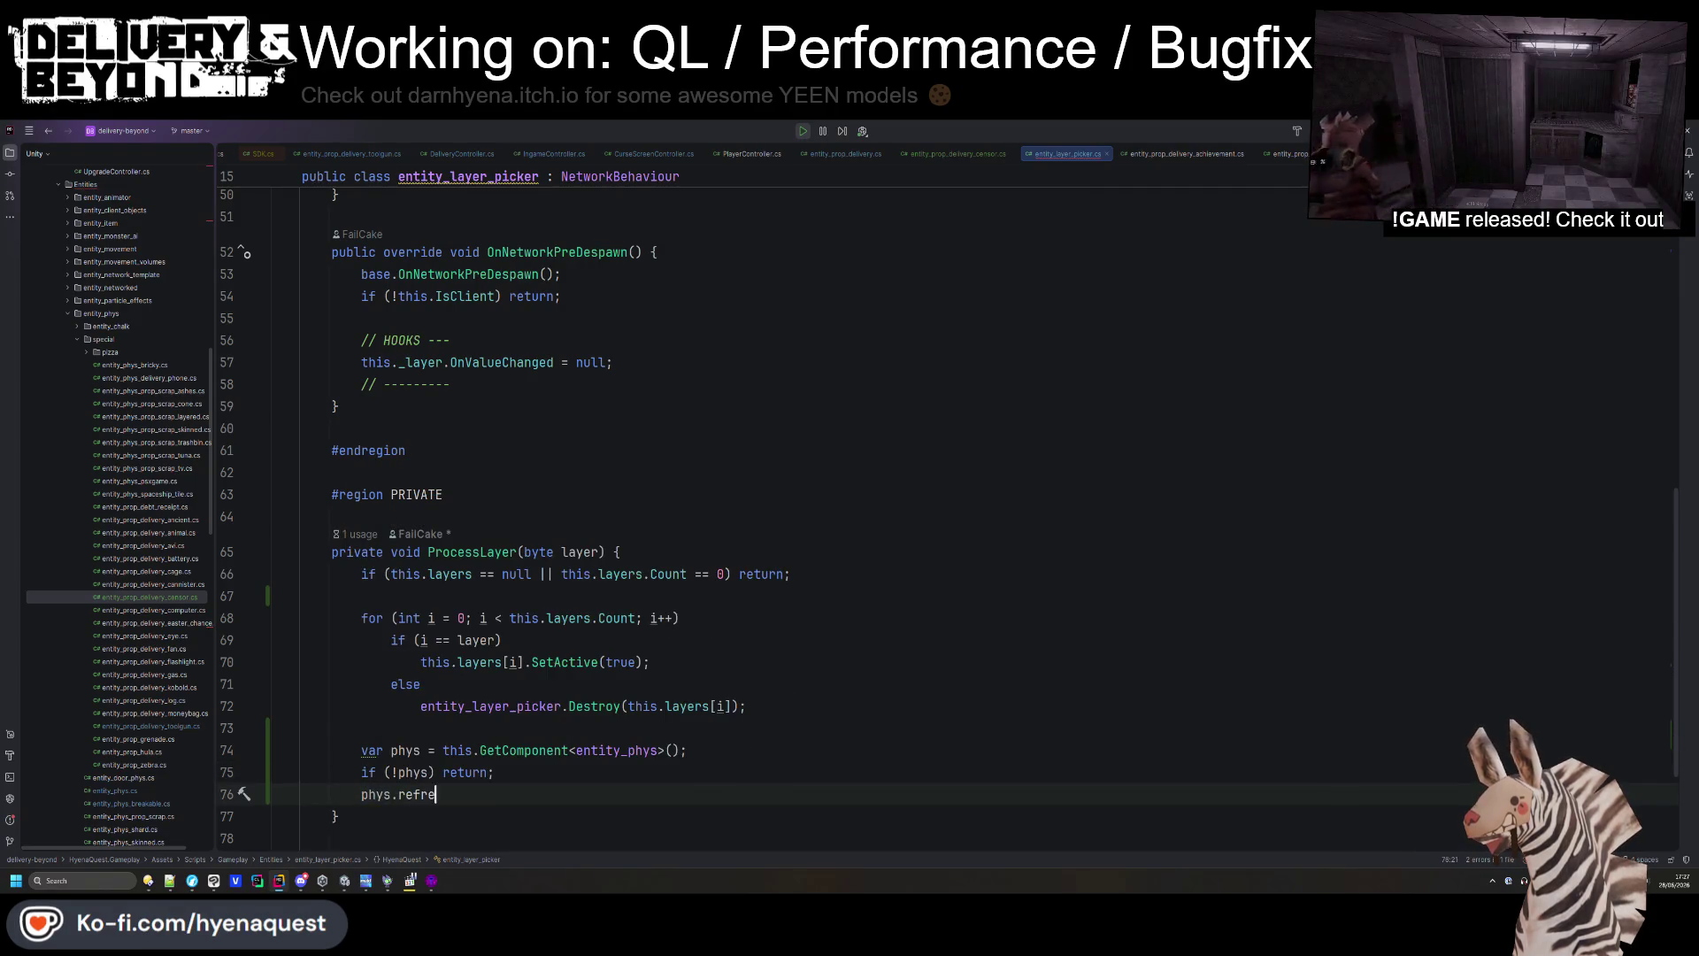
{"action": "type", "text": "enderer"}
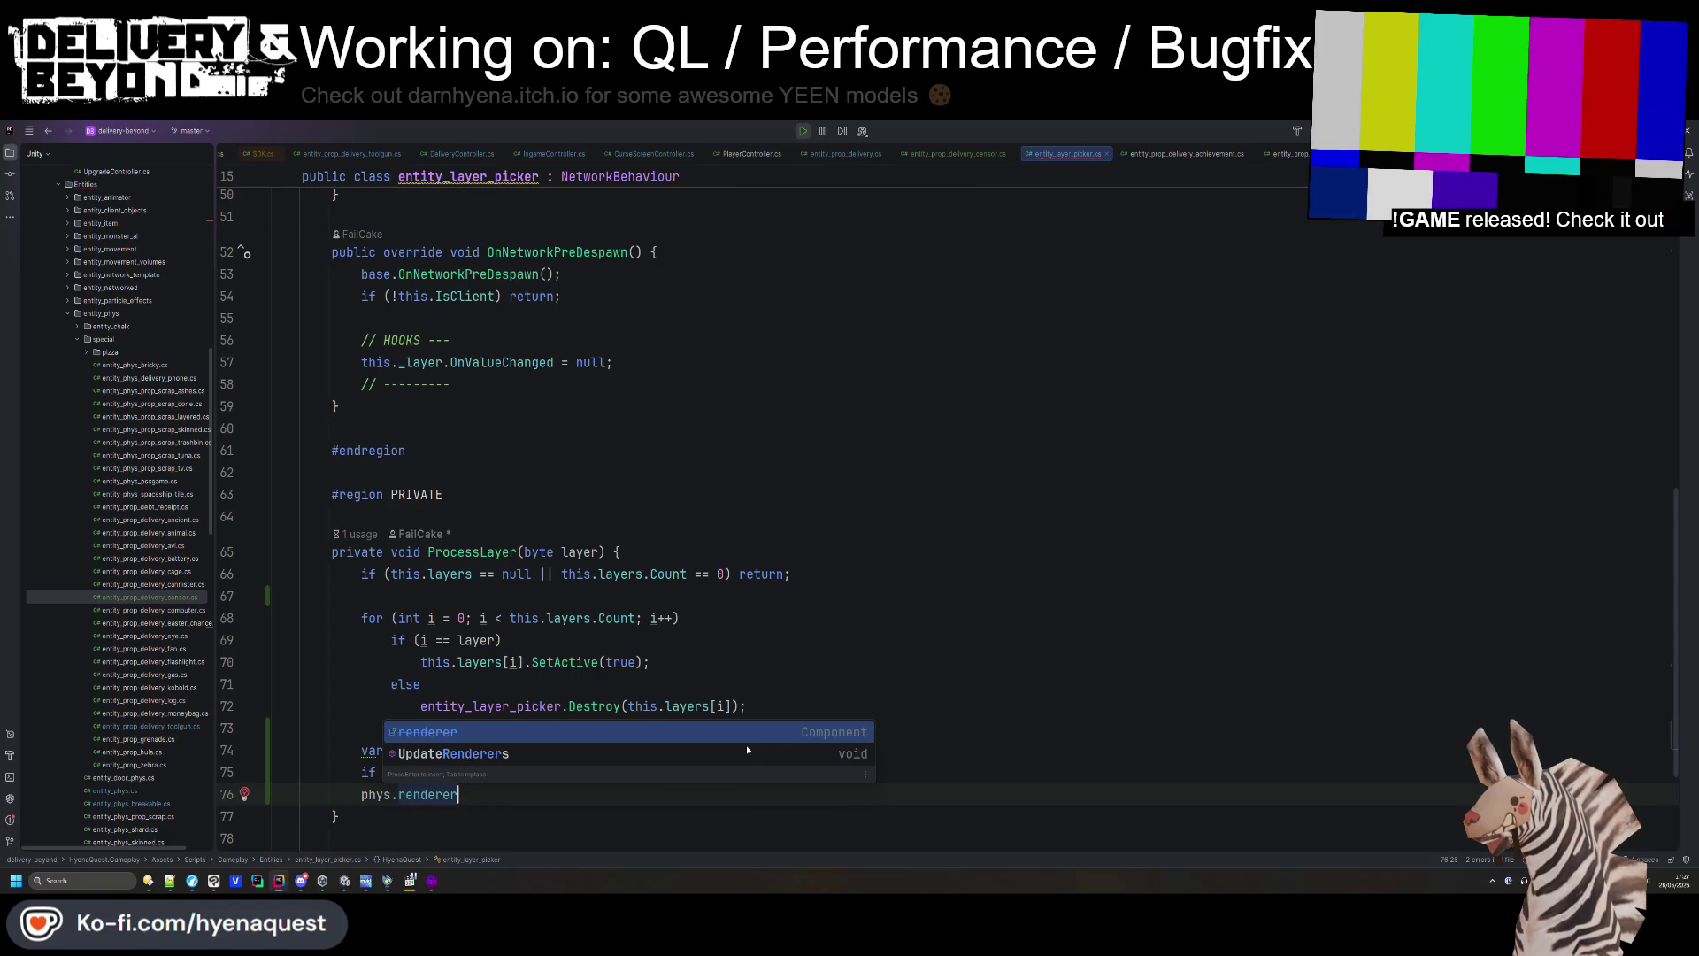
{"action": "key", "text": "Return"}
{"action": "type", "text": ";"}
{"action": "key", "text": "Up"}
{"action": "key", "text": "Return"}
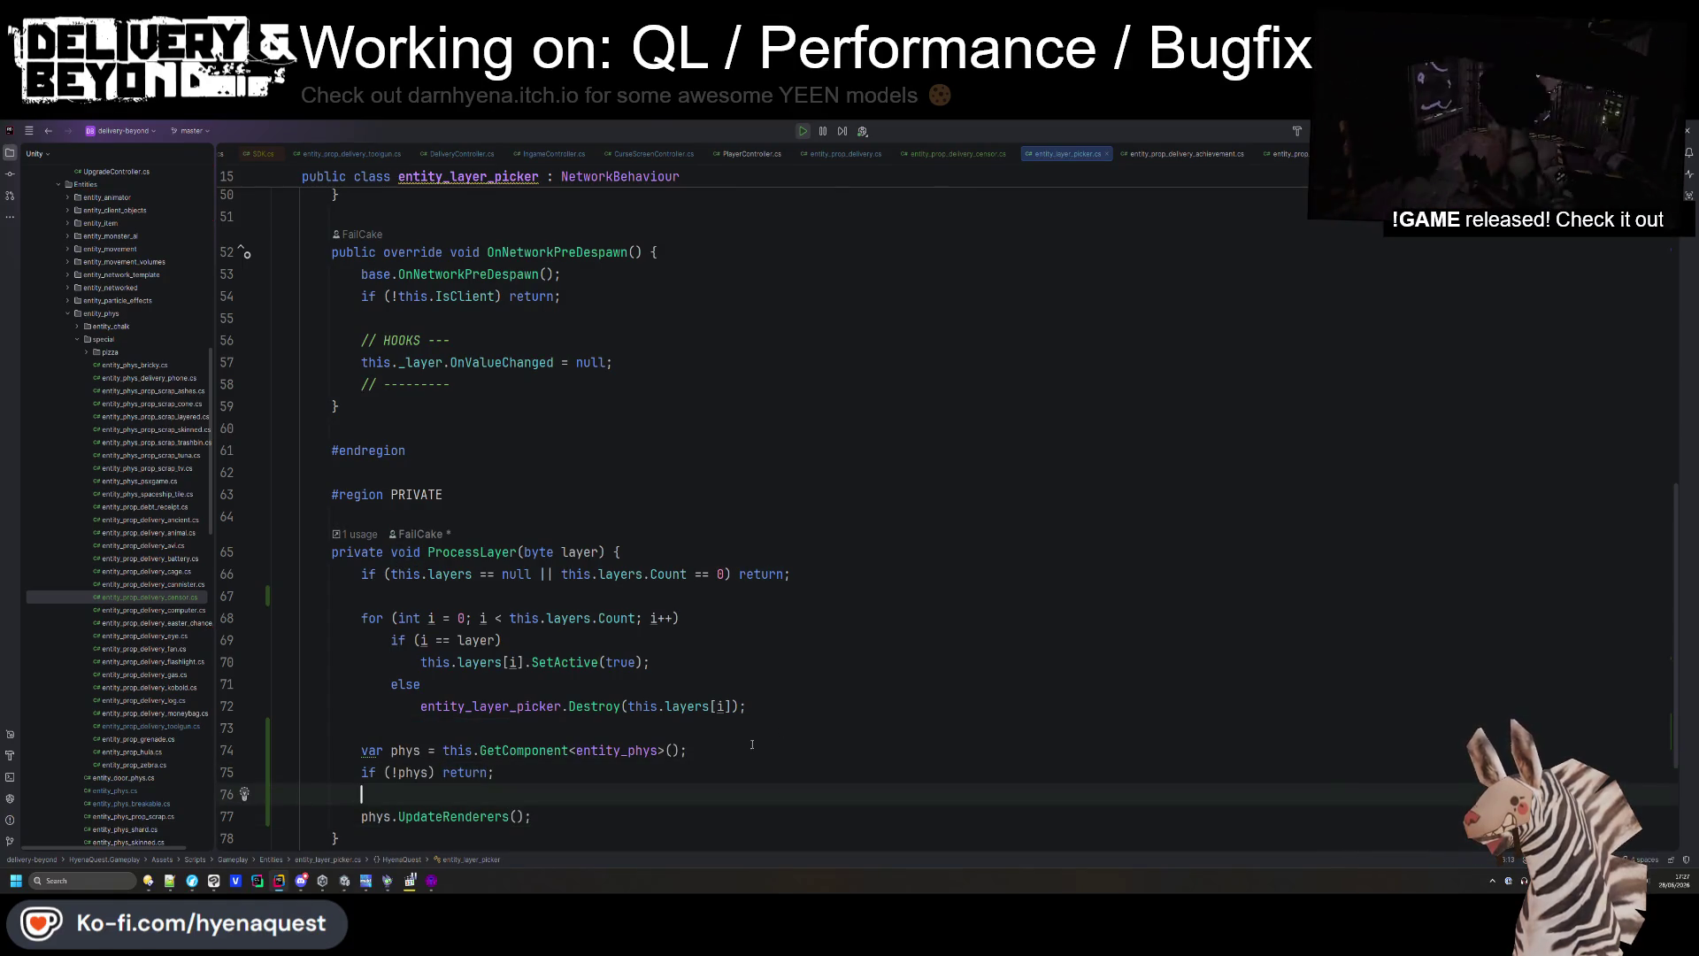
{"action": "left_click", "coordinate": [370, 751]}
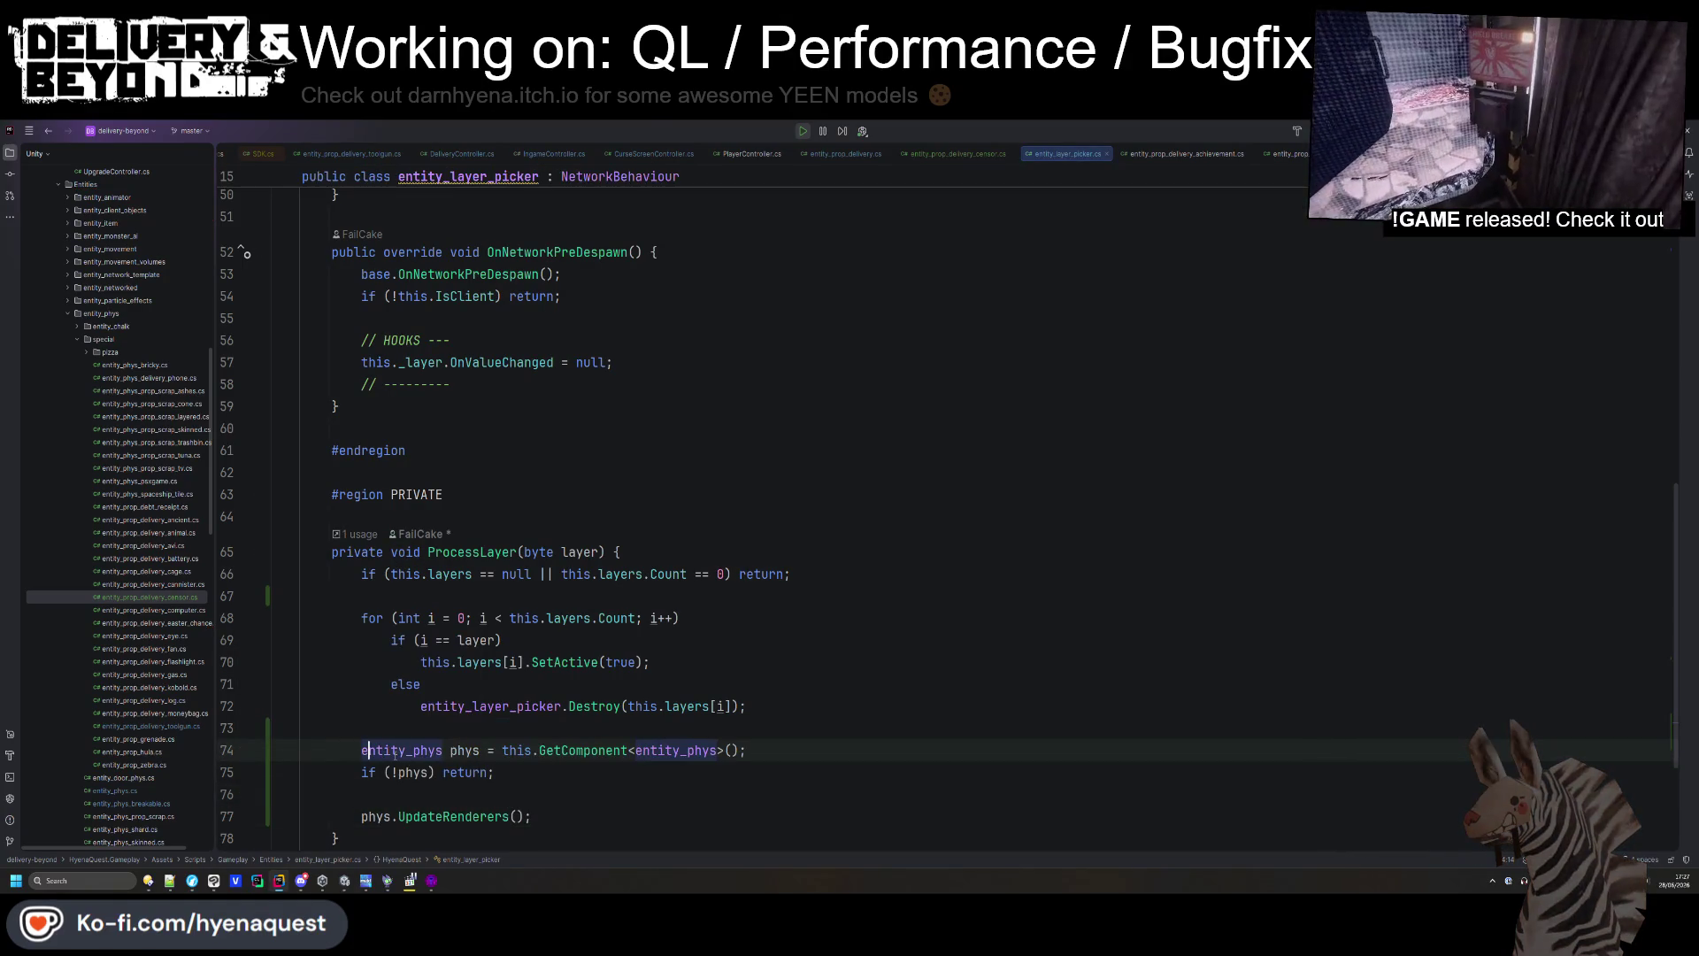
{"action": "key", "text": "alt+Tab"}
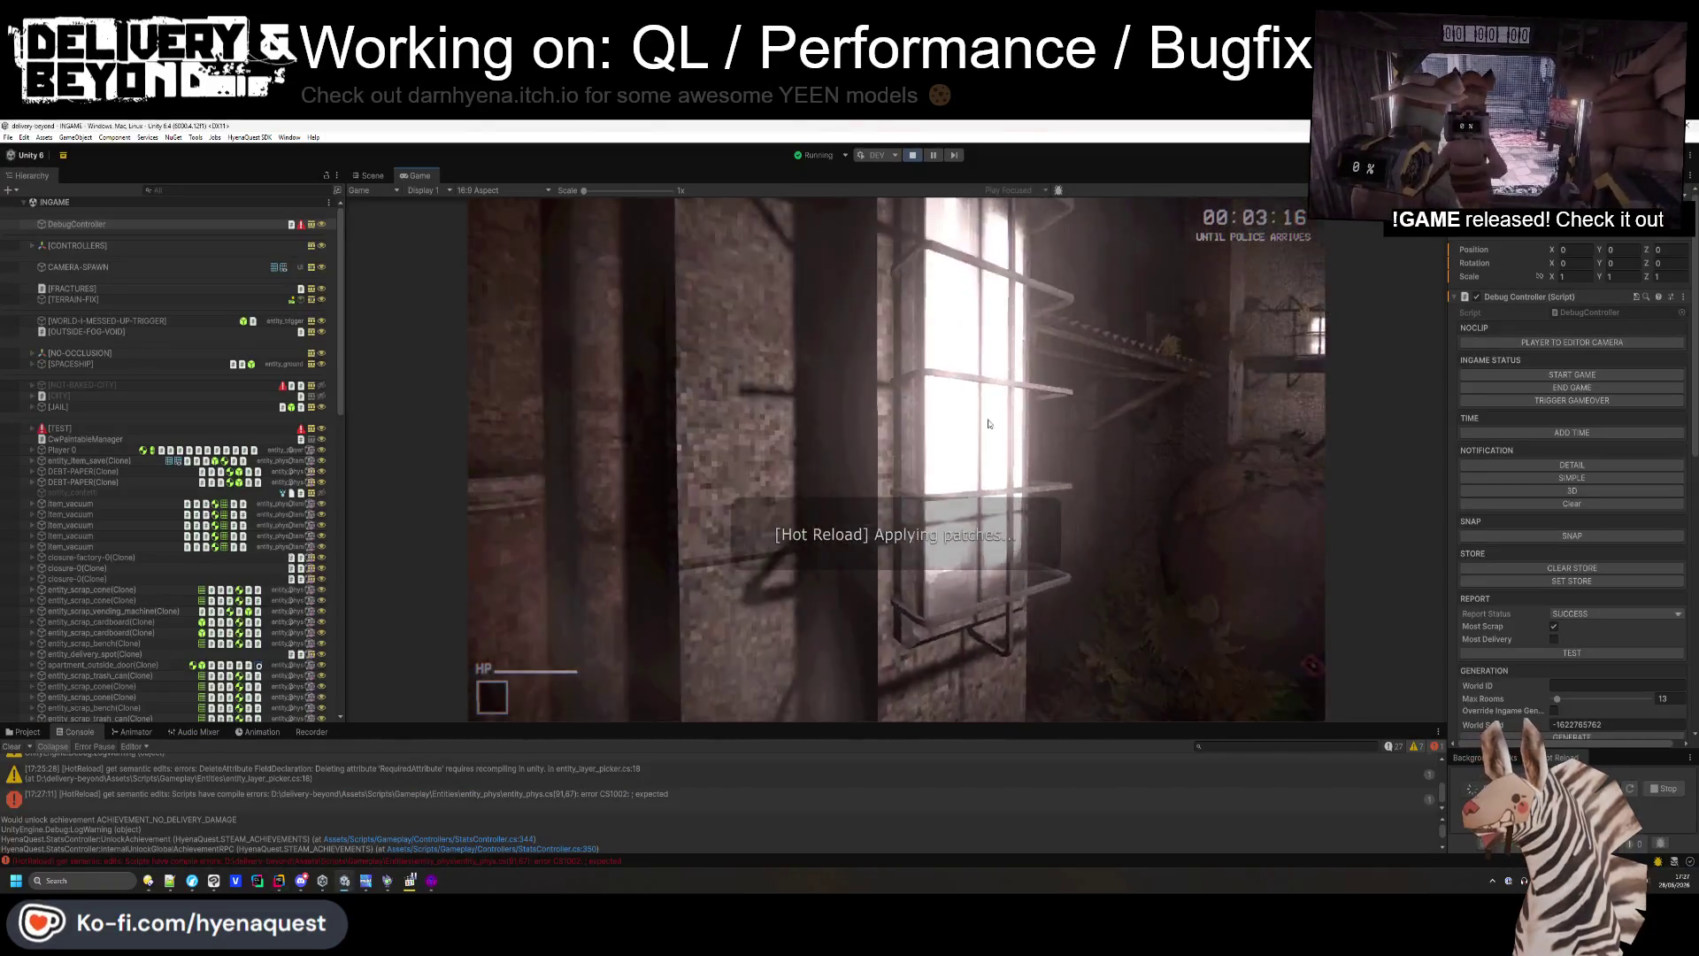
{"action": "left_click", "coordinate": [913, 155]}
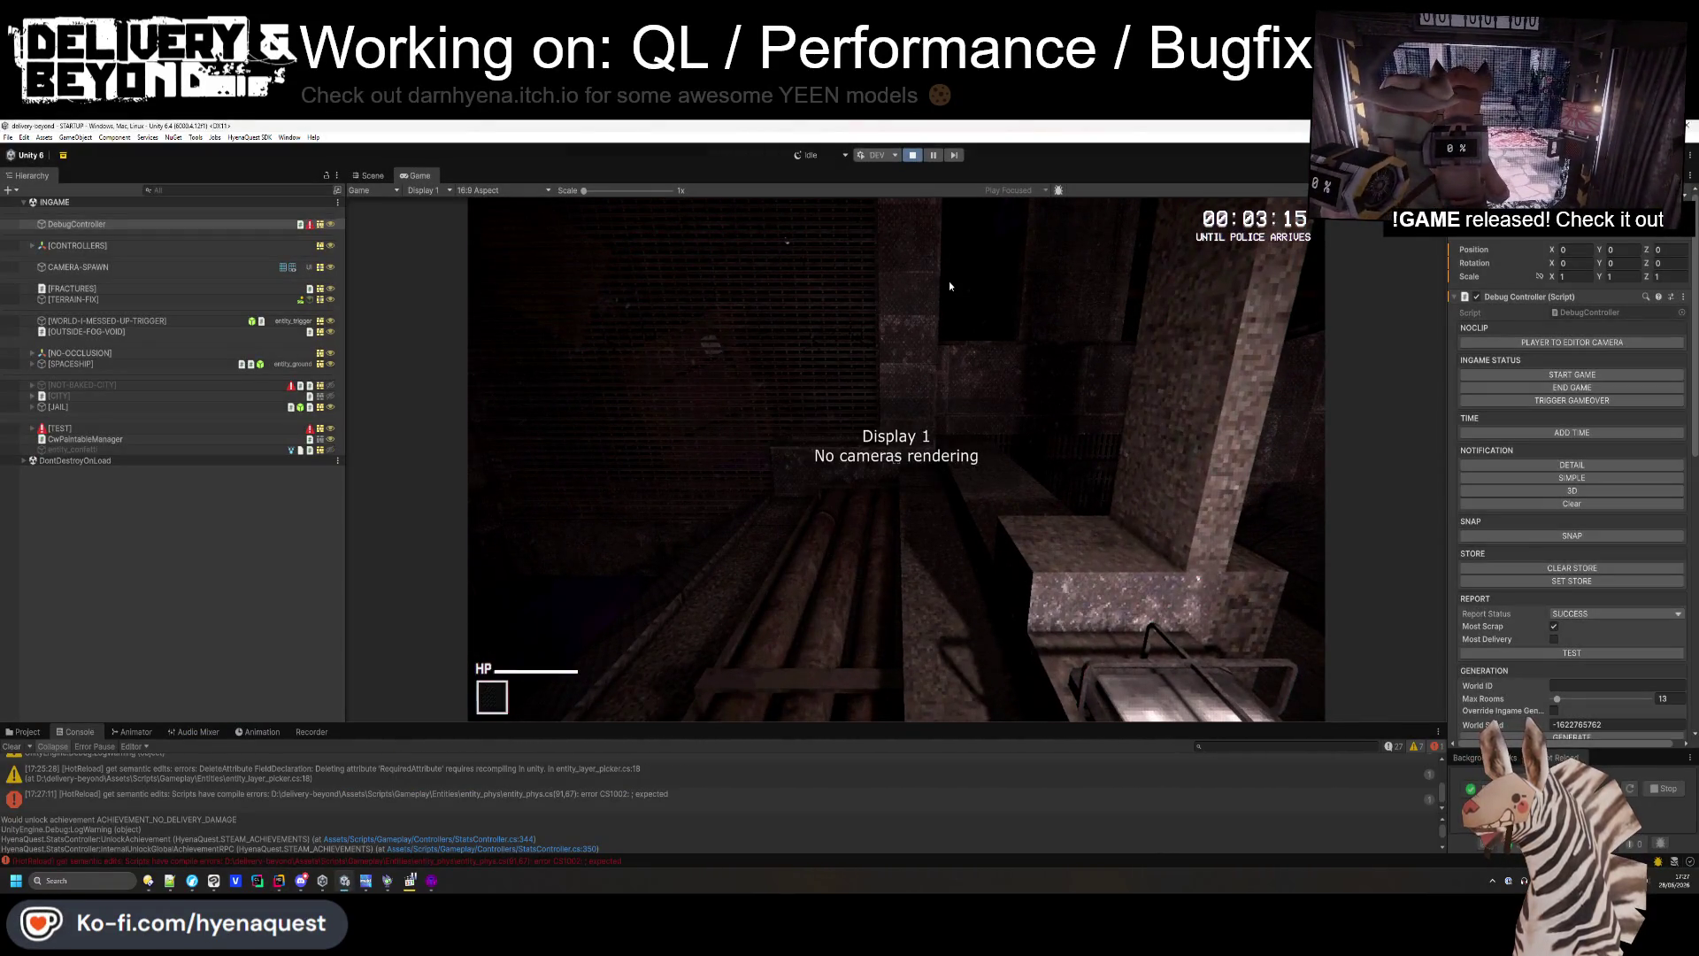
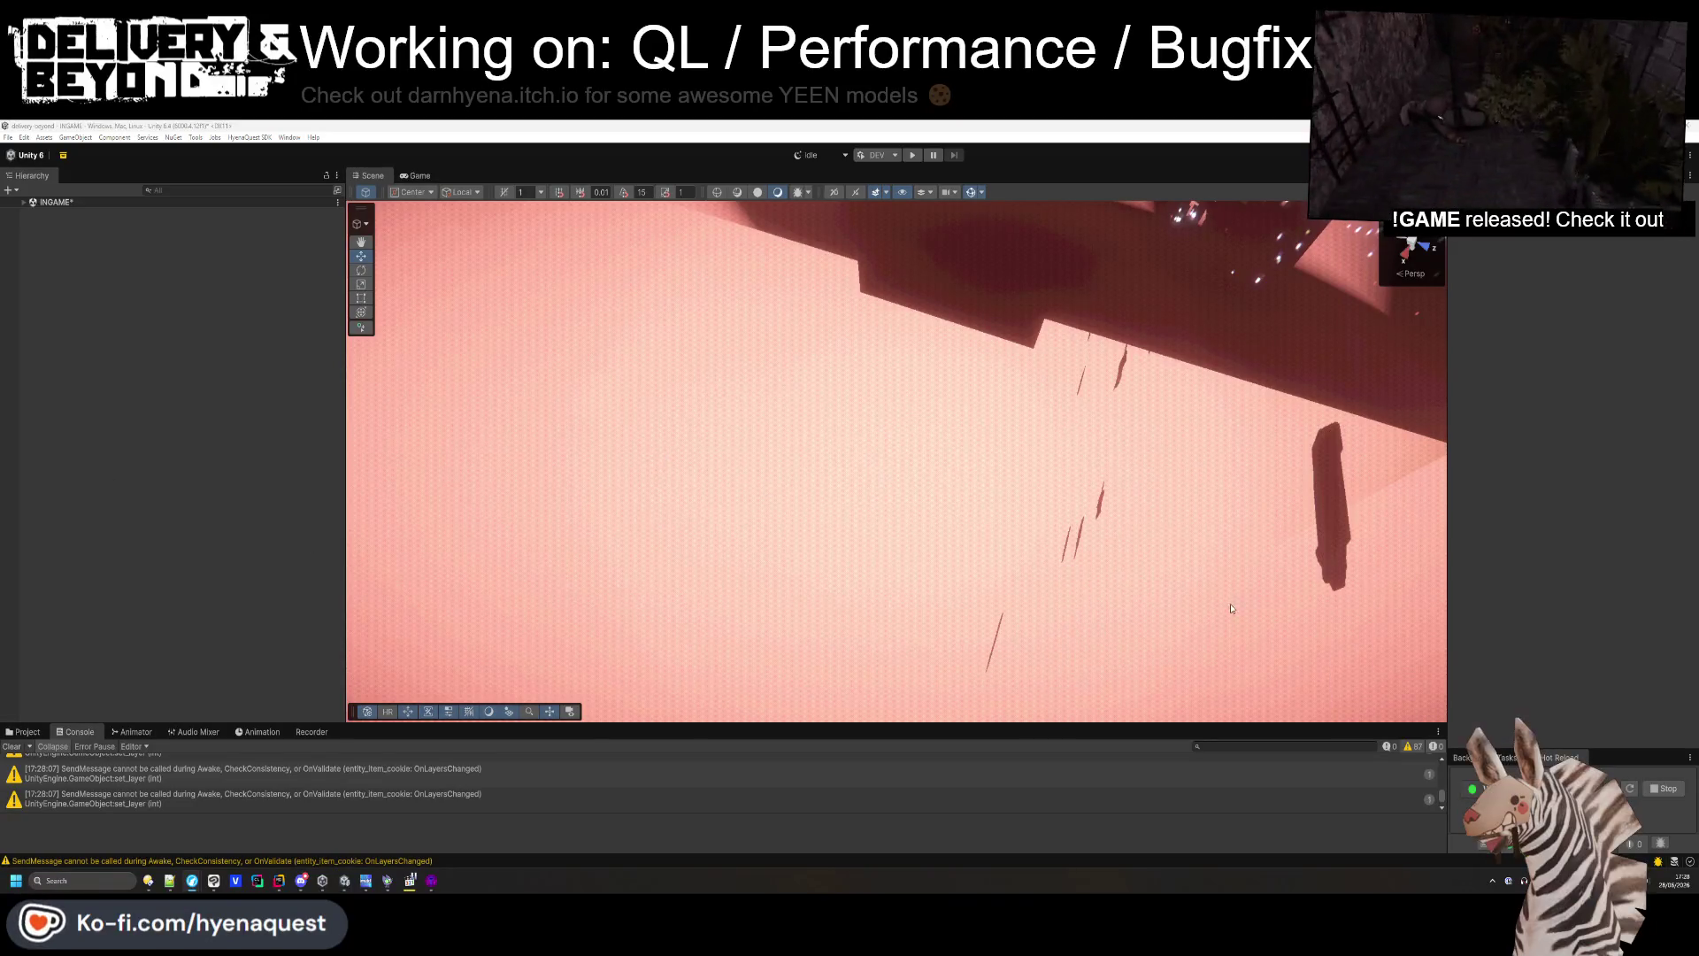
- Orbit the Scene view out to a wide city view
{"action": "left_click_drag", "start_coordinate": [849, 536], "coordinate": [247, 460]}
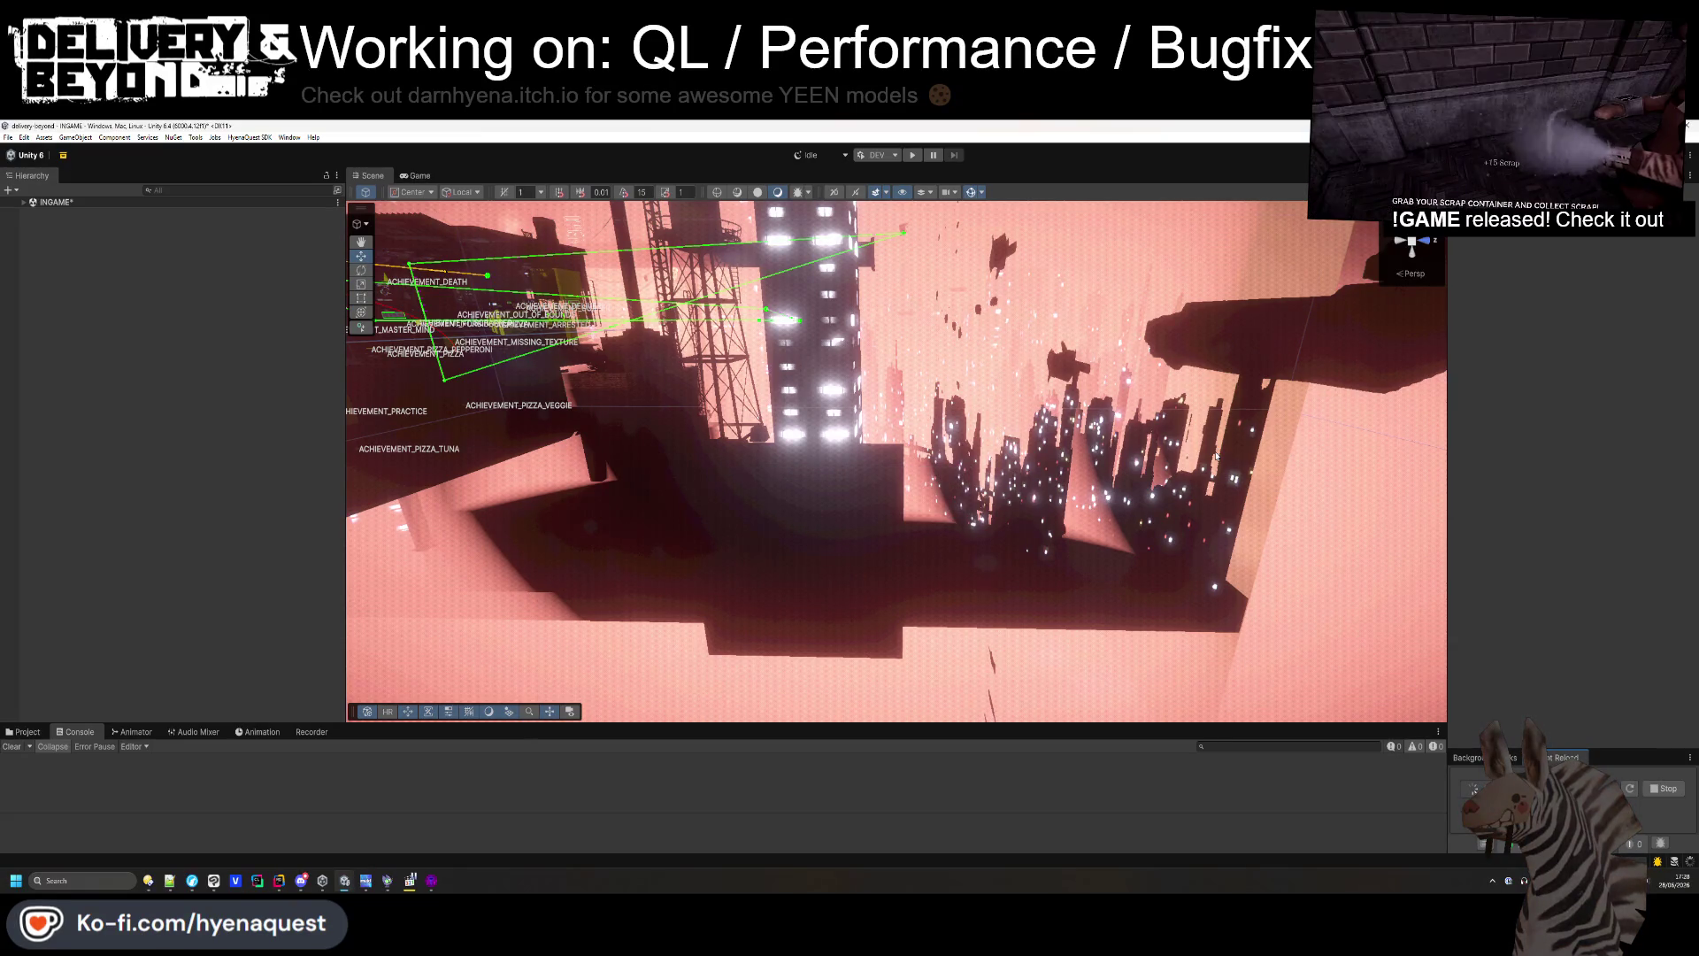
{"action": "right_click", "coordinate": [1205, 453]}
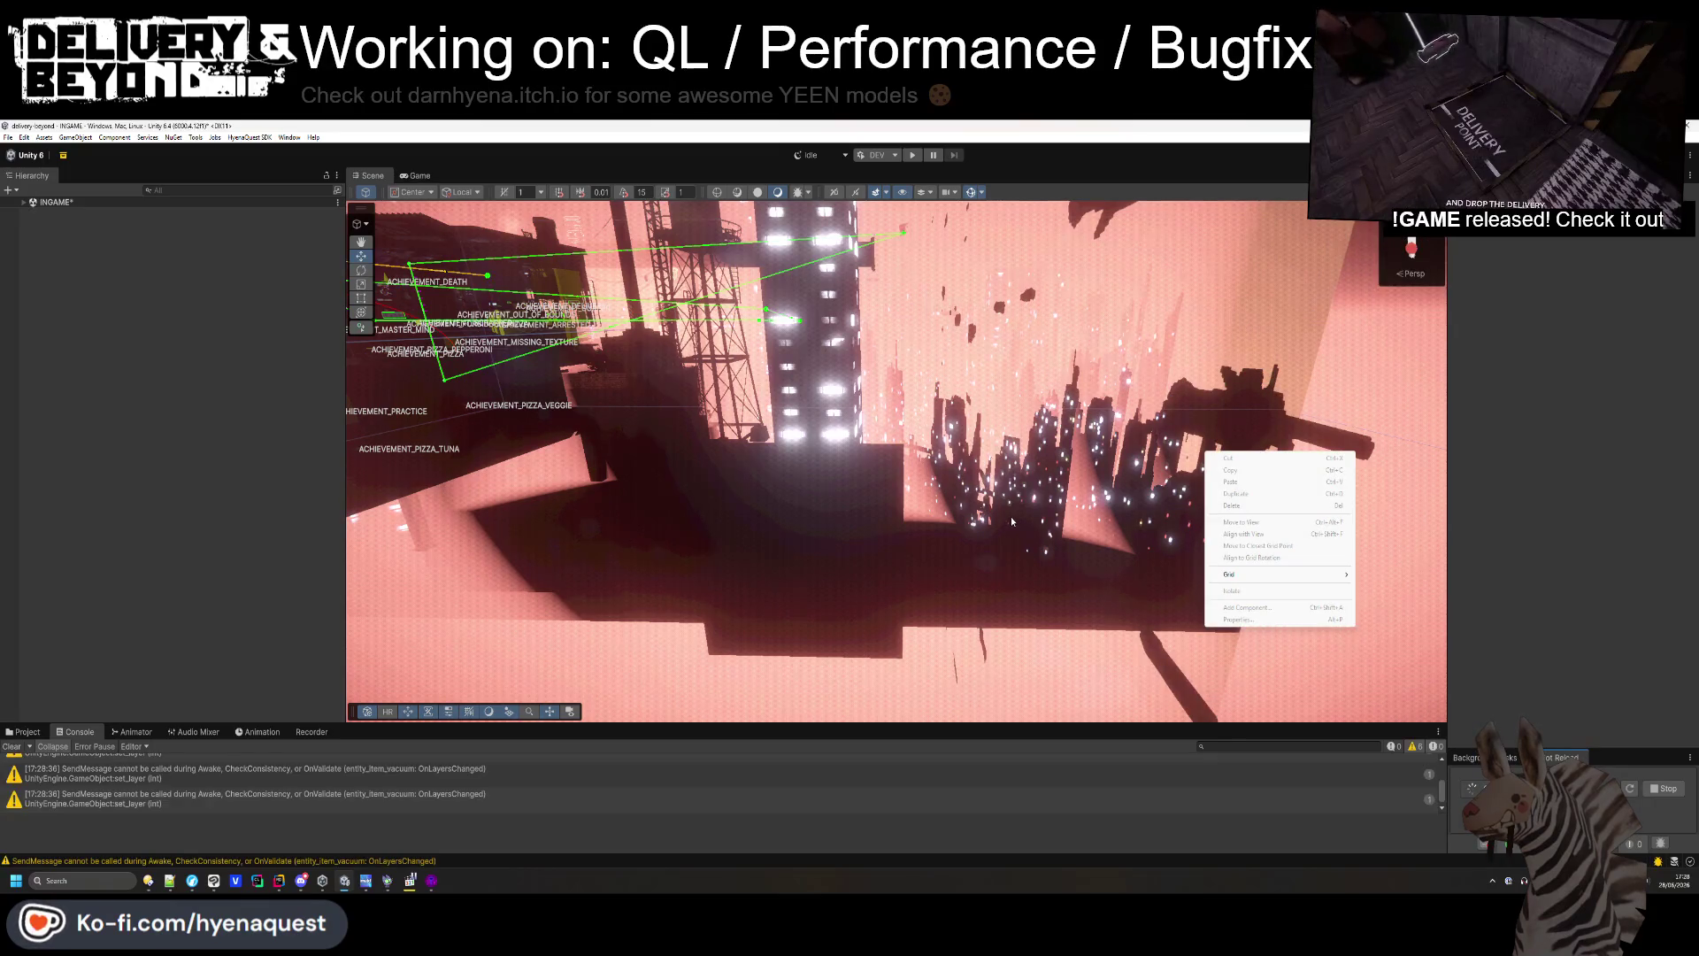
{"action": "left_click", "coordinate": [64, 556]}
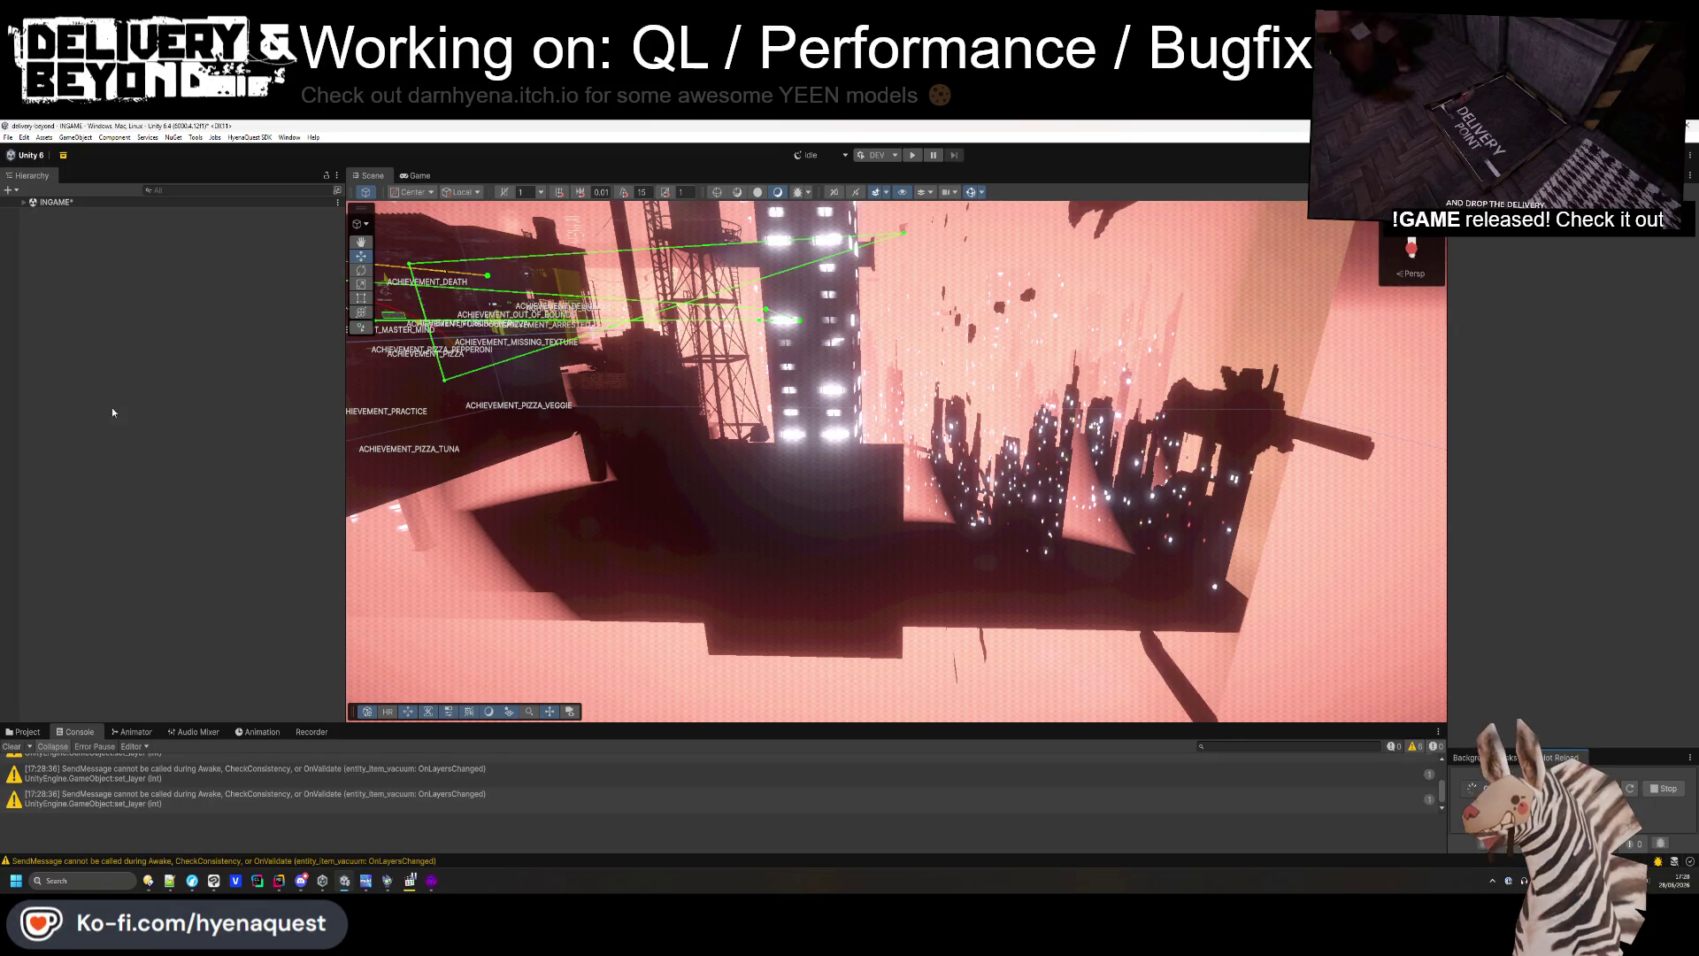
- Expand the INGAME root's children, clear the console warnings, and start Play mode
{"action": "left_click", "coordinate": [24, 202]}
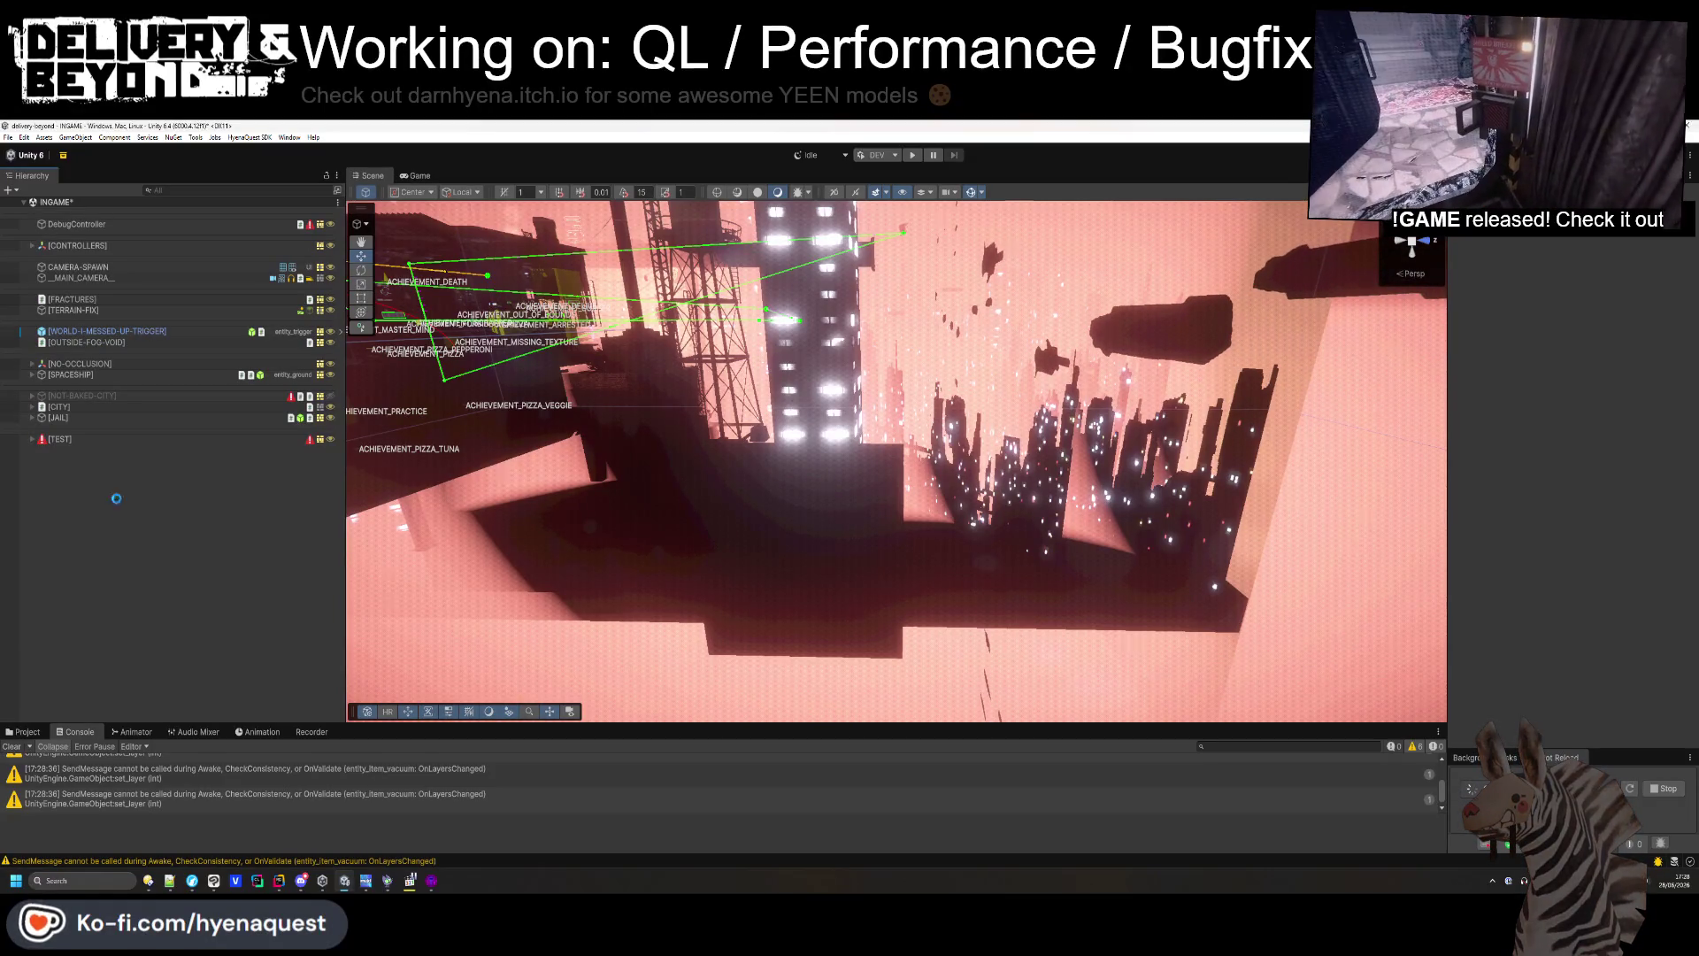
{"action": "right_click", "coordinate": [99, 476]}
{"action": "left_click", "coordinate": [62, 655]}
{"action": "left_click", "coordinate": [18, 748]}
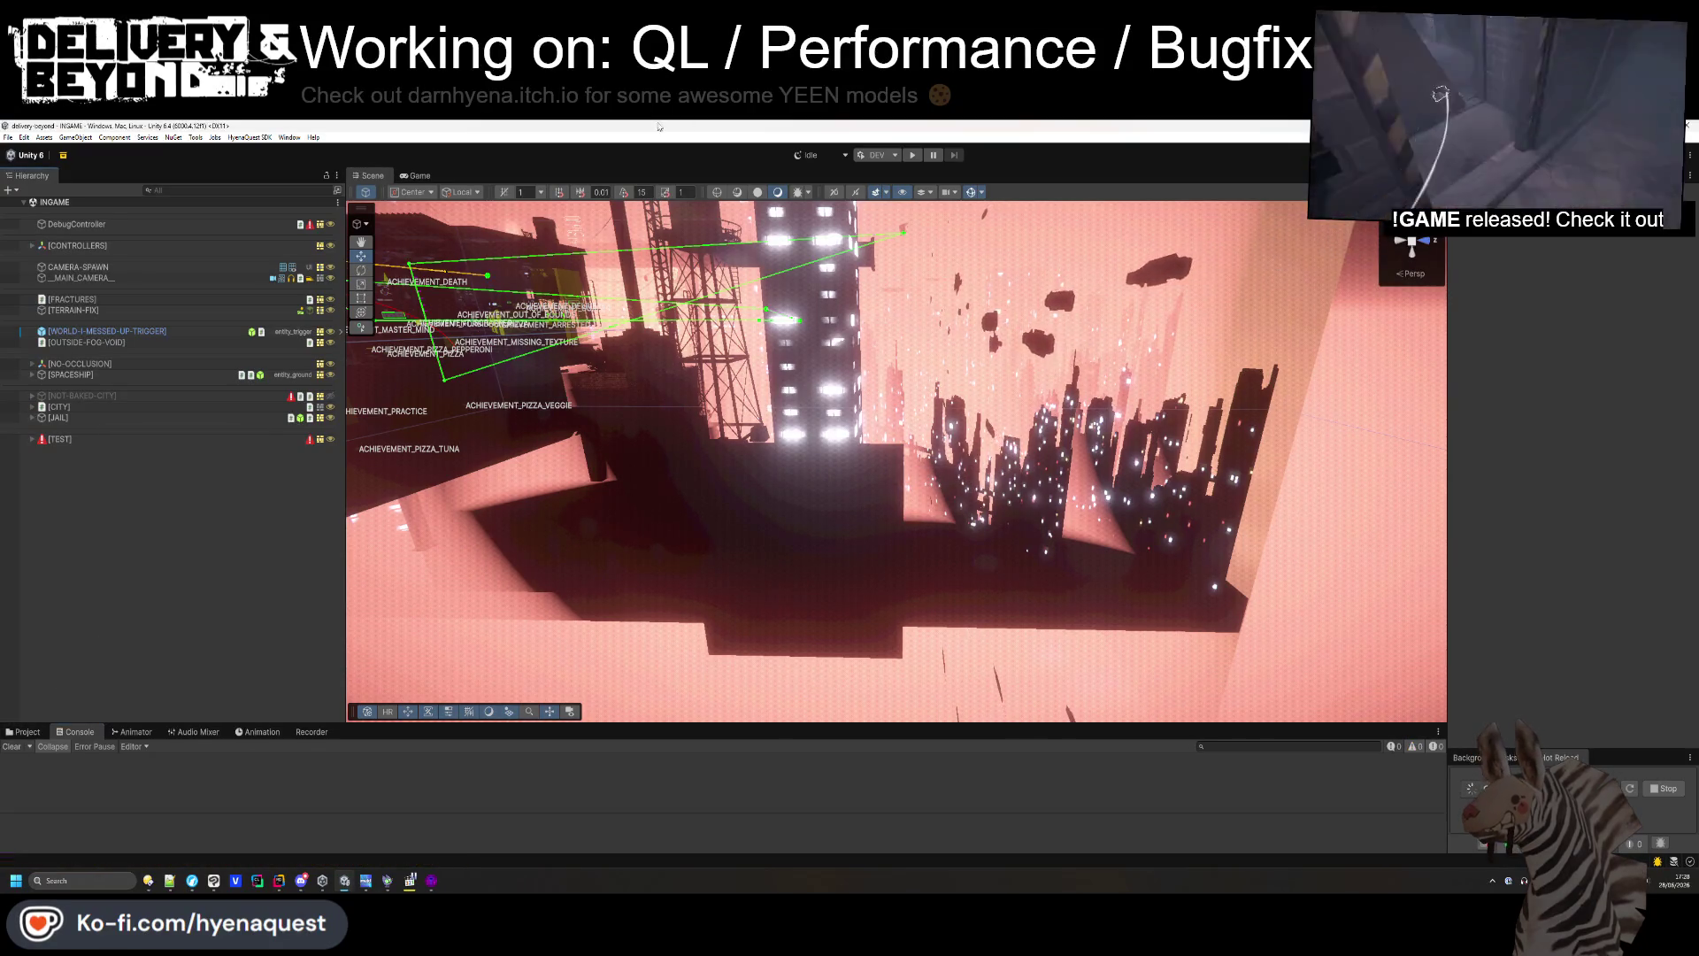
{"action": "left_click", "coordinate": [913, 156]}
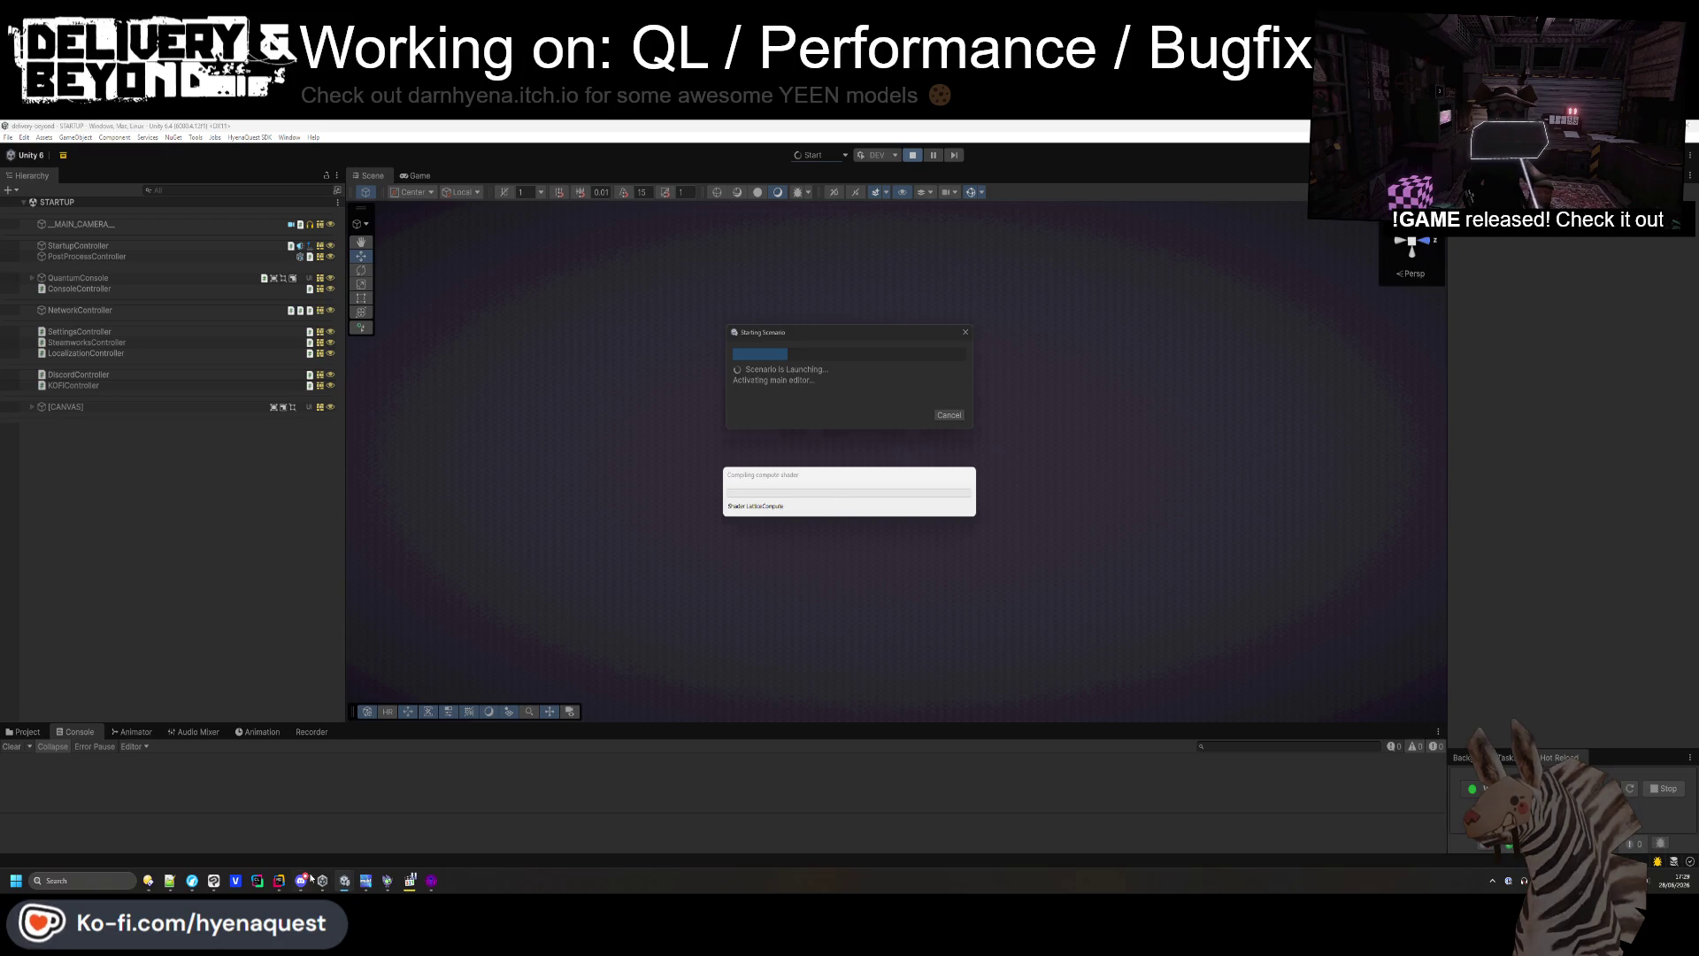
- Bring the entity_layer_picker.cs script forward in Rider while Play mode launches
{"action": "mouse_move", "coordinate": [306, 888]}
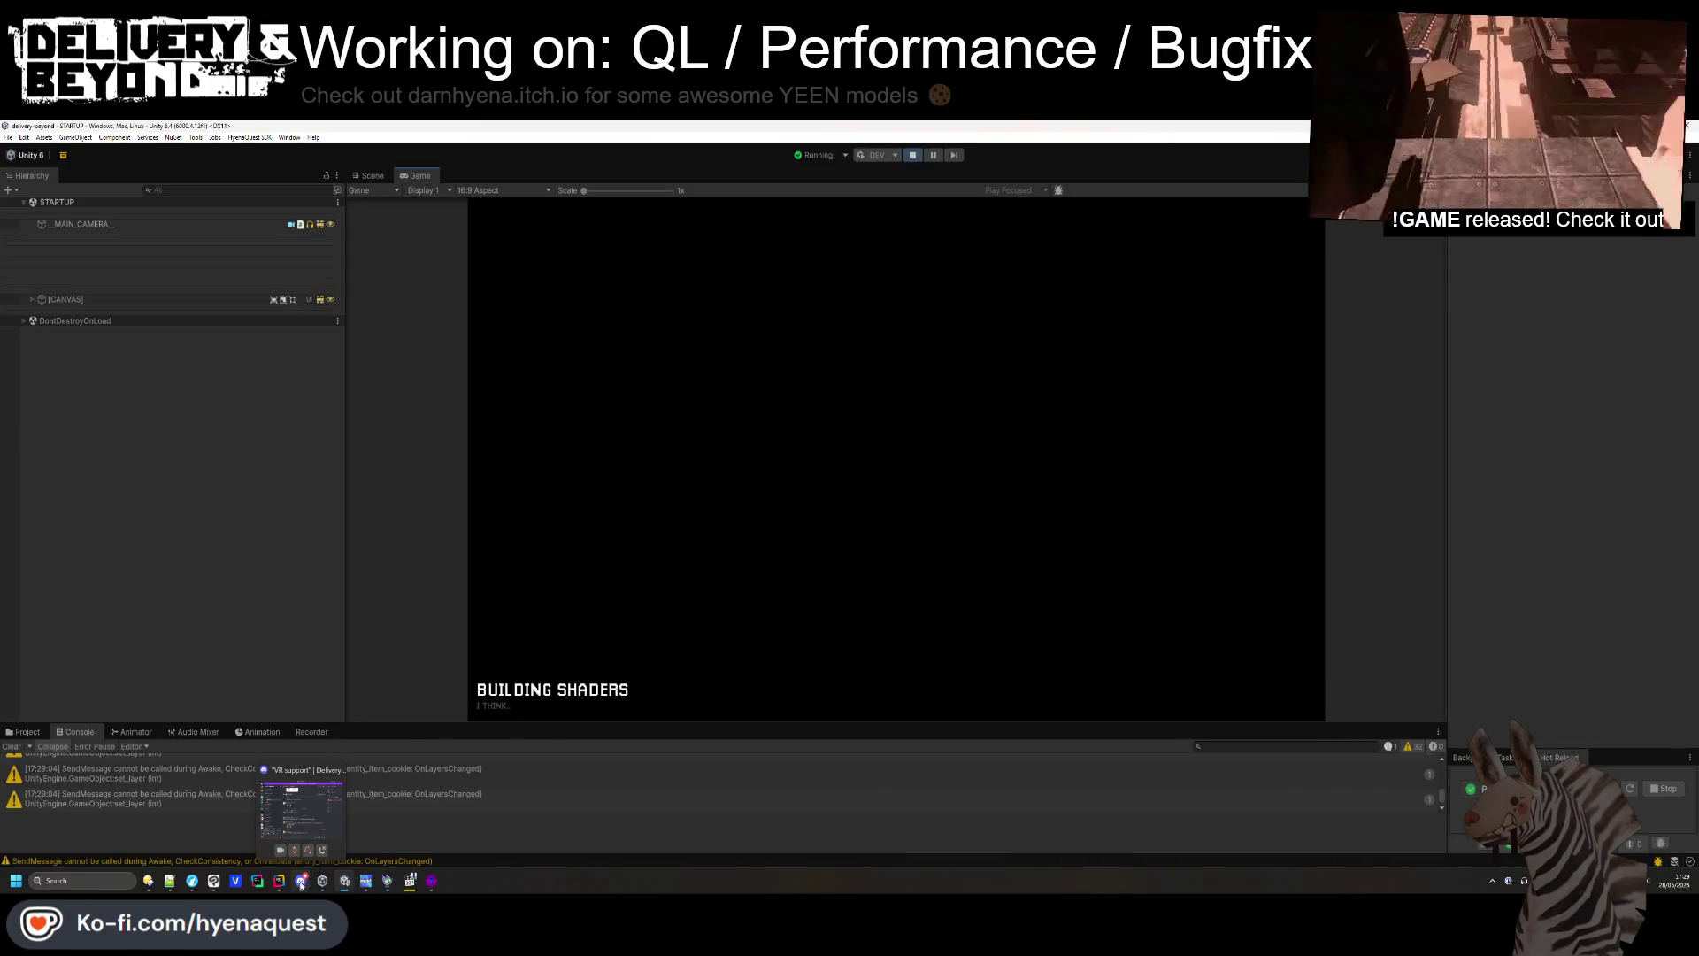
{"action": "left_click", "coordinate": [280, 885]}
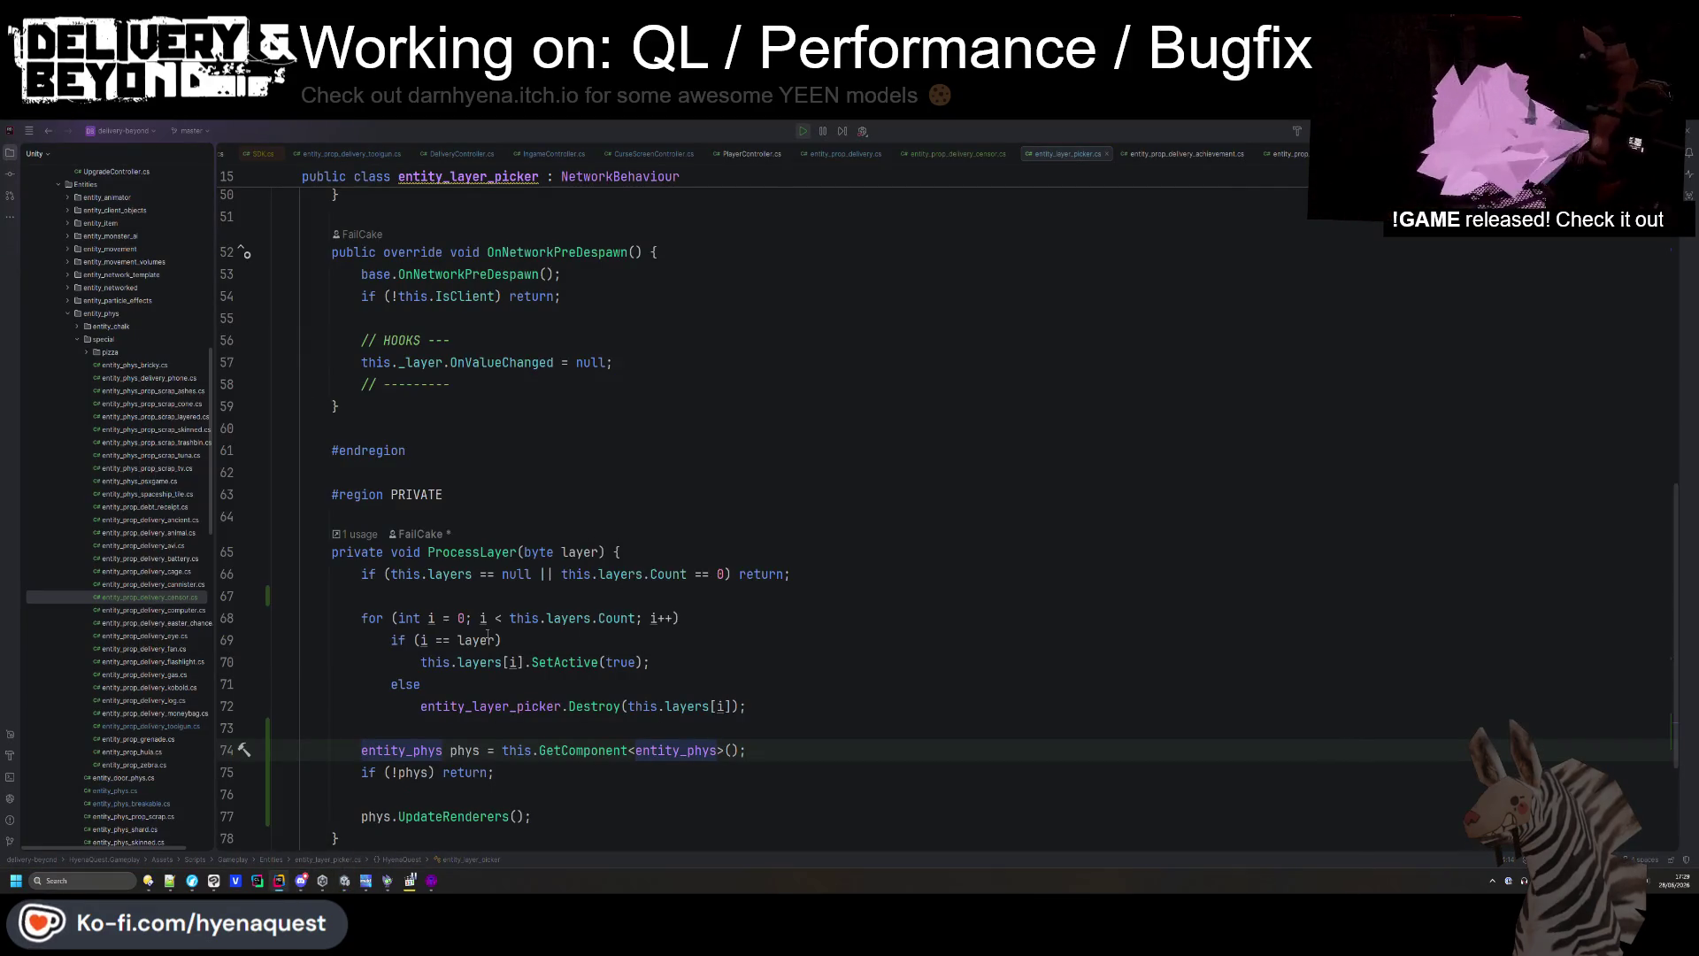
- After a glance at Unity, open entity_phys_skinned.cs from Rider's project tree
{"action": "key", "text": "alt+Tab"}
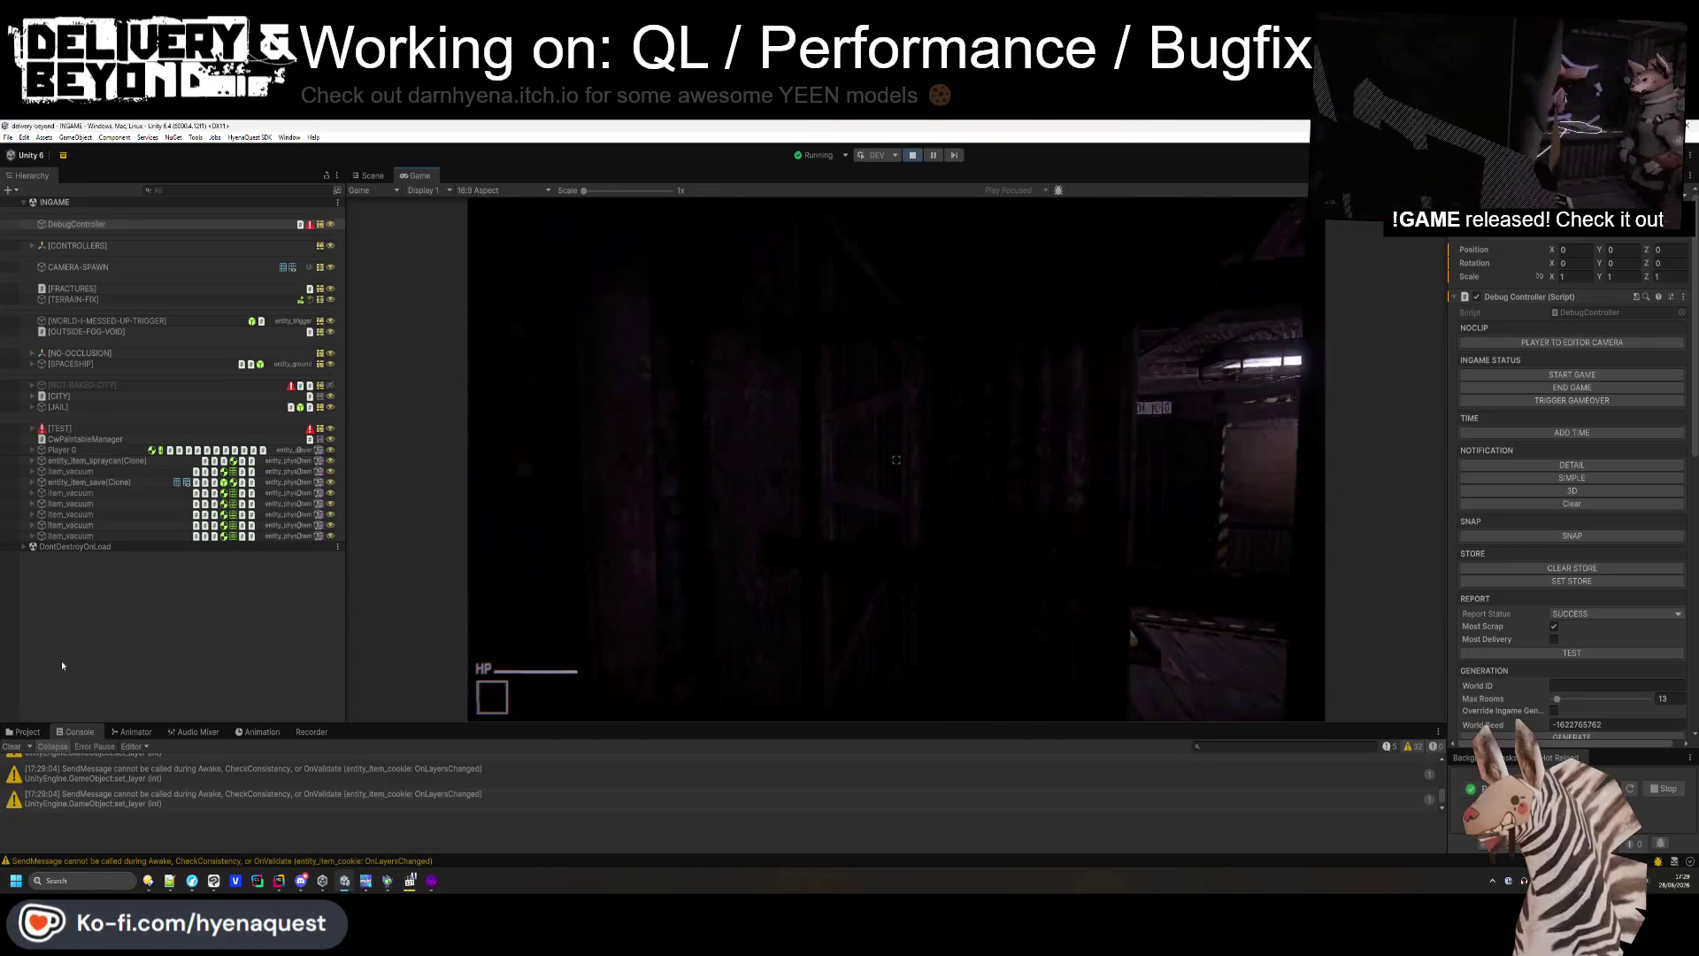
{"action": "key", "text": "alt+Tab"}
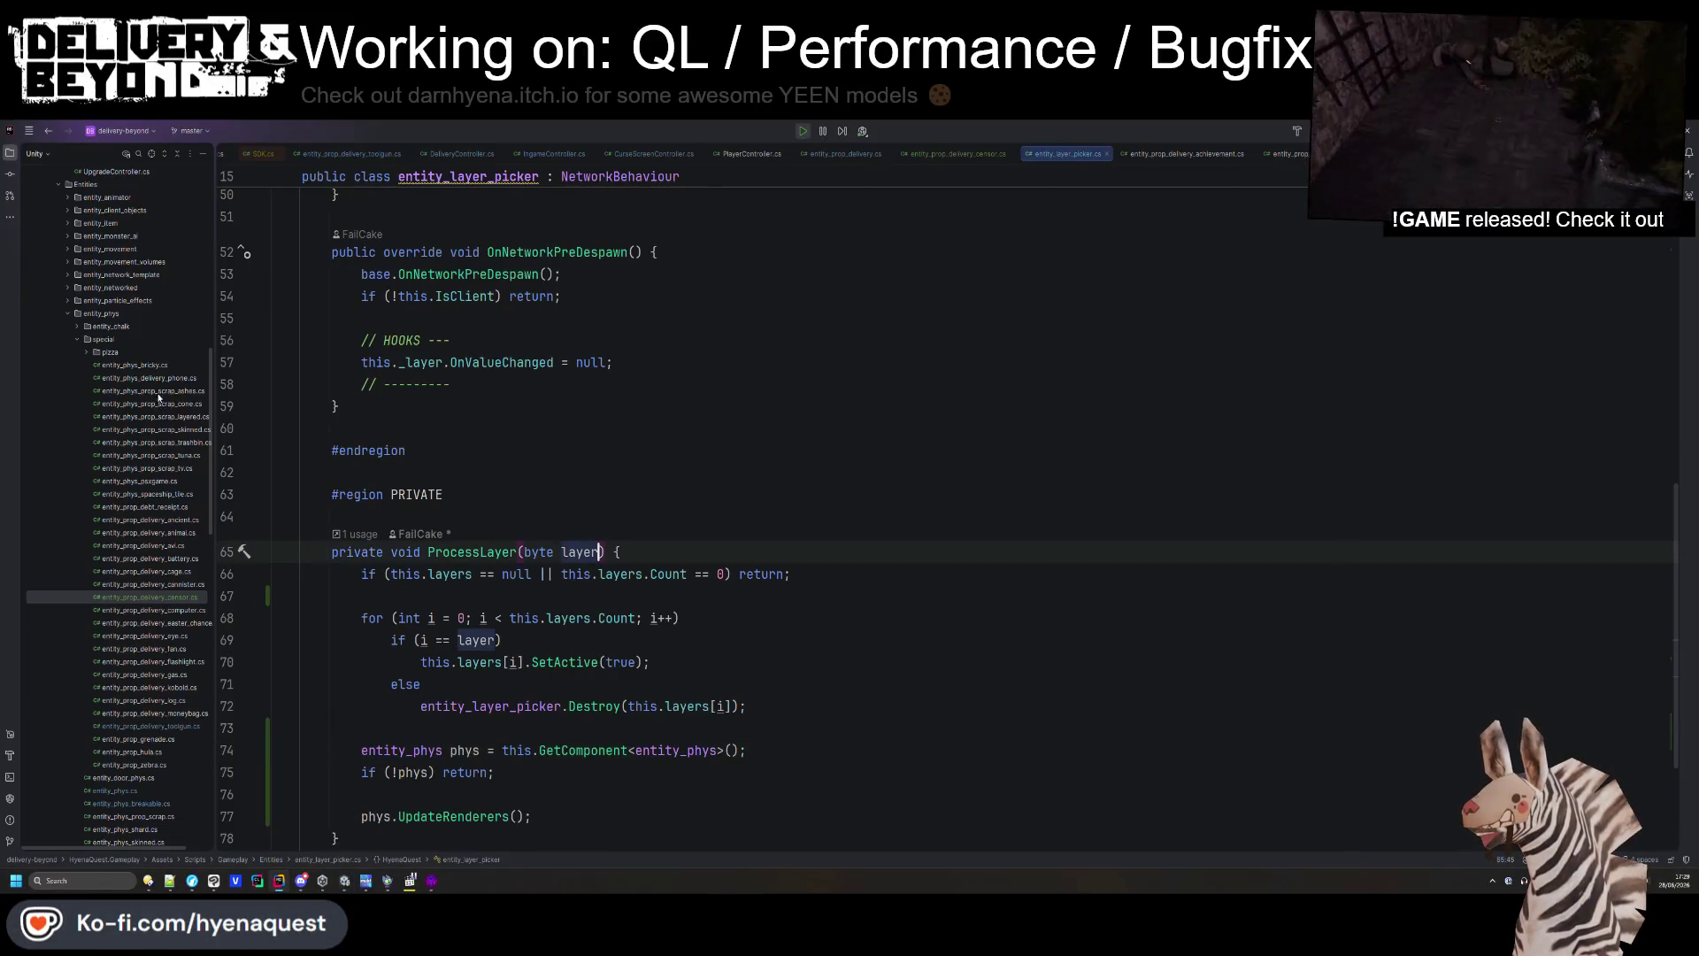
{"action": "scroll", "coordinate": [78, 383], "scroll_direction": "down", "scroll_amount": 6}
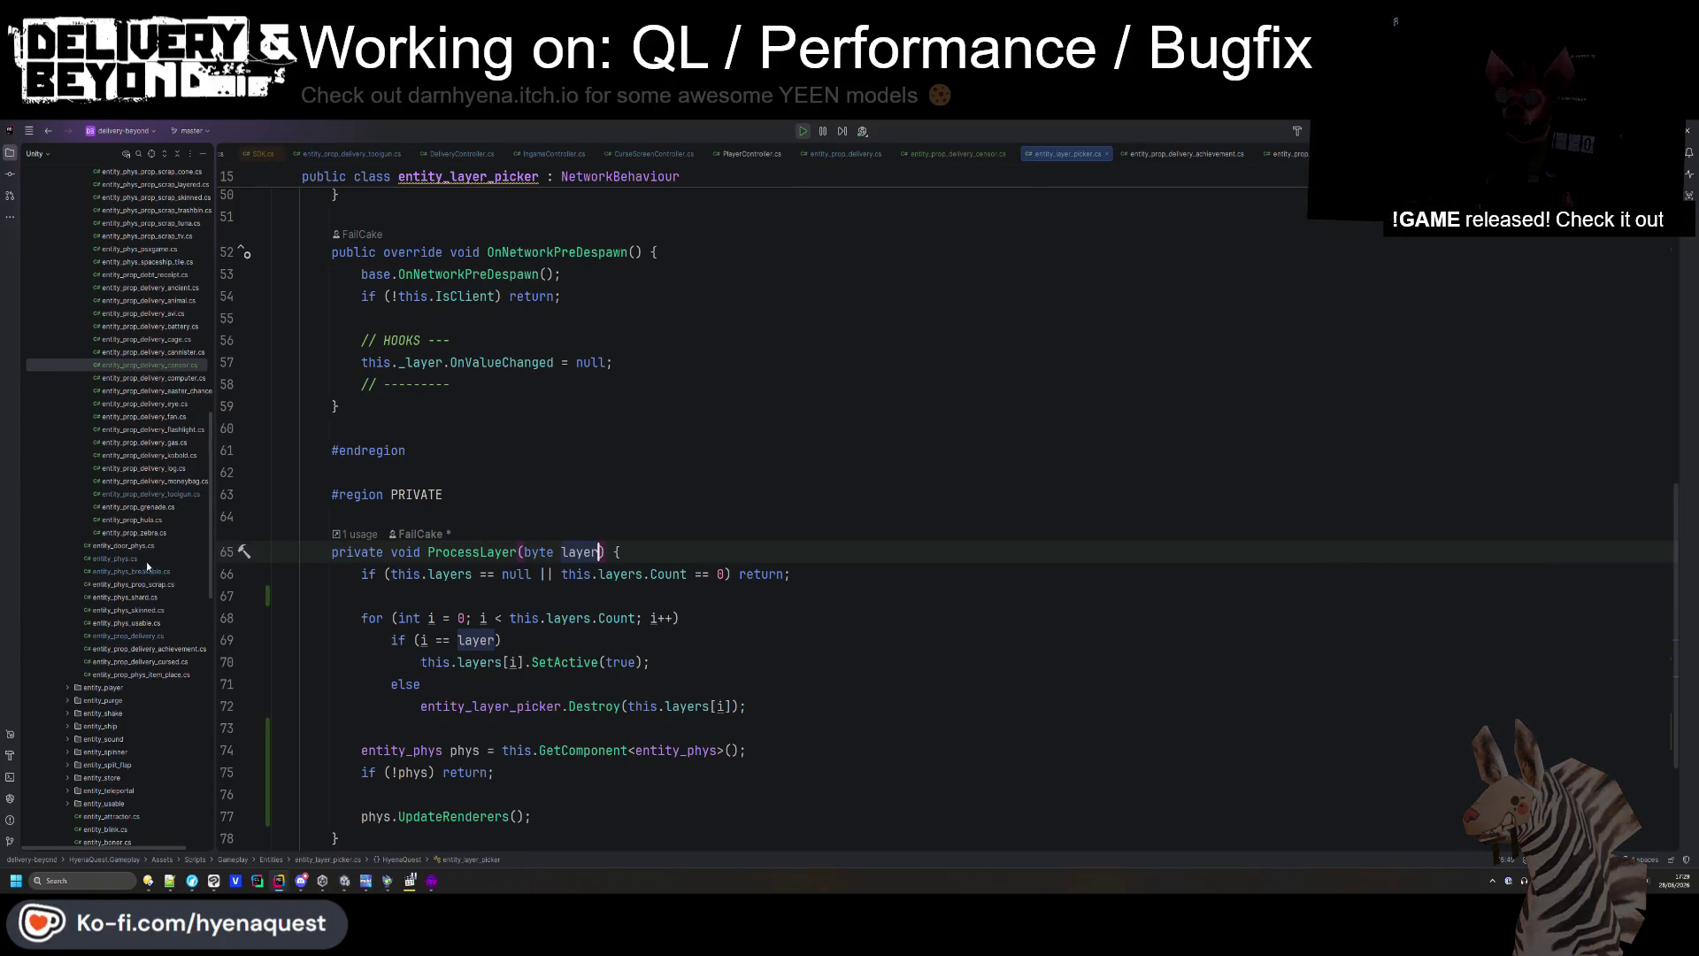
{"action": "left_click", "coordinate": [138, 558]}
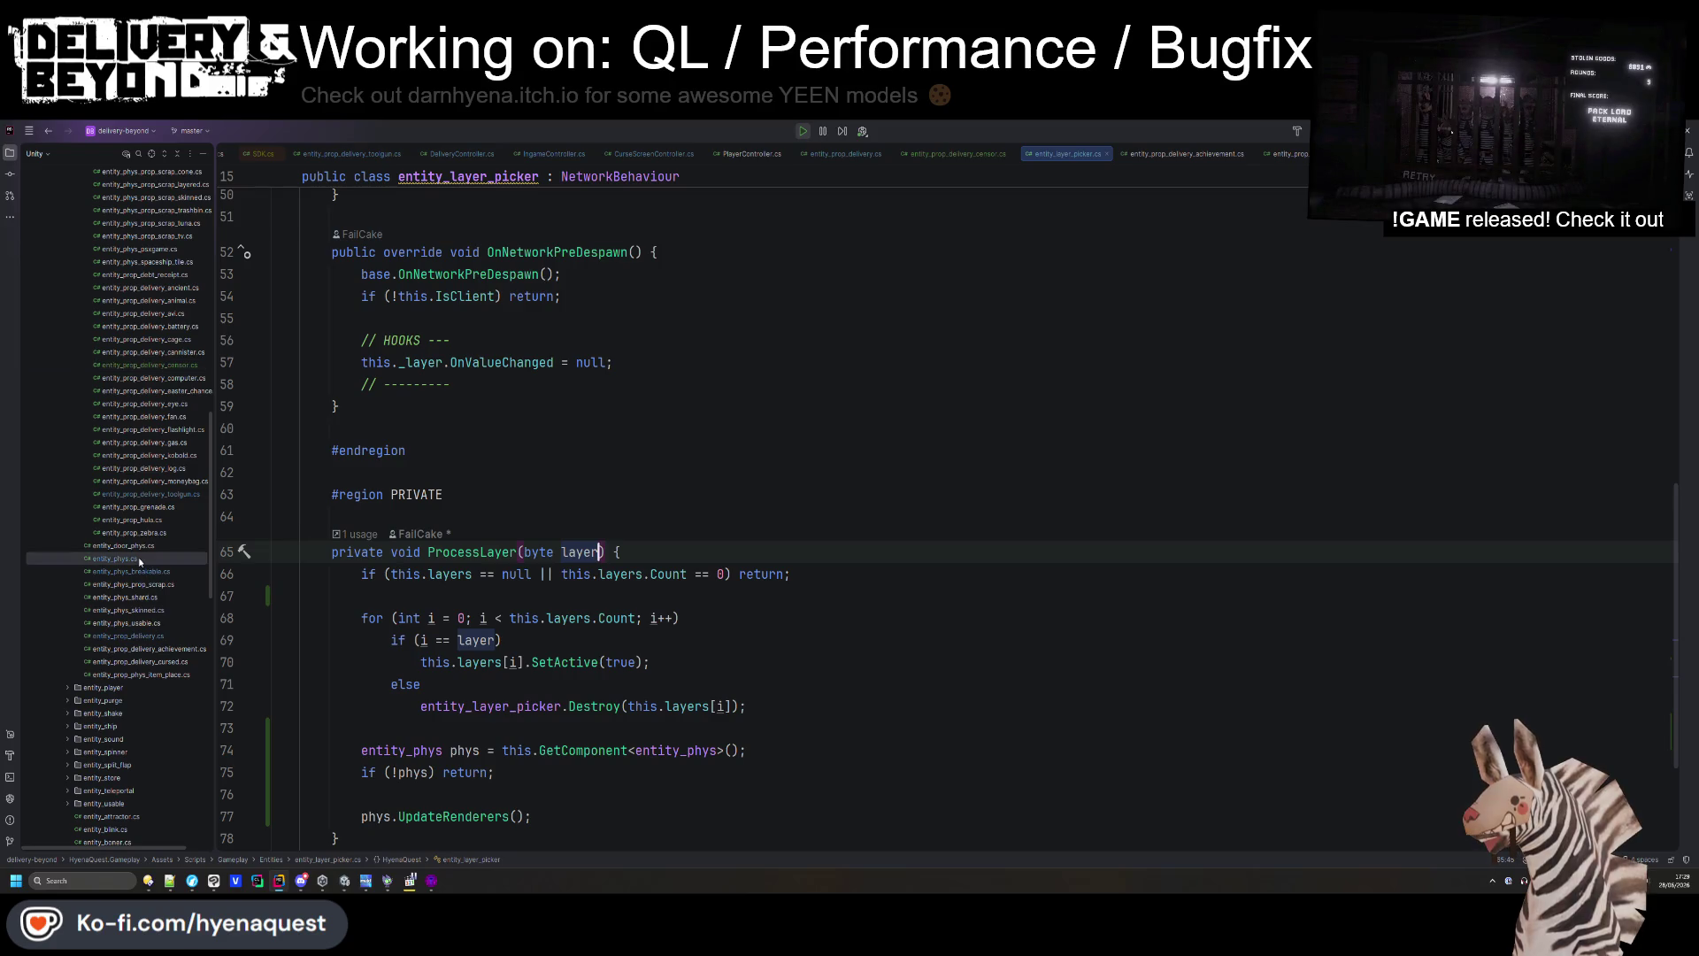
{"action": "left_click", "coordinate": [153, 611]}
{"action": "double_click", "coordinate": [154, 616]}
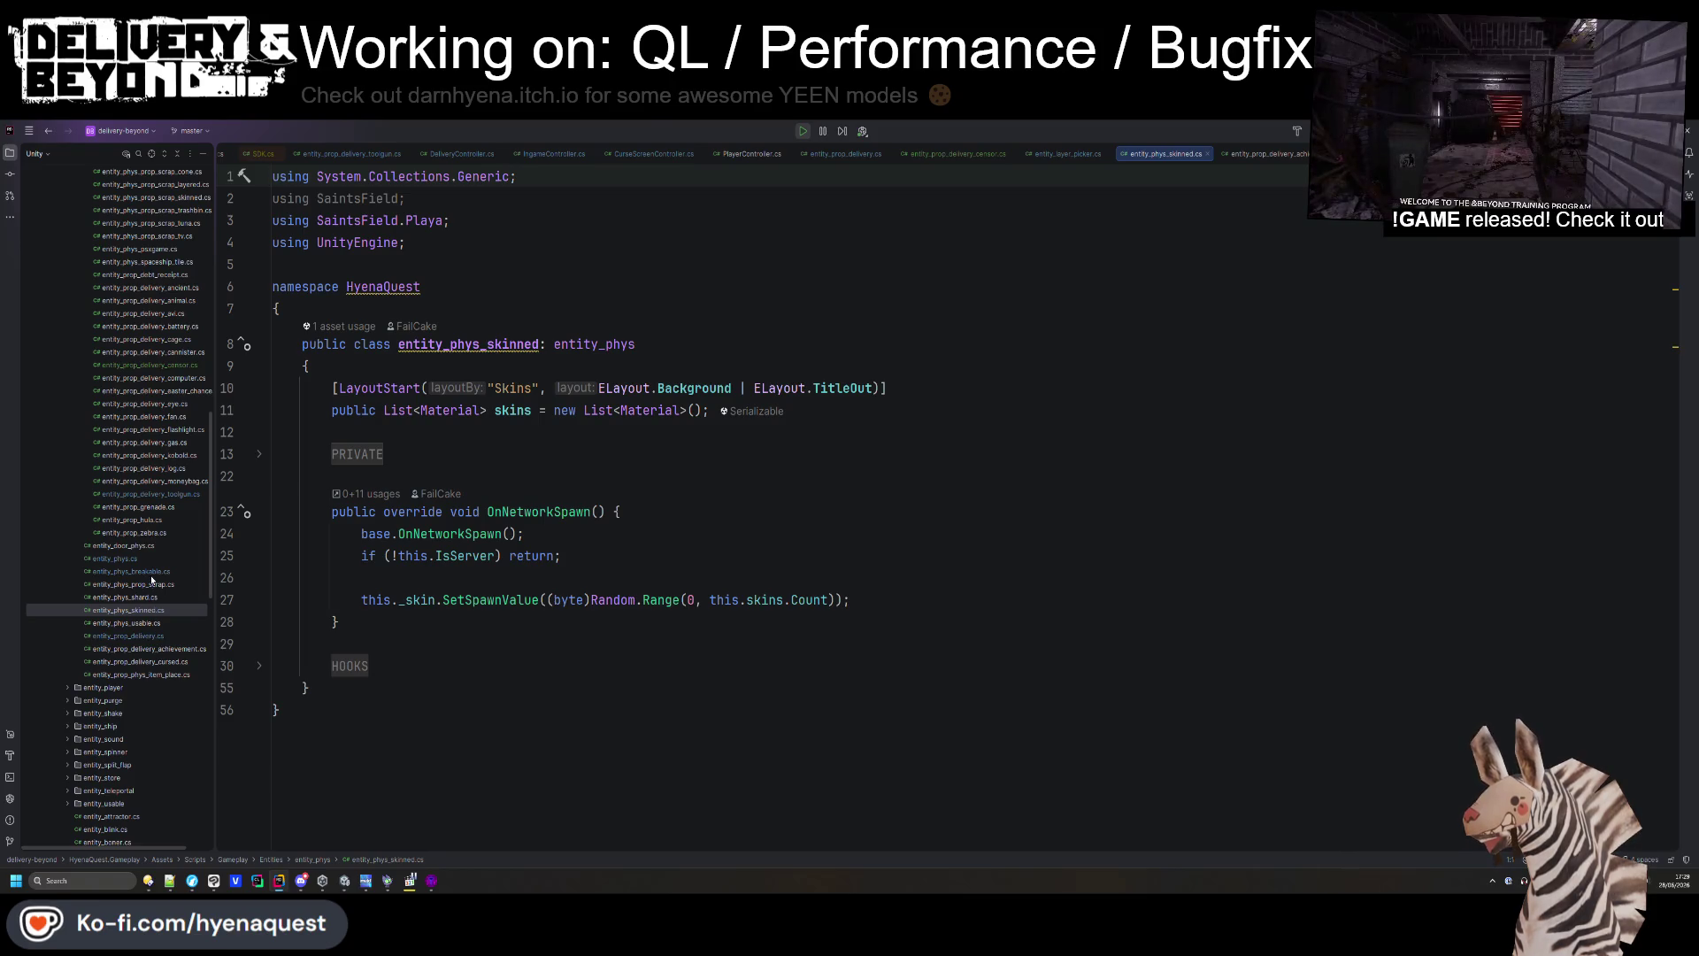
- Open entity_phys_prop_scrap.cs in the Rider editor
{"action": "scroll", "coordinate": [159, 561], "scroll_direction": "up", "scroll_amount": 2}
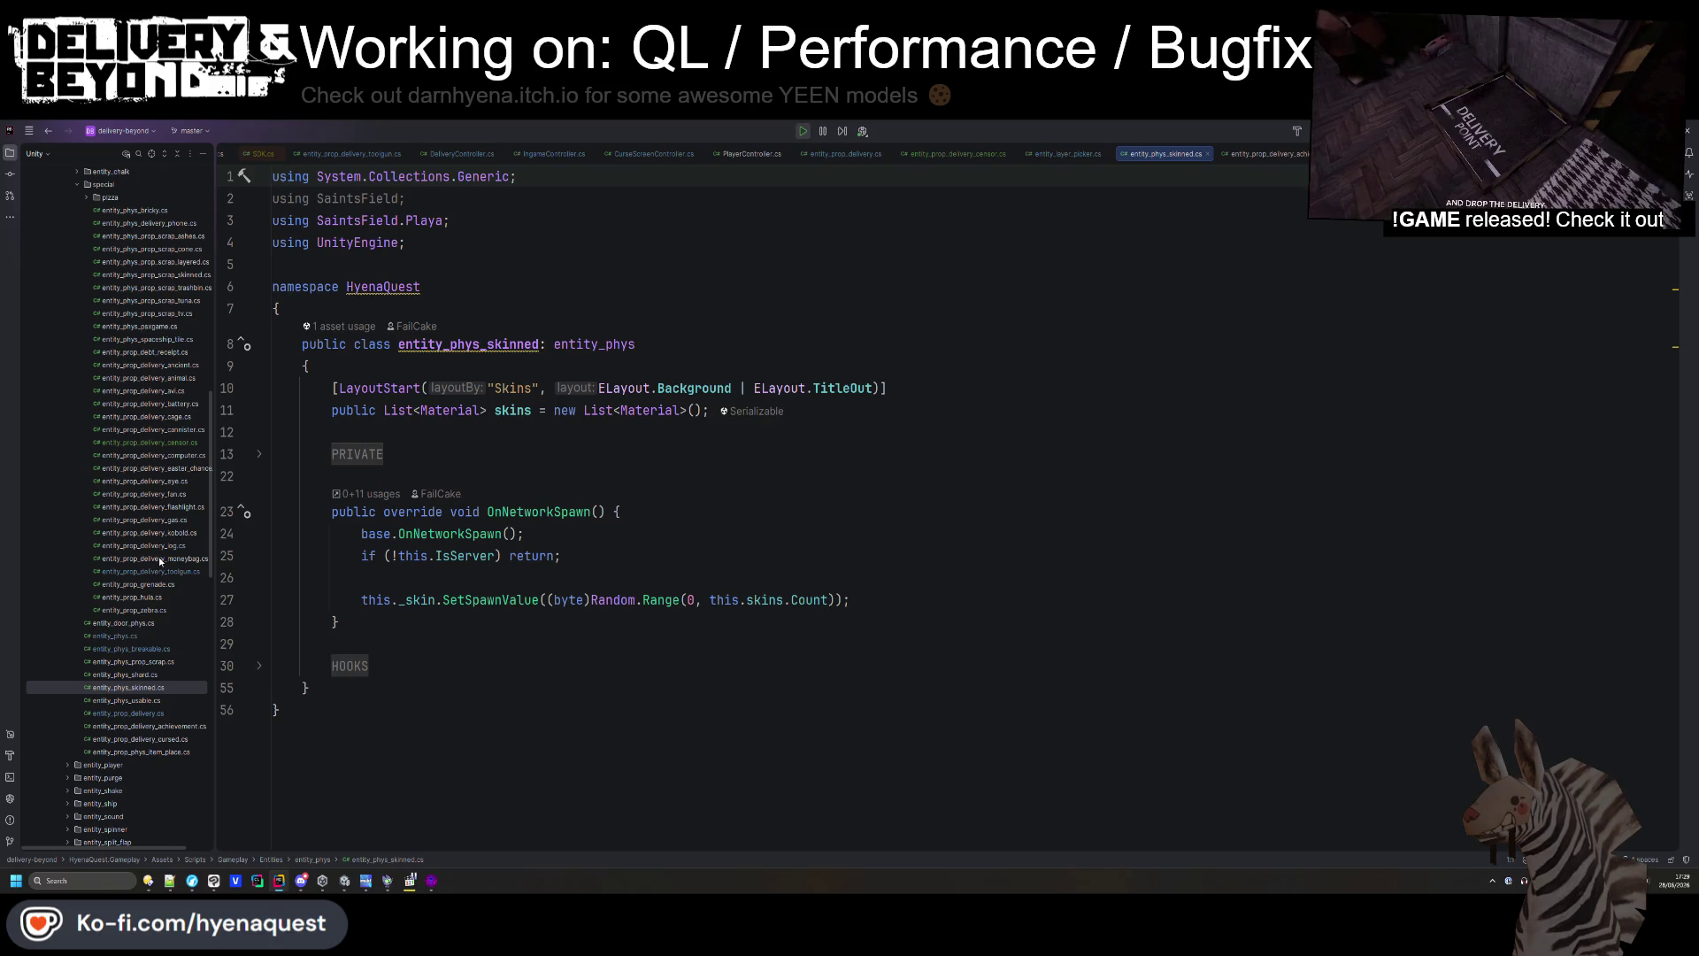
{"action": "scroll", "coordinate": [159, 557], "scroll_direction": "down", "scroll_amount": 1}
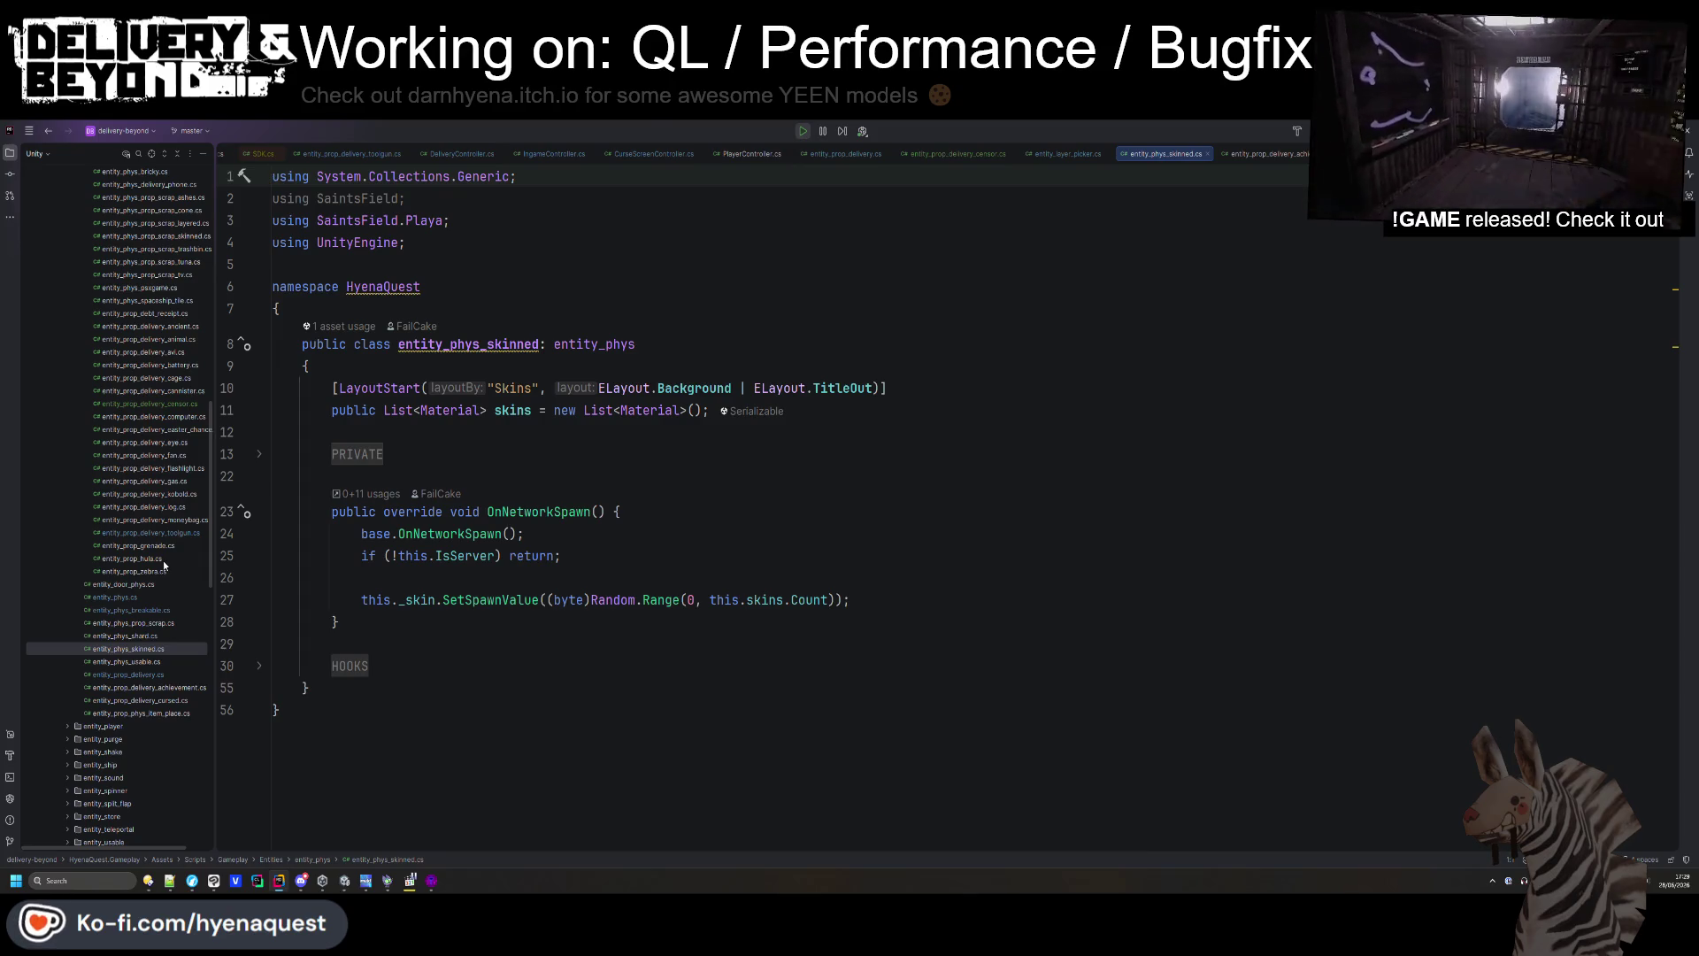
{"action": "left_click", "coordinate": [148, 623]}
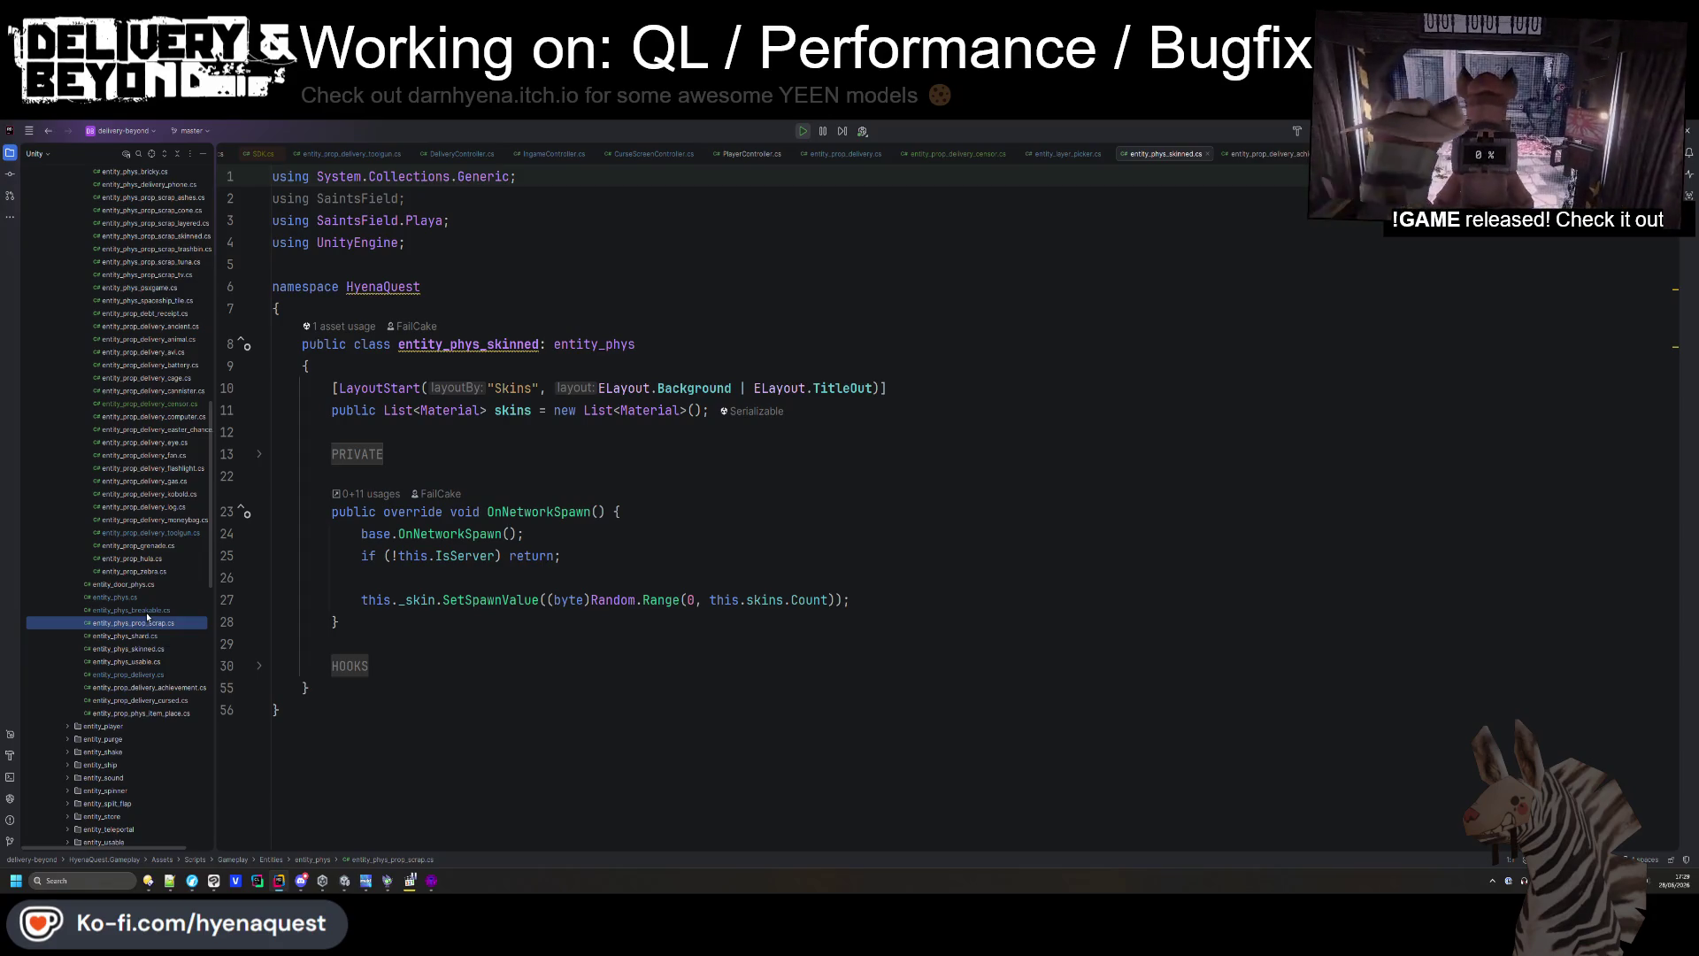
{"action": "double_click", "coordinate": [147, 625]}
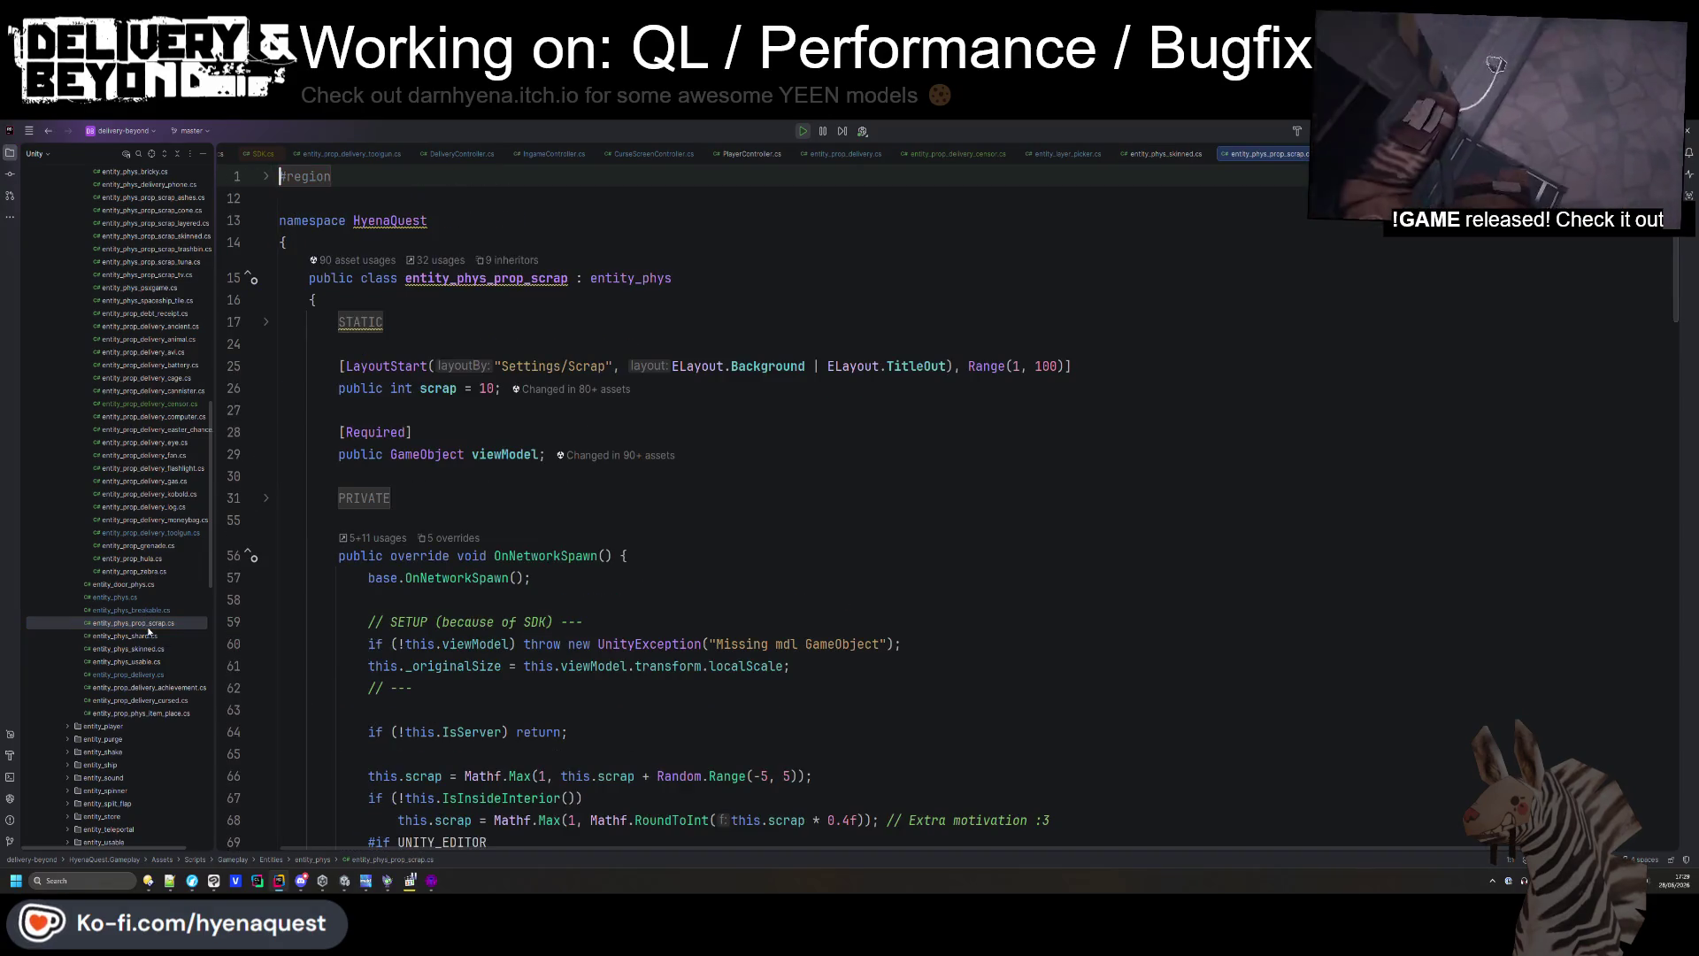
- Go back to entity_phys_skinned.cs, then switch to the running game in Unity
{"action": "scroll", "coordinate": [298, 598], "scroll_direction": "down", "scroll_amount": 1}
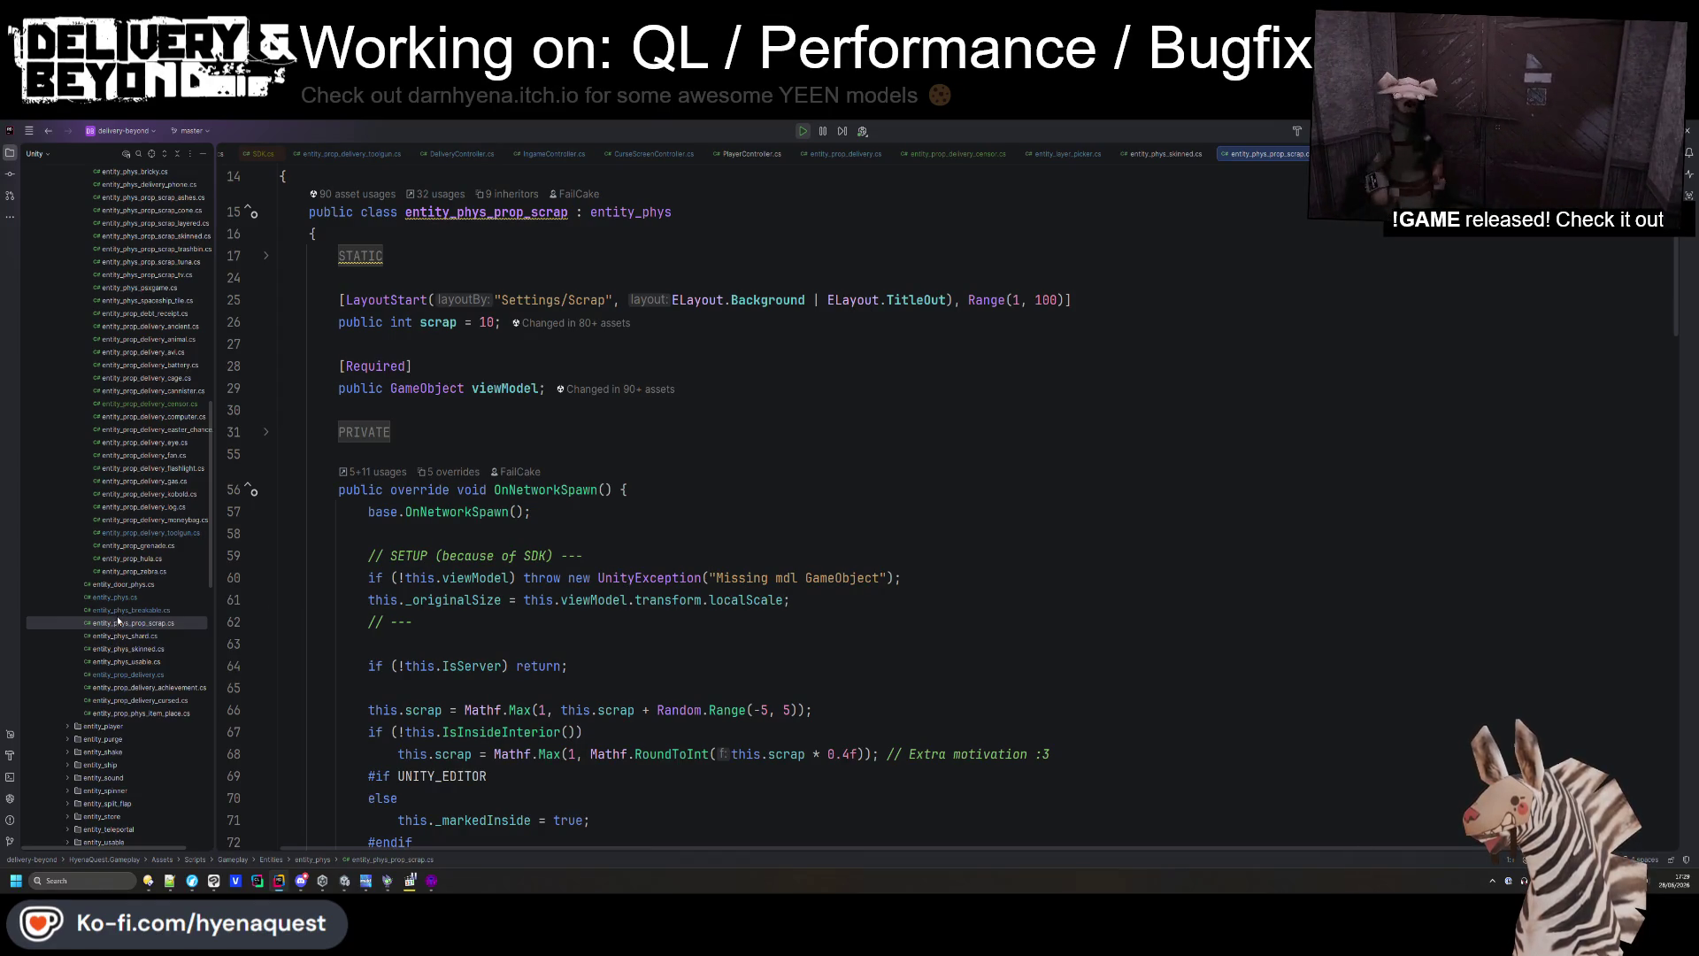
{"action": "scroll", "coordinate": [134, 543], "scroll_direction": "up", "scroll_amount": 2}
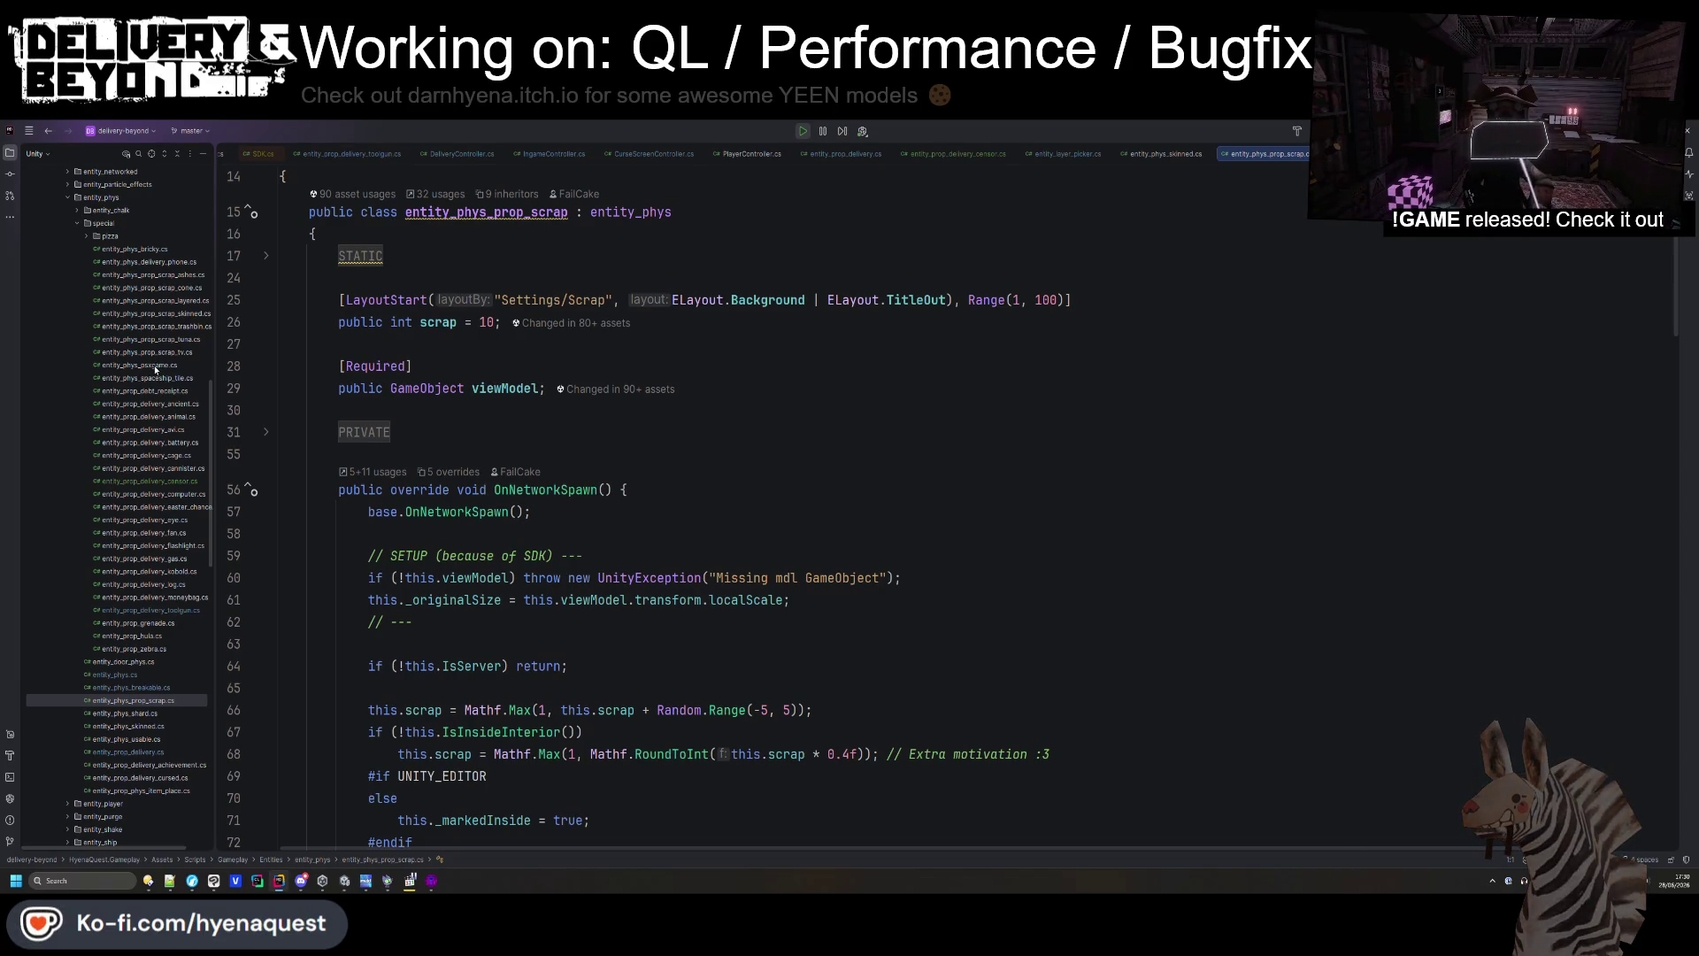
{"action": "scroll", "coordinate": [146, 467], "scroll_direction": "down", "scroll_amount": 2}
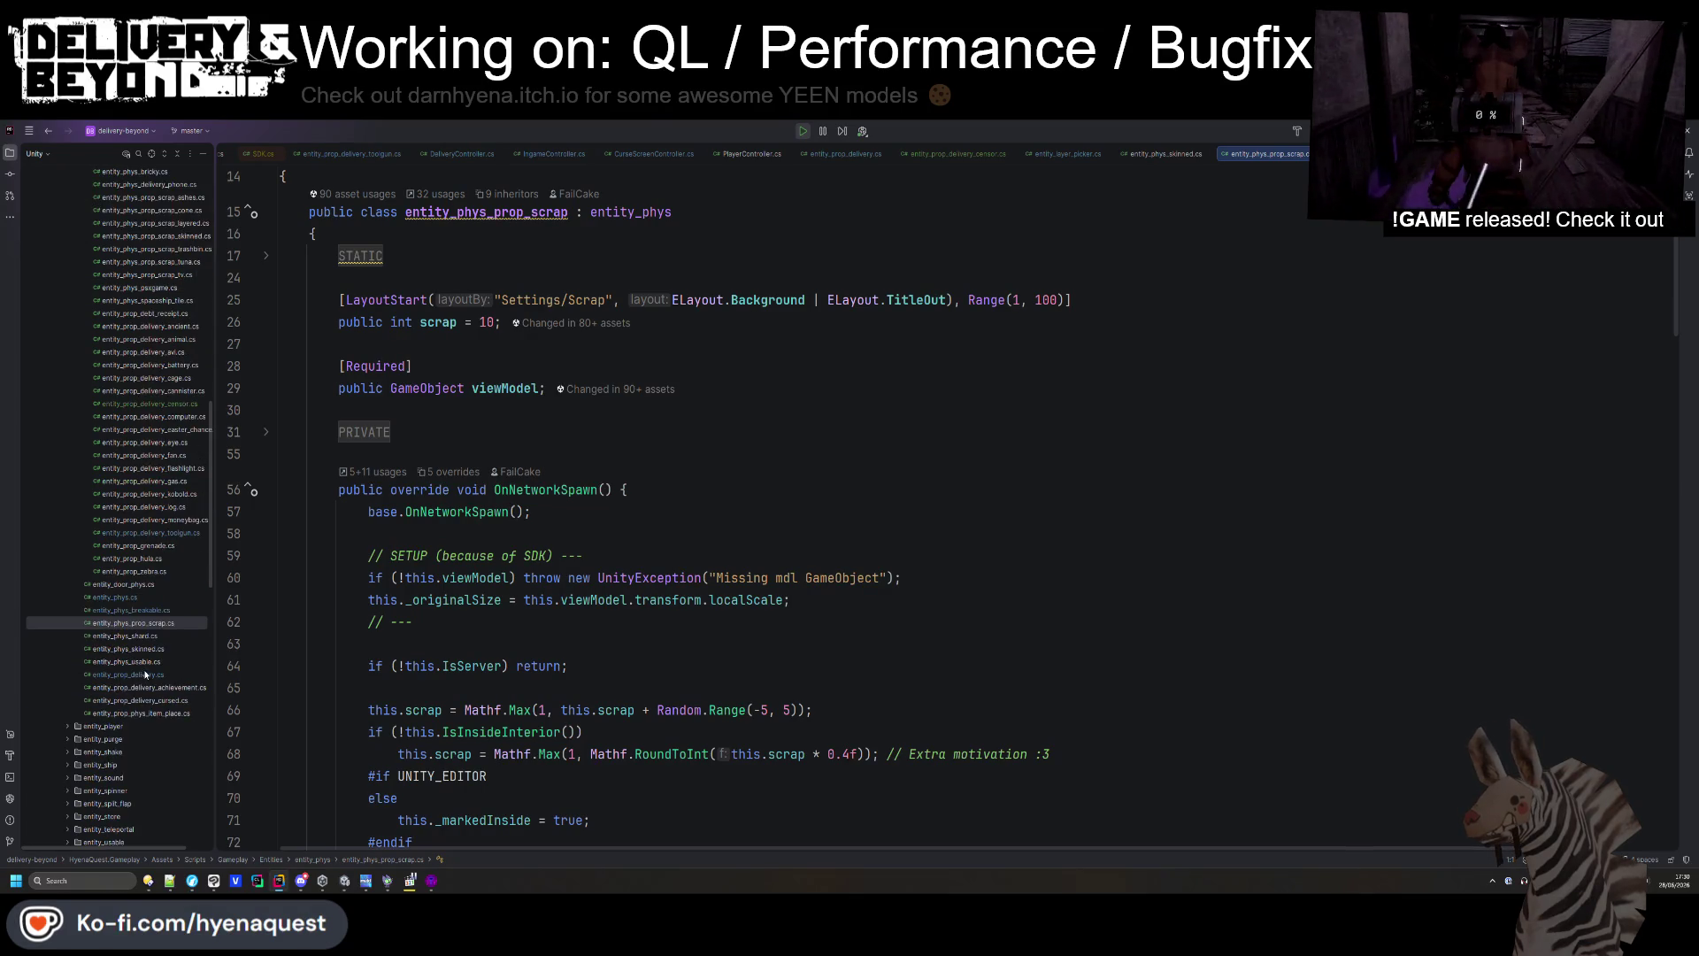
{"action": "double_click", "coordinate": [146, 650]}
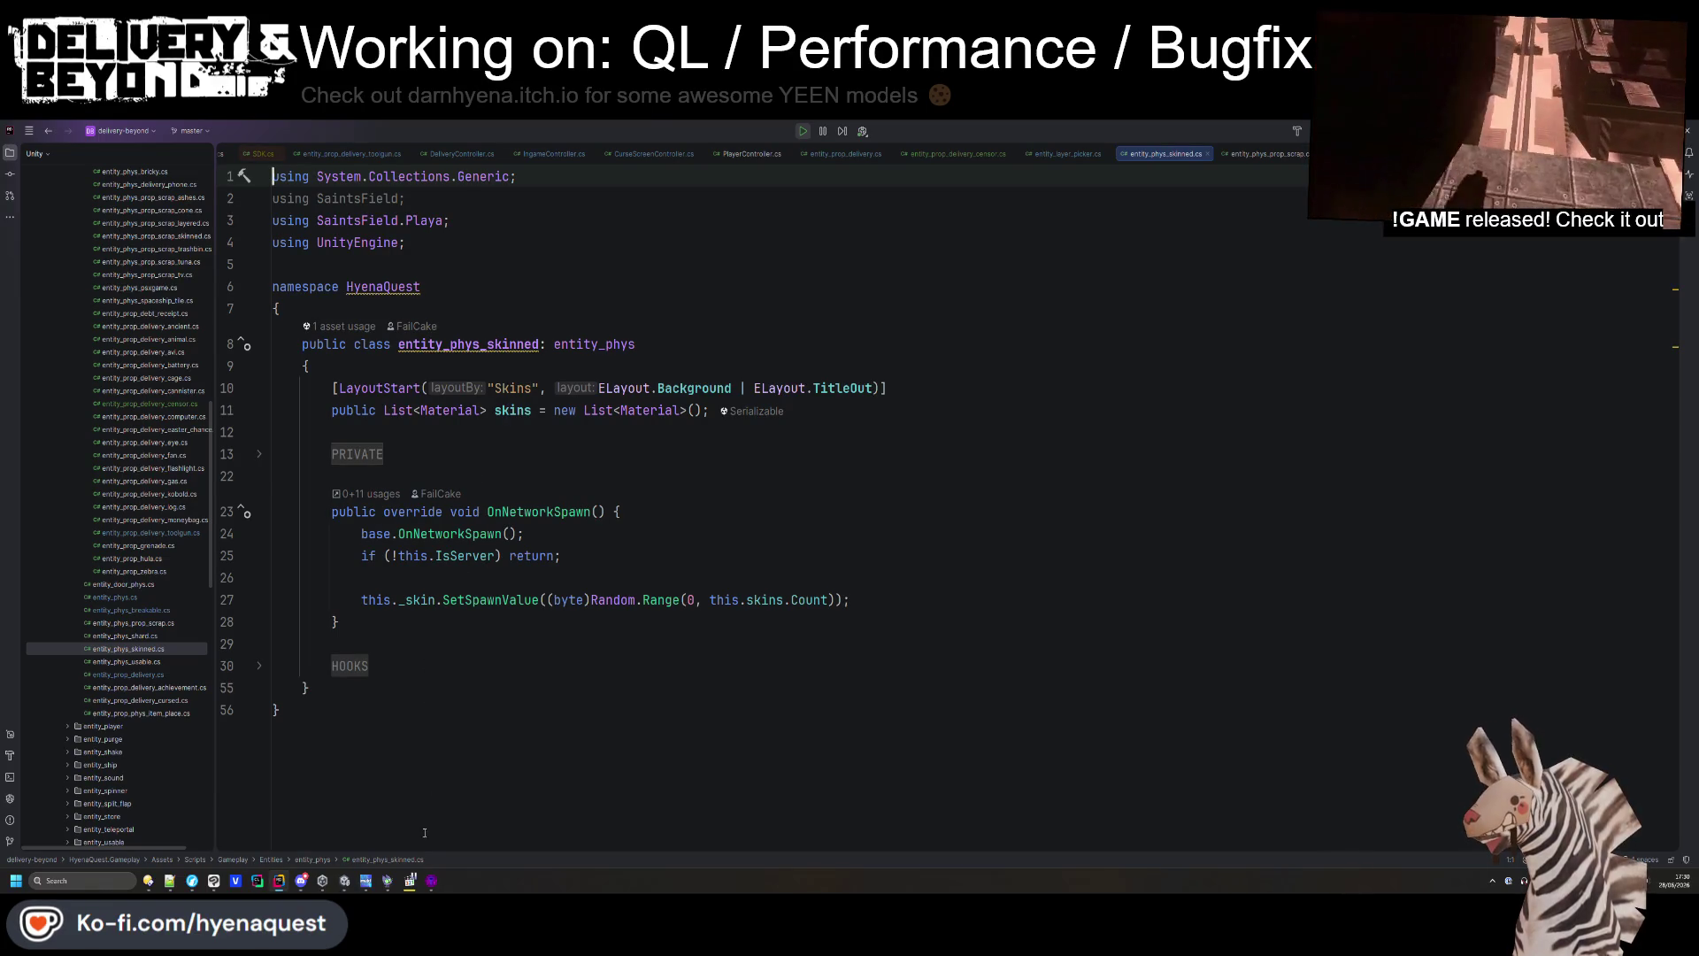
{"action": "left_click", "coordinate": [345, 885]}
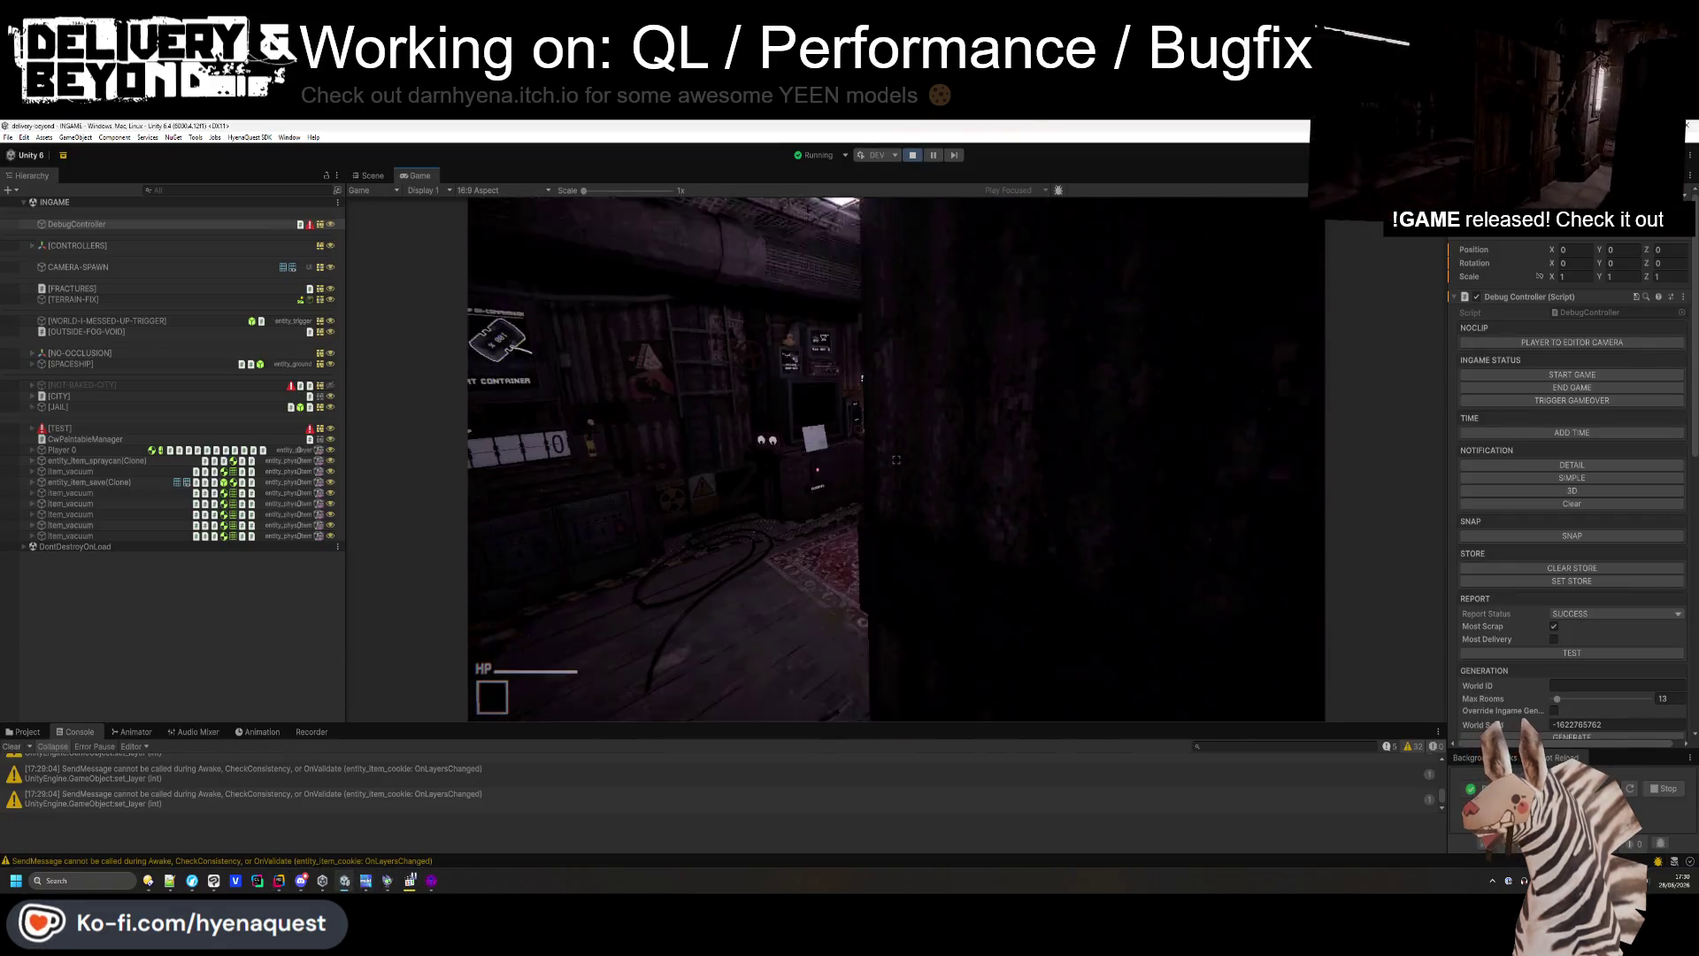
- Pick up the paper note in game and bring the delivery-beyond project folder forward
{"action": "left_click", "coordinate": [894, 459]}
{"action": "key", "text": "super"}
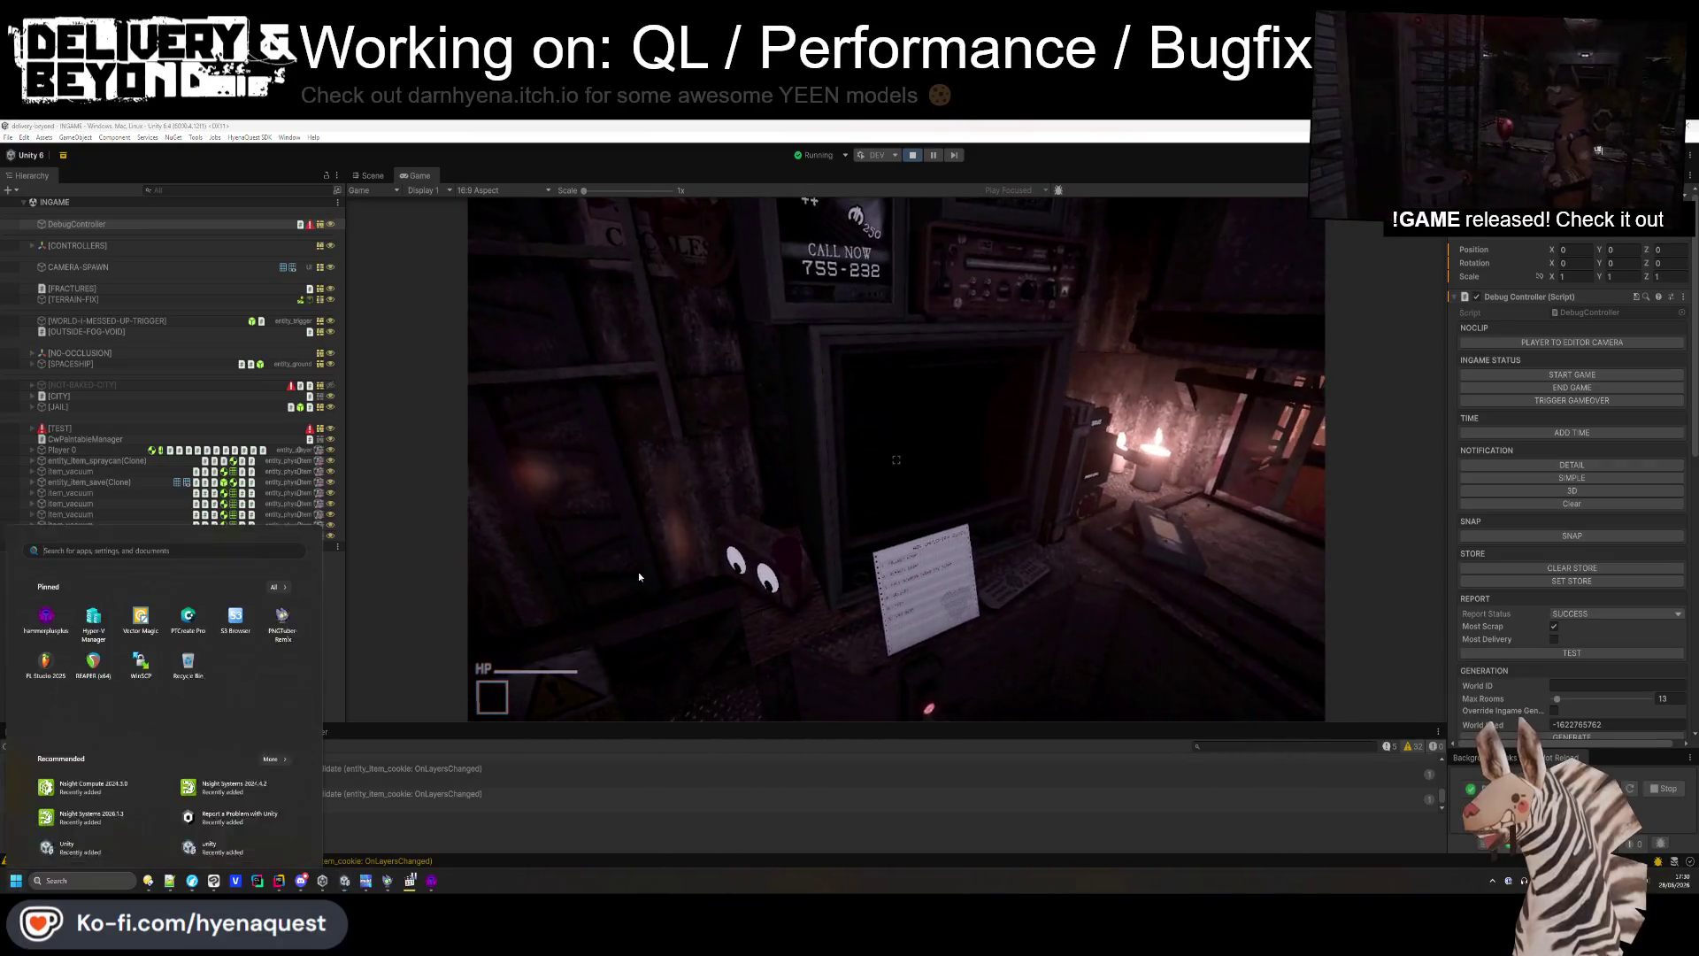
{"action": "mouse_move", "coordinate": [169, 880]}
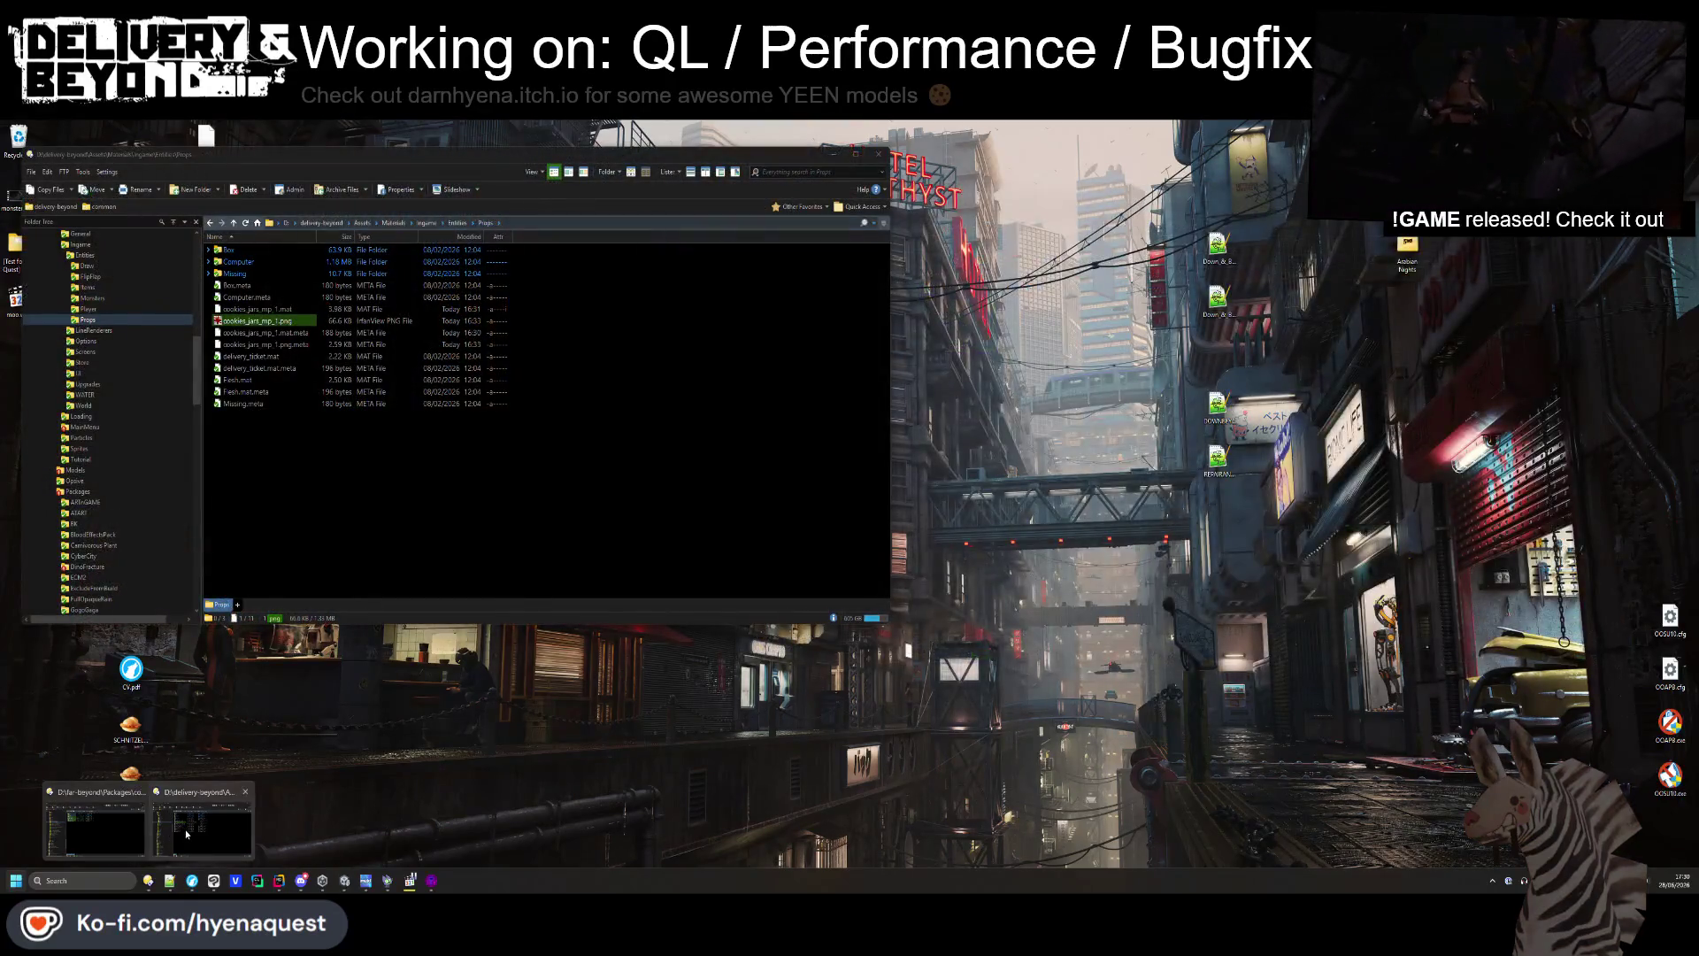
{"action": "left_click", "coordinate": [185, 831]}
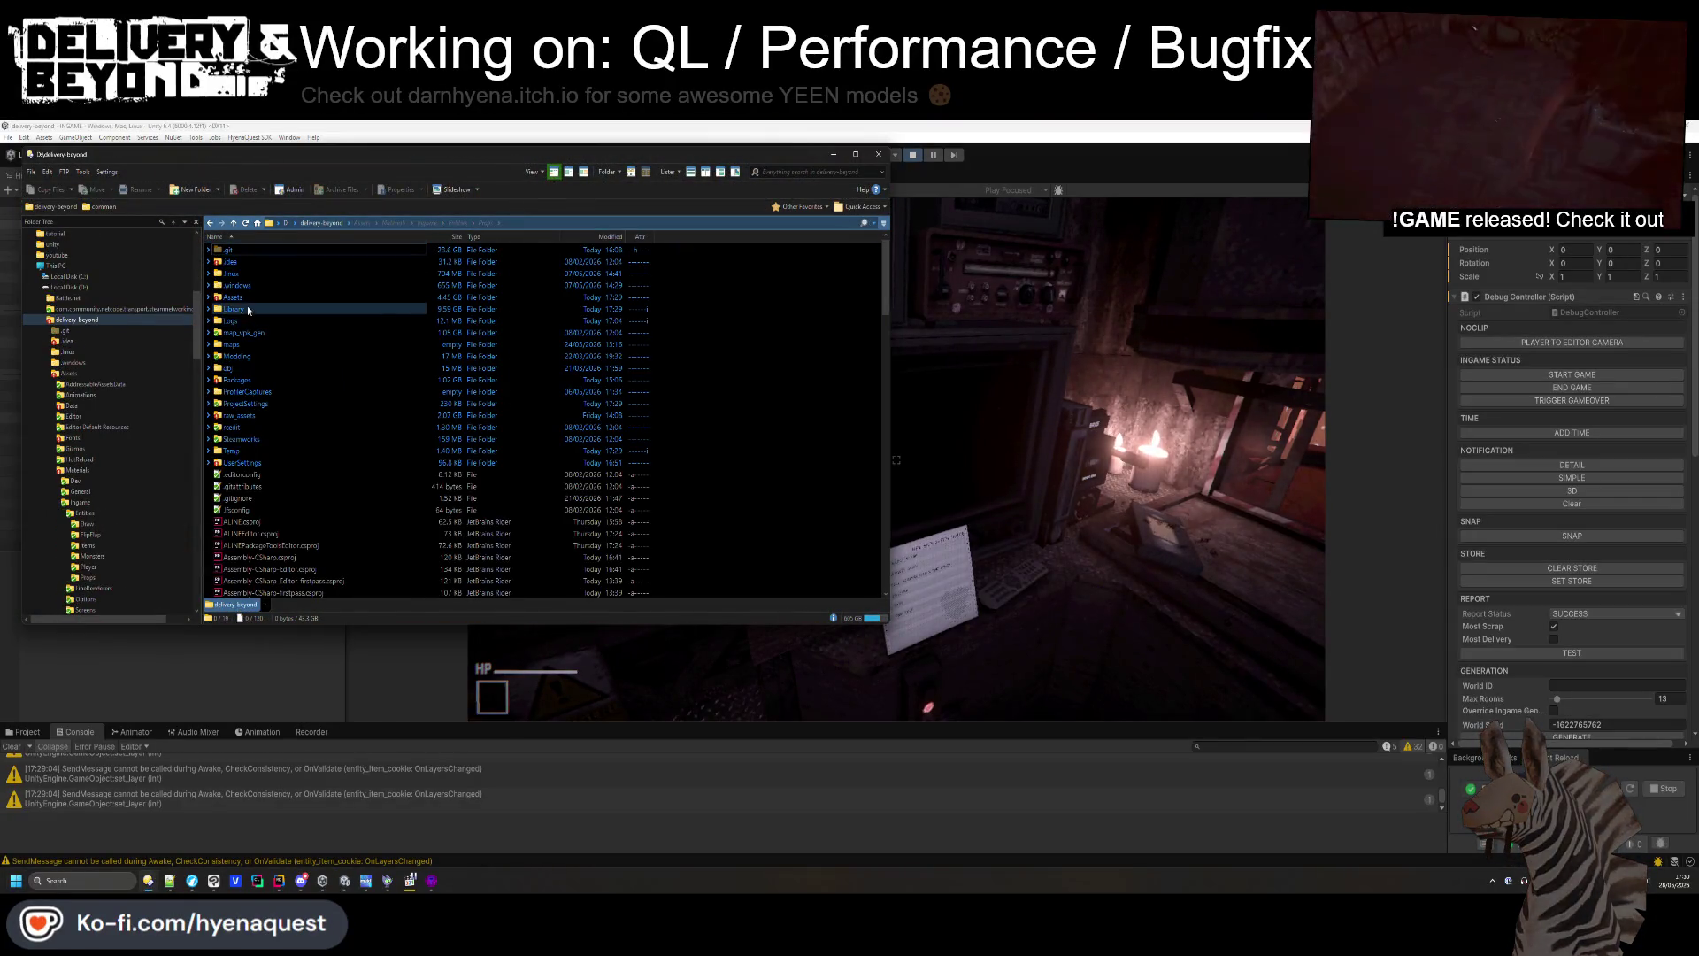
- Browse to Assets/Video in Directory Opus and preview the loading.webm clip
{"action": "double_click", "coordinate": [234, 297]}
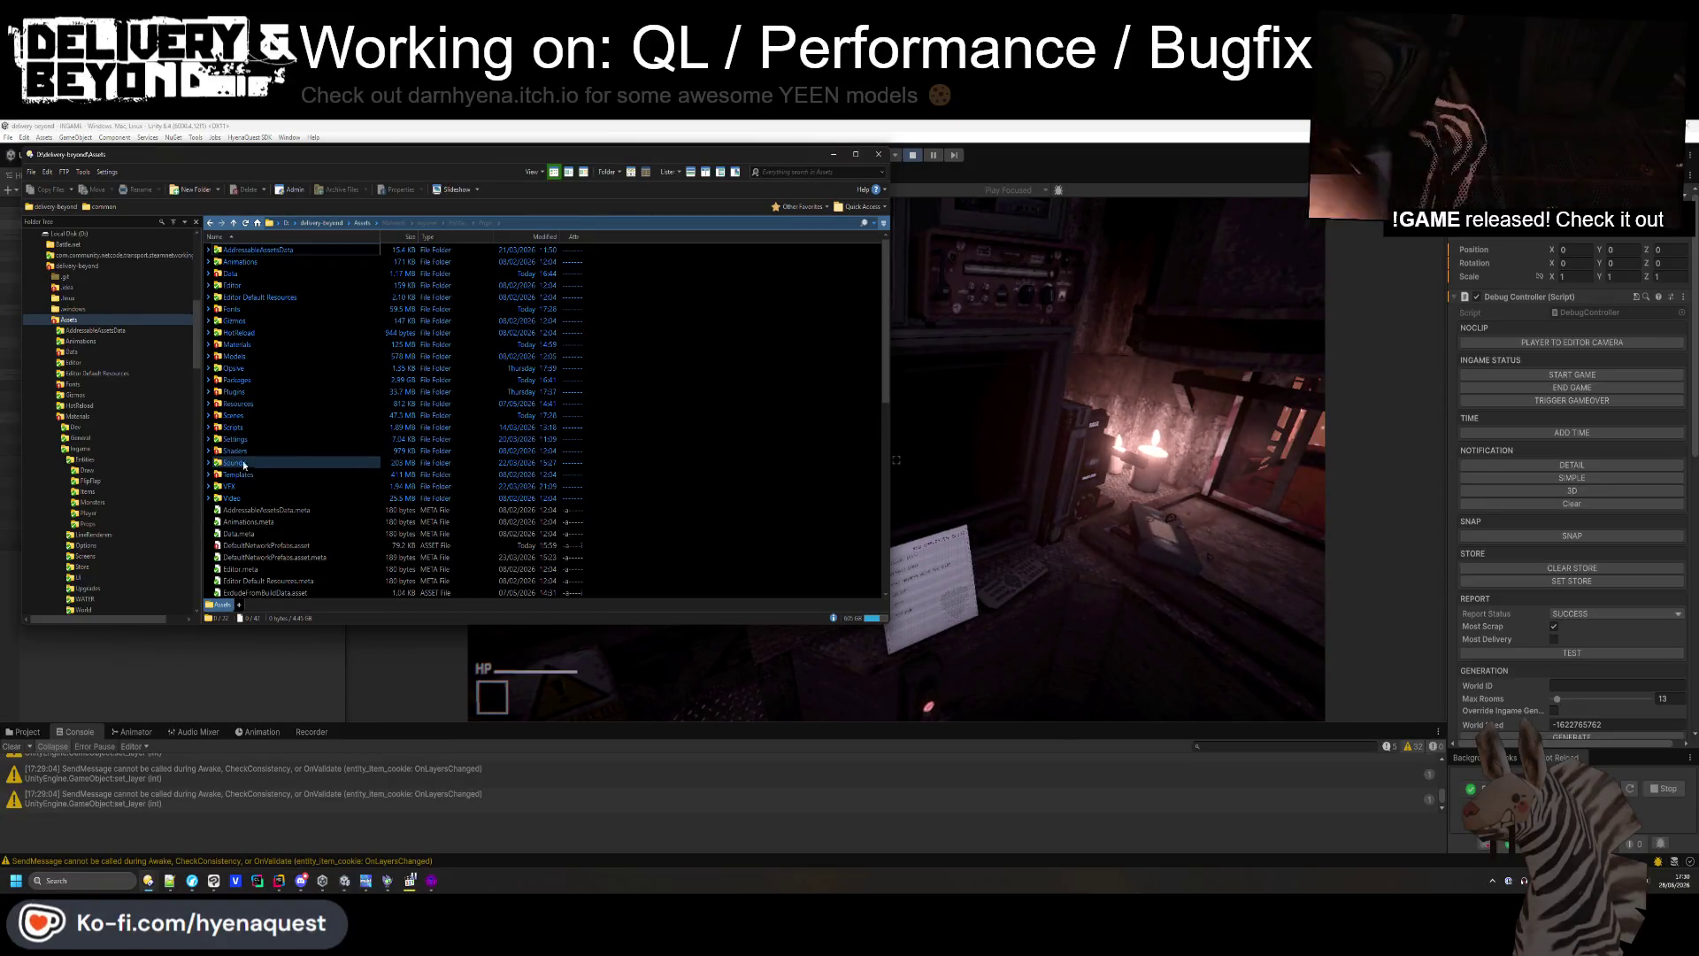
{"action": "double_click", "coordinate": [232, 498]}
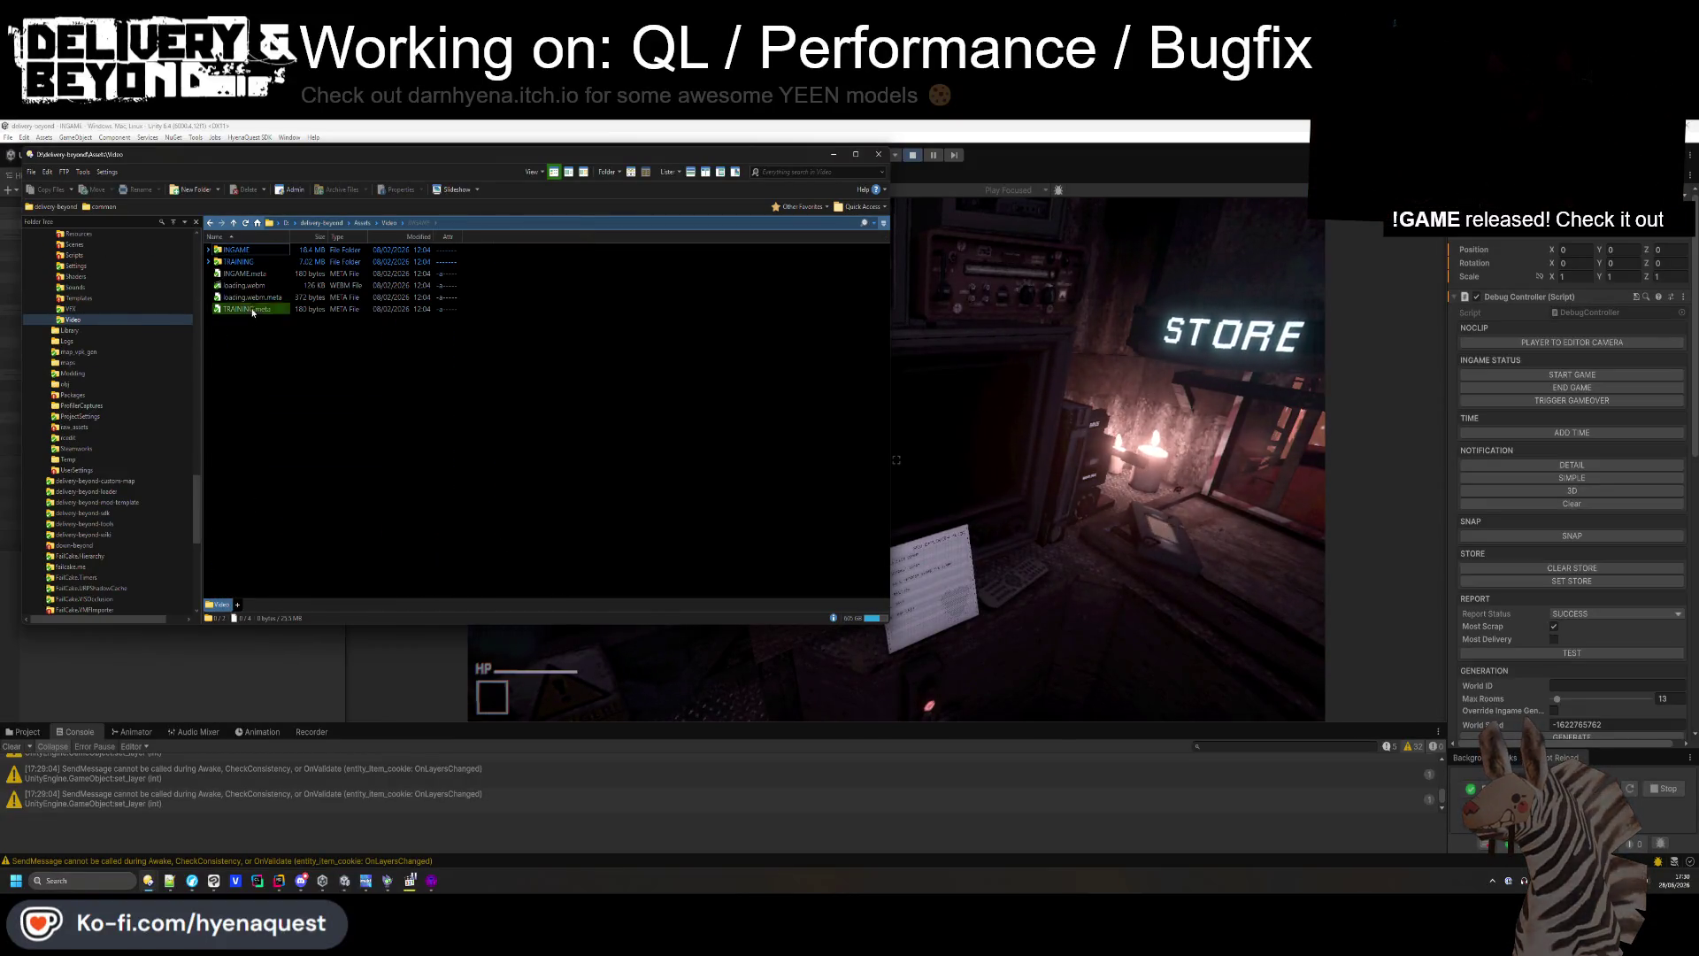
{"action": "double_click", "coordinate": [248, 255]}
{"action": "key", "text": "BackSpace"}
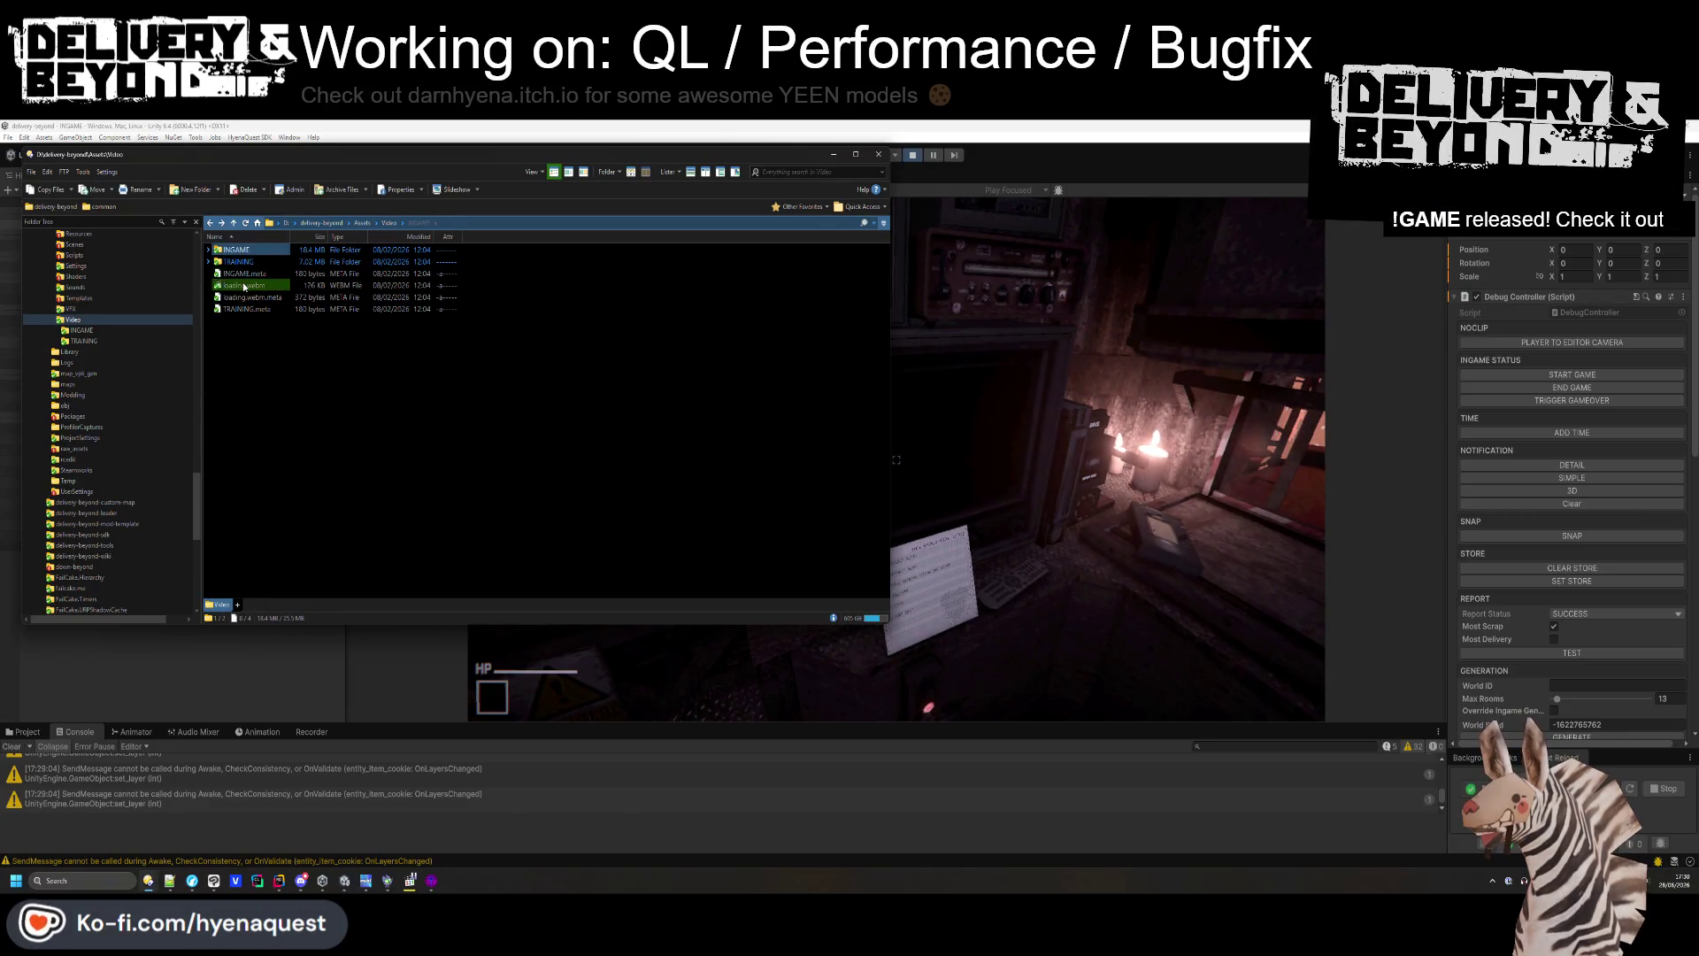
{"action": "key", "text": "space"}
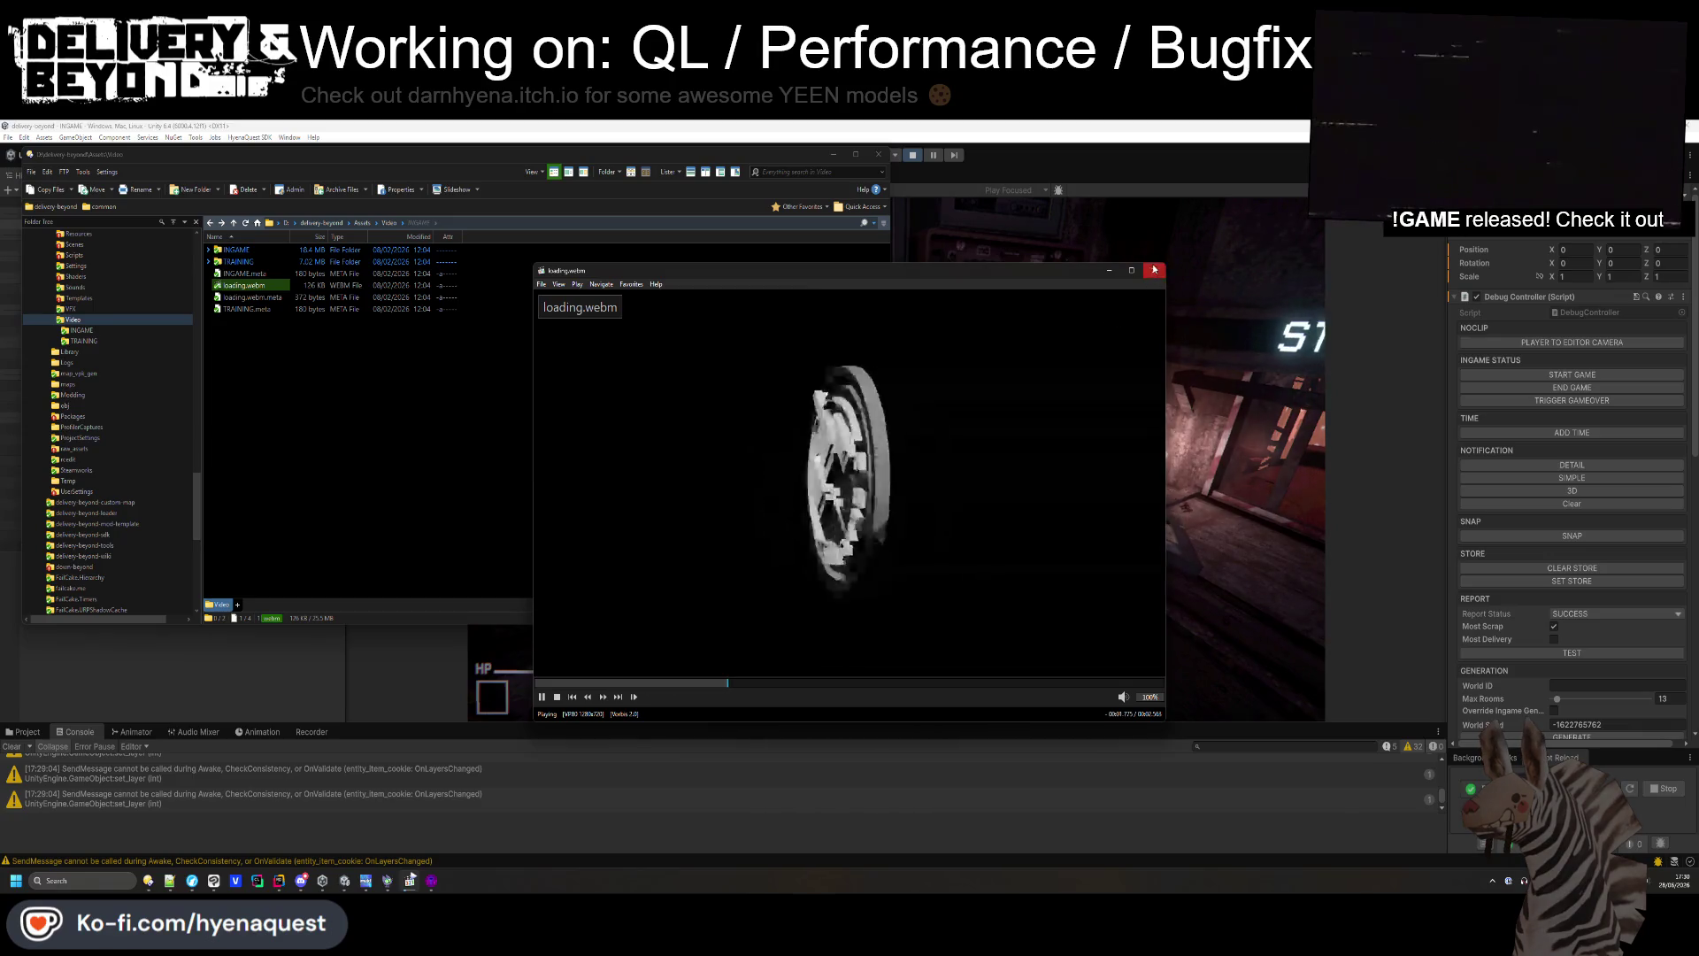
- Play the INGAME > TUTORIAL video in MPC-HC at 85% volume in a smaller window
{"action": "key", "text": "space"}
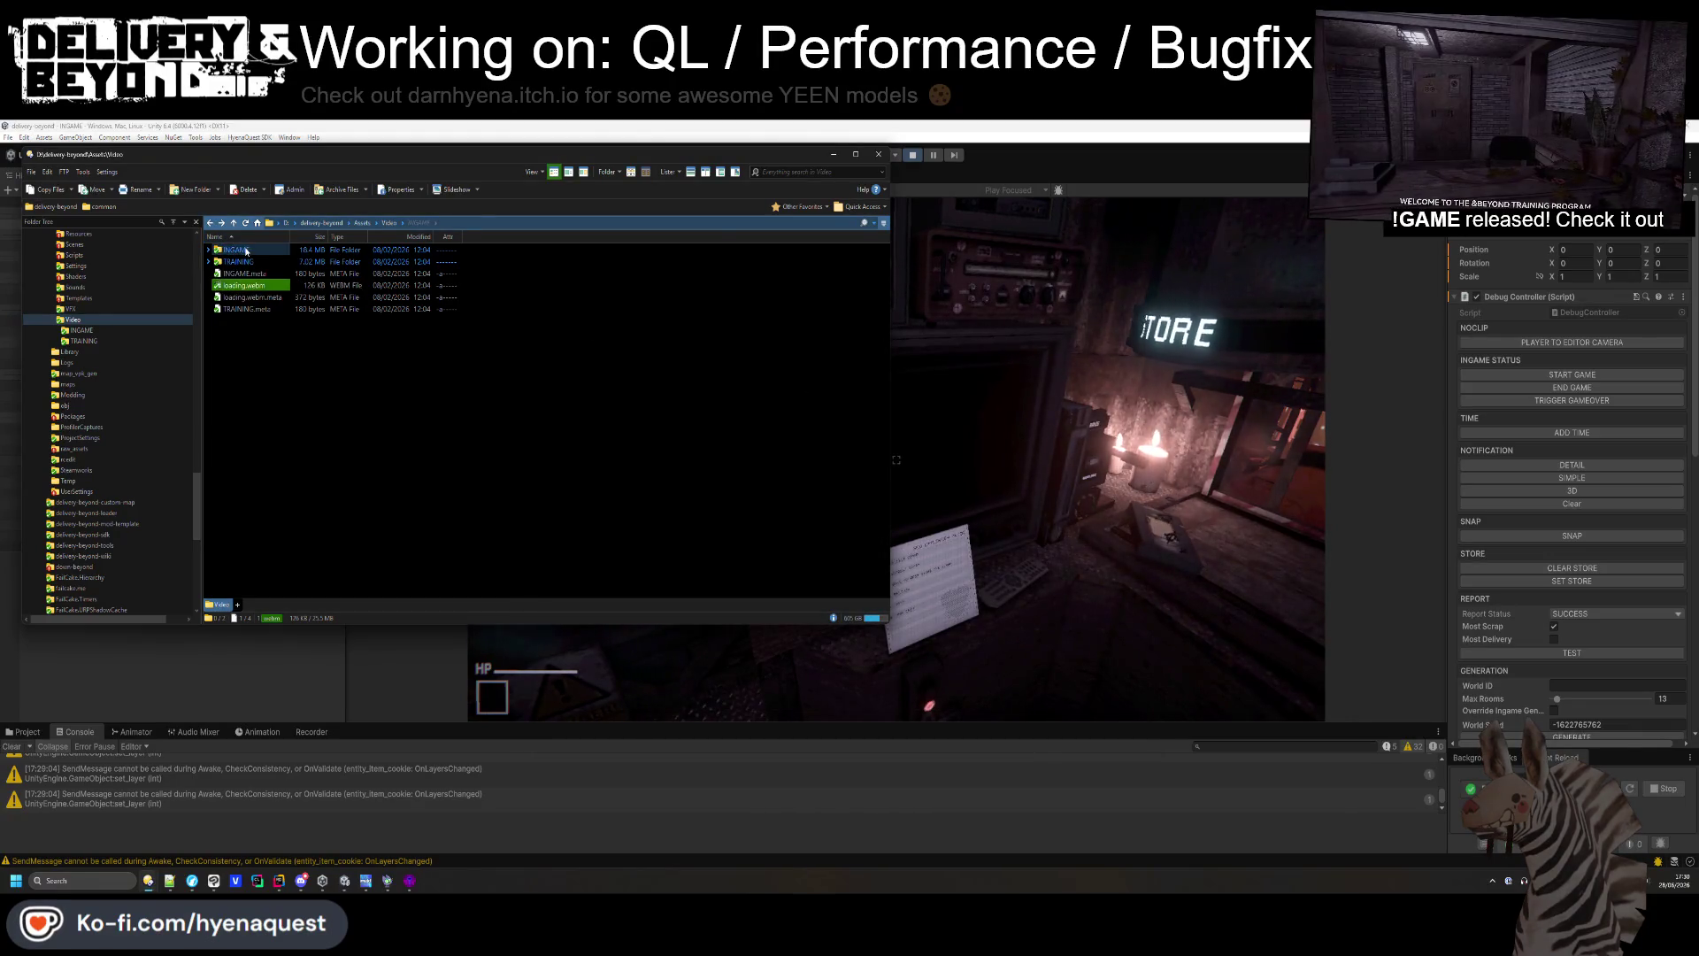
{"action": "double_click", "coordinate": [237, 251]}
{"action": "key", "text": "Return"}
{"action": "key", "text": "Down"}
{"action": "key", "text": "Down"}
{"action": "key", "text": "Return"}
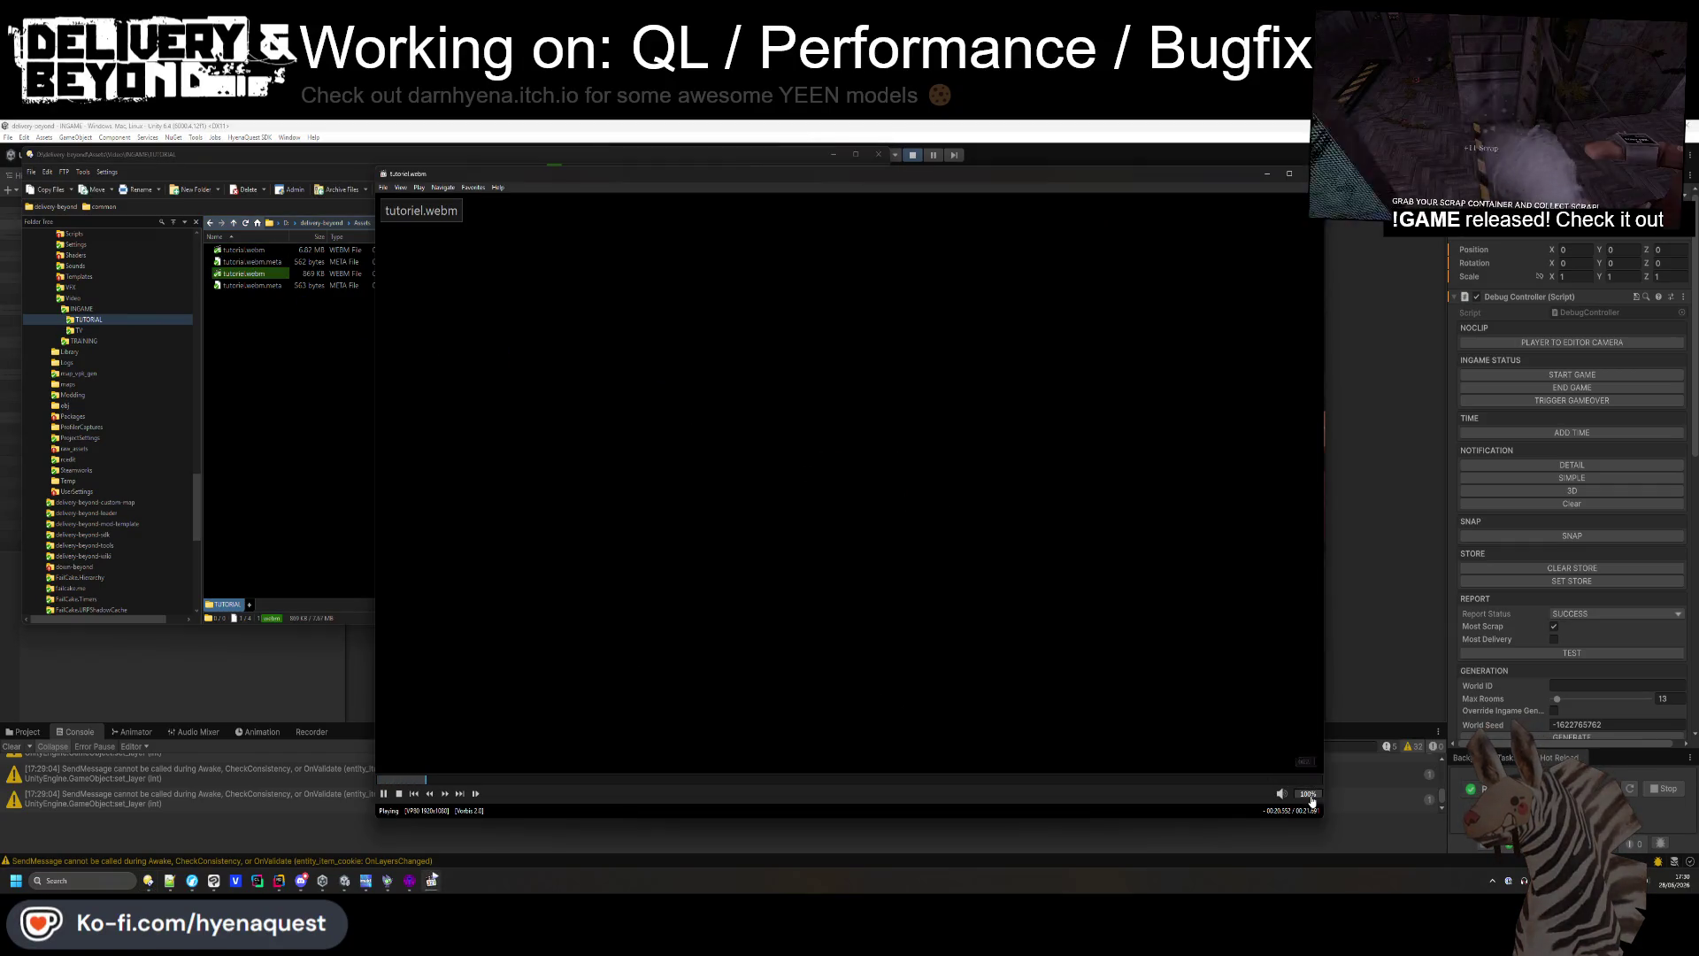
{"action": "left_click", "coordinate": [1315, 797]}
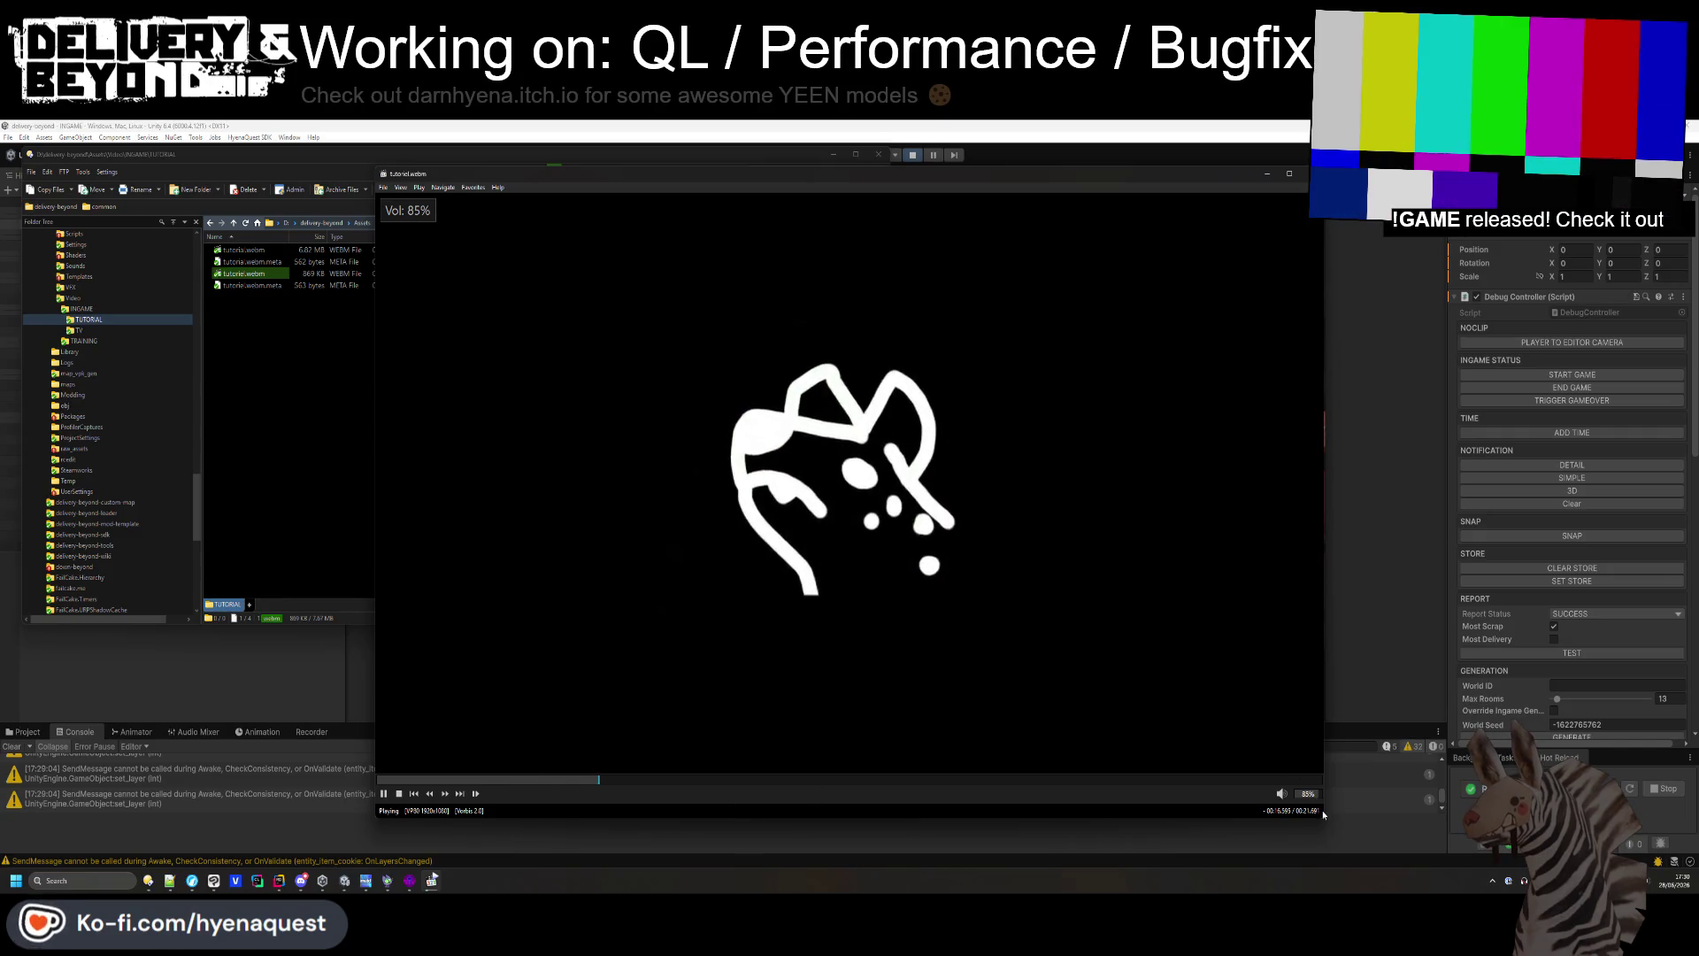
{"action": "mouse_move", "coordinate": [1318, 819]}
{"action": "left_mouse_down"}
{"action": "mouse_move", "coordinate": [876, 567]}
{"action": "mouse_move", "coordinate": [800, 445]}
{"action": "left_mouse_up"}
- Switch to tutorial.webm, place the player beside the game view, and restart playback
{"action": "left_click", "coordinate": [265, 252]}
{"action": "double_click", "coordinate": [264, 252]}
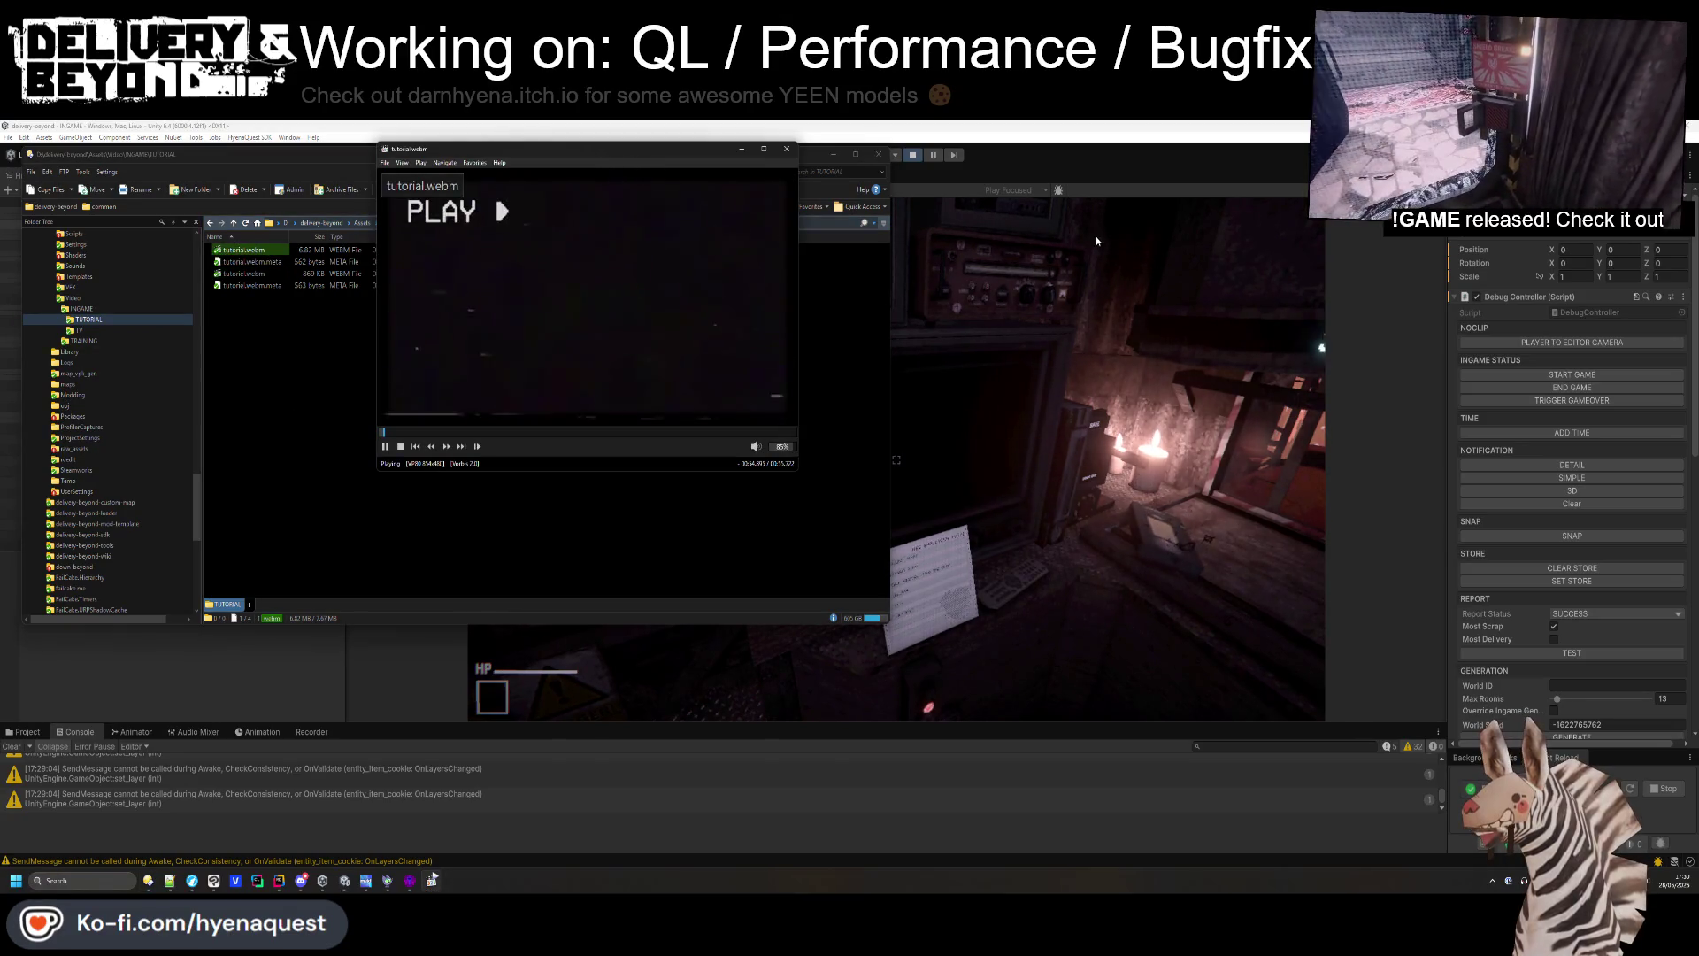
{"action": "left_click", "coordinate": [1095, 240]}
{"action": "key", "text": "alt+Tab"}
{"action": "mouse_move", "coordinate": [545, 180]}
{"action": "left_mouse_down"}
{"action": "mouse_move", "coordinate": [852, 225]}
{"action": "mouse_move", "coordinate": [1180, 319]}
{"action": "mouse_move", "coordinate": [1213, 287]}
{"action": "left_mouse_up"}
{"action": "key", "text": "alt+Tab"}
{"action": "key", "text": "alt+Tab"}
{"action": "left_click", "coordinate": [1039, 569]}
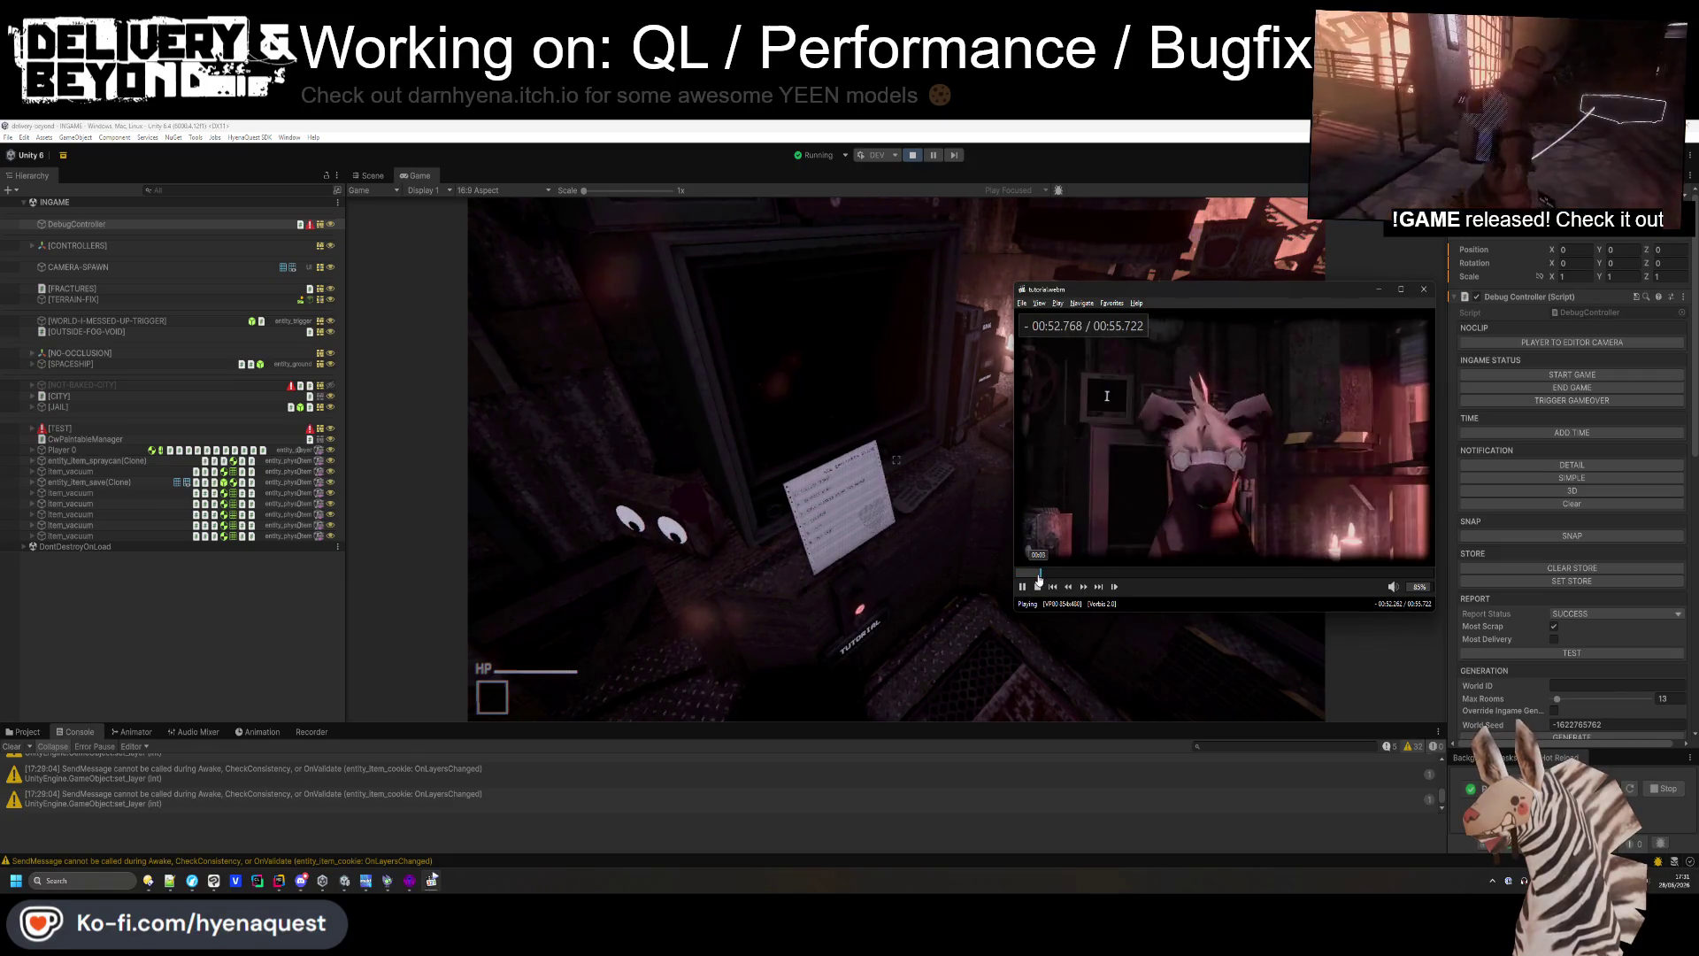
- Pause and resume tutorial.webm twice while watching it through, then close MPC-HC
{"action": "left_click", "coordinate": [1312, 531]}
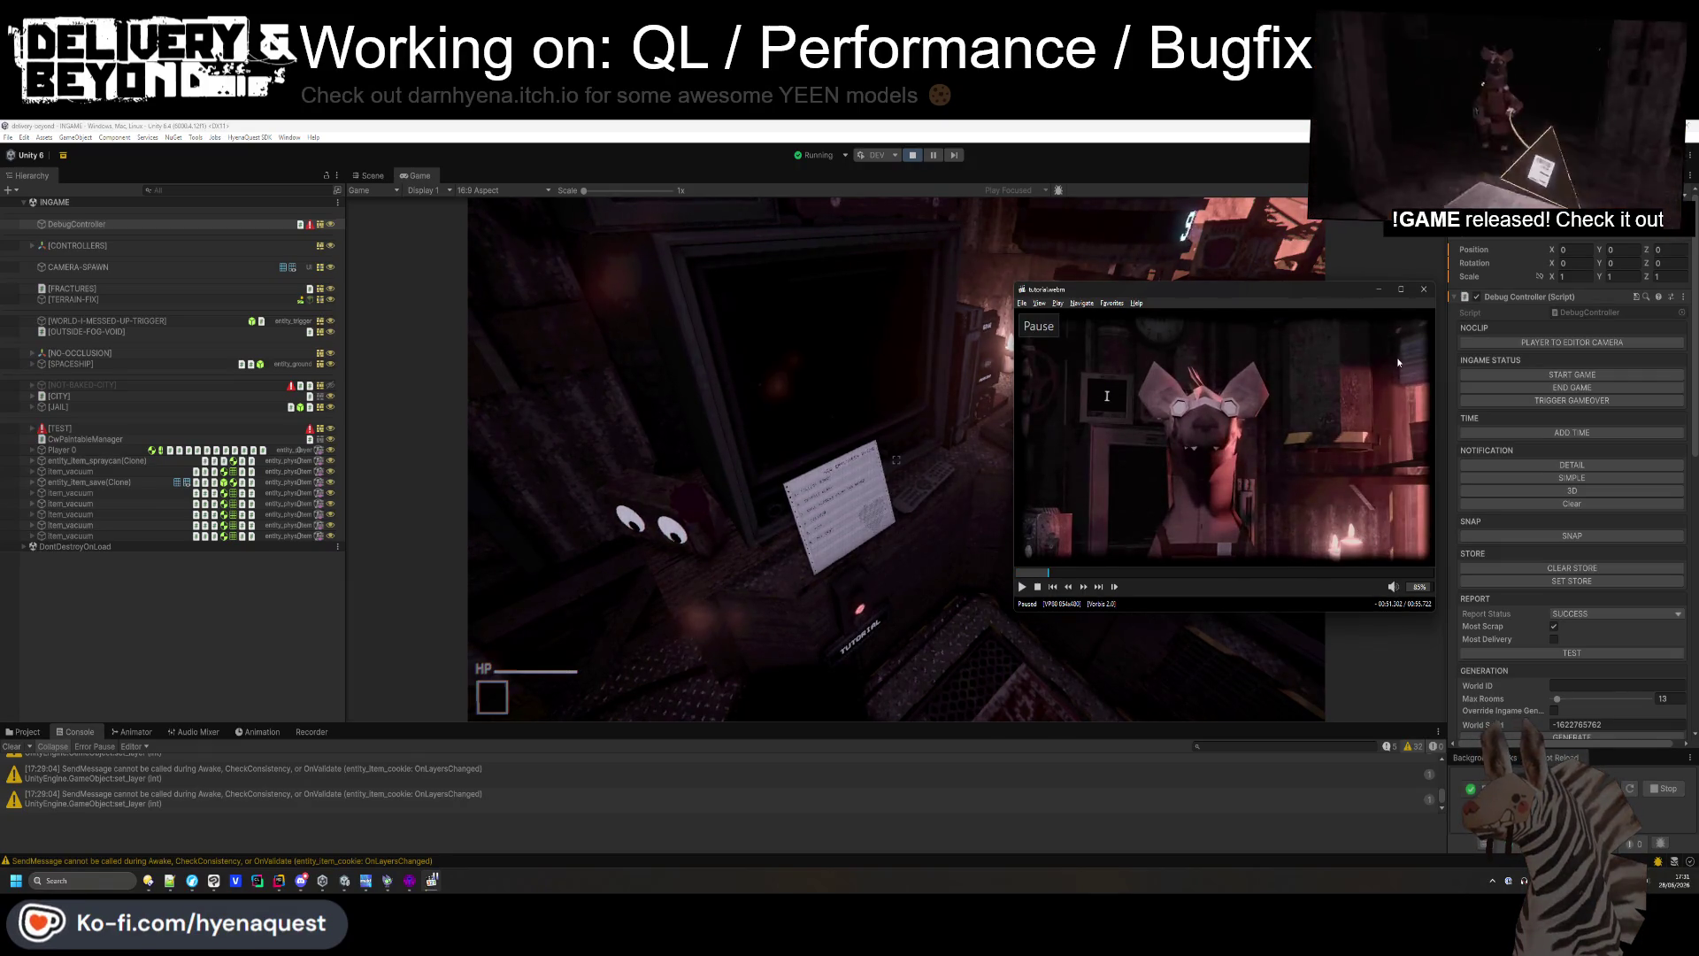
{"action": "left_click", "coordinate": [1403, 457]}
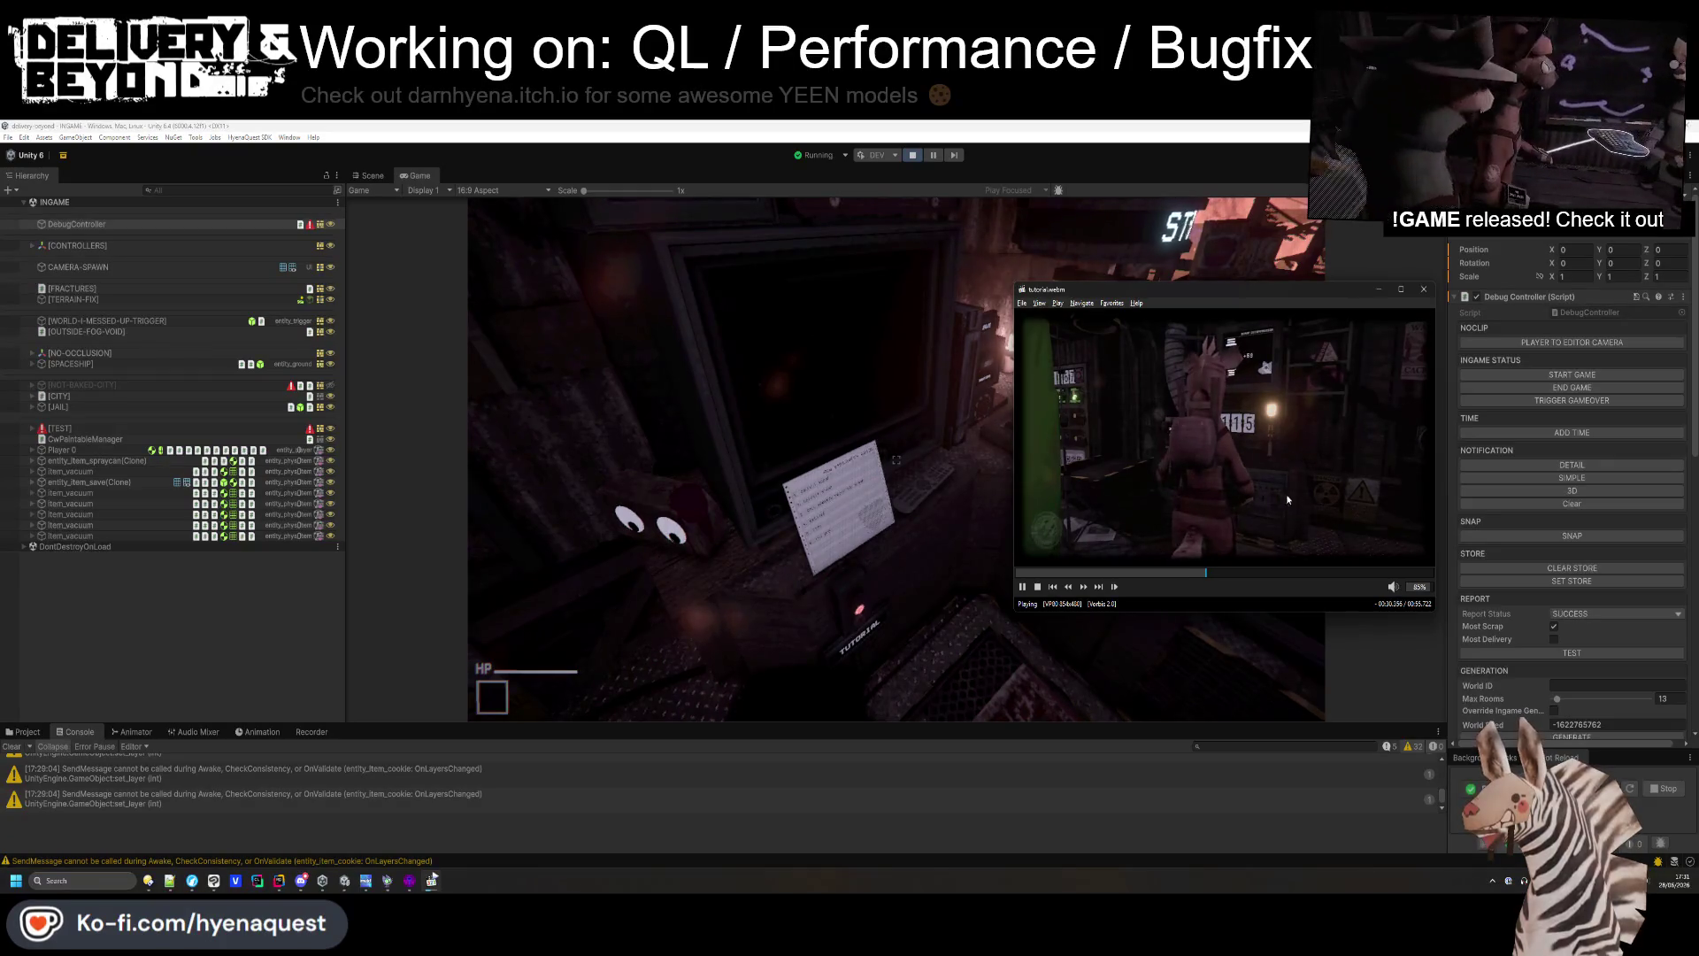
{"action": "left_click", "coordinate": [1115, 419]}
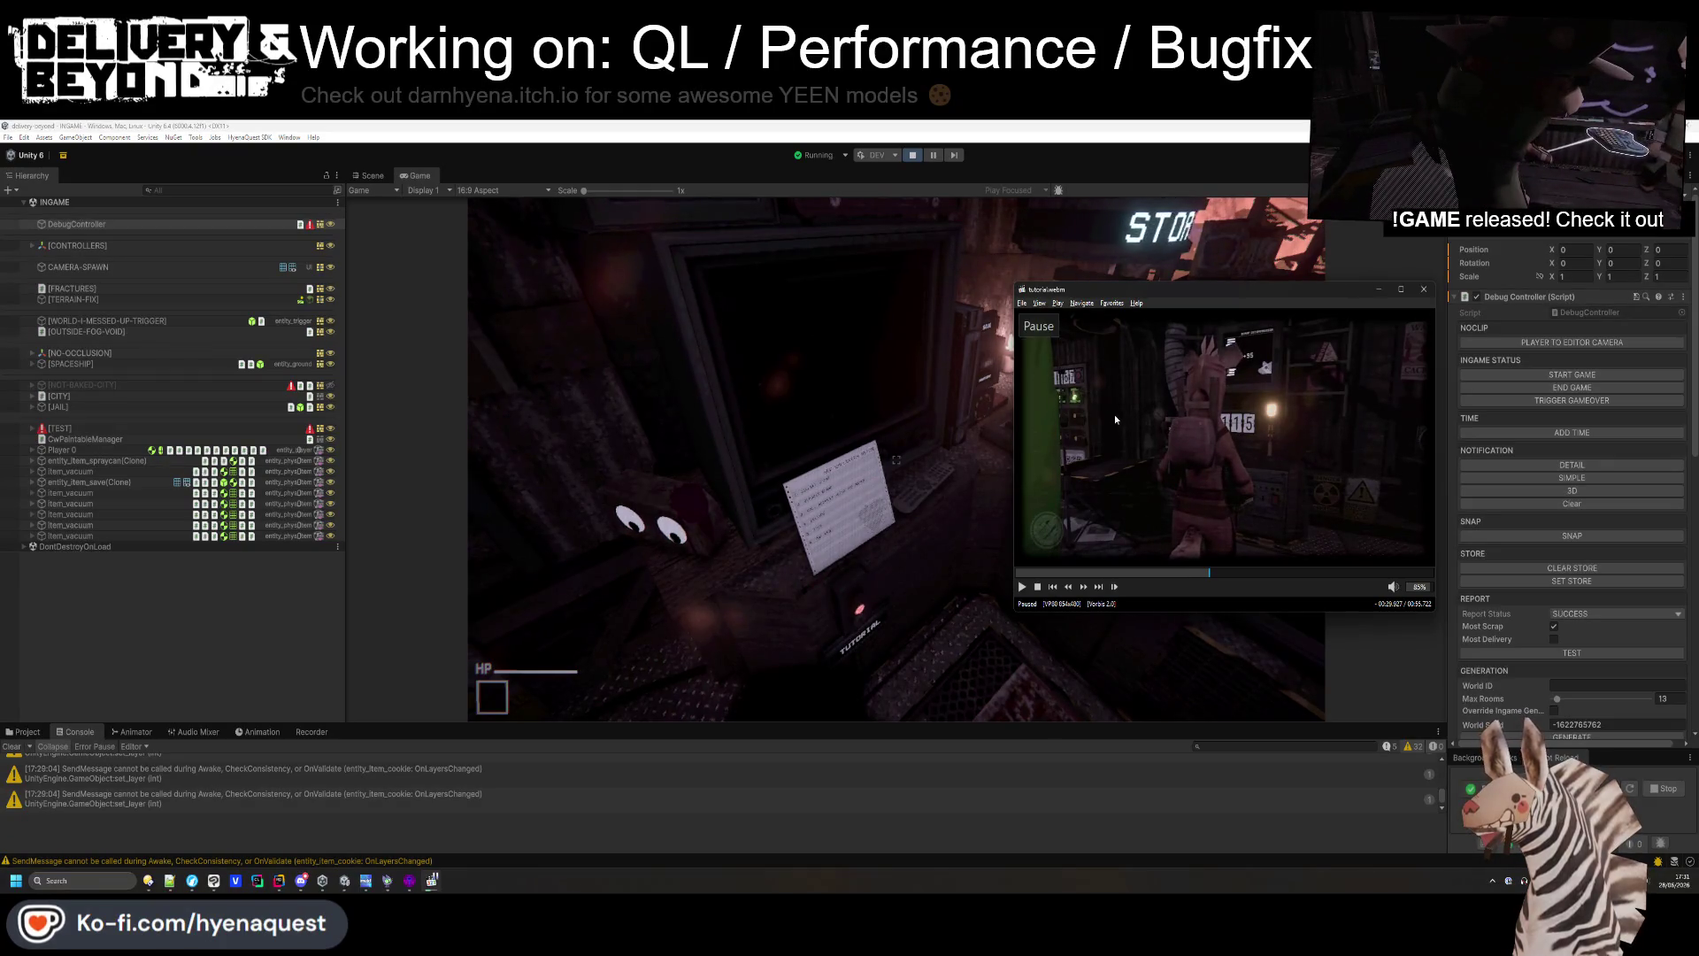
{"action": "left_click", "coordinate": [1067, 439]}
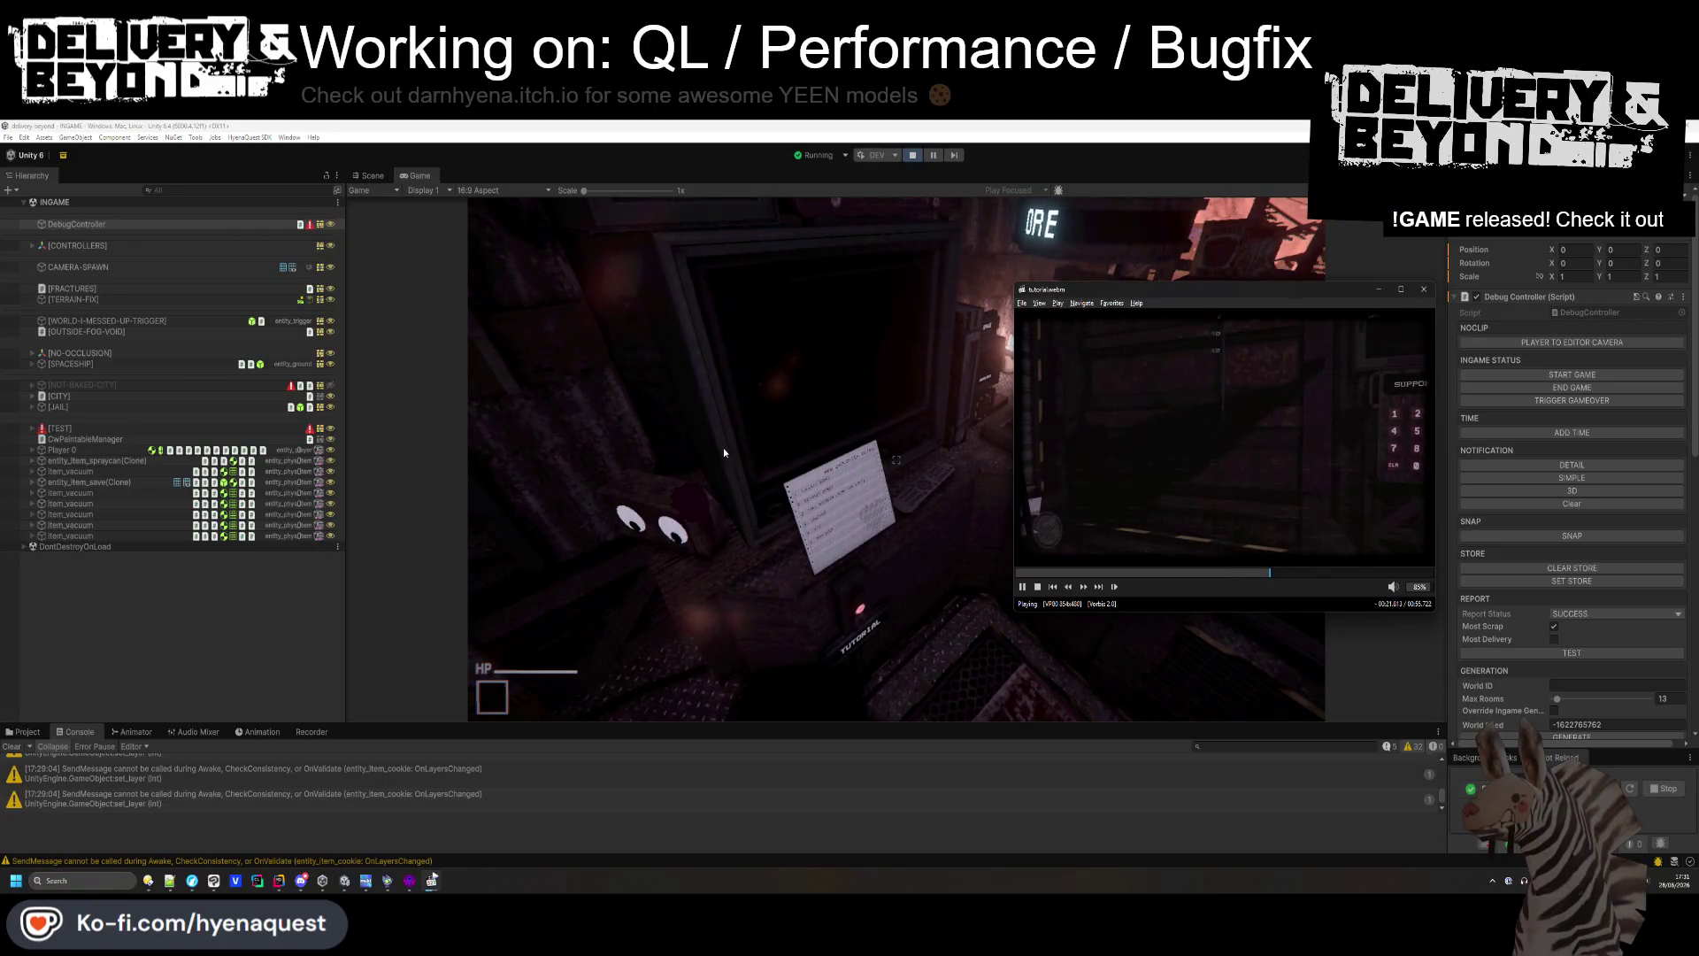
{"action": "left_click", "coordinate": [707, 499]}
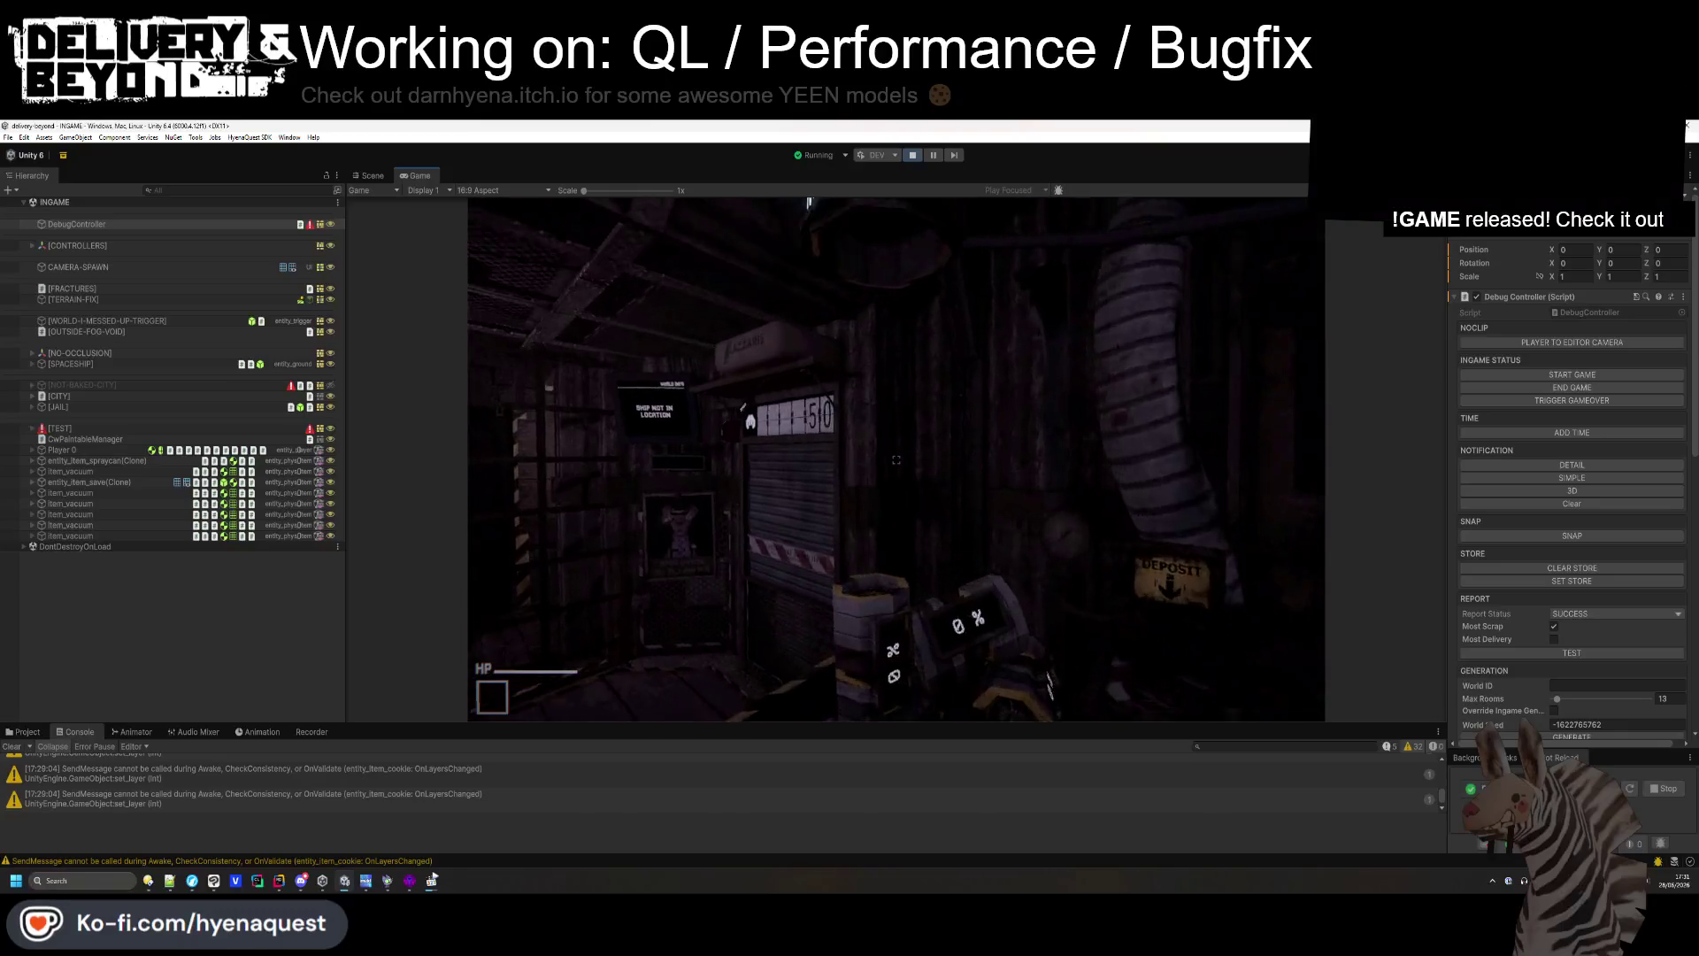
{"action": "key", "text": "alt+Tab"}
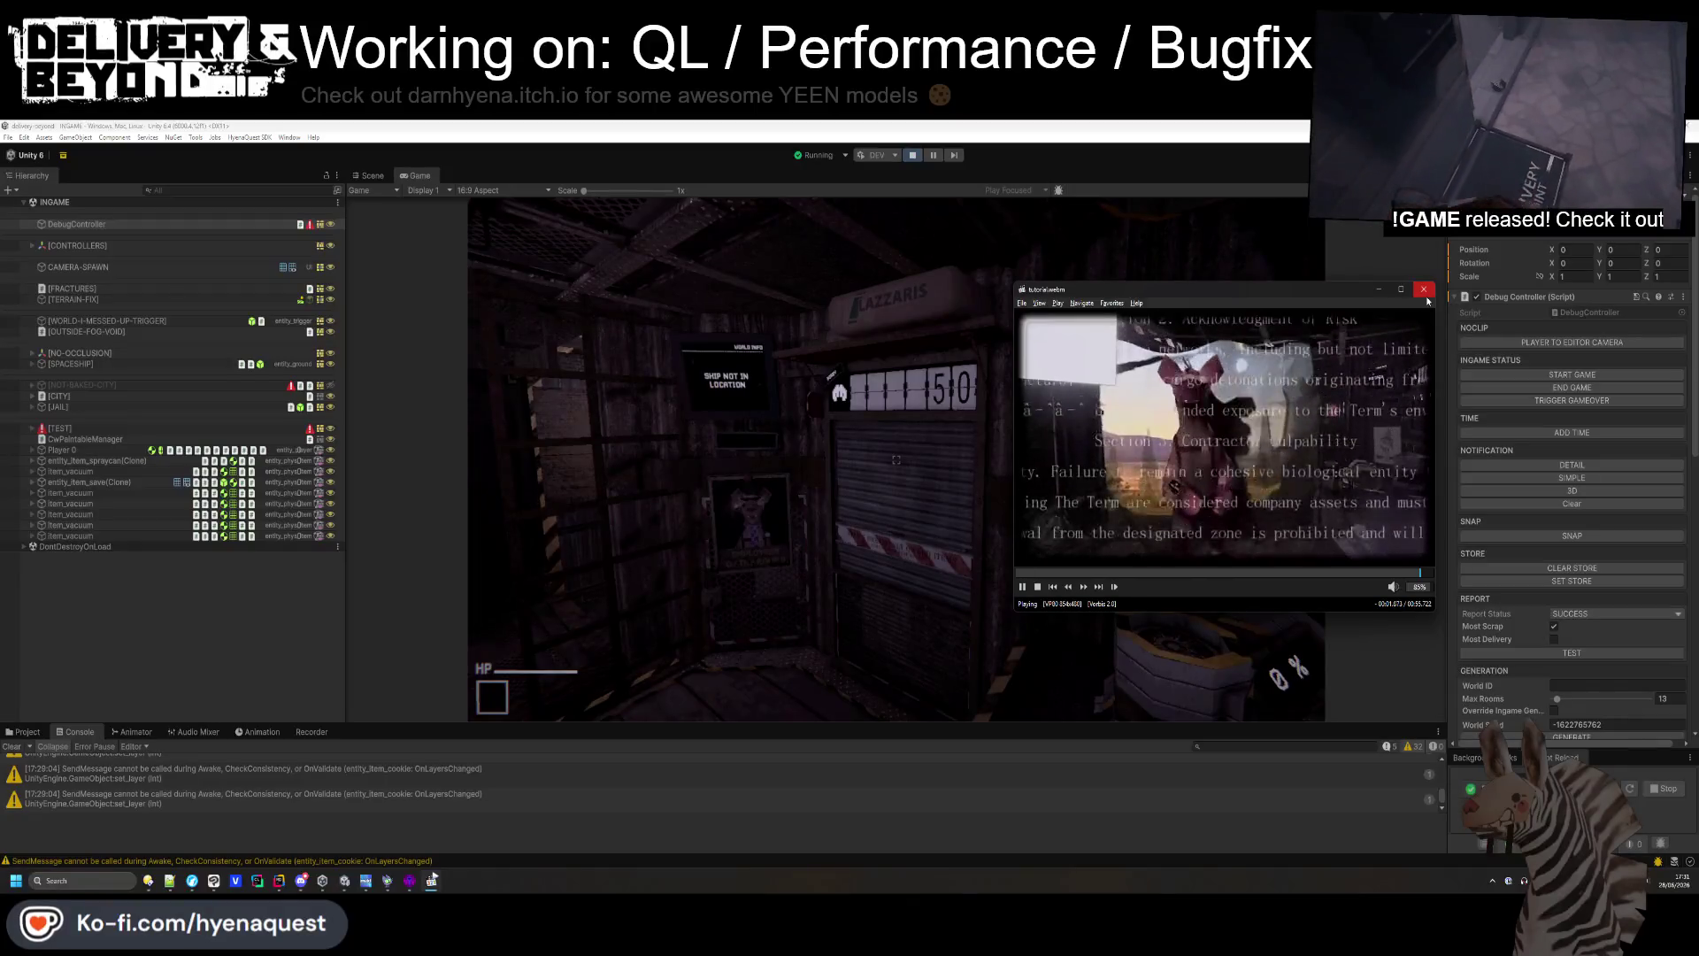
{"action": "left_click", "coordinate": [1425, 296]}
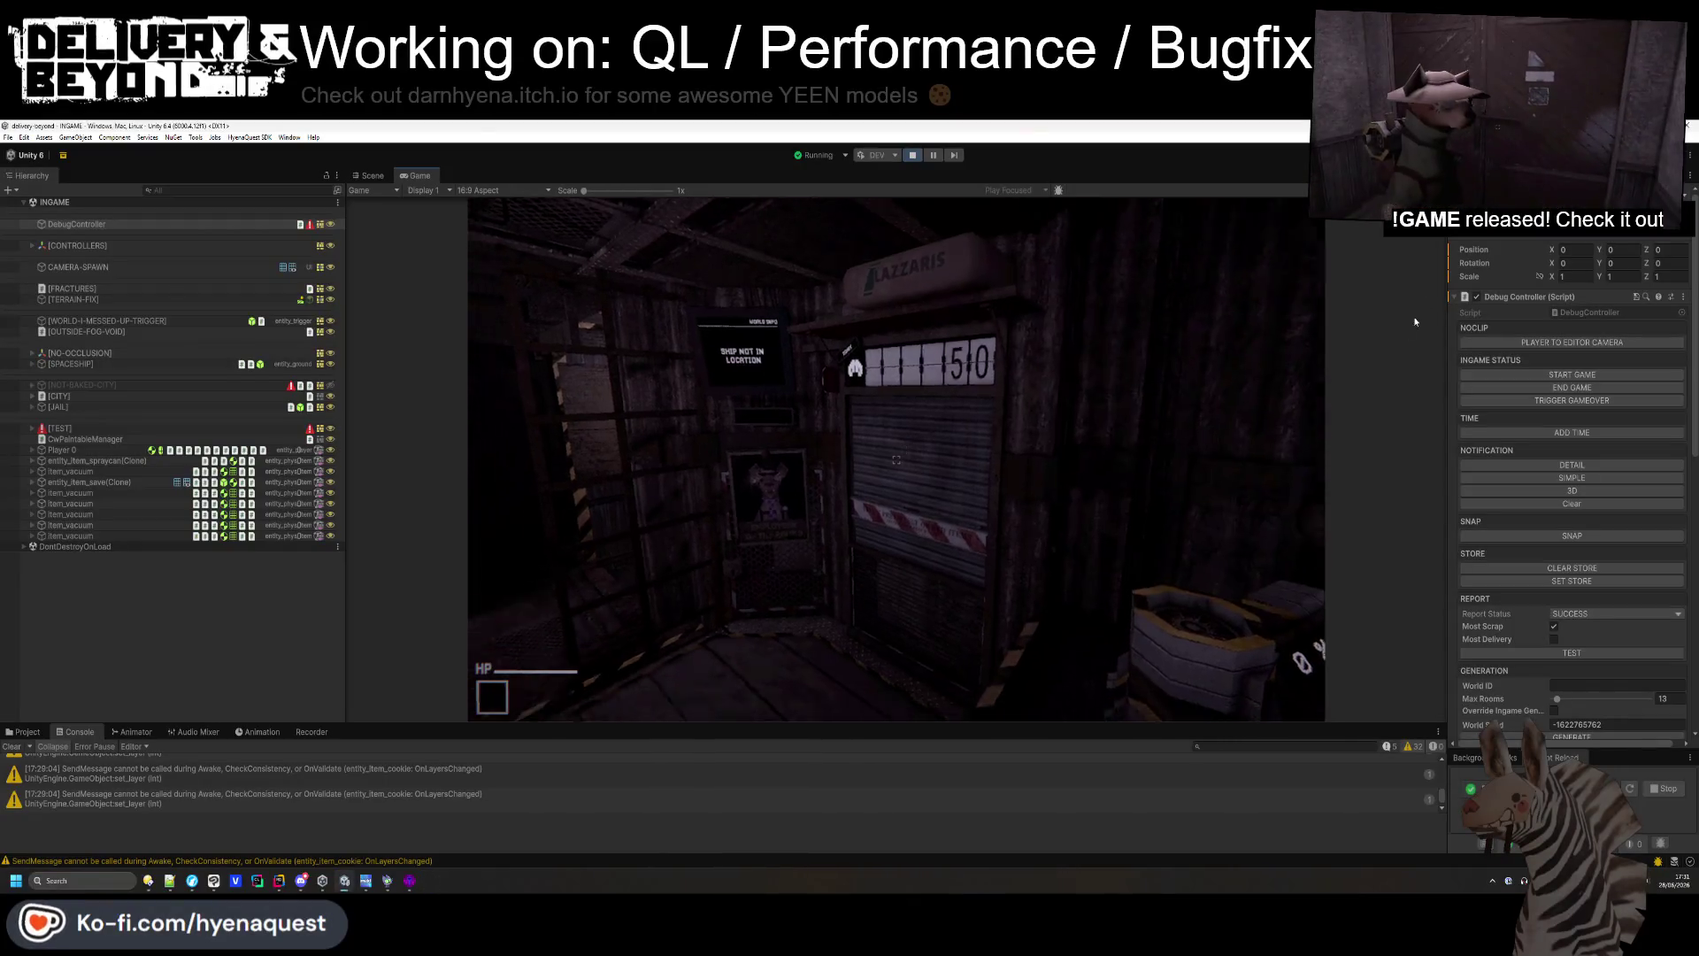
- Walk the player from the hub into the round's outdoor area
{"action": "mouse_move", "coordinate": [897, 459]}
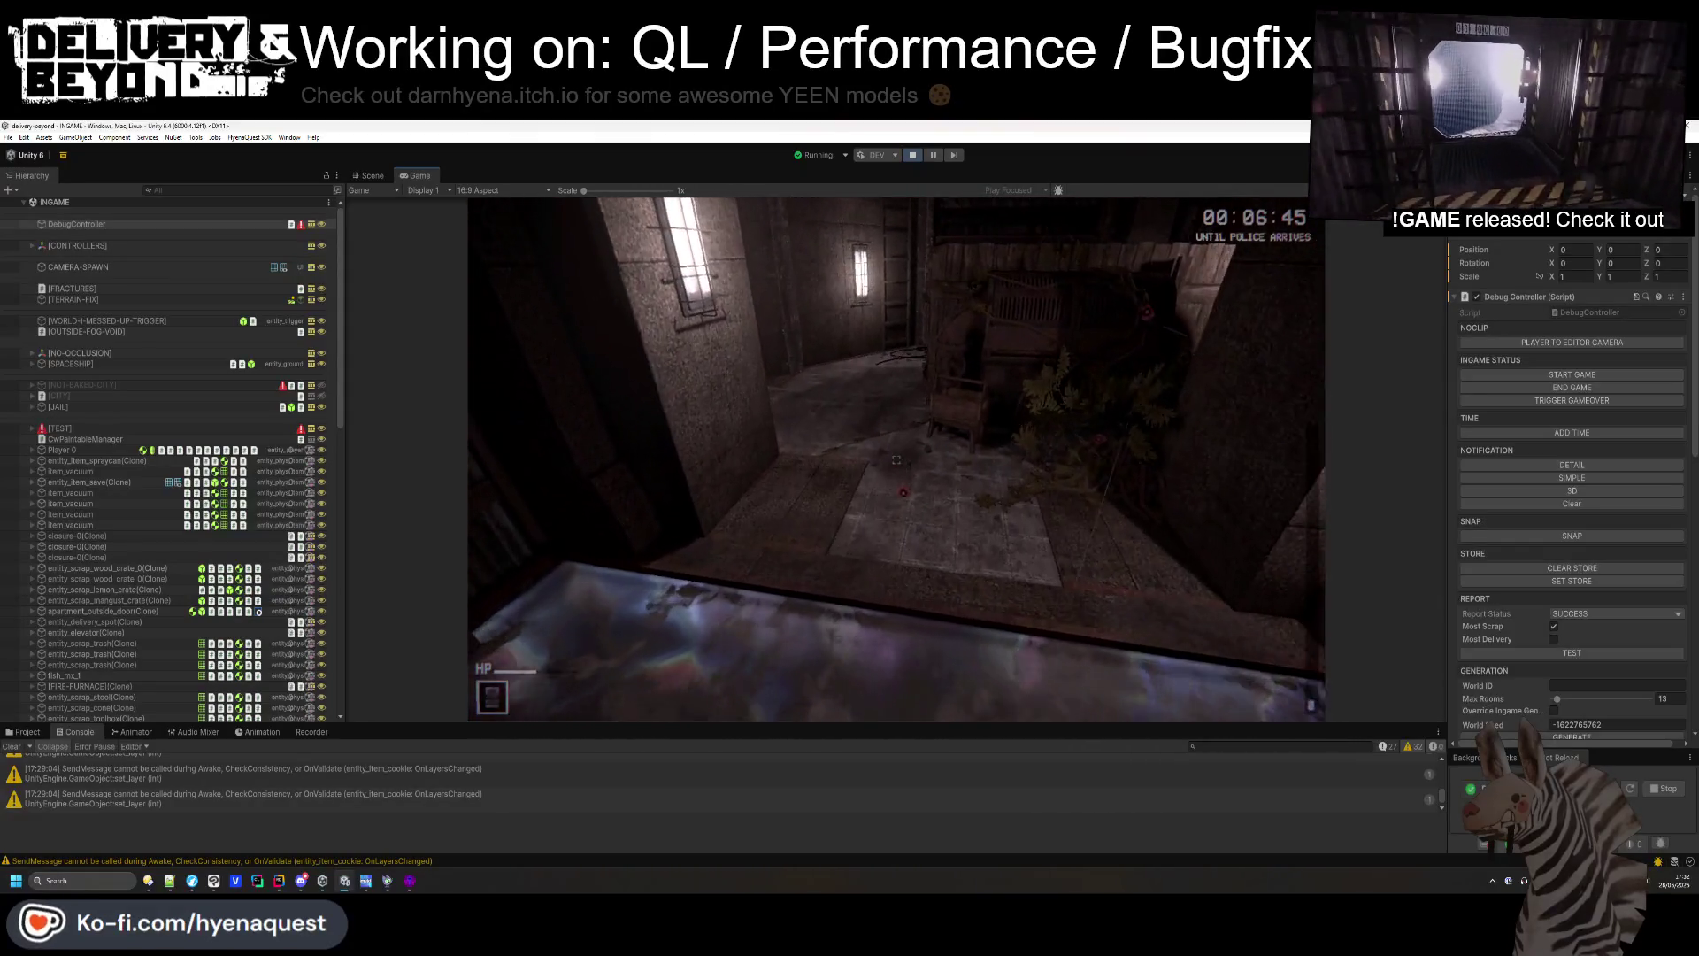
{"action": "left_click", "coordinate": [345, 880]}
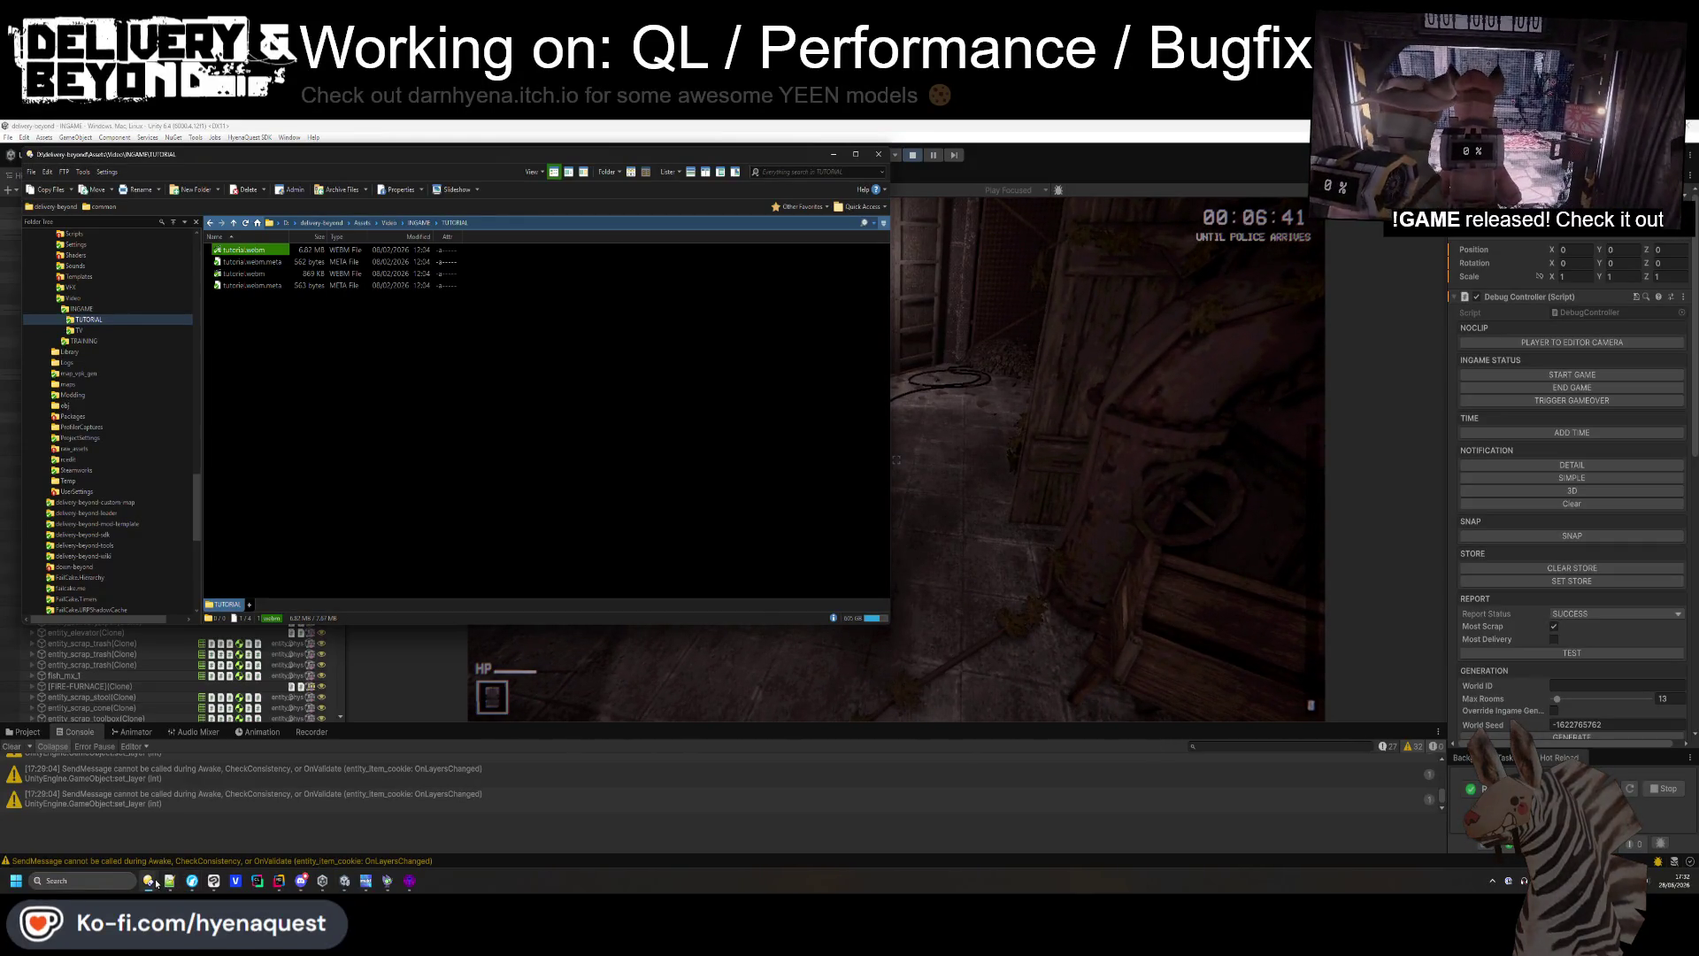
{"action": "mouse_move", "coordinate": [155, 884]}
{"action": "left_click", "coordinate": [234, 841]}
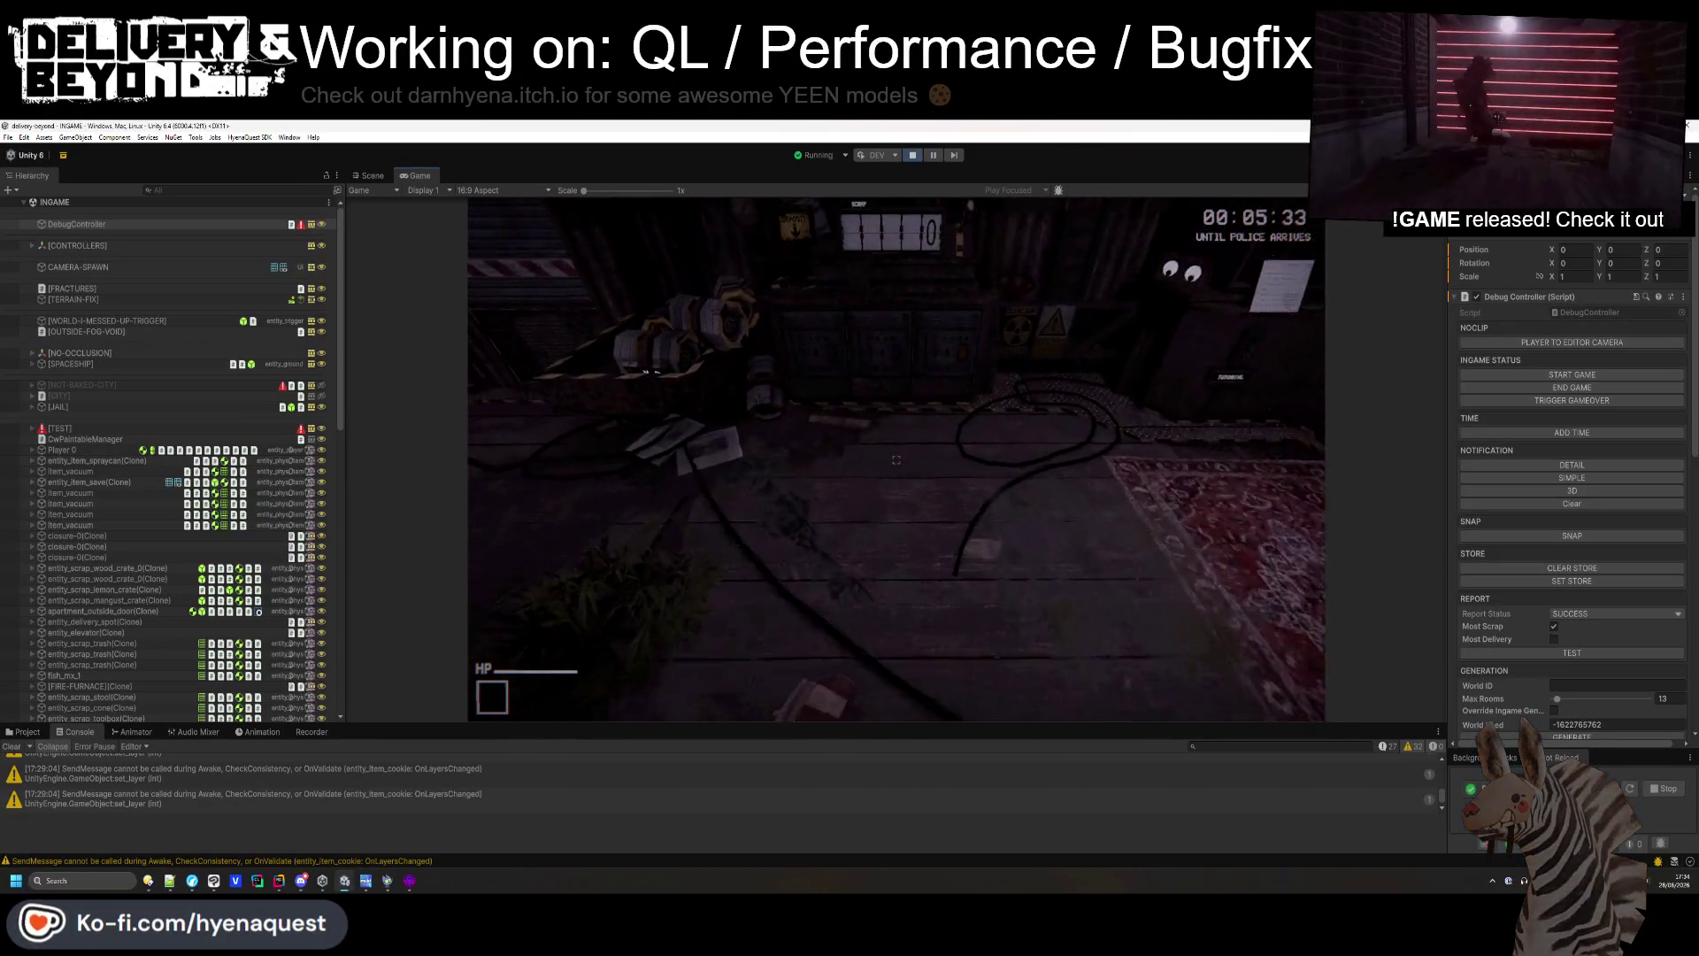
- End the current game from the debug console and load a new round with 'world.round 3'
{"action": "key", "text": "grave"}
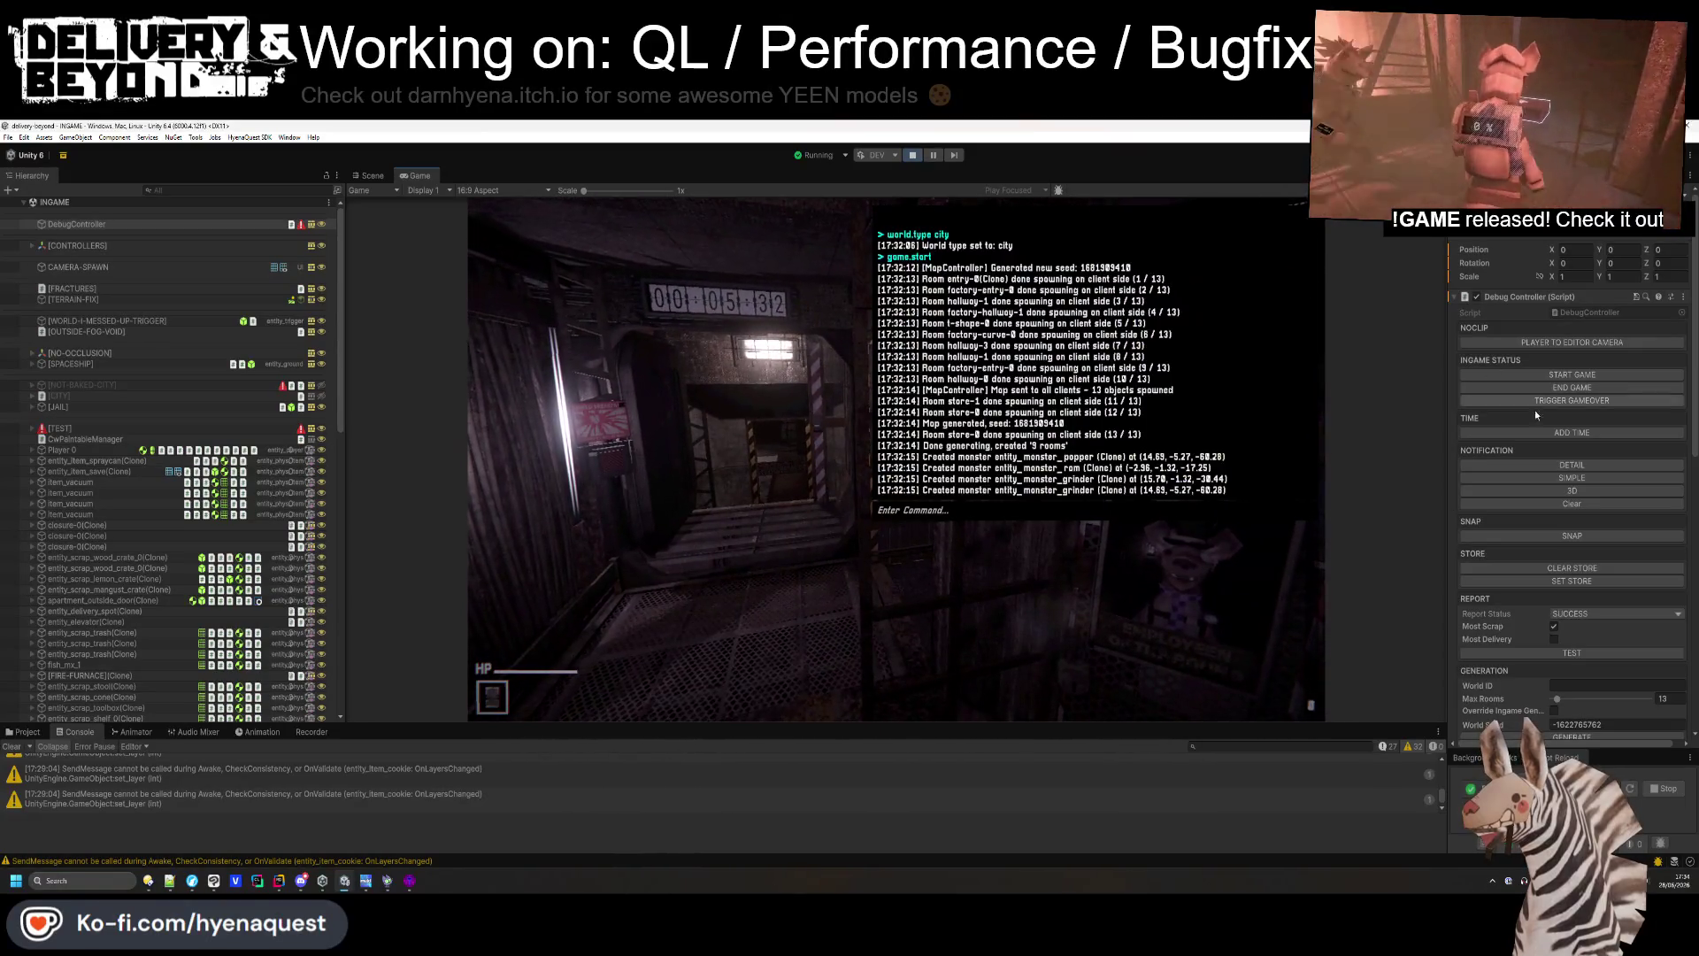
{"action": "left_click", "coordinate": [1572, 391]}
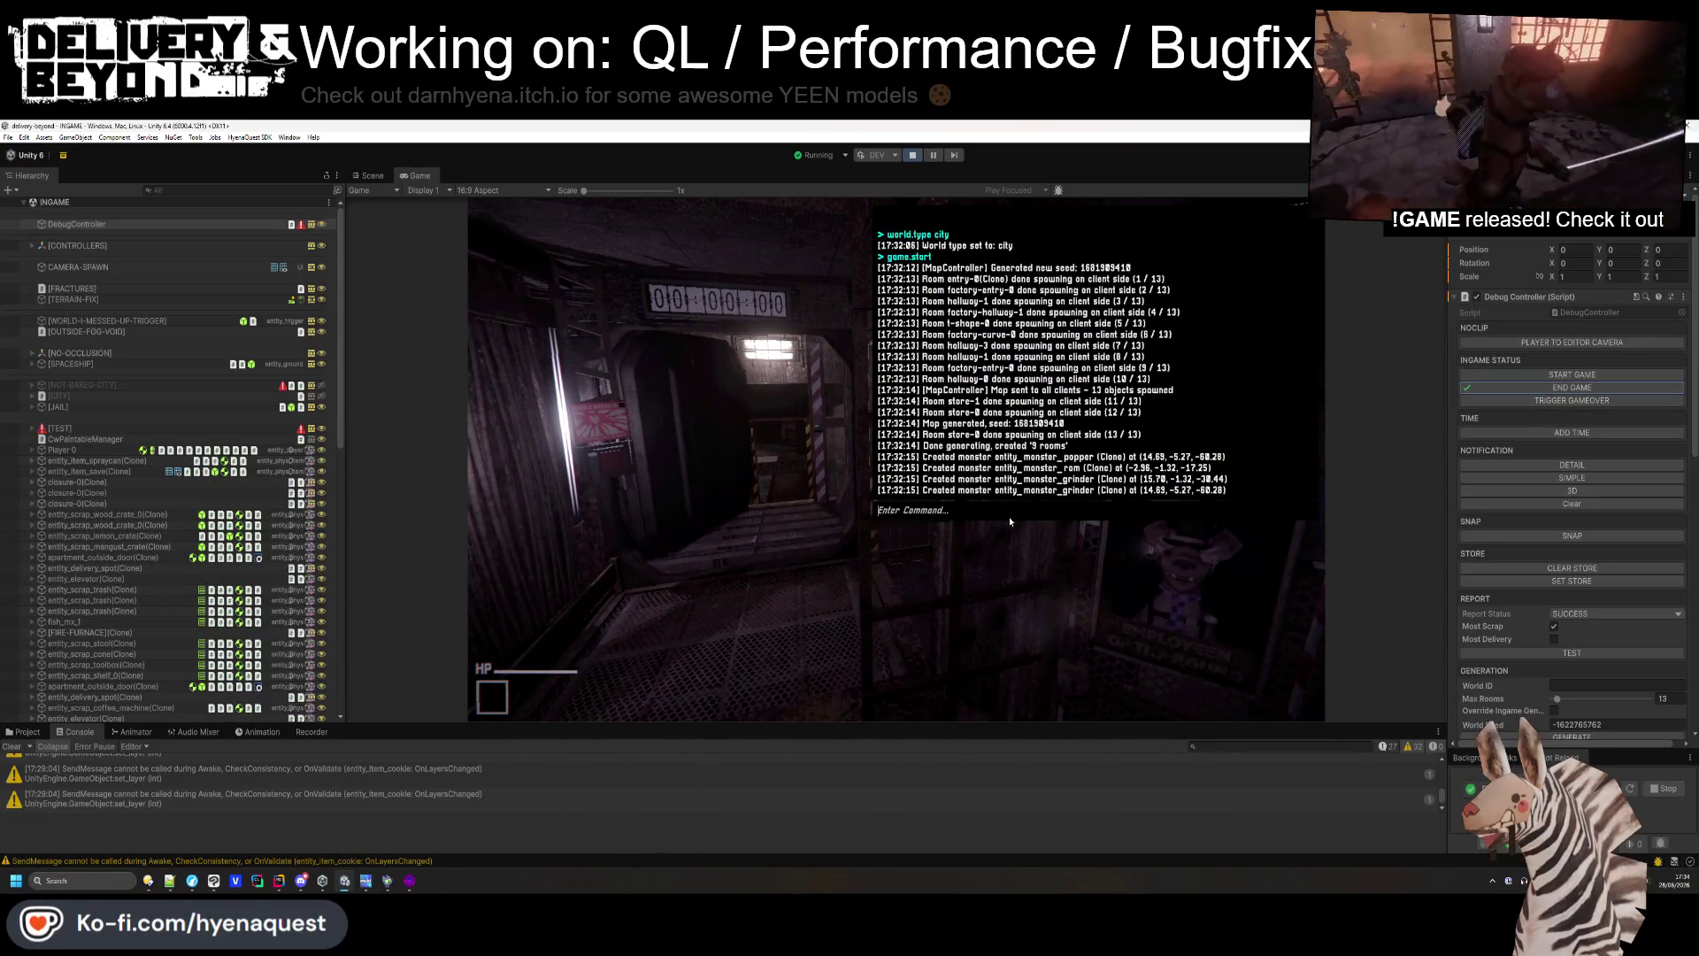
{"action": "type", "text": "type"}
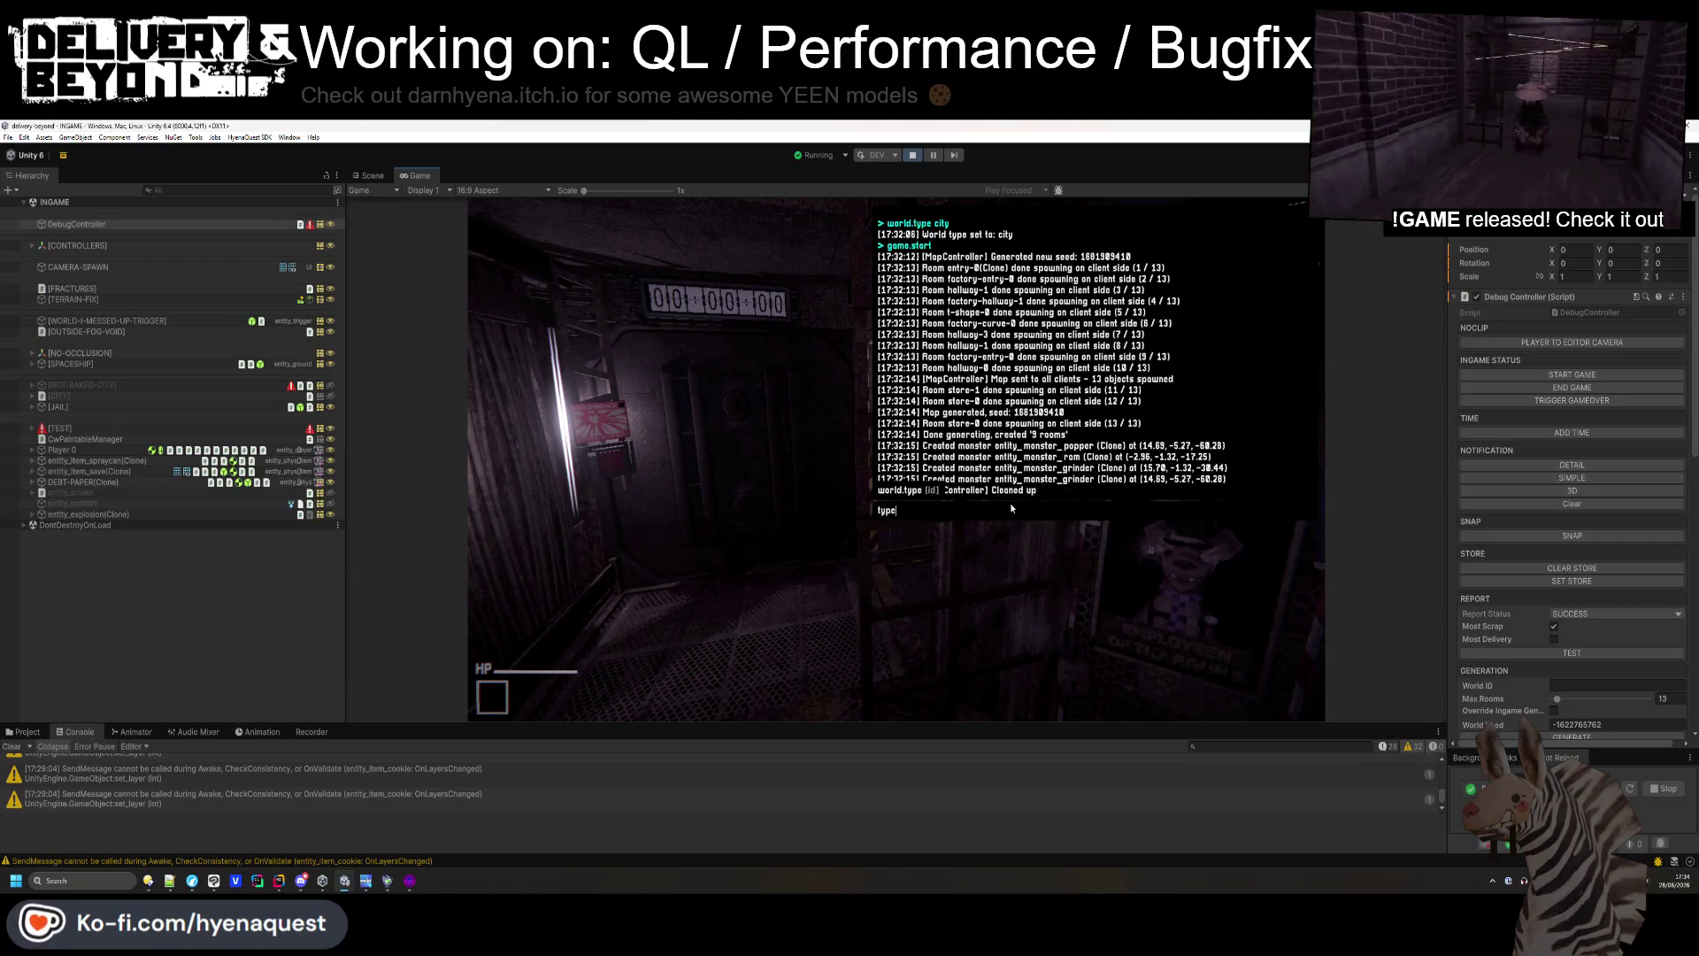
{"action": "key", "text": "BackSpace"}
{"action": "type", "text": "world.round 3"}
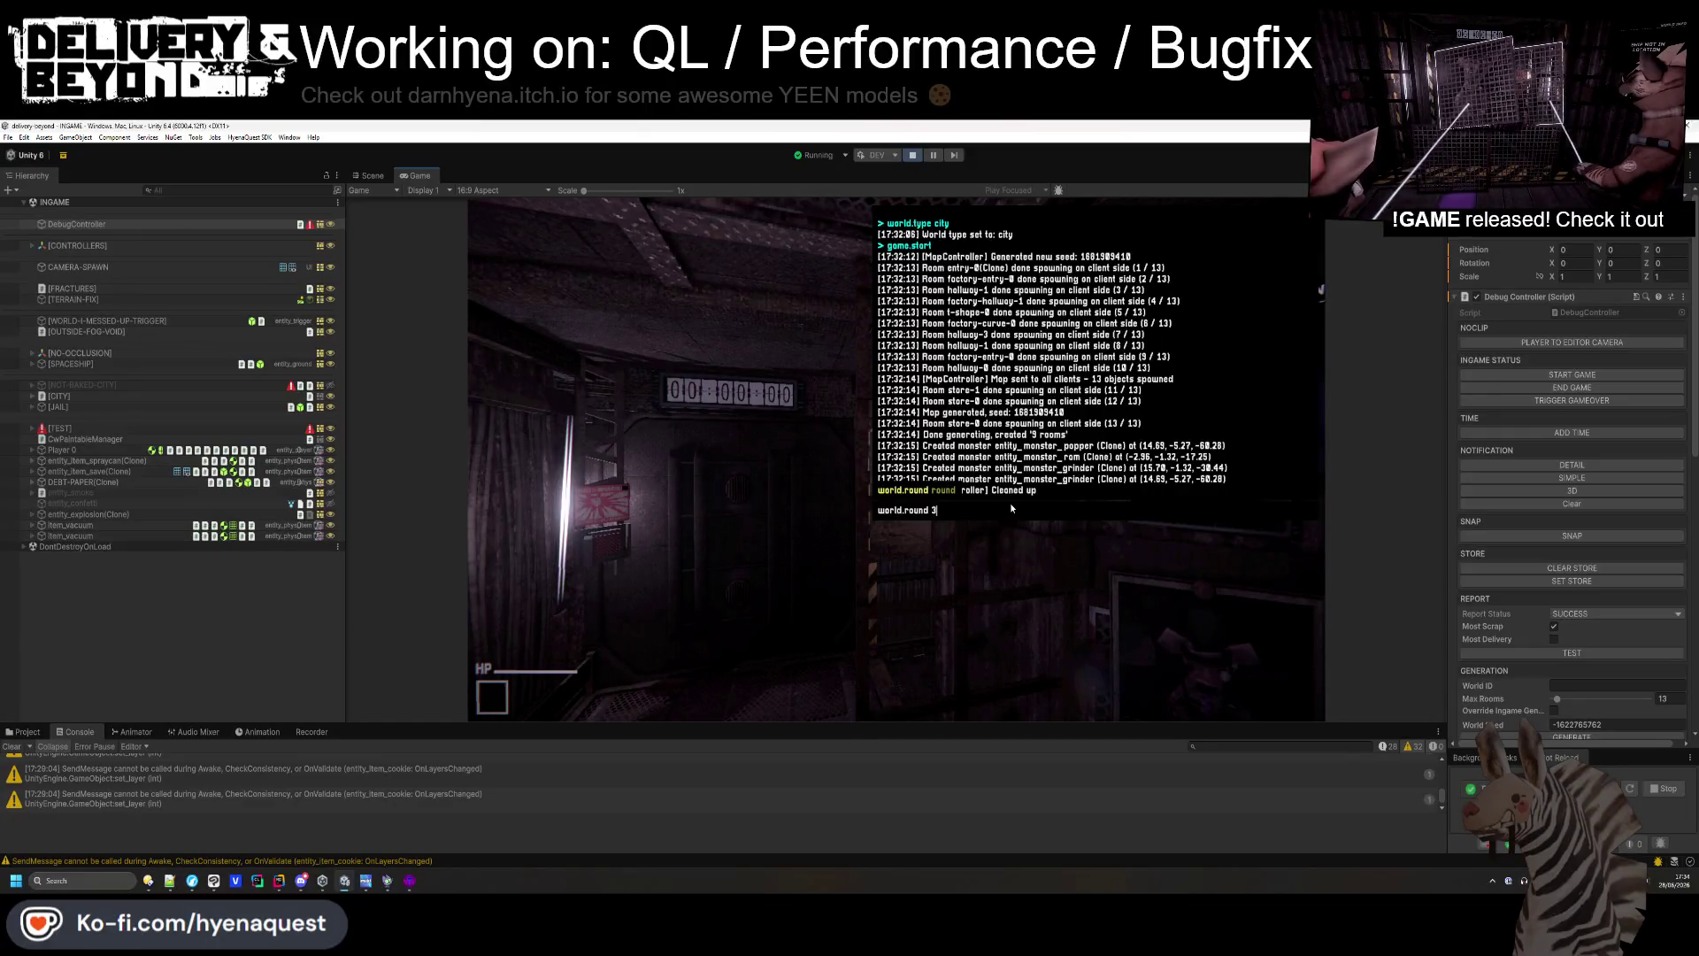
{"action": "key", "text": "Return"}
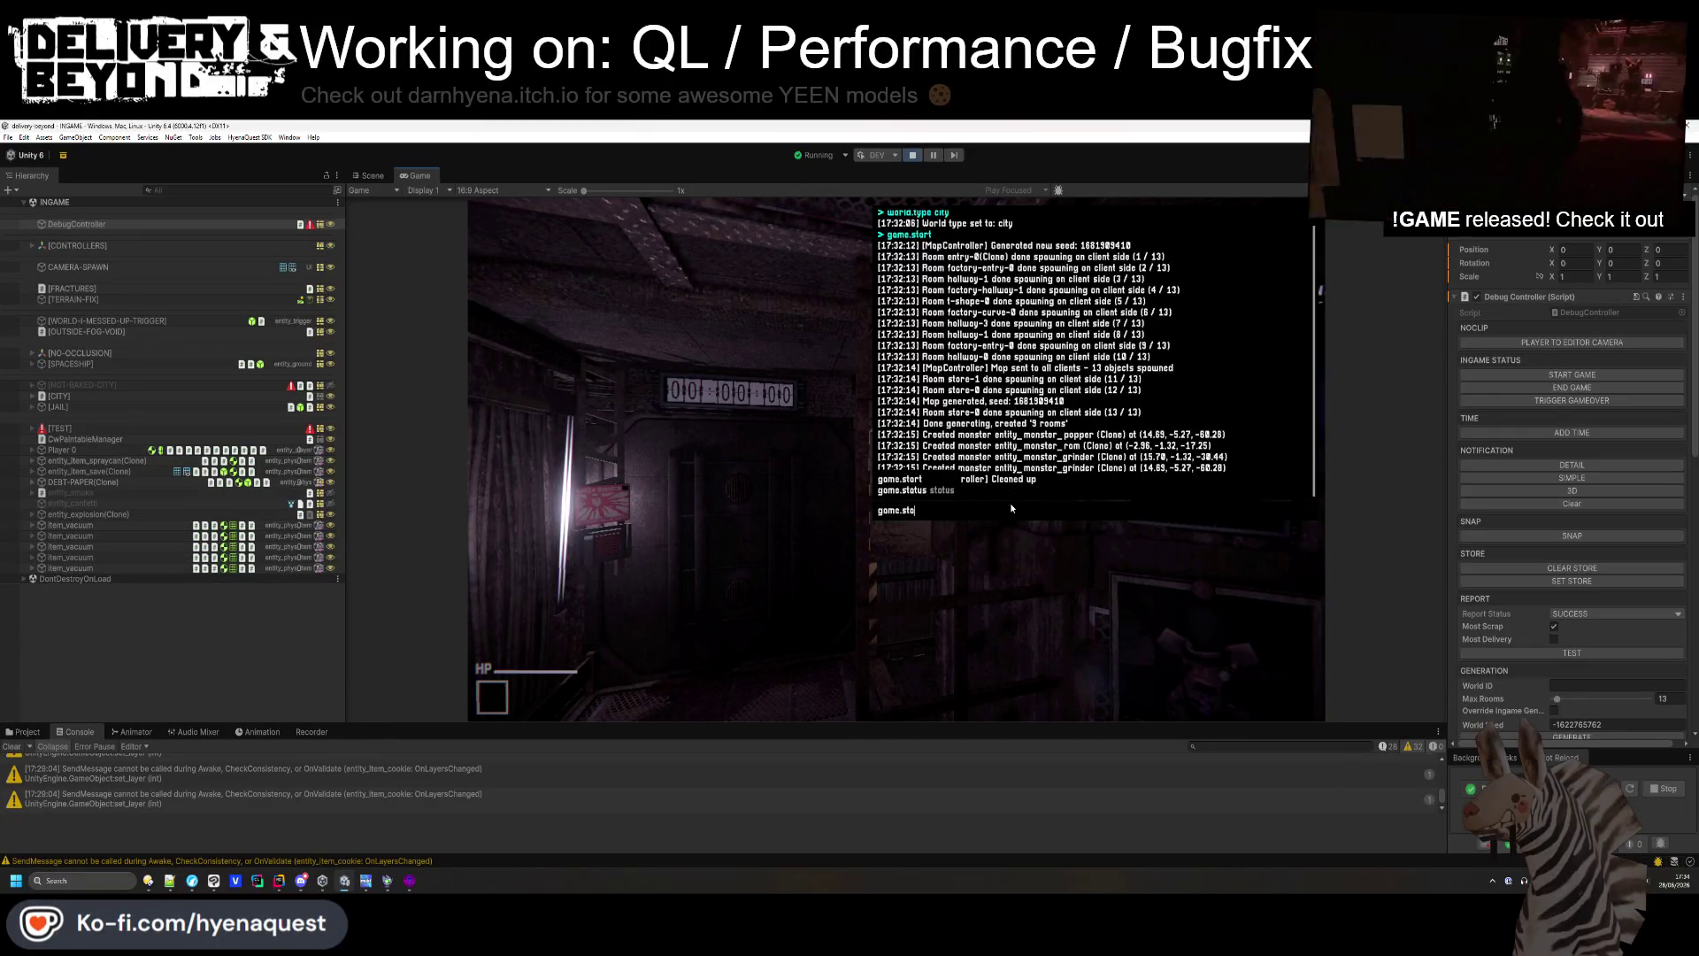
{"action": "key", "text": "grave"}
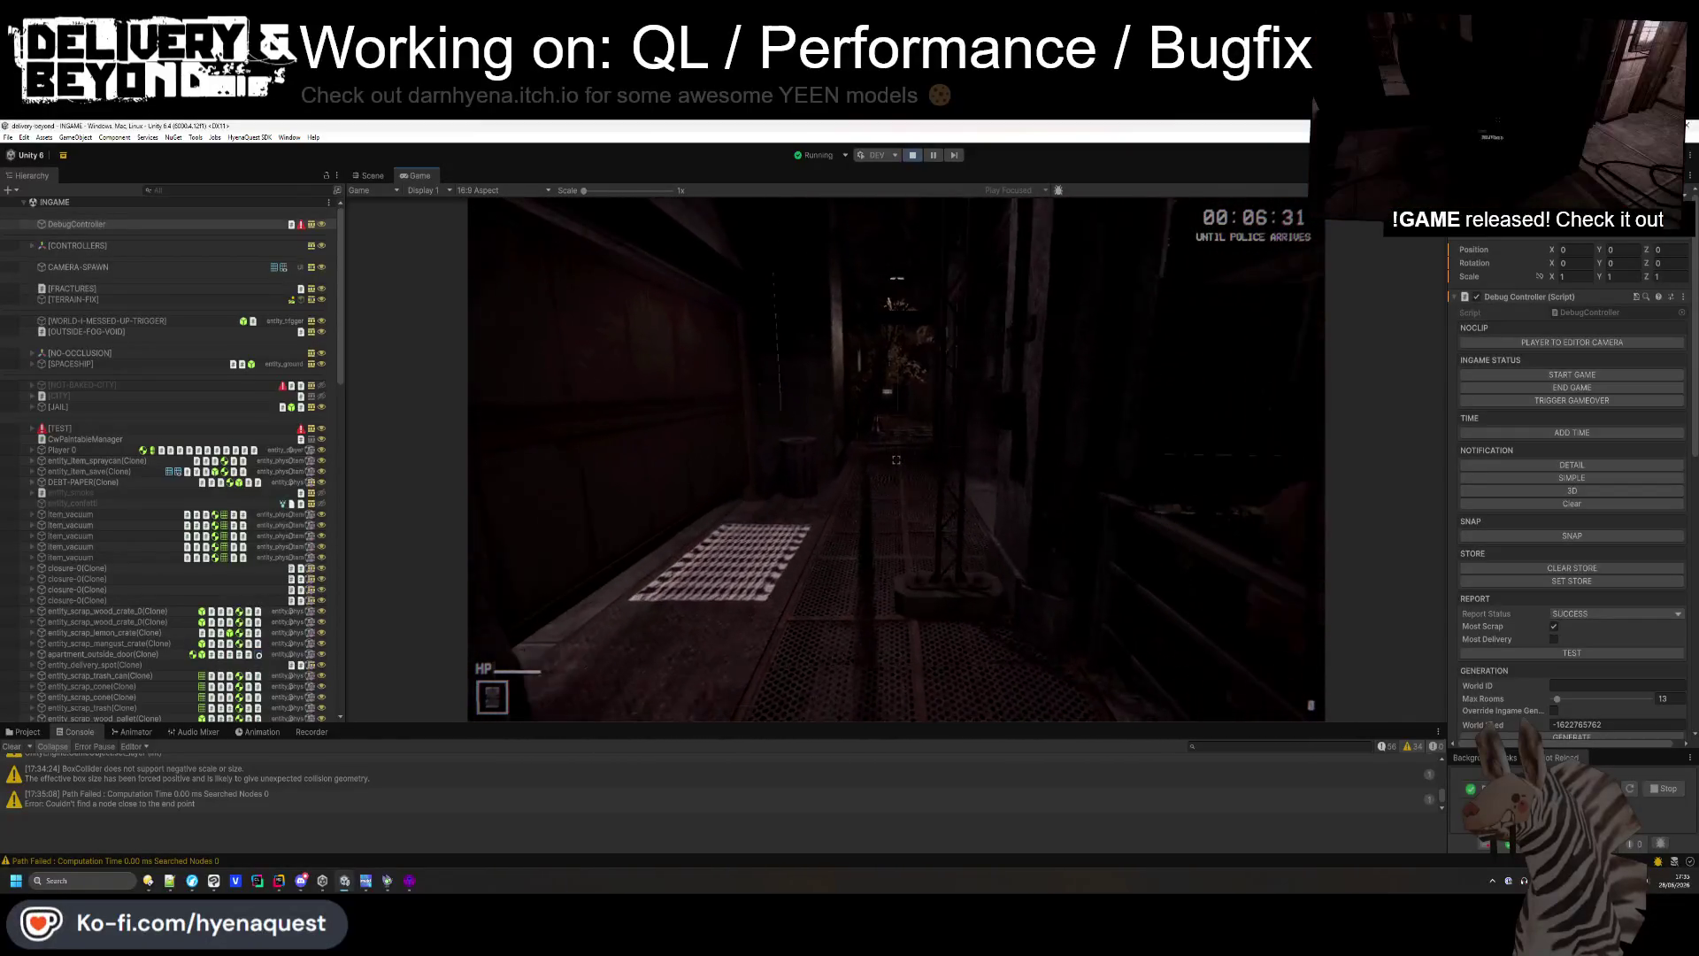
- Walk down the grated corridor up to the trash can
{"action": "key", "text": "w"}
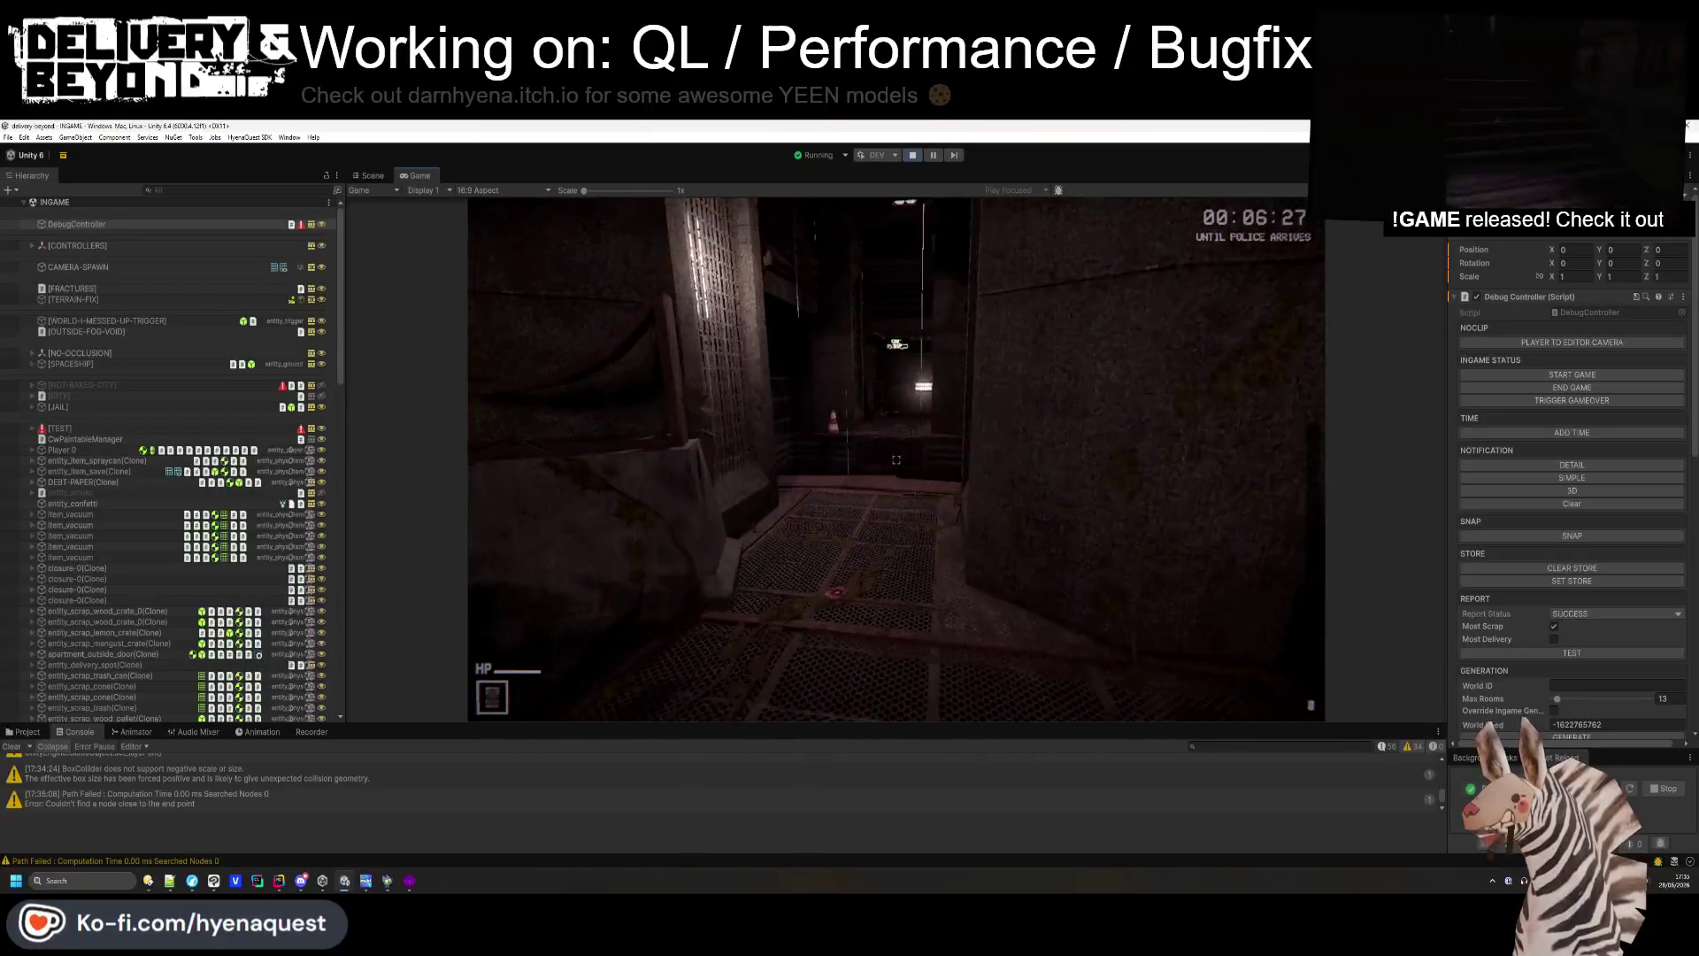
{"action": "key", "text": "w"}
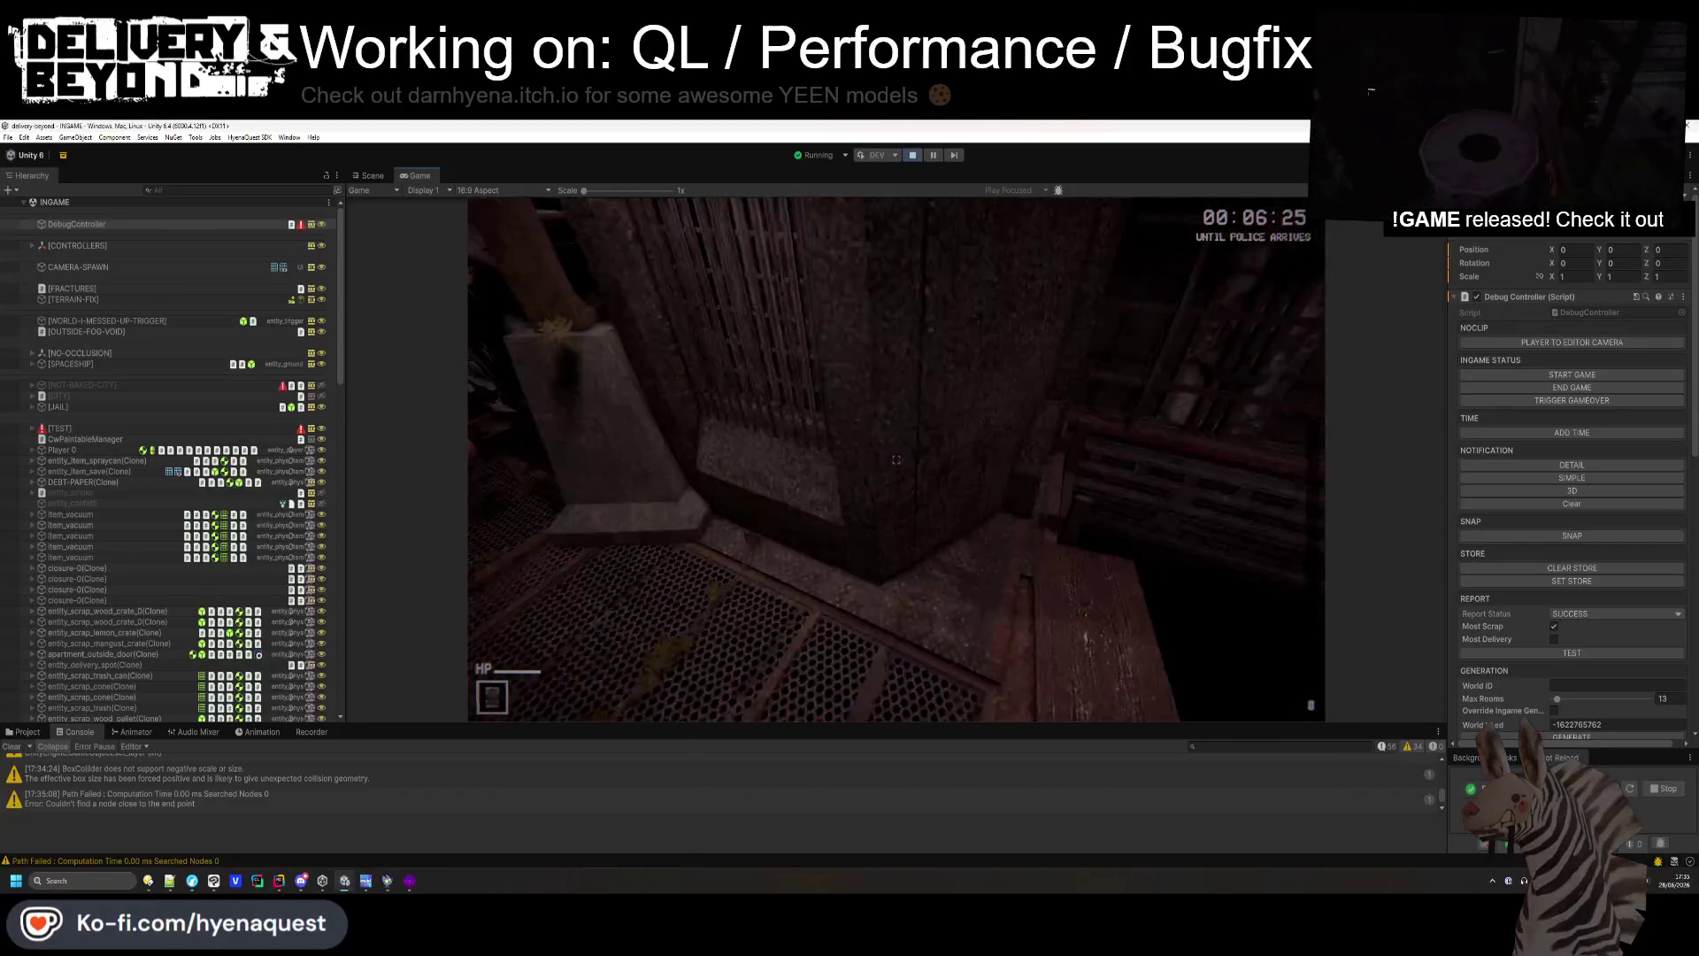
{"action": "key", "text": "w"}
{"action": "key", "text": "w"}
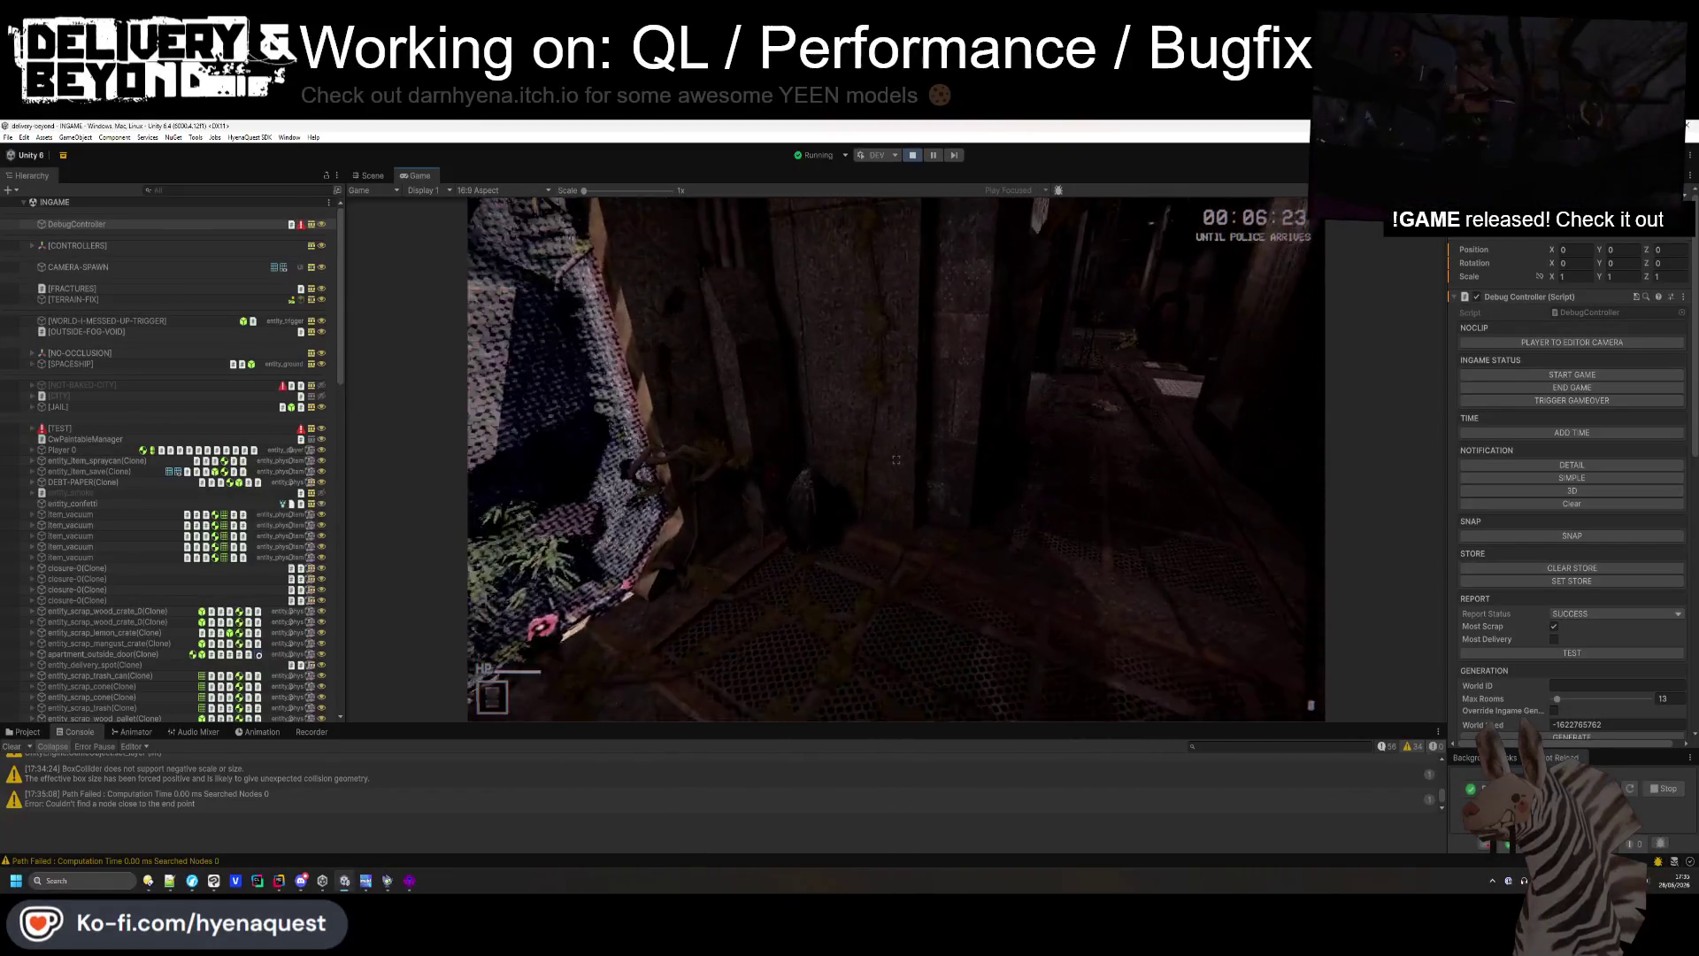
{"action": "key", "text": "w"}
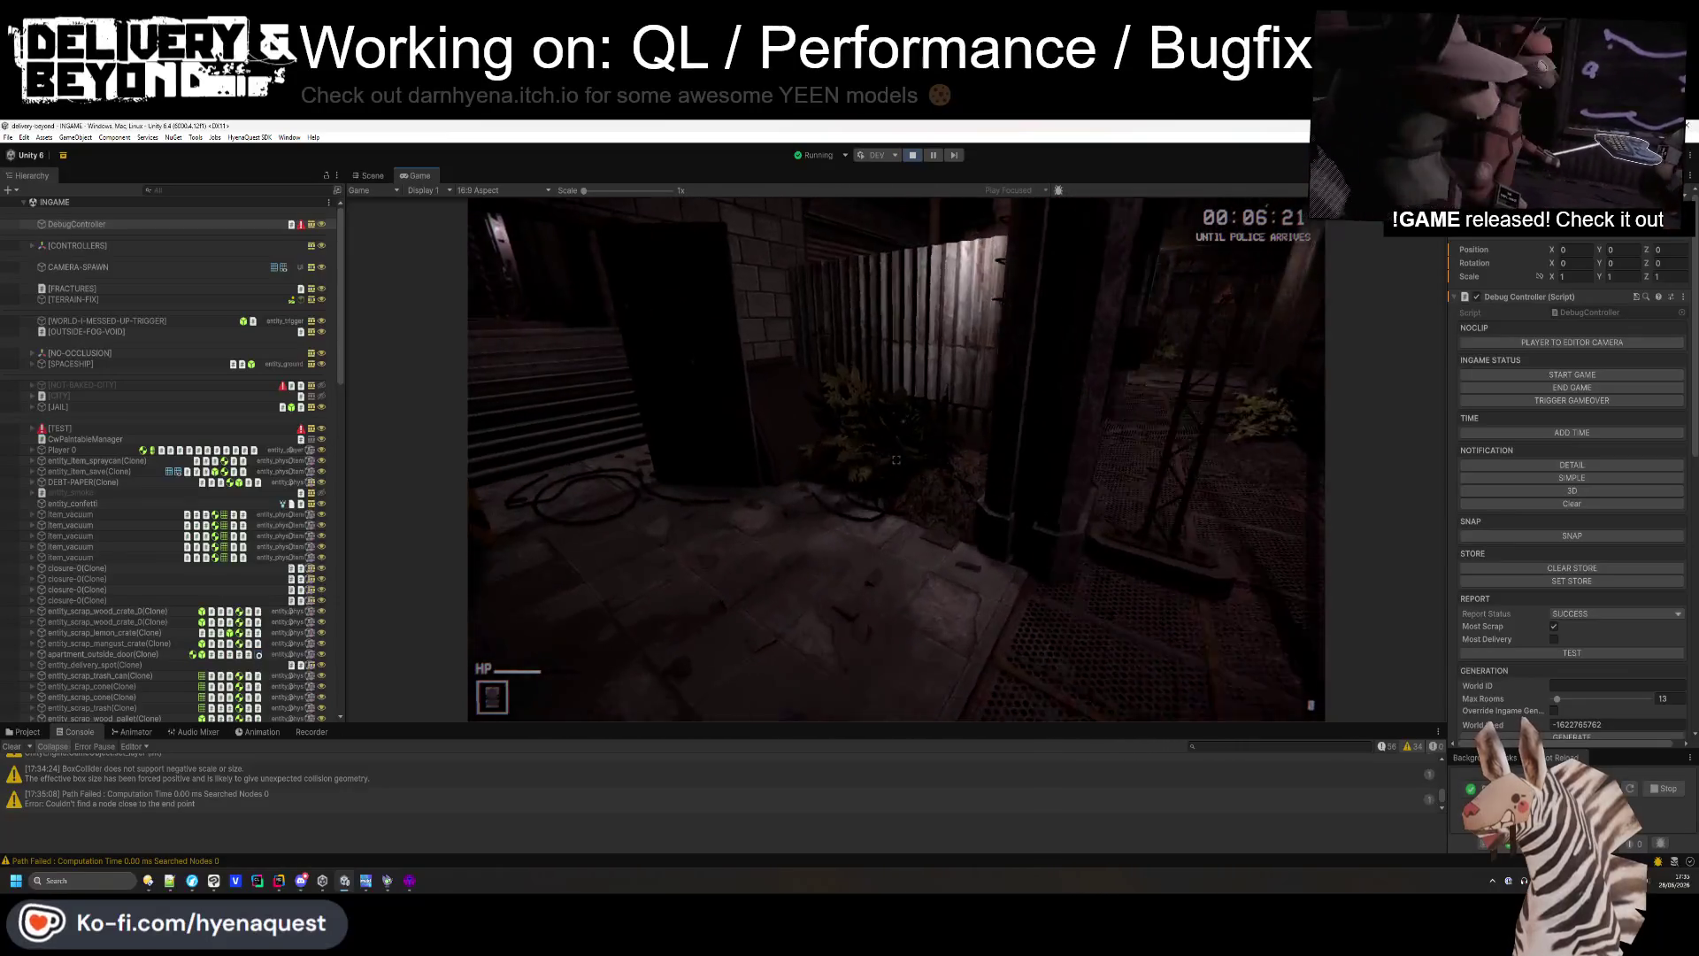
{"action": "key", "text": "w"}
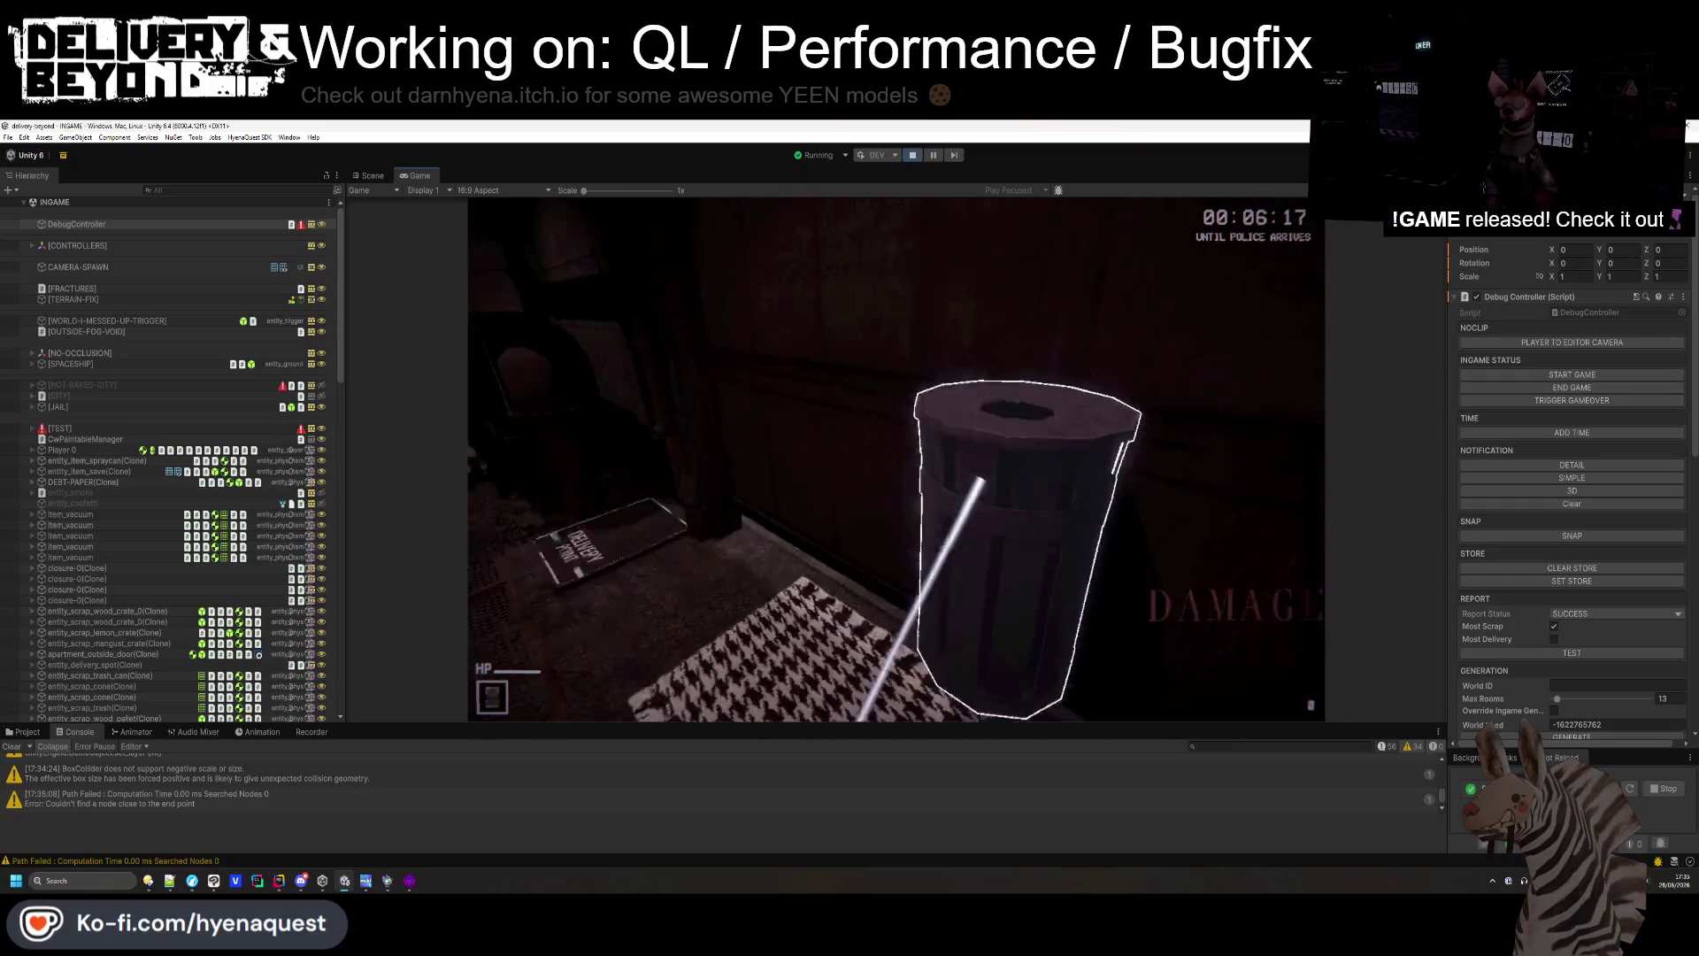
- Carry the trash can toward the corridor and wall, then inspect the SendMessage warning details
{"action": "key", "text": "a"}
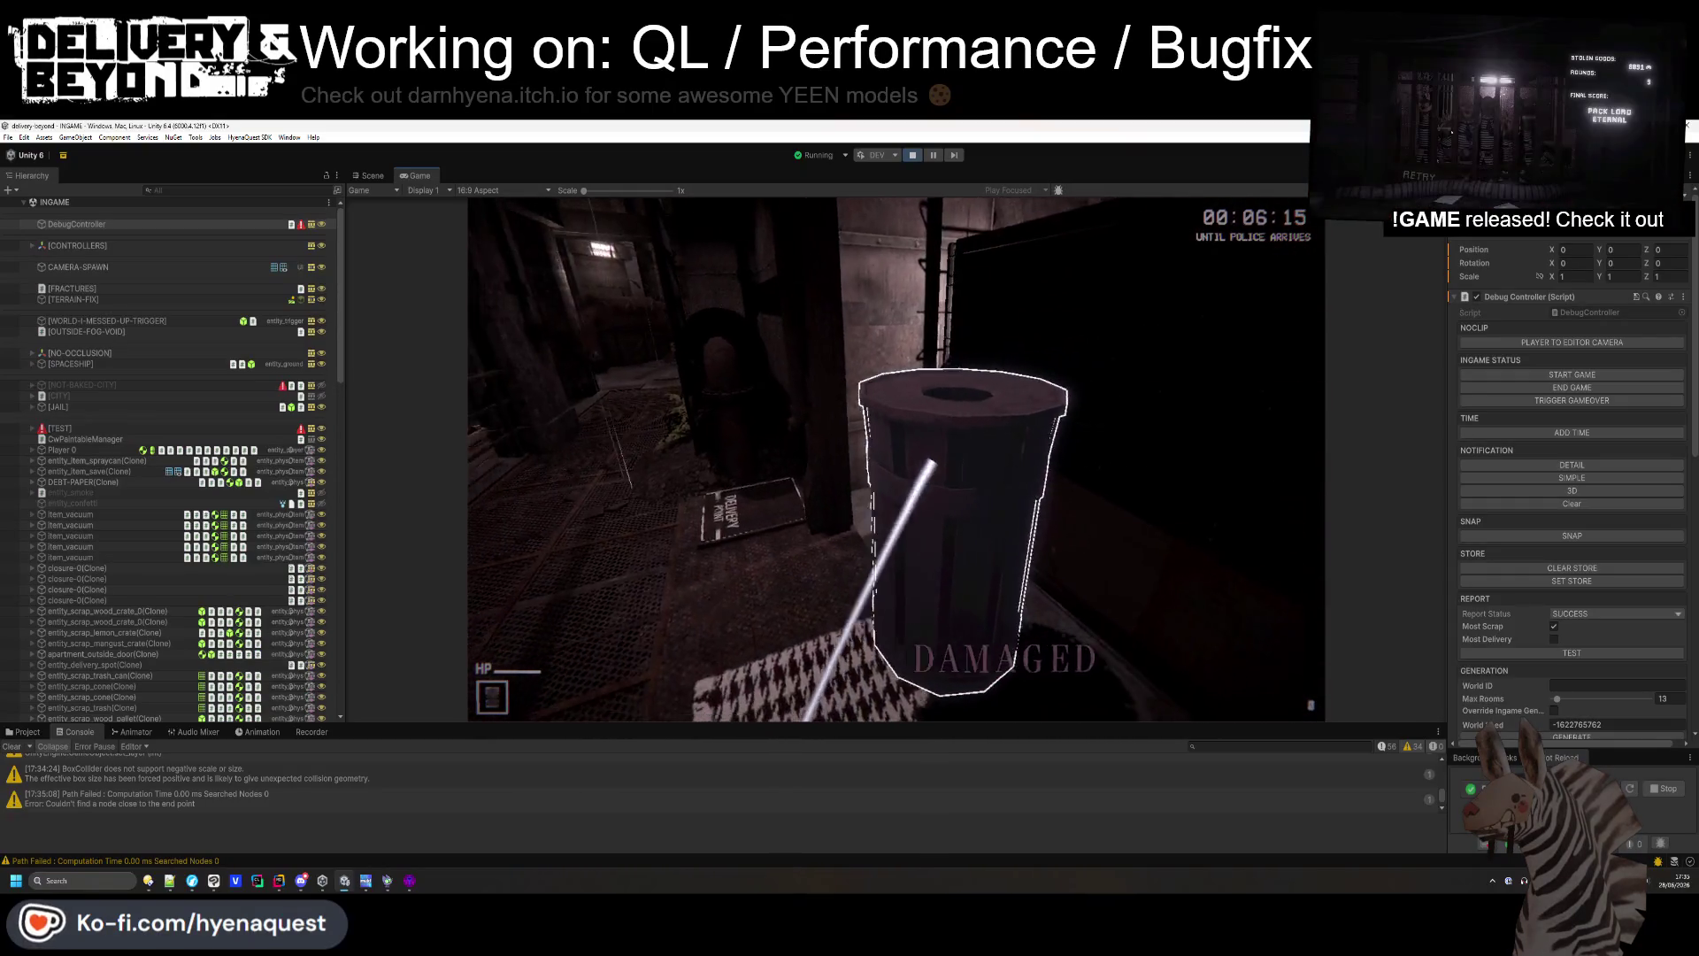
{"action": "key", "text": "a"}
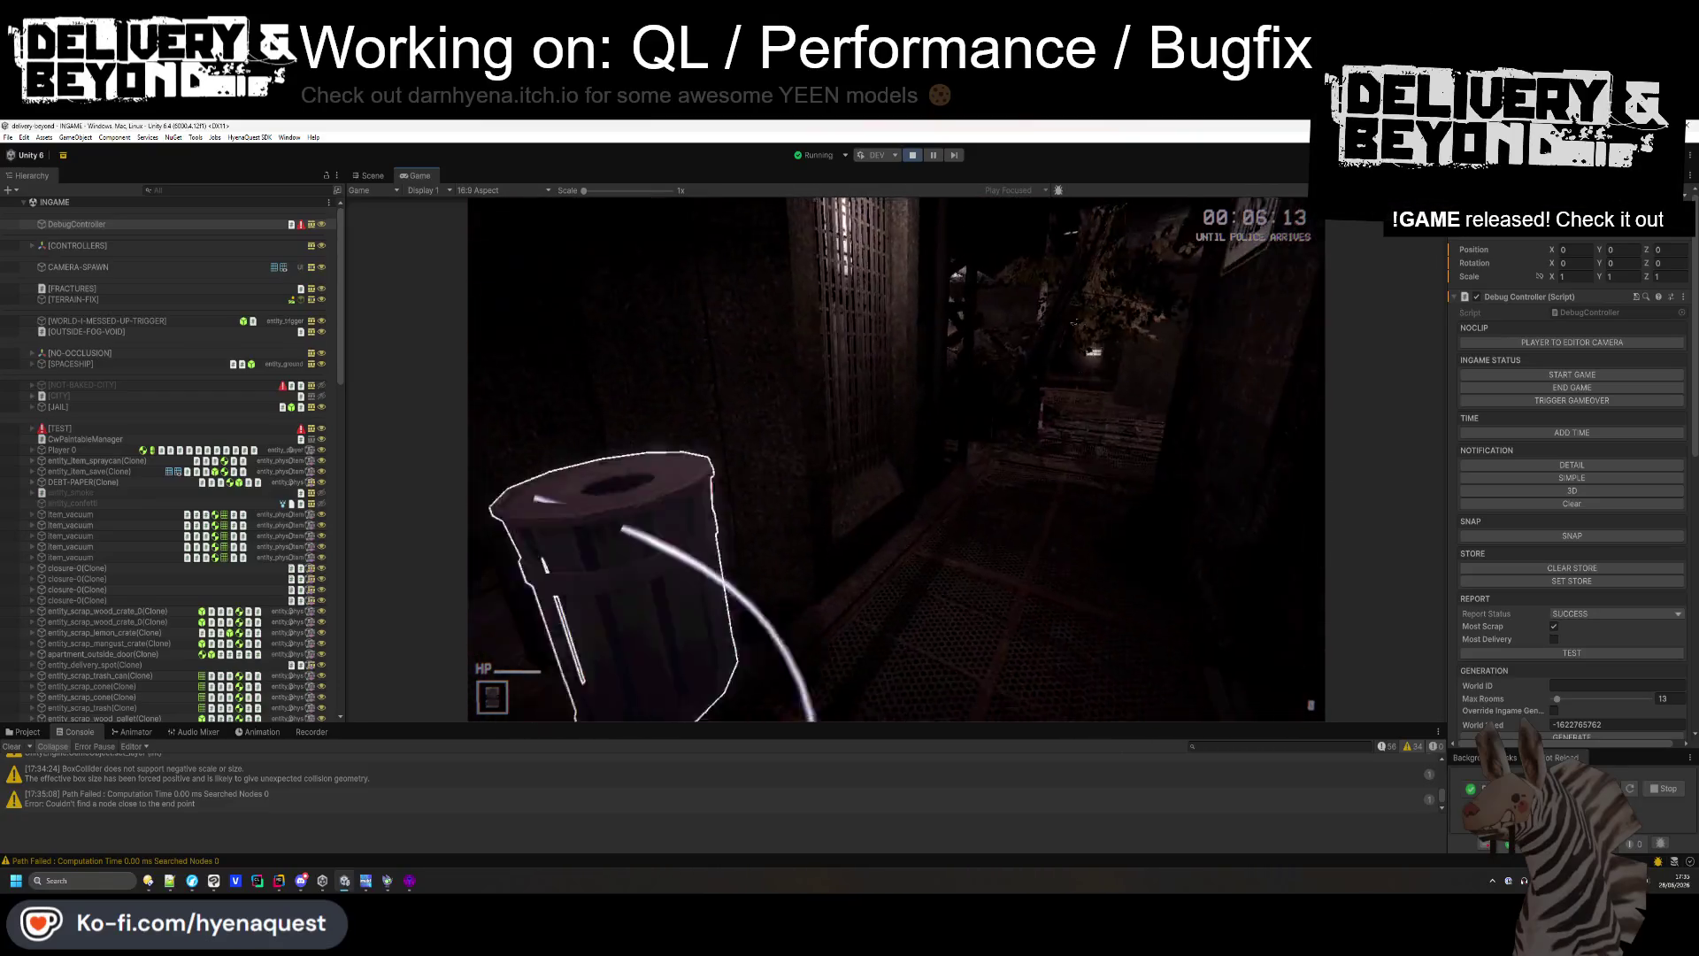
{"action": "key", "text": "d"}
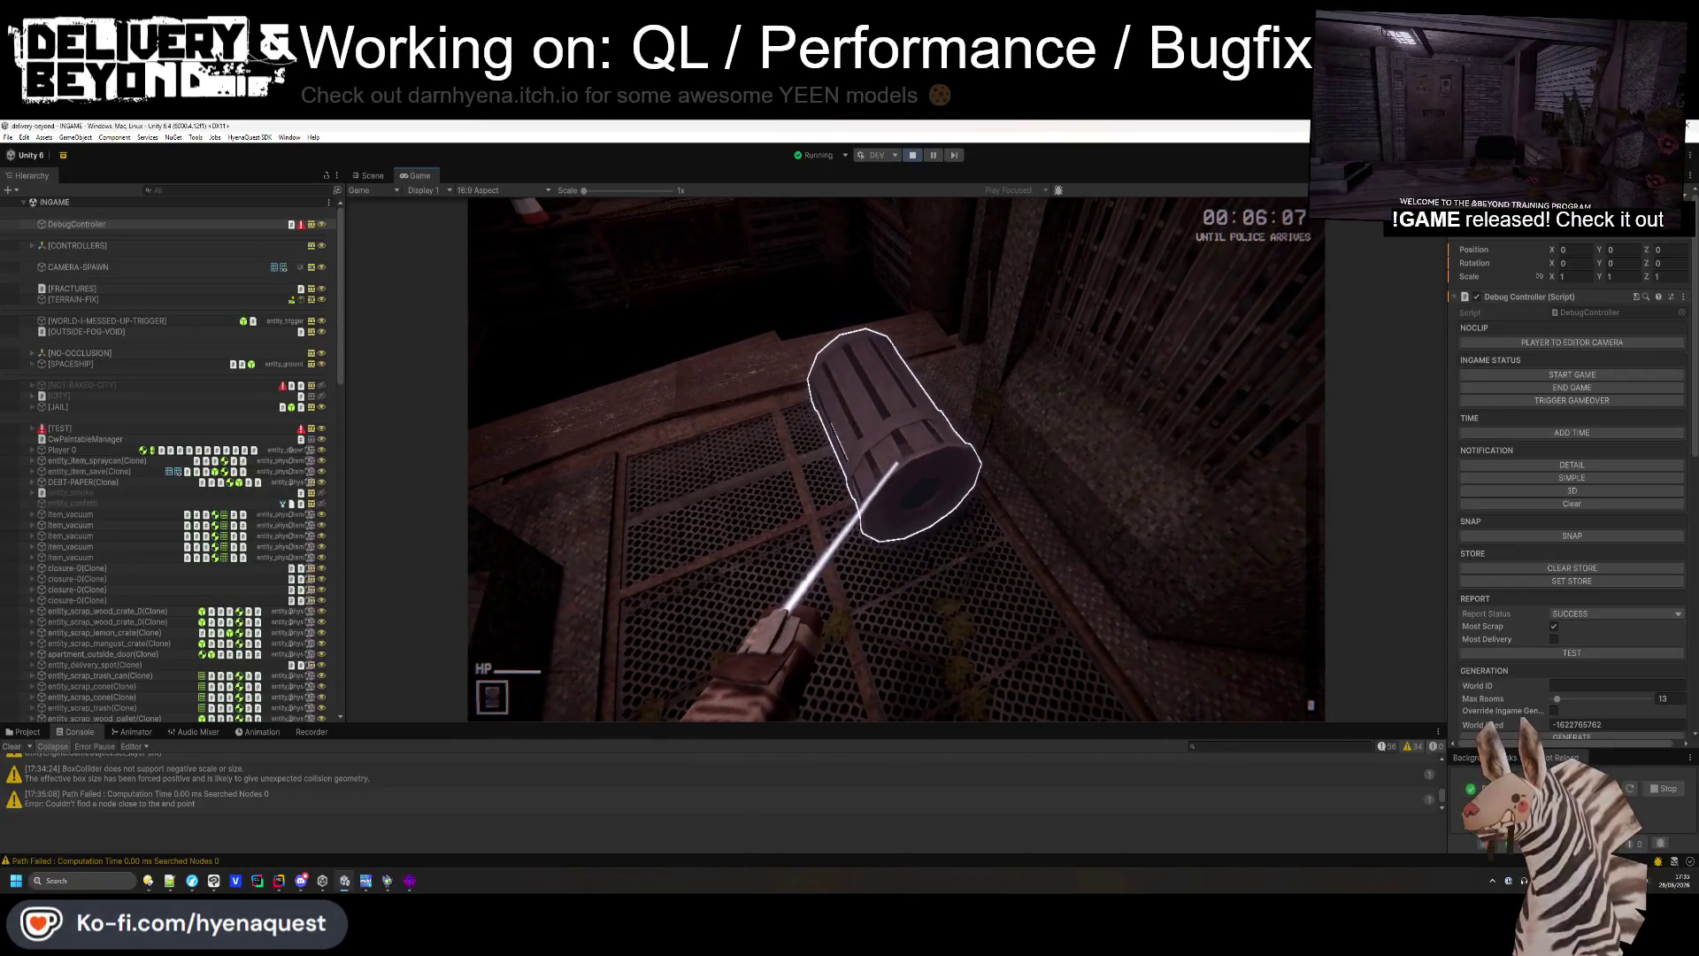
{"action": "left_click", "coordinate": [401, 757]}
- Show the Audio Mixer panel with the SFX group's settings
{"action": "left_click", "coordinate": [198, 733]}
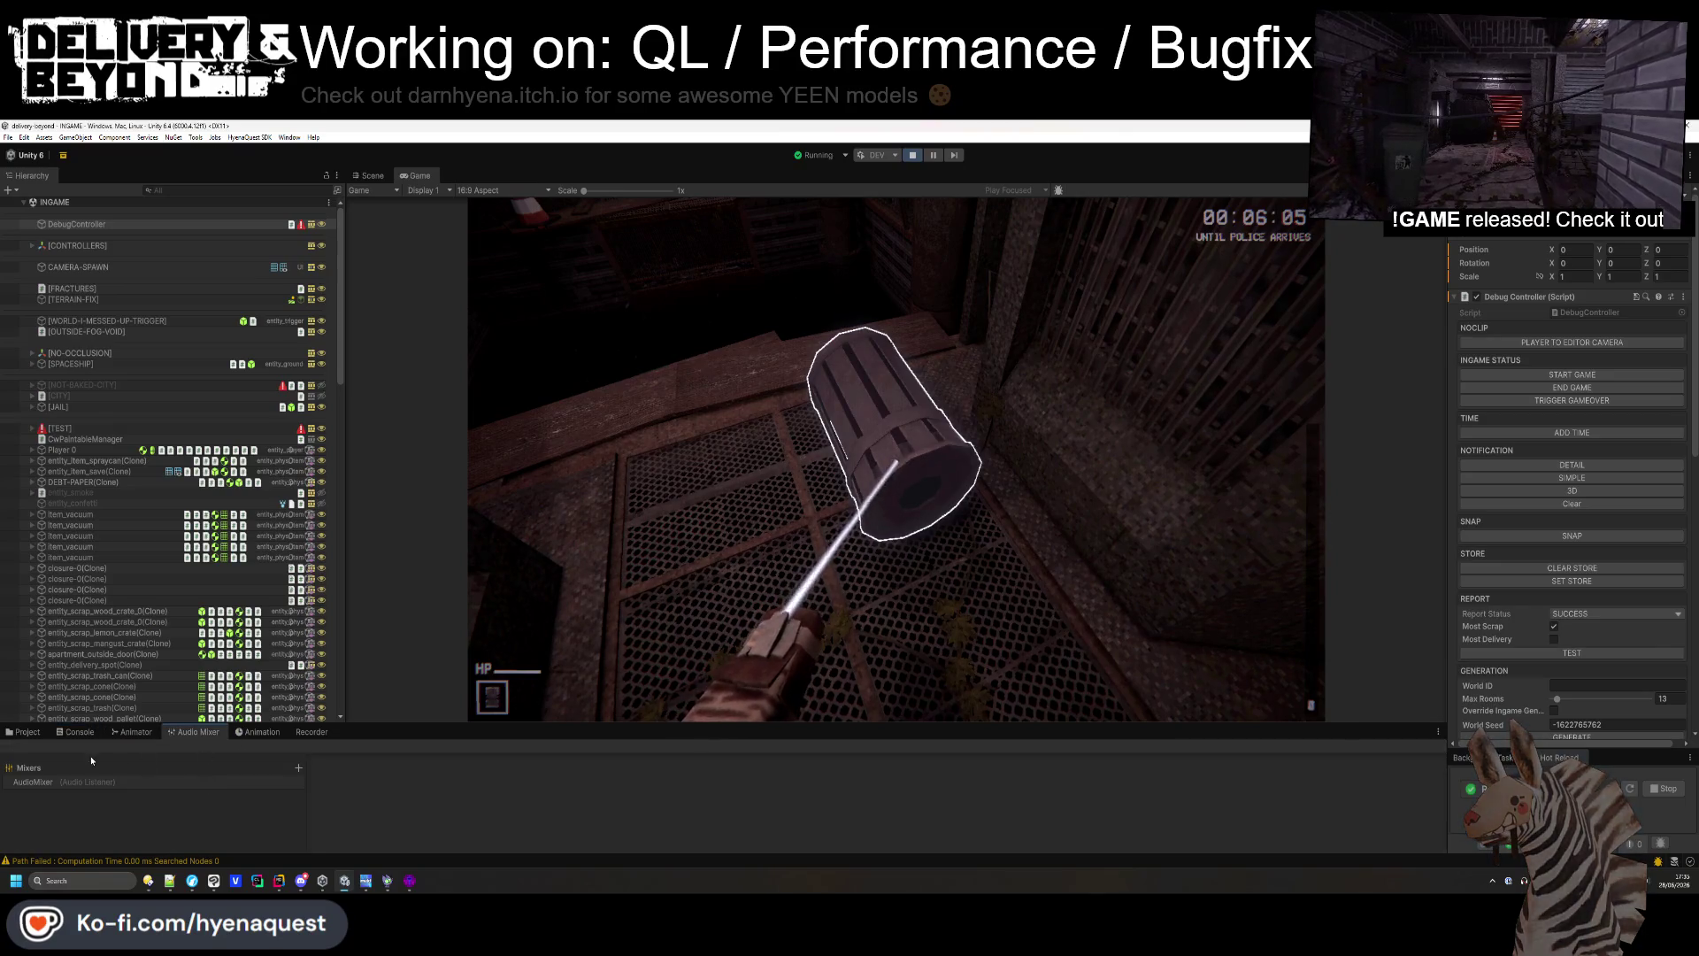
{"action": "left_click", "coordinate": [479, 821]}
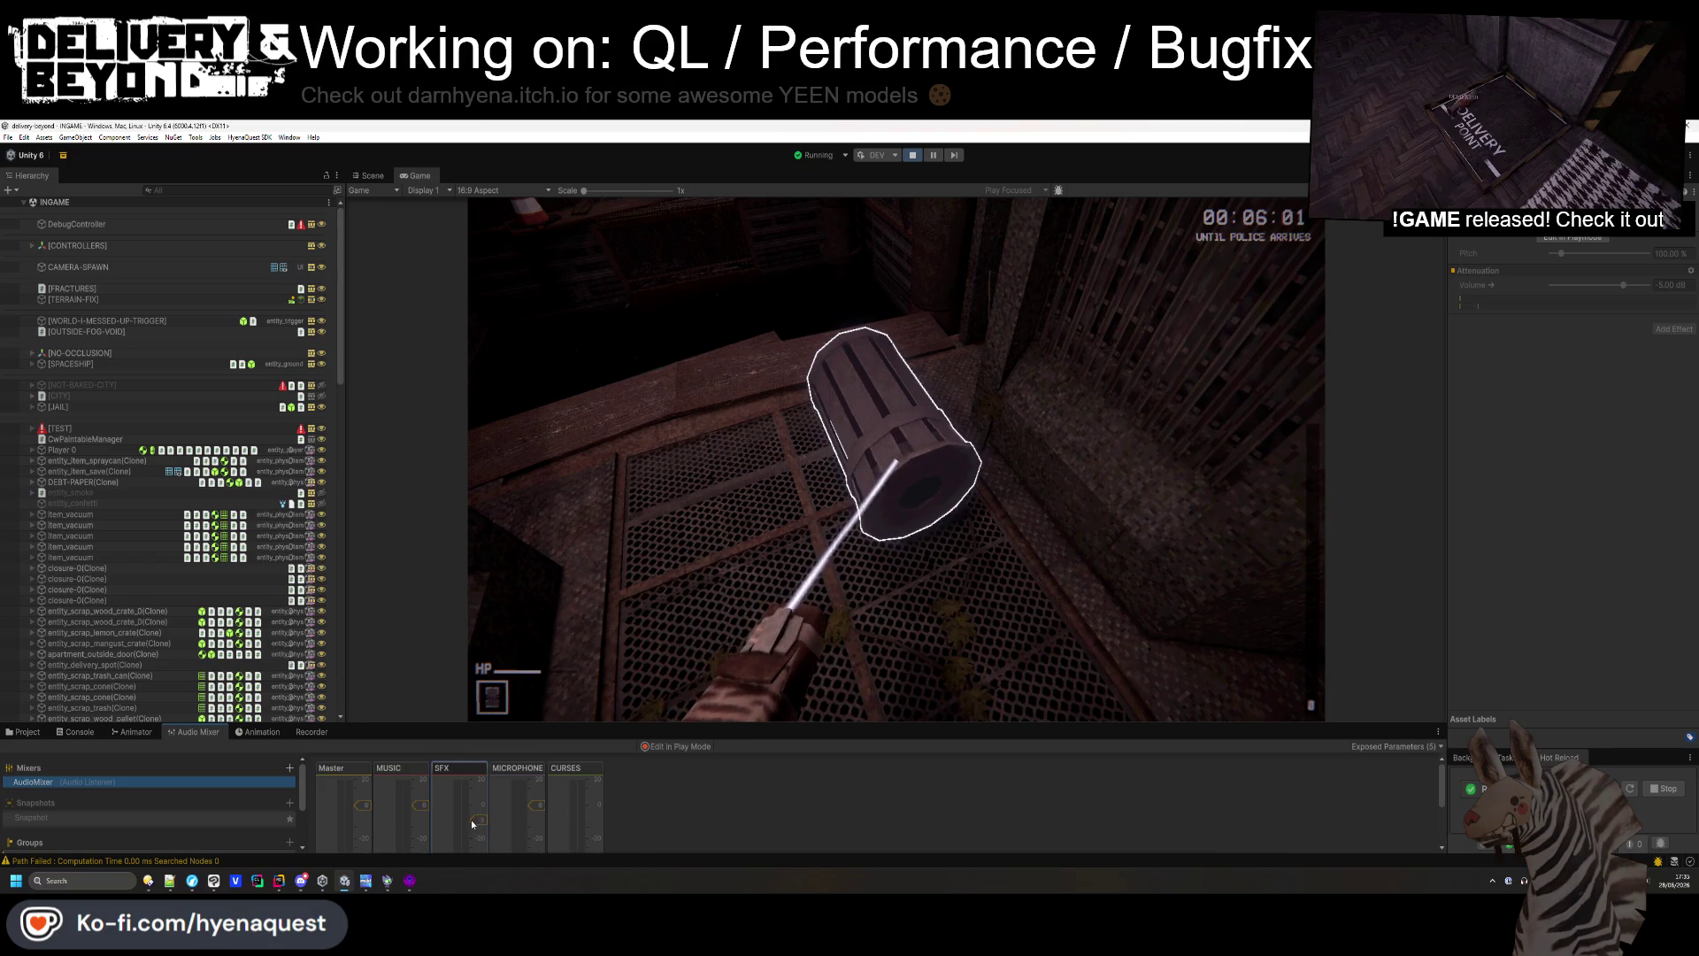
{"action": "right_click", "coordinate": [473, 823]}
{"action": "key", "text": "Escape"}
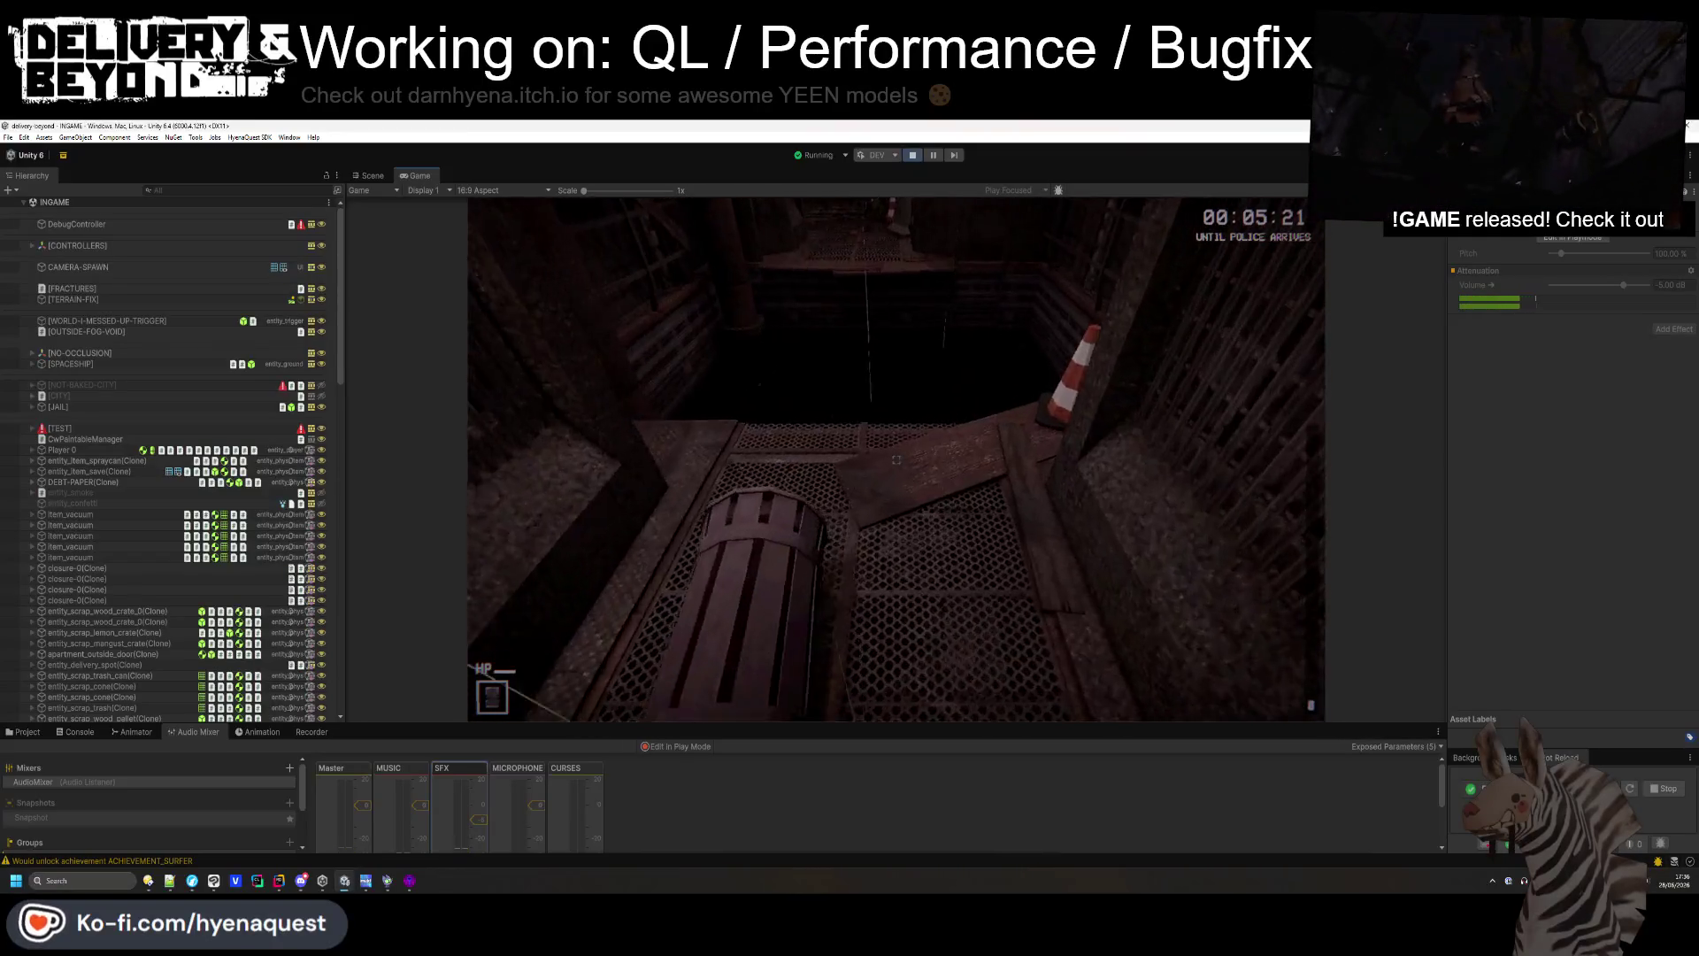
- Pick up and drop the barrel on the grating, then open the in-game Settings menu
{"action": "key", "text": "e"}
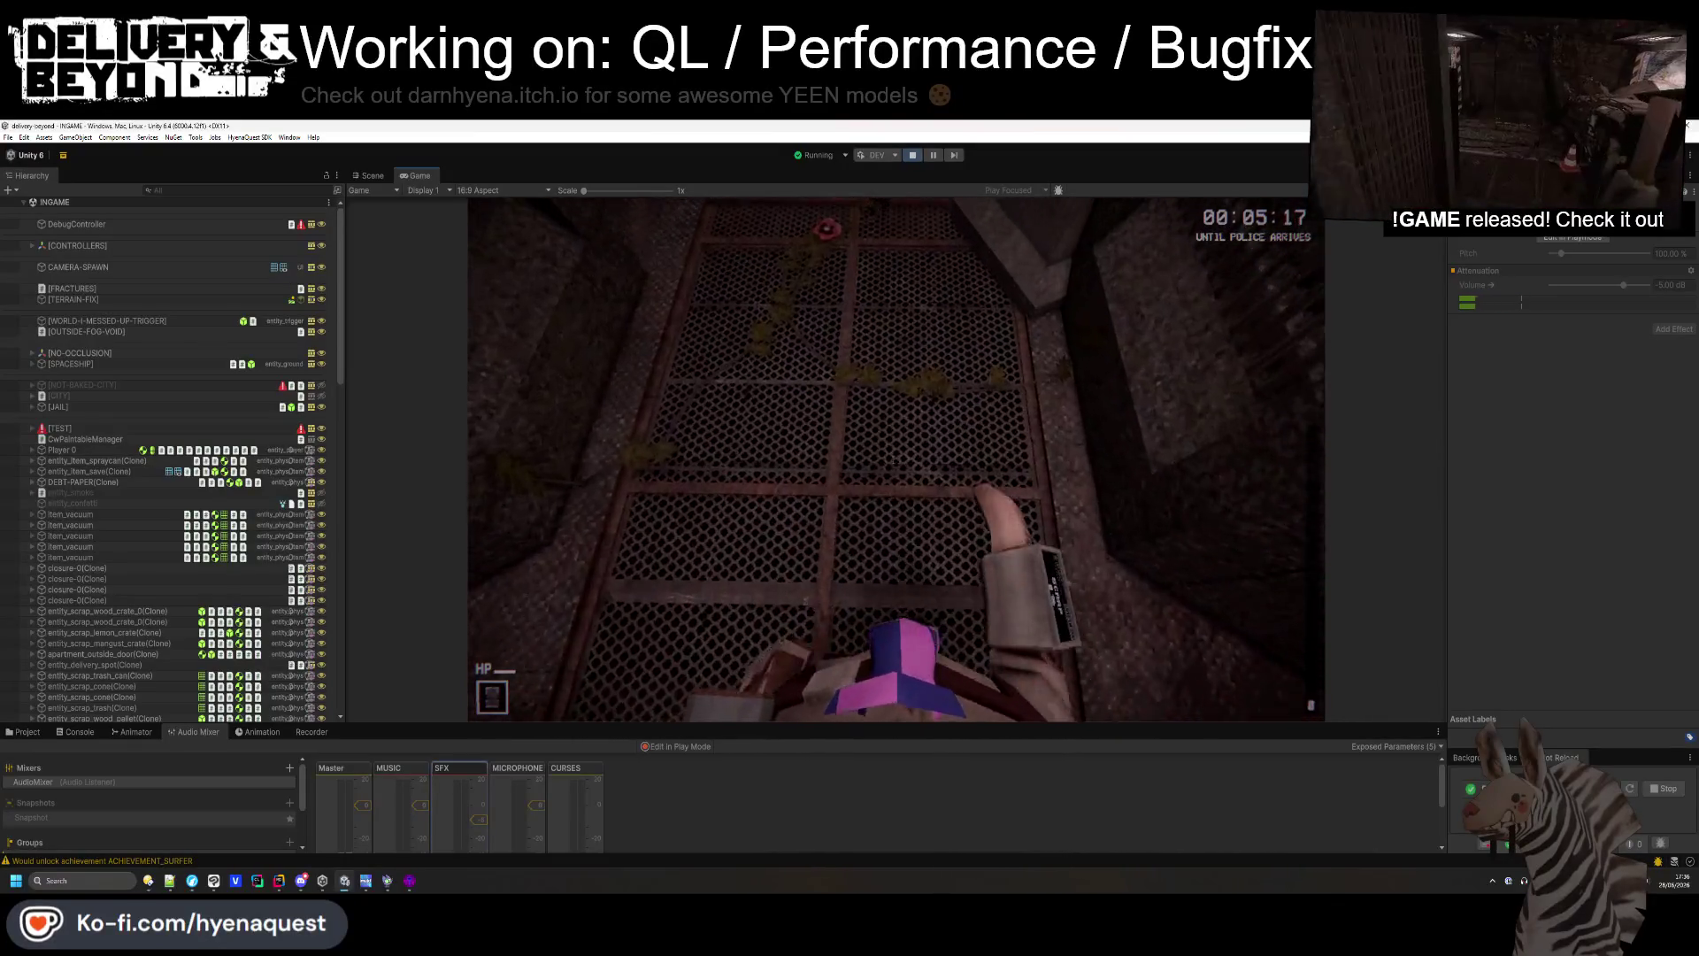
{"action": "key", "text": "e"}
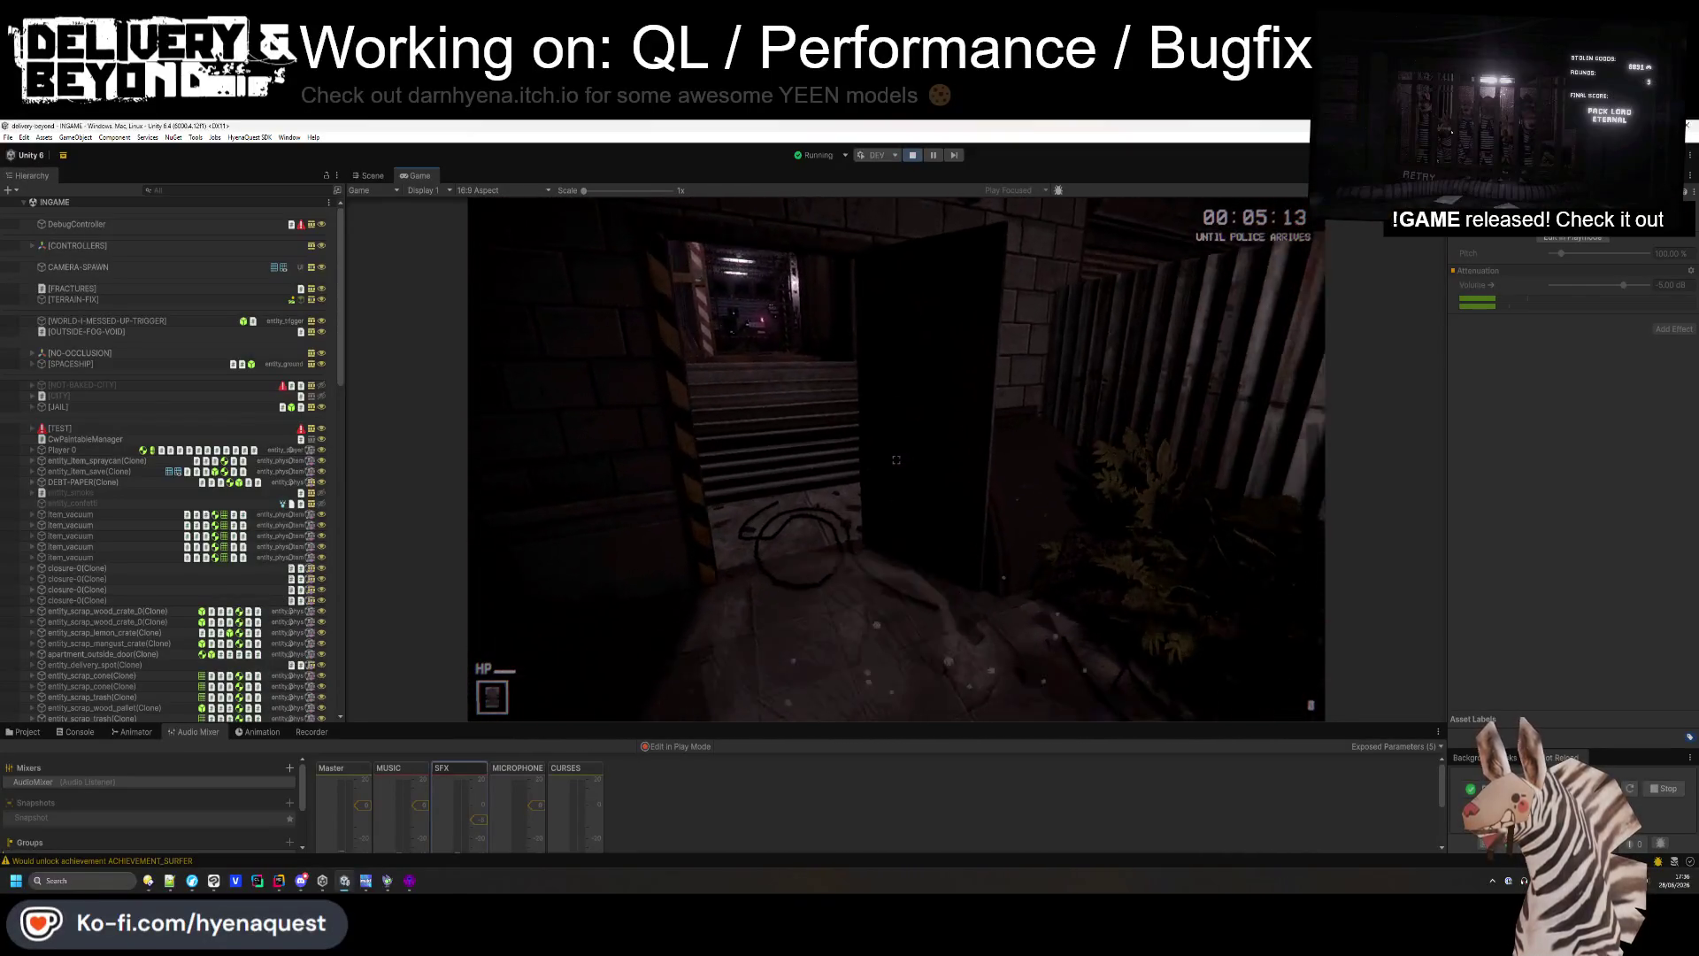
{"action": "key", "text": "Escape"}
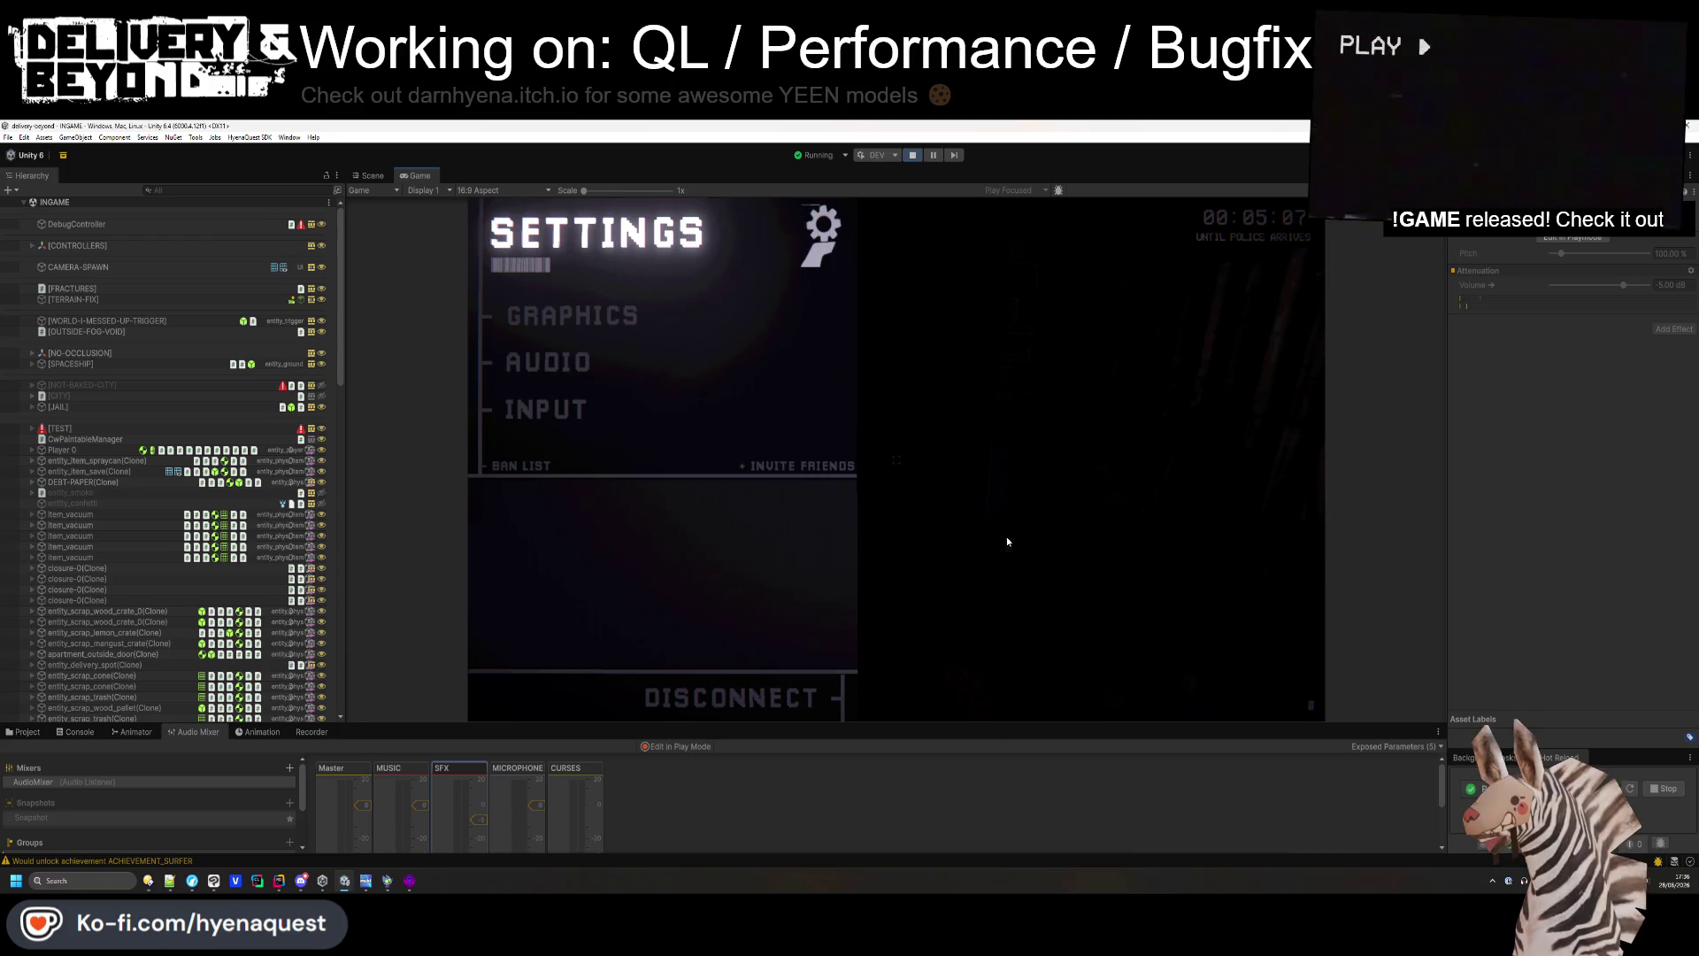
- In the debug console, run world.debt 0 and game.start to restart the game
{"action": "key", "text": "Escape"}
{"action": "key", "text": "w"}
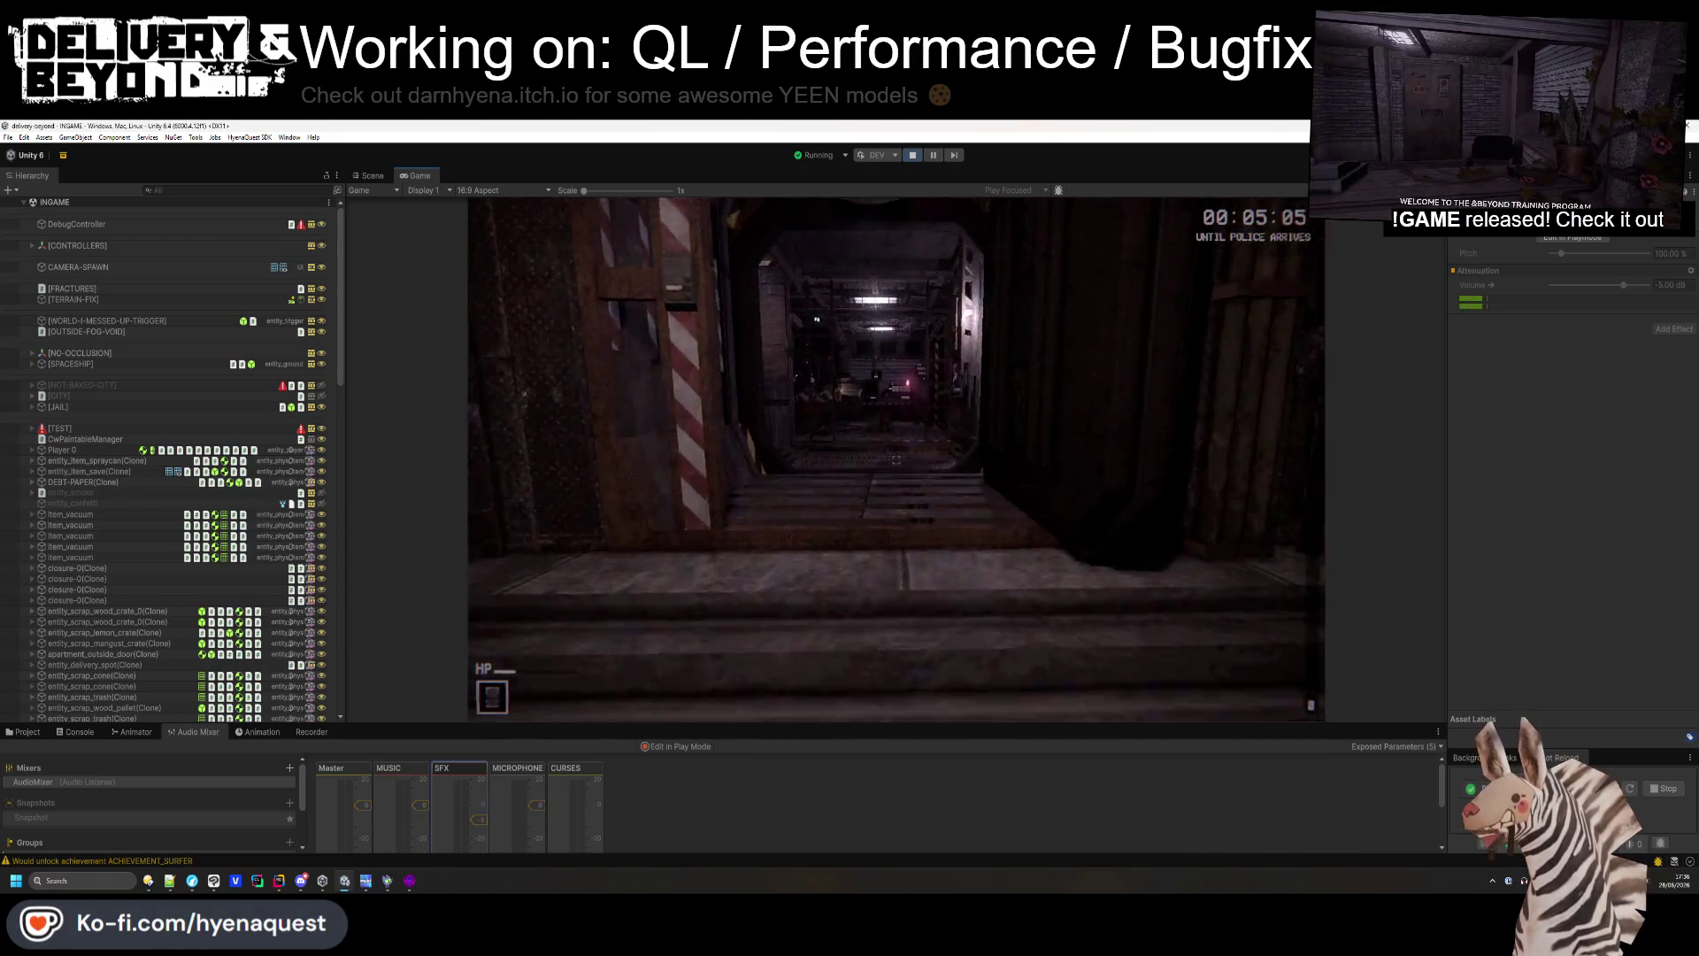
{"action": "key", "text": "grave"}
{"action": "type", "text": "world.debt 0"}
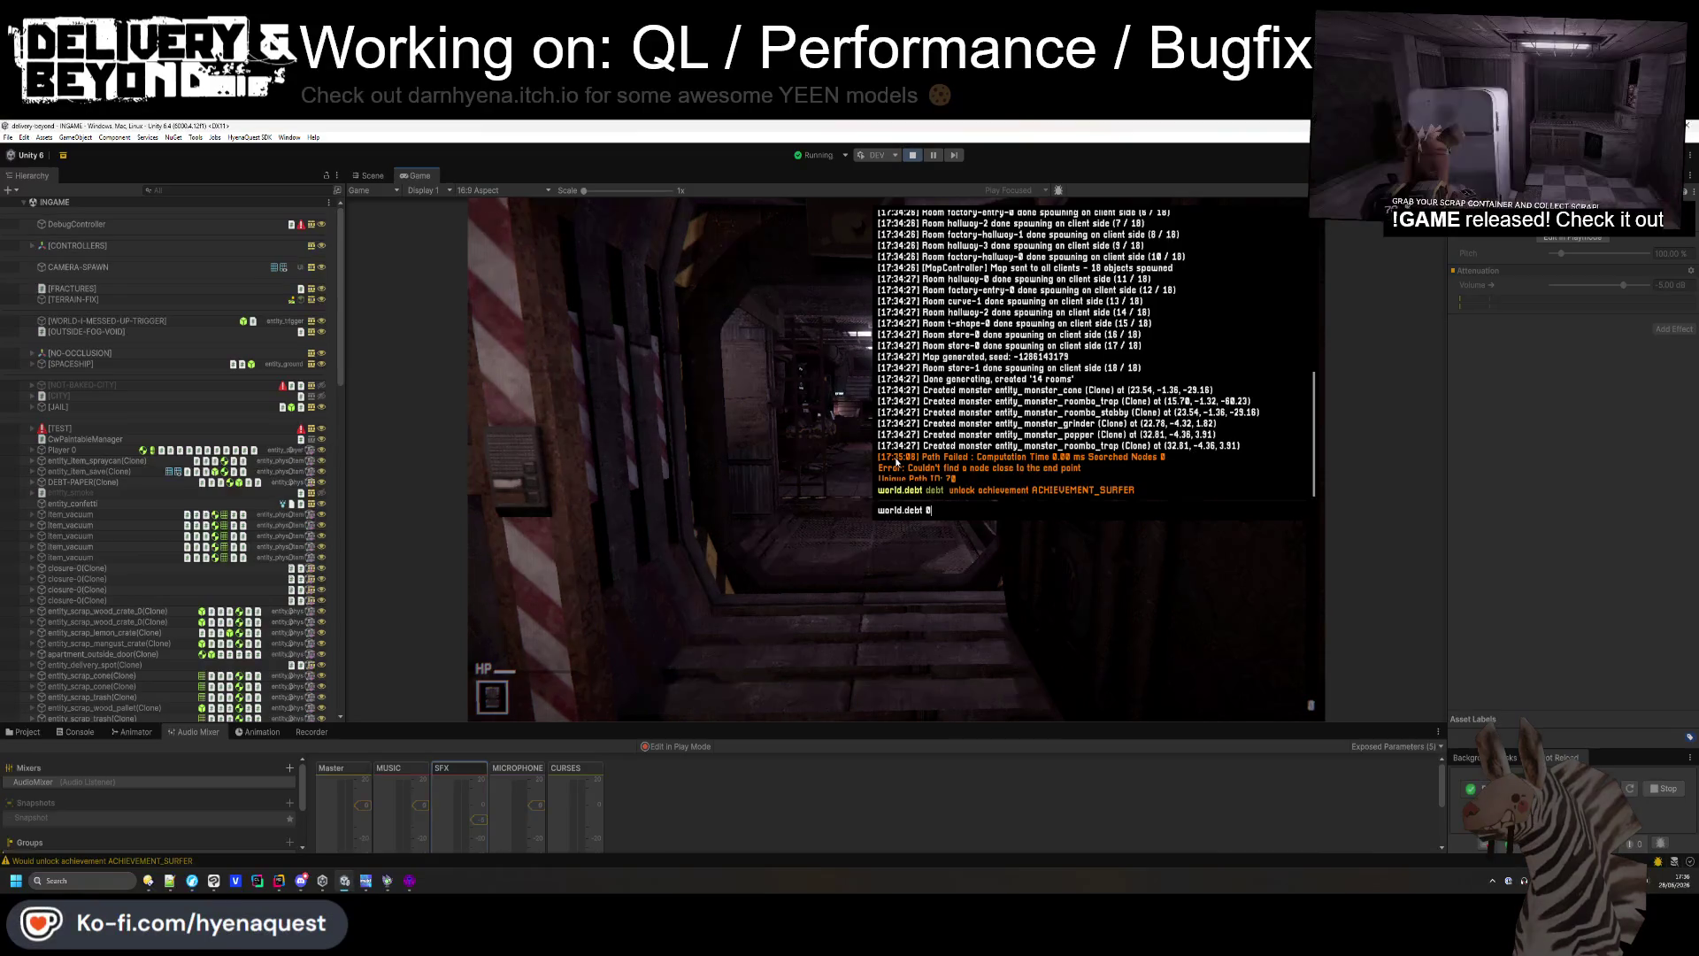
{"action": "key", "text": "Return"}
{"action": "type", "text": "game"}
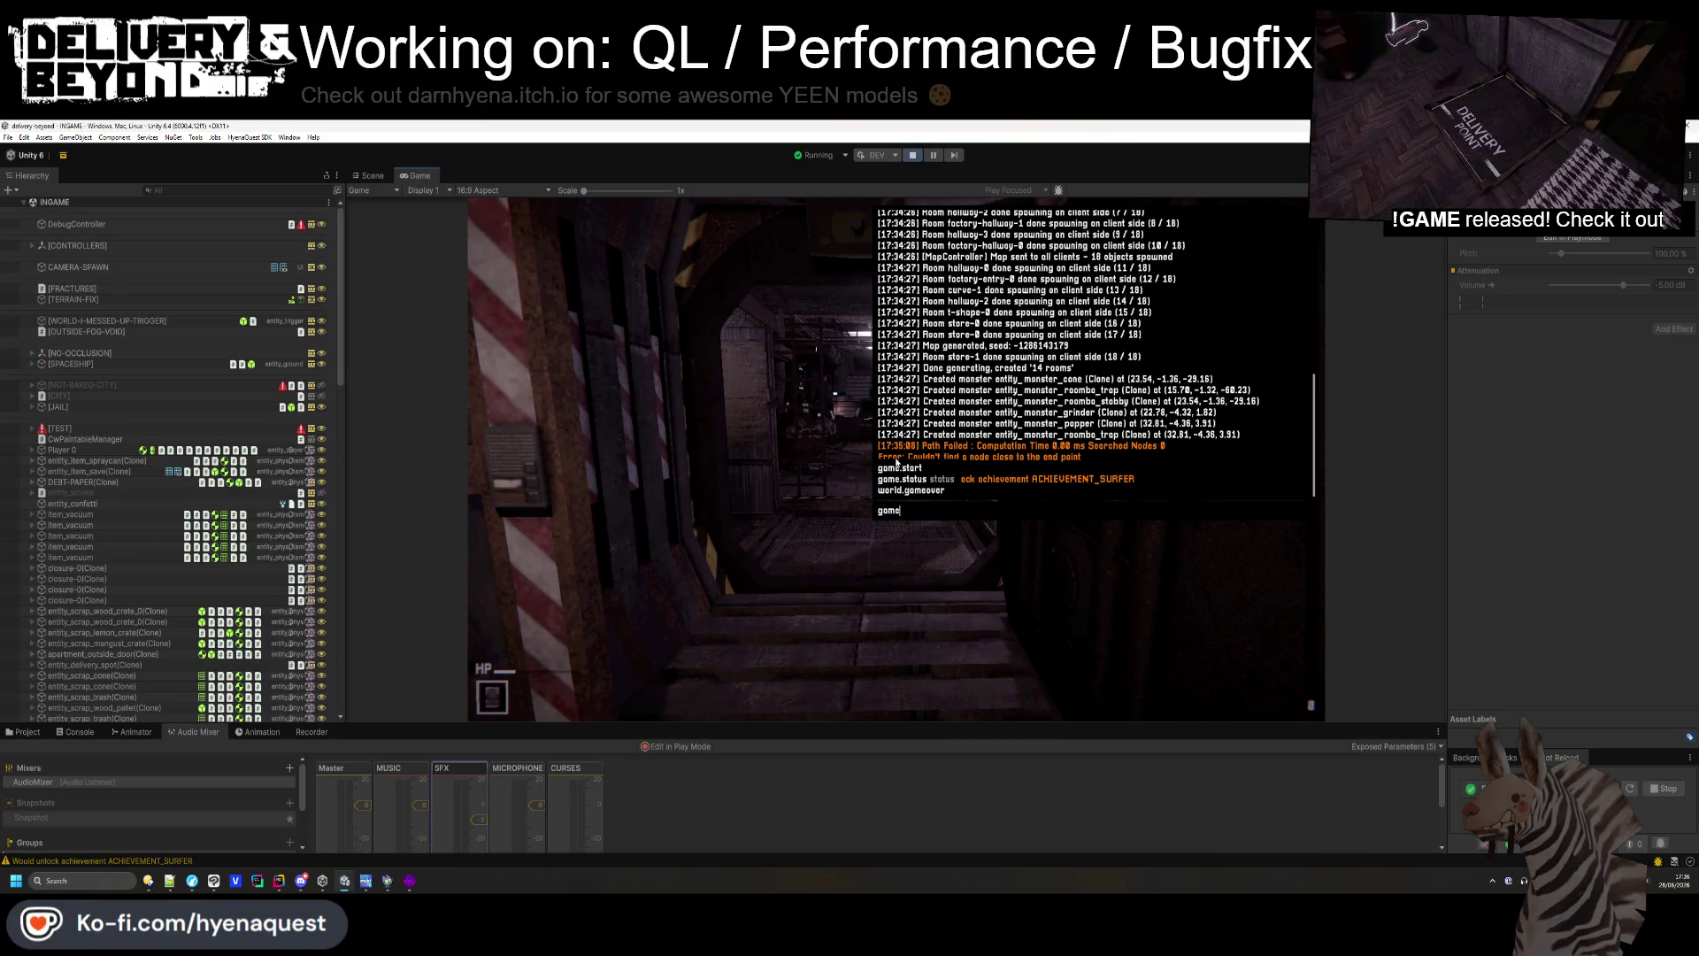
{"action": "type", "text": ".start"}
{"action": "key", "text": "Return"}
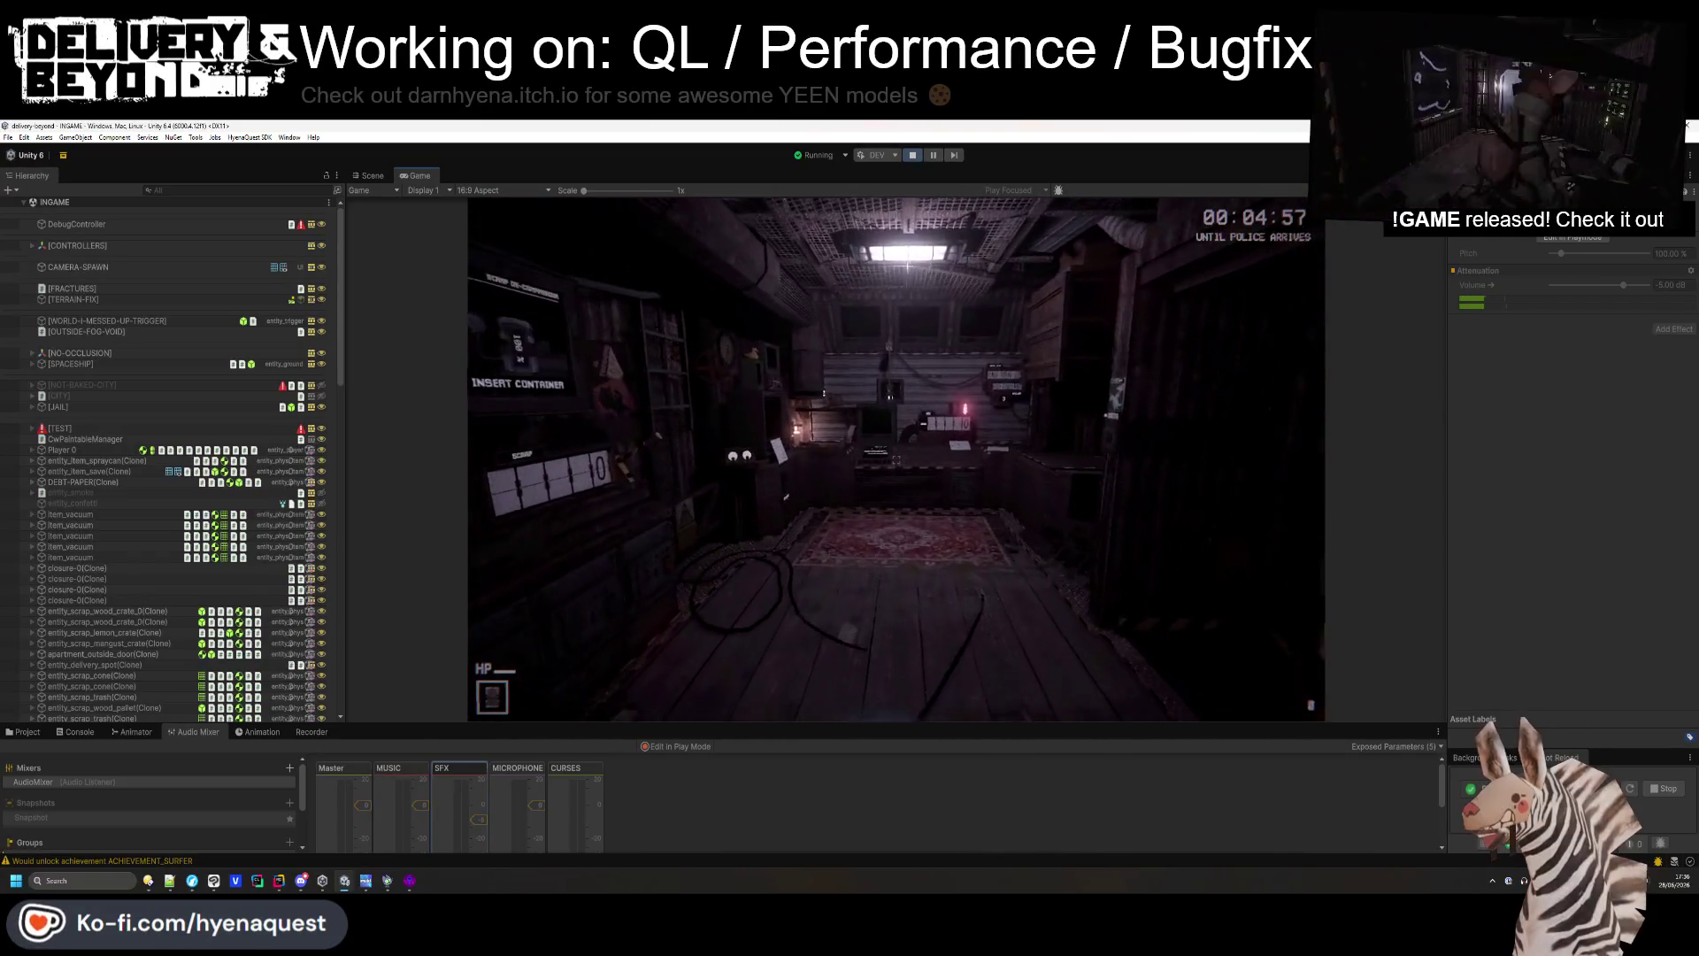
- Pick up the box, deliver it undamaged, and reach the shop showing 50 money
{"action": "key", "text": "w"}
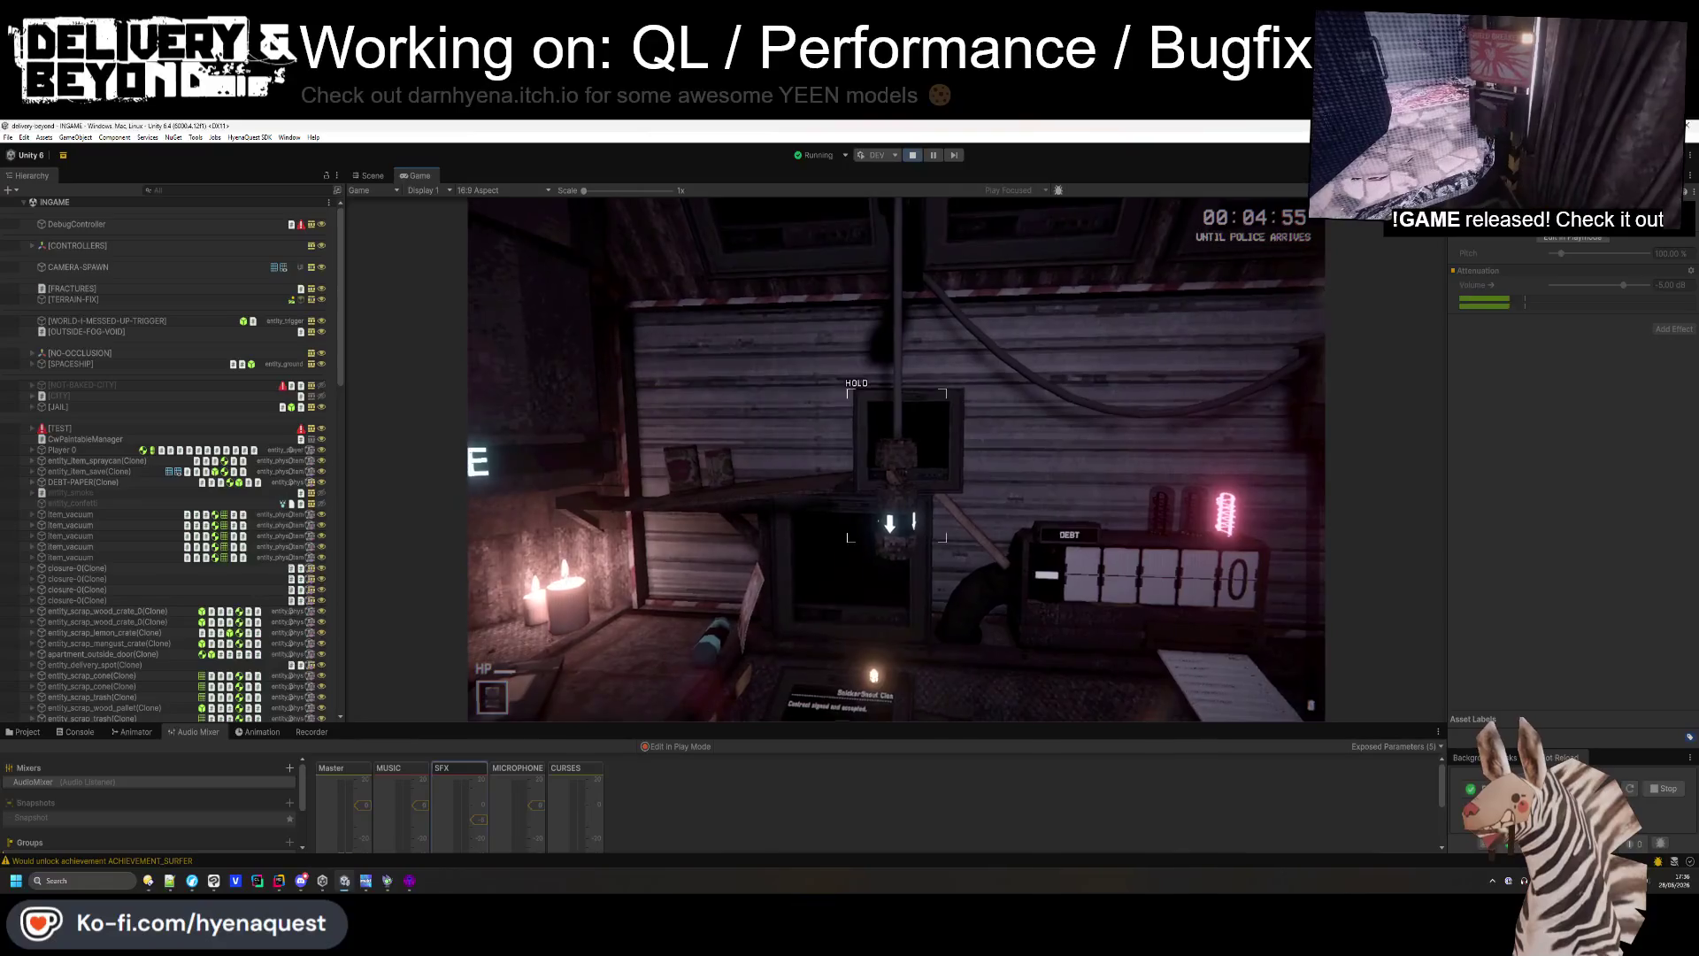
{"action": "key", "text": "e"}
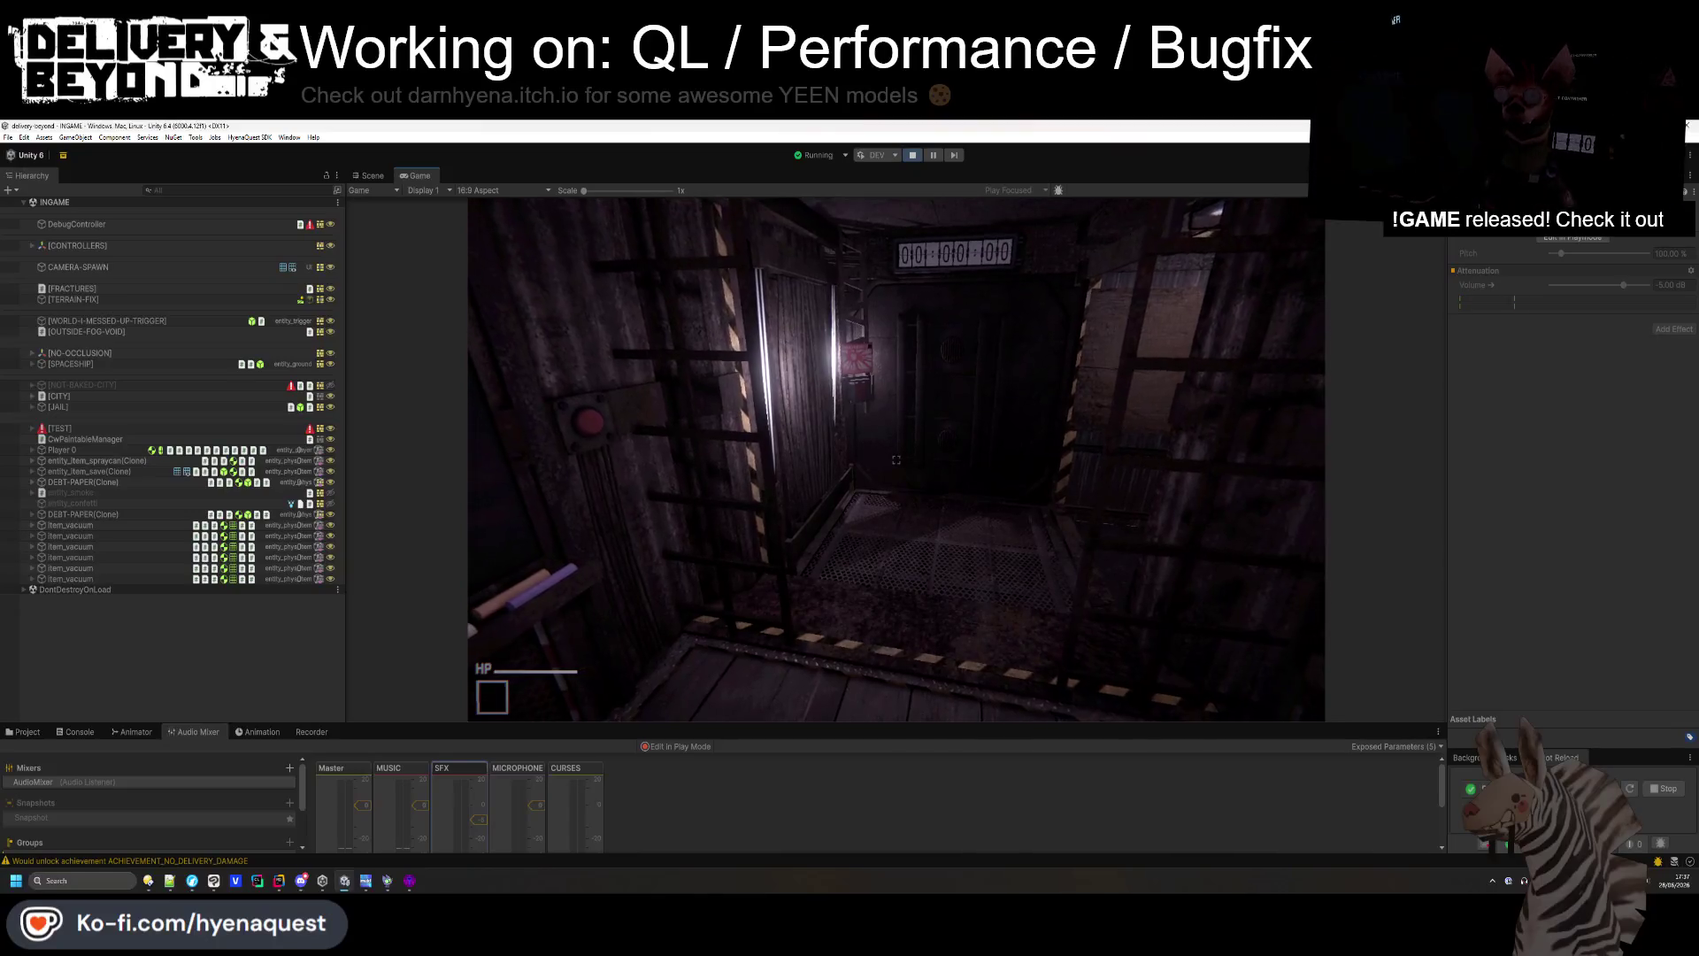
{"action": "key", "text": "grave"}
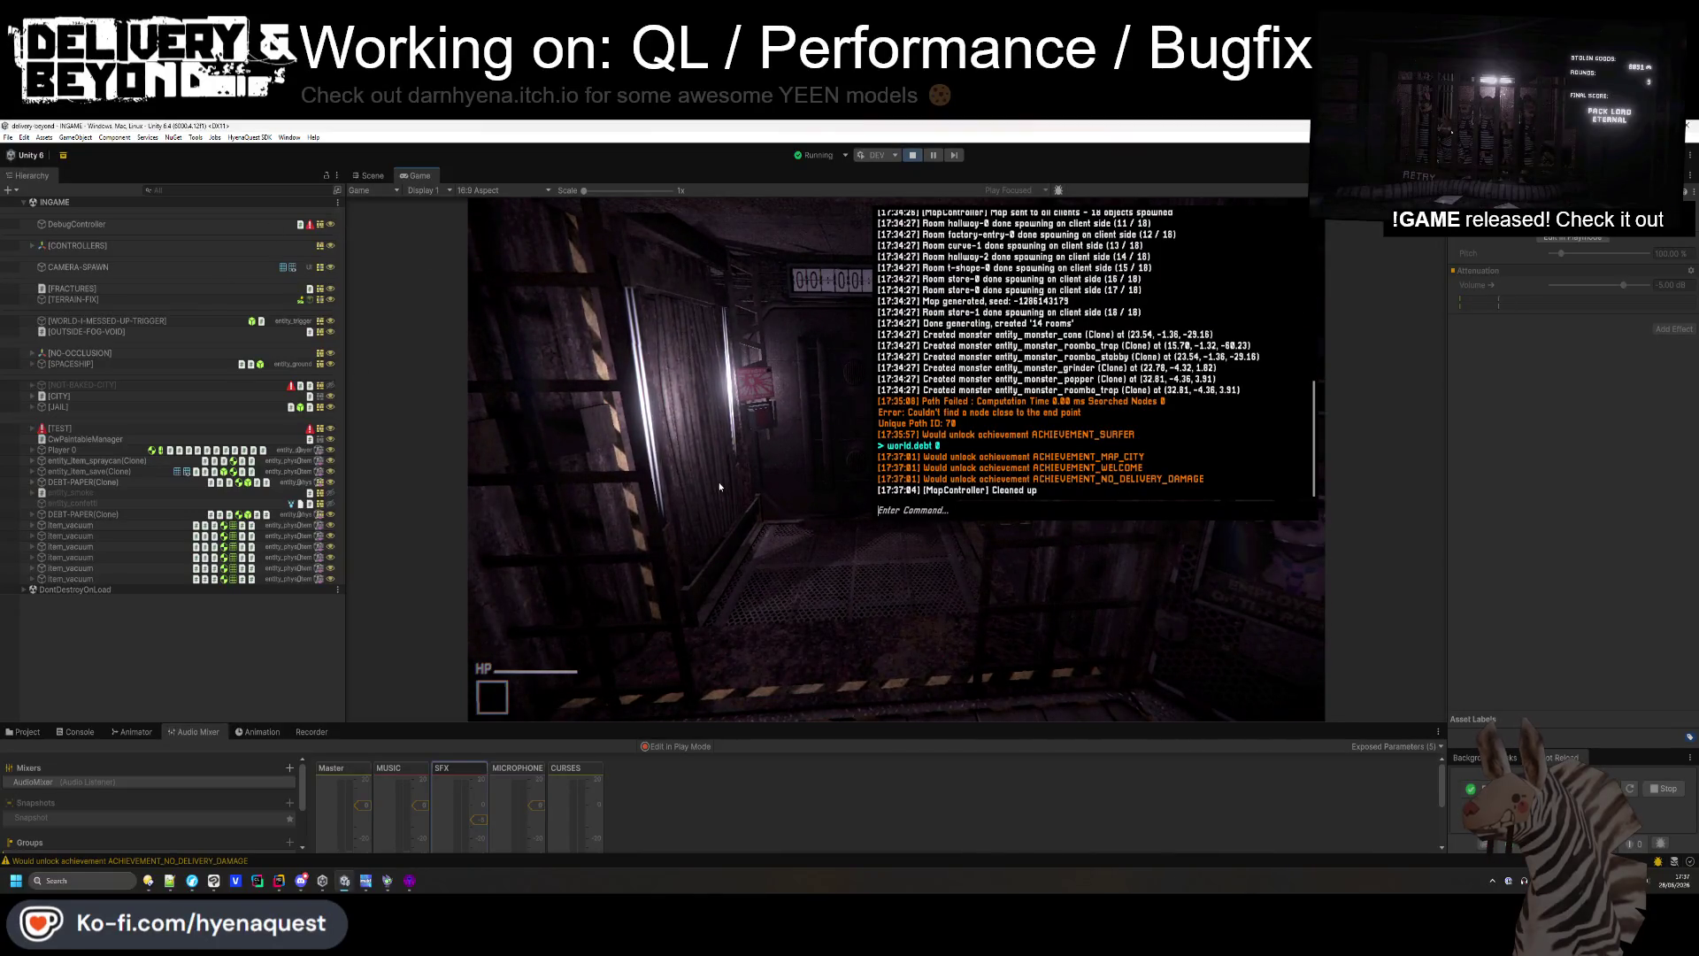
{"action": "left_click", "coordinate": [370, 175]}
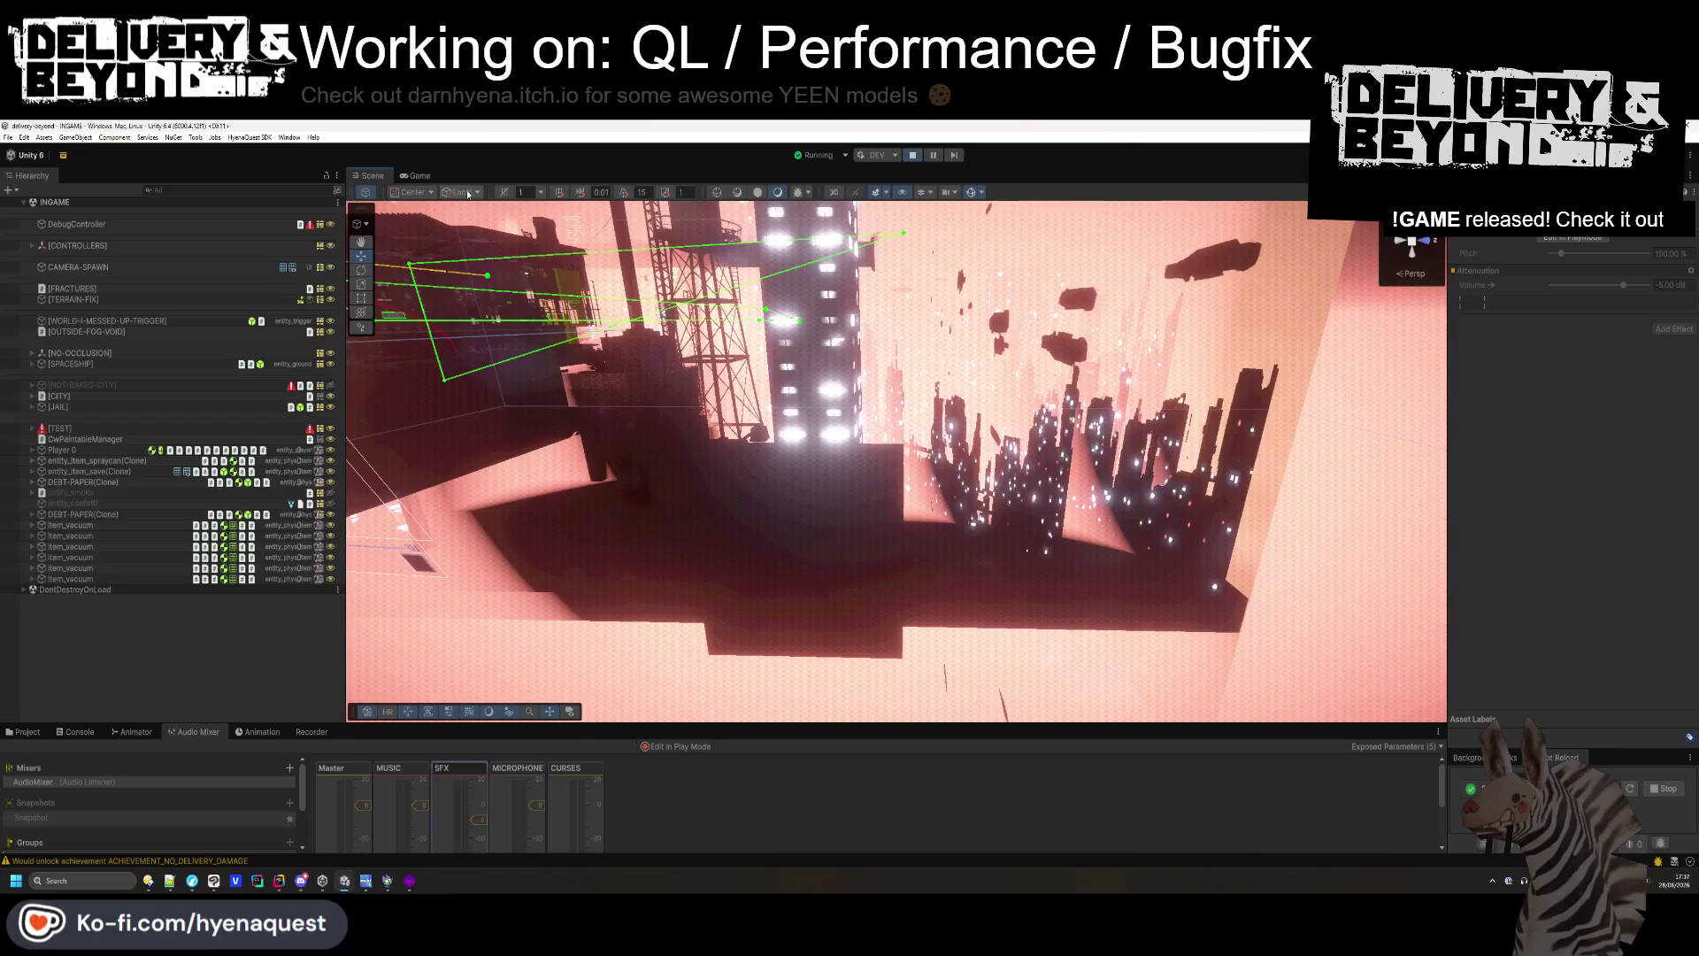
{"action": "left_click", "coordinate": [415, 176]}
{"action": "key", "text": "grave"}
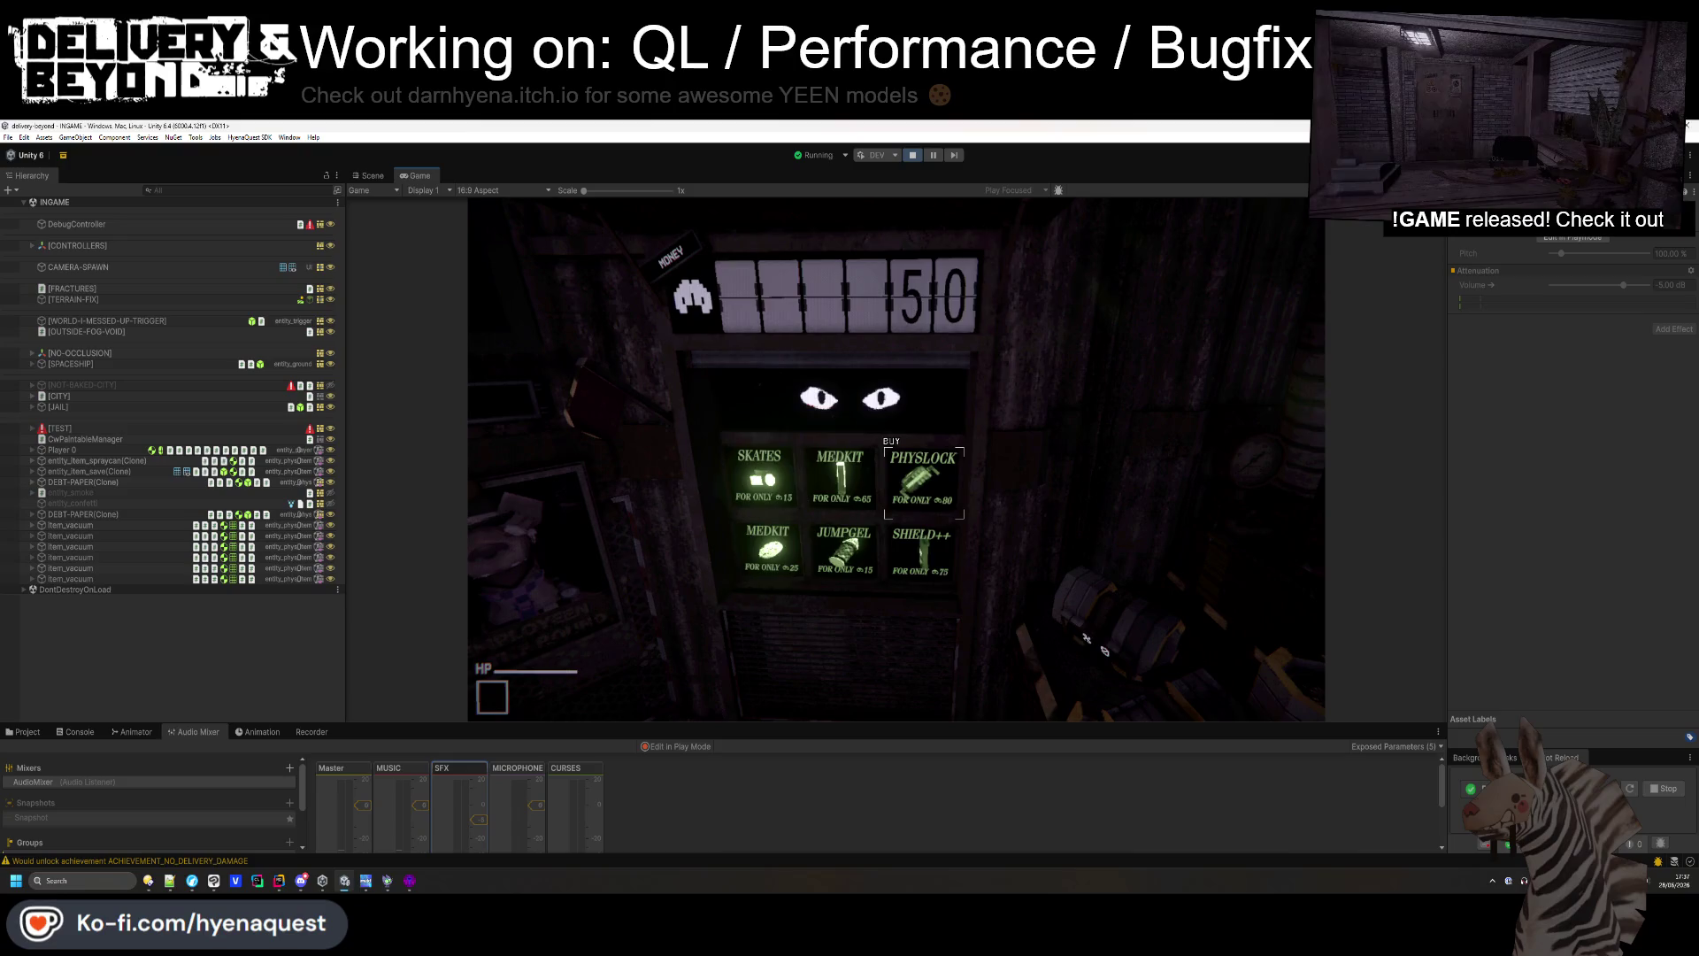
{"action": "key", "text": "Escape"}
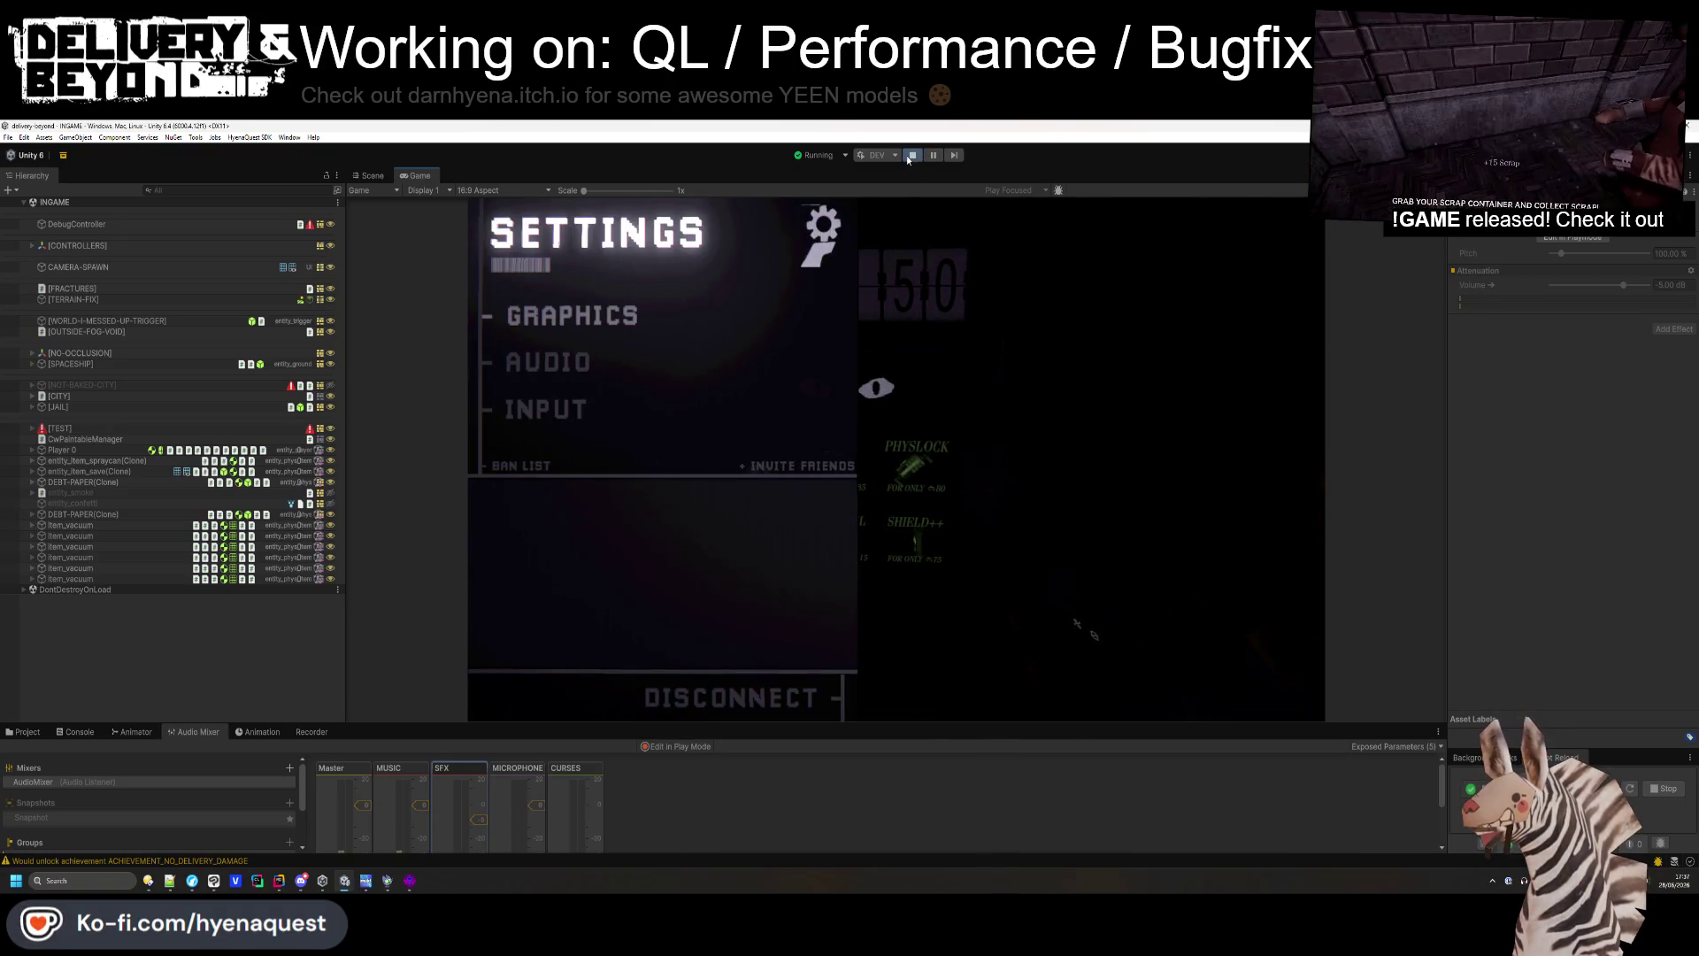
- Stop play mode and raise the SFX mixer group volume to -3.25 dB
{"action": "left_click", "coordinate": [912, 156]}
{"action": "left_click", "coordinate": [166, 881]}
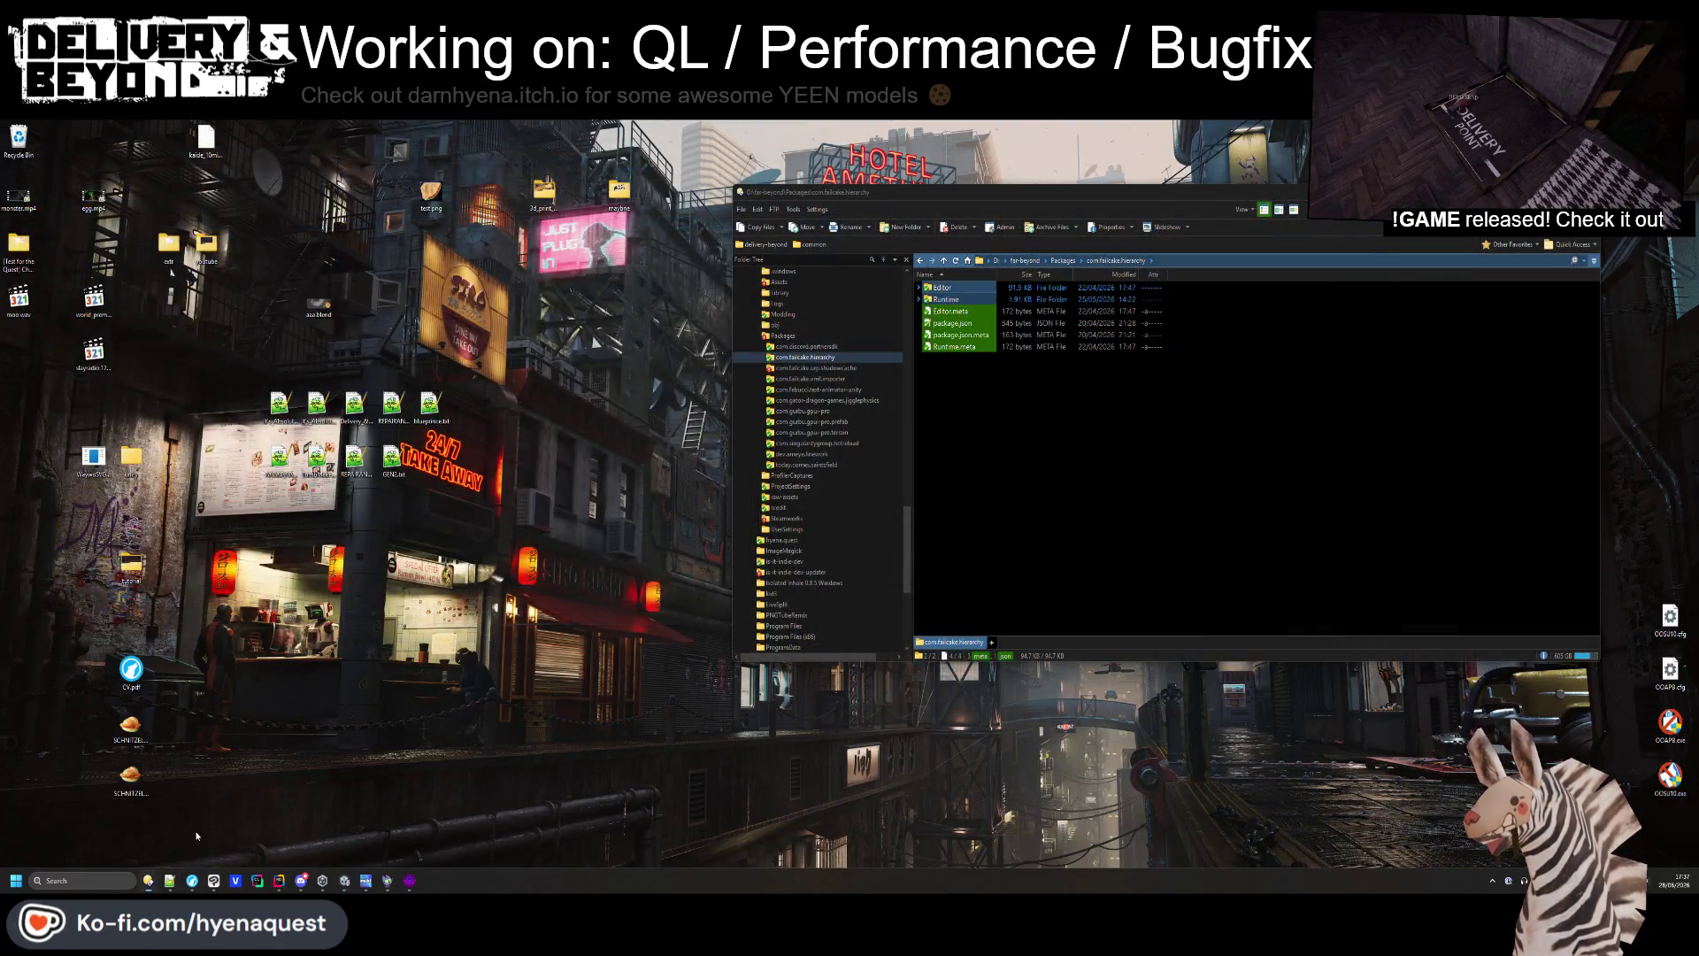
{"action": "left_click", "coordinate": [1025, 260]}
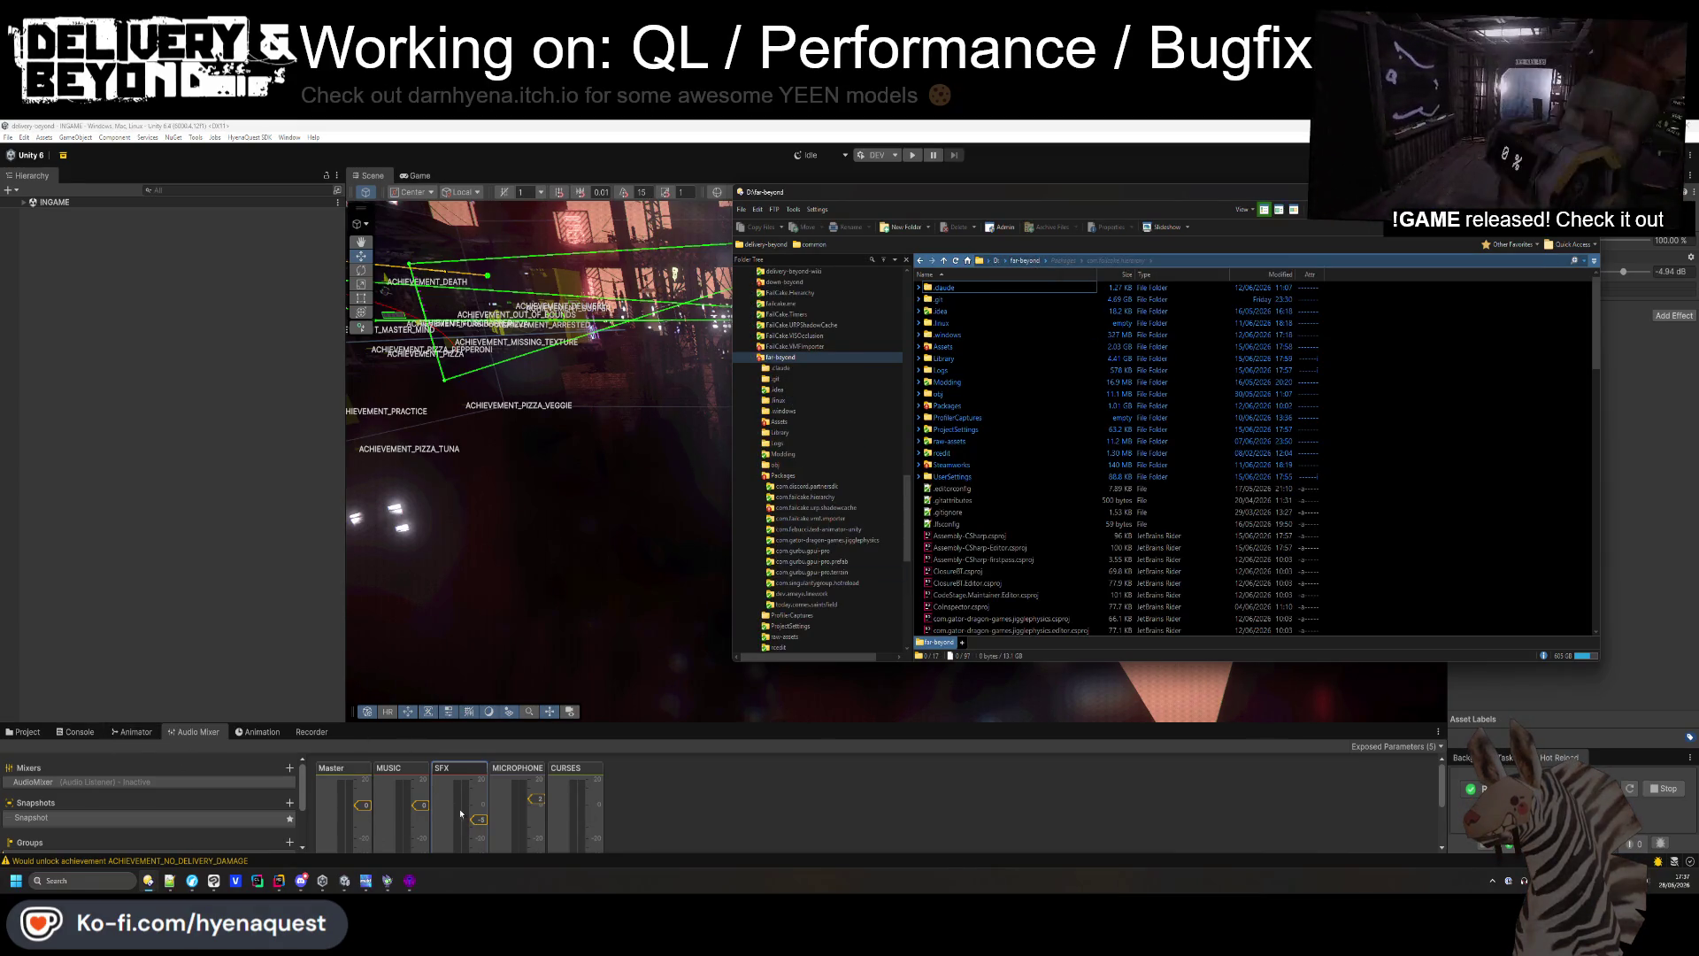
{"action": "left_click", "coordinate": [485, 824]}
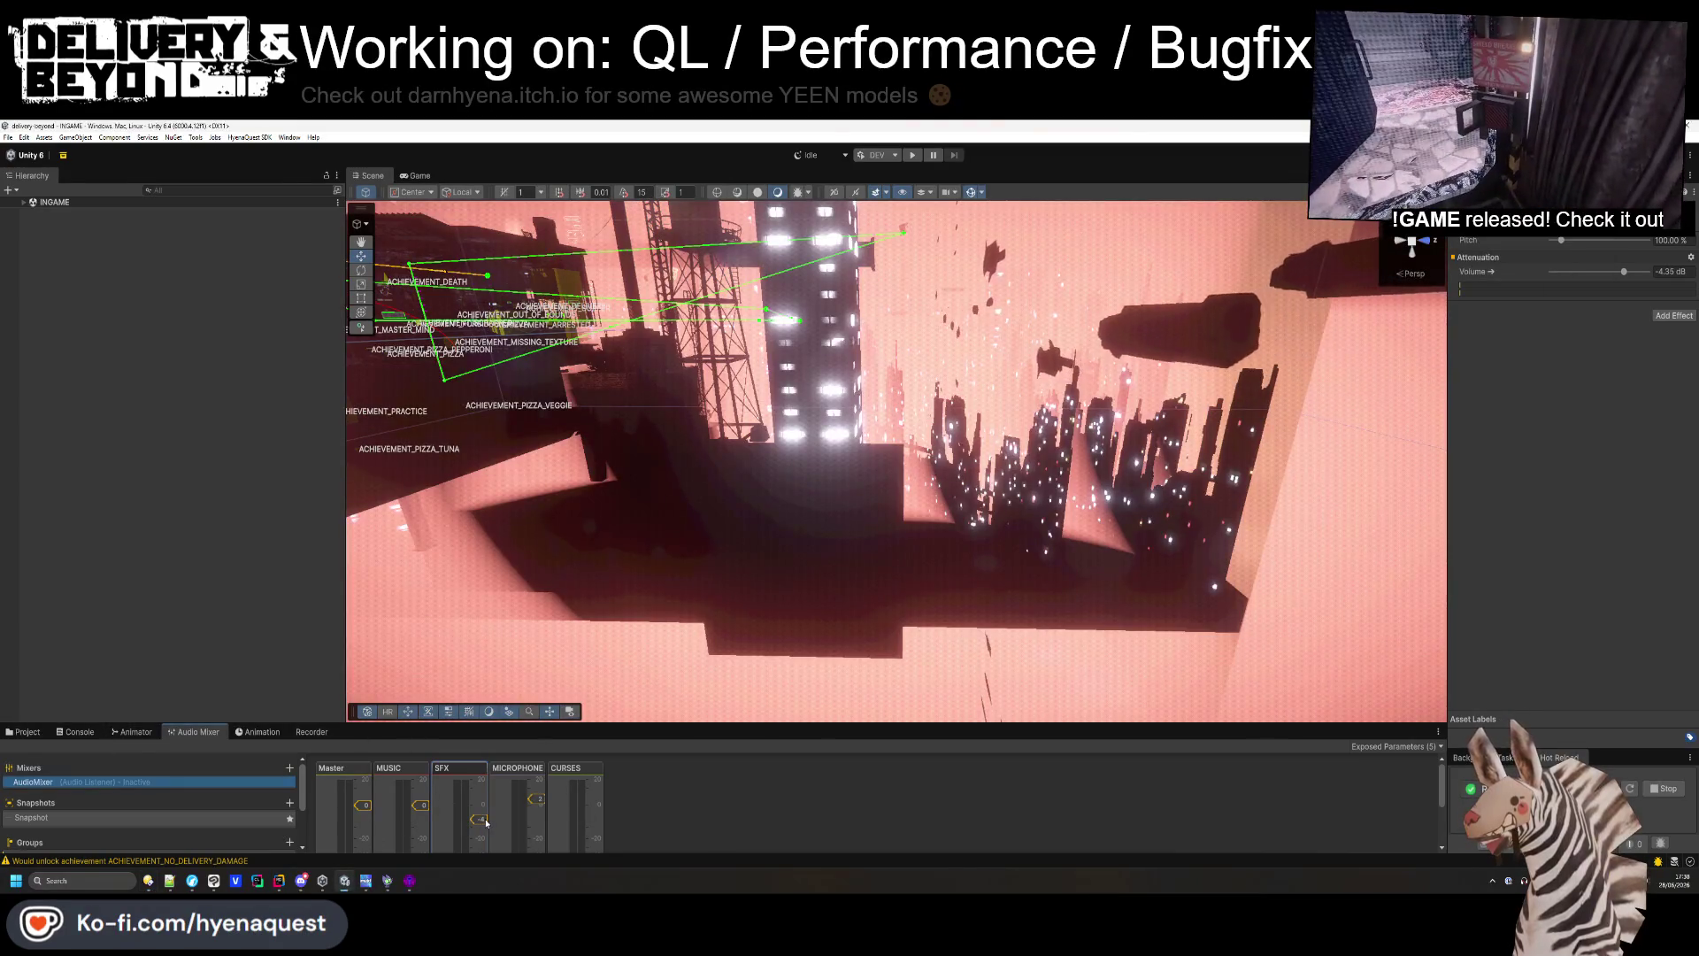
{"action": "left_click_drag", "start_coordinate": [486, 823], "coordinate": [488, 825]}
{"action": "left_click", "coordinate": [707, 821]}
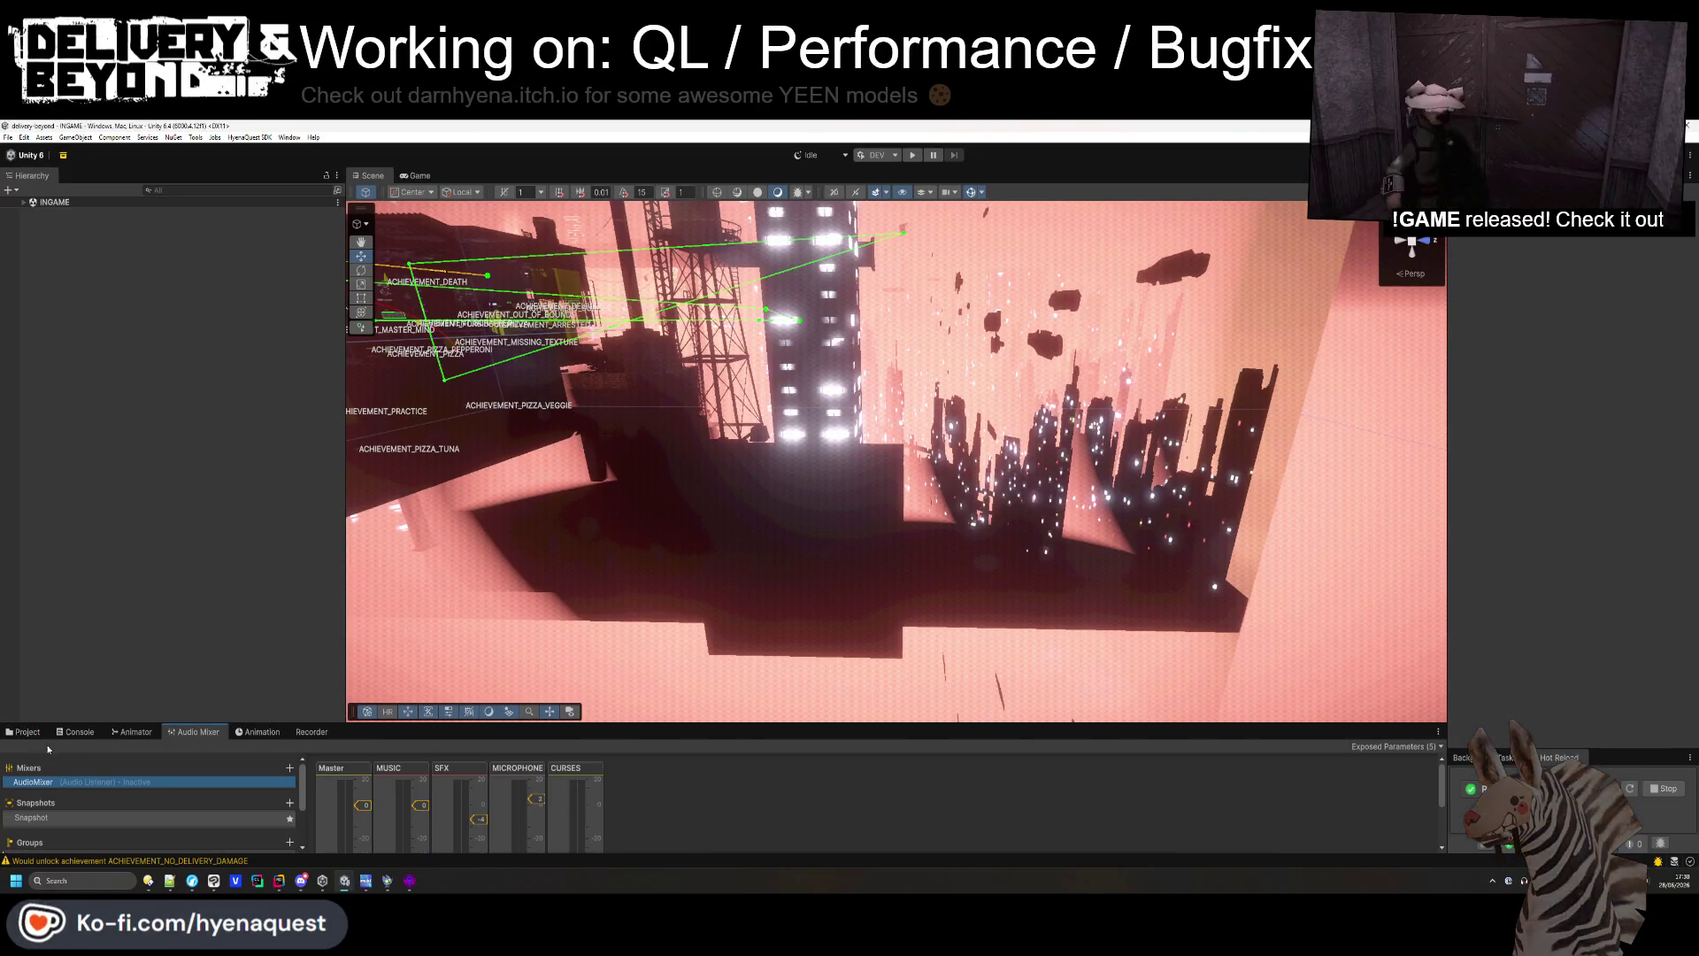
- Browse the Project panel to the Templates/Ingame/Map/Fracture room templates folder
{"action": "left_click", "coordinate": [27, 731]}
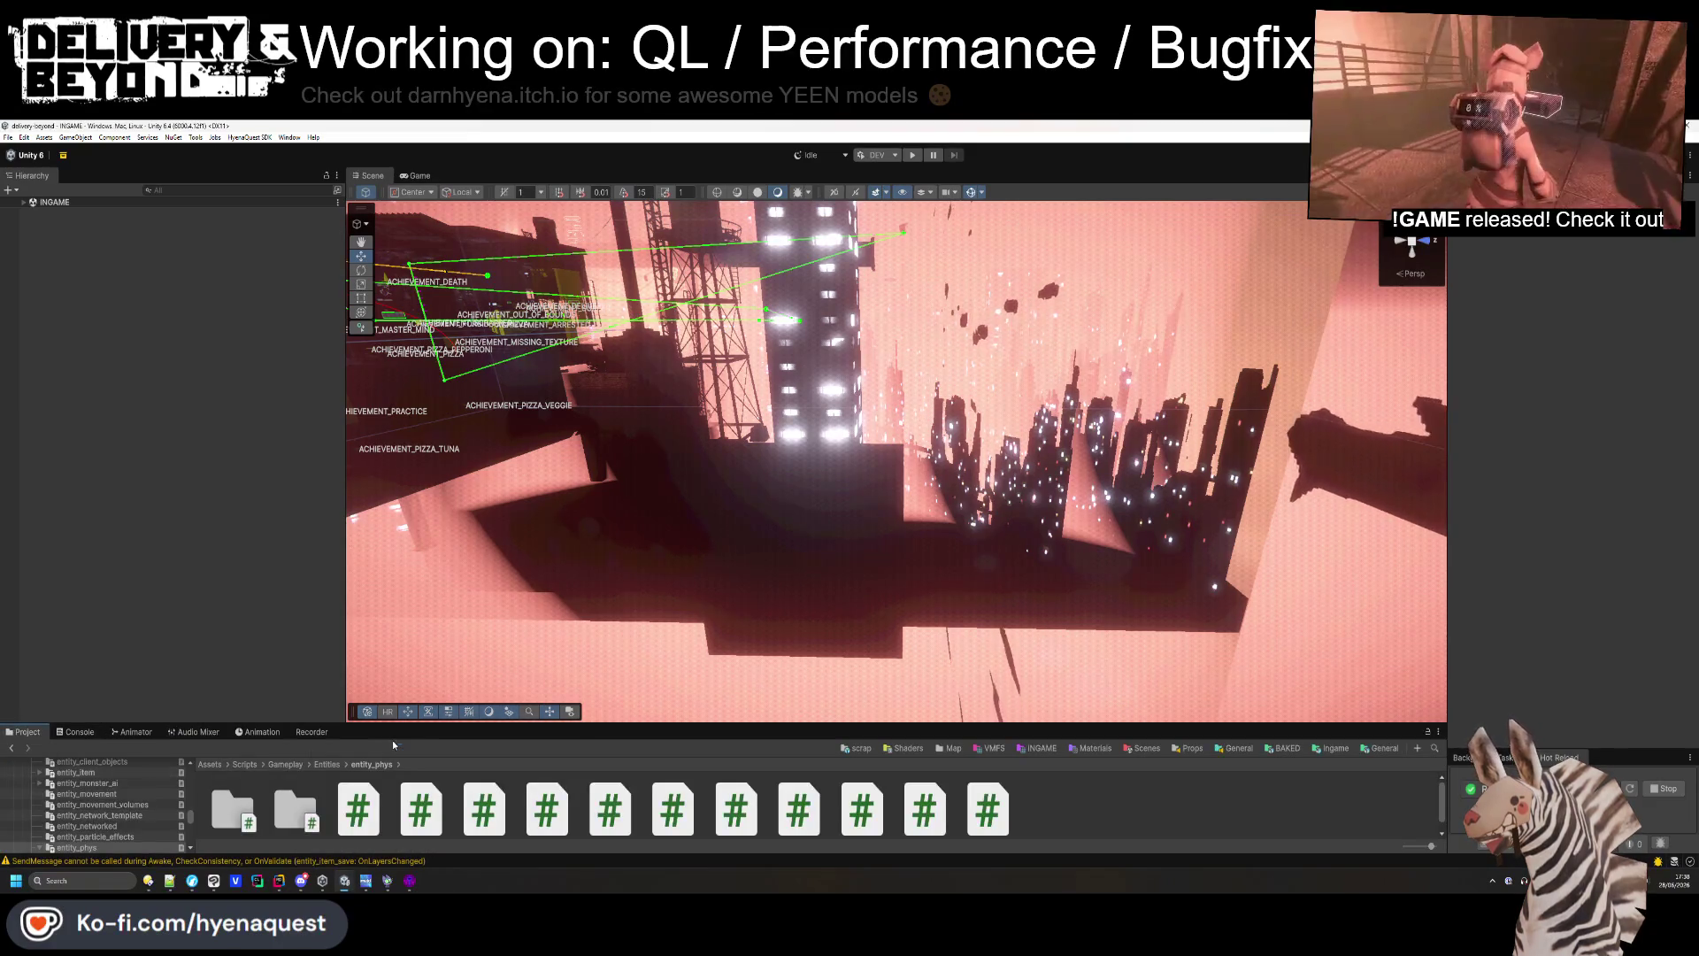
{"action": "left_click_drag", "start_coordinate": [398, 726], "coordinate": [407, 661]}
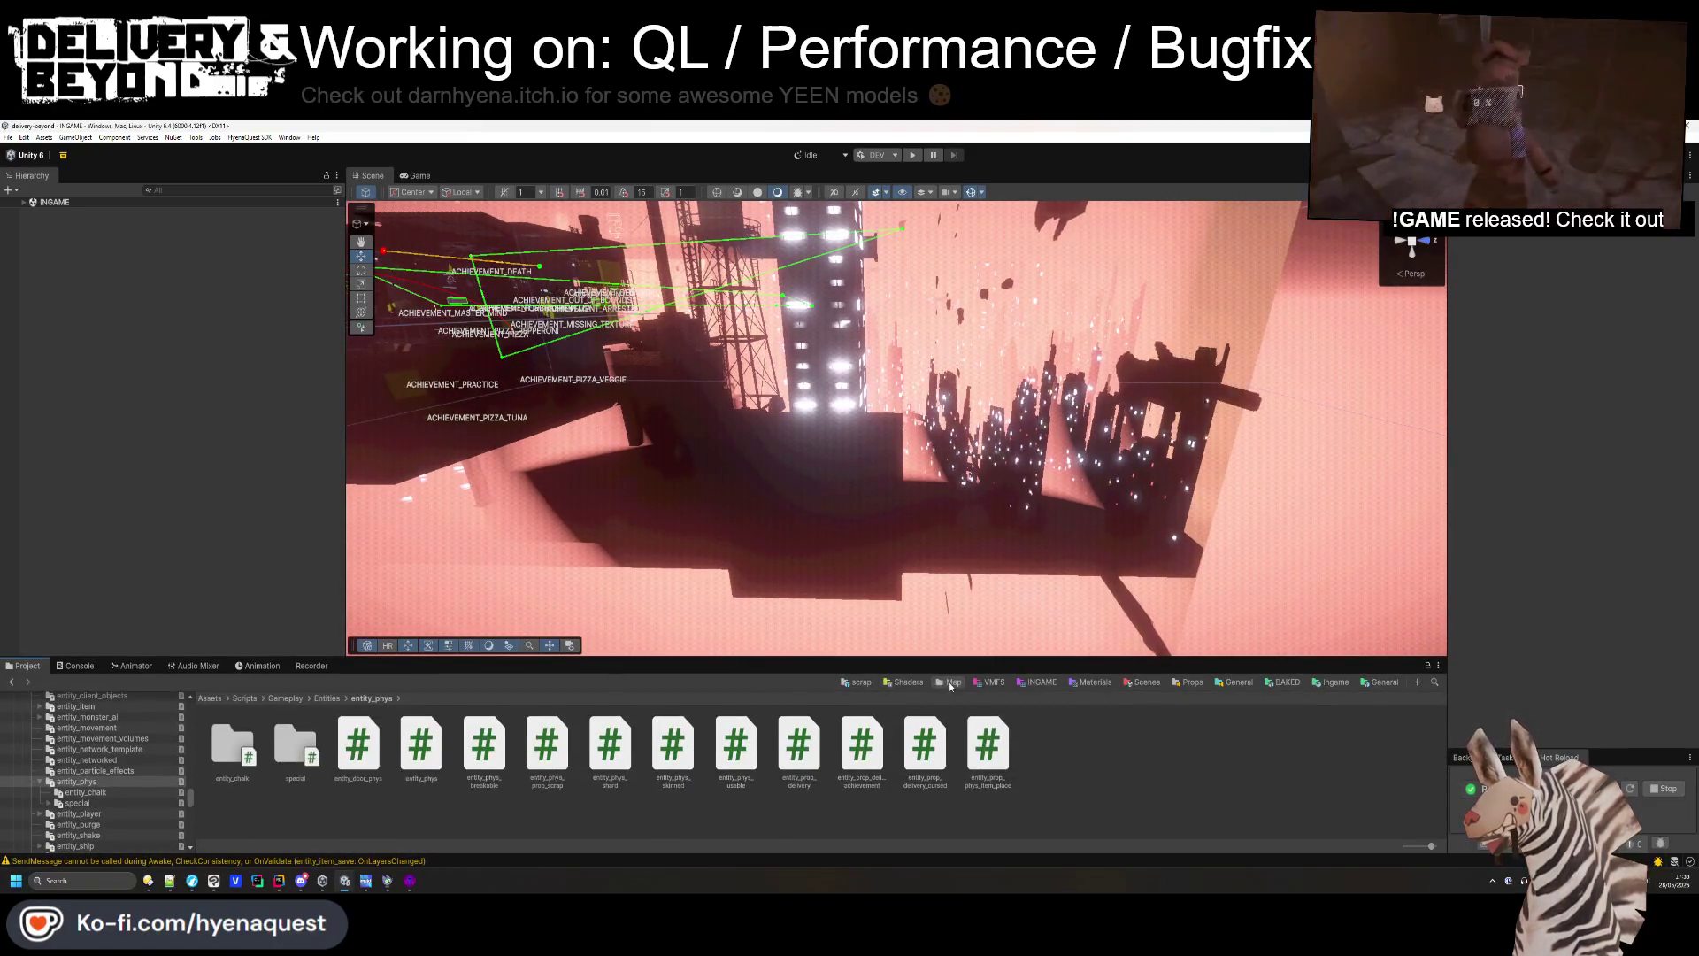
{"action": "left_click", "coordinate": [951, 683]}
{"action": "left_click", "coordinate": [550, 782]}
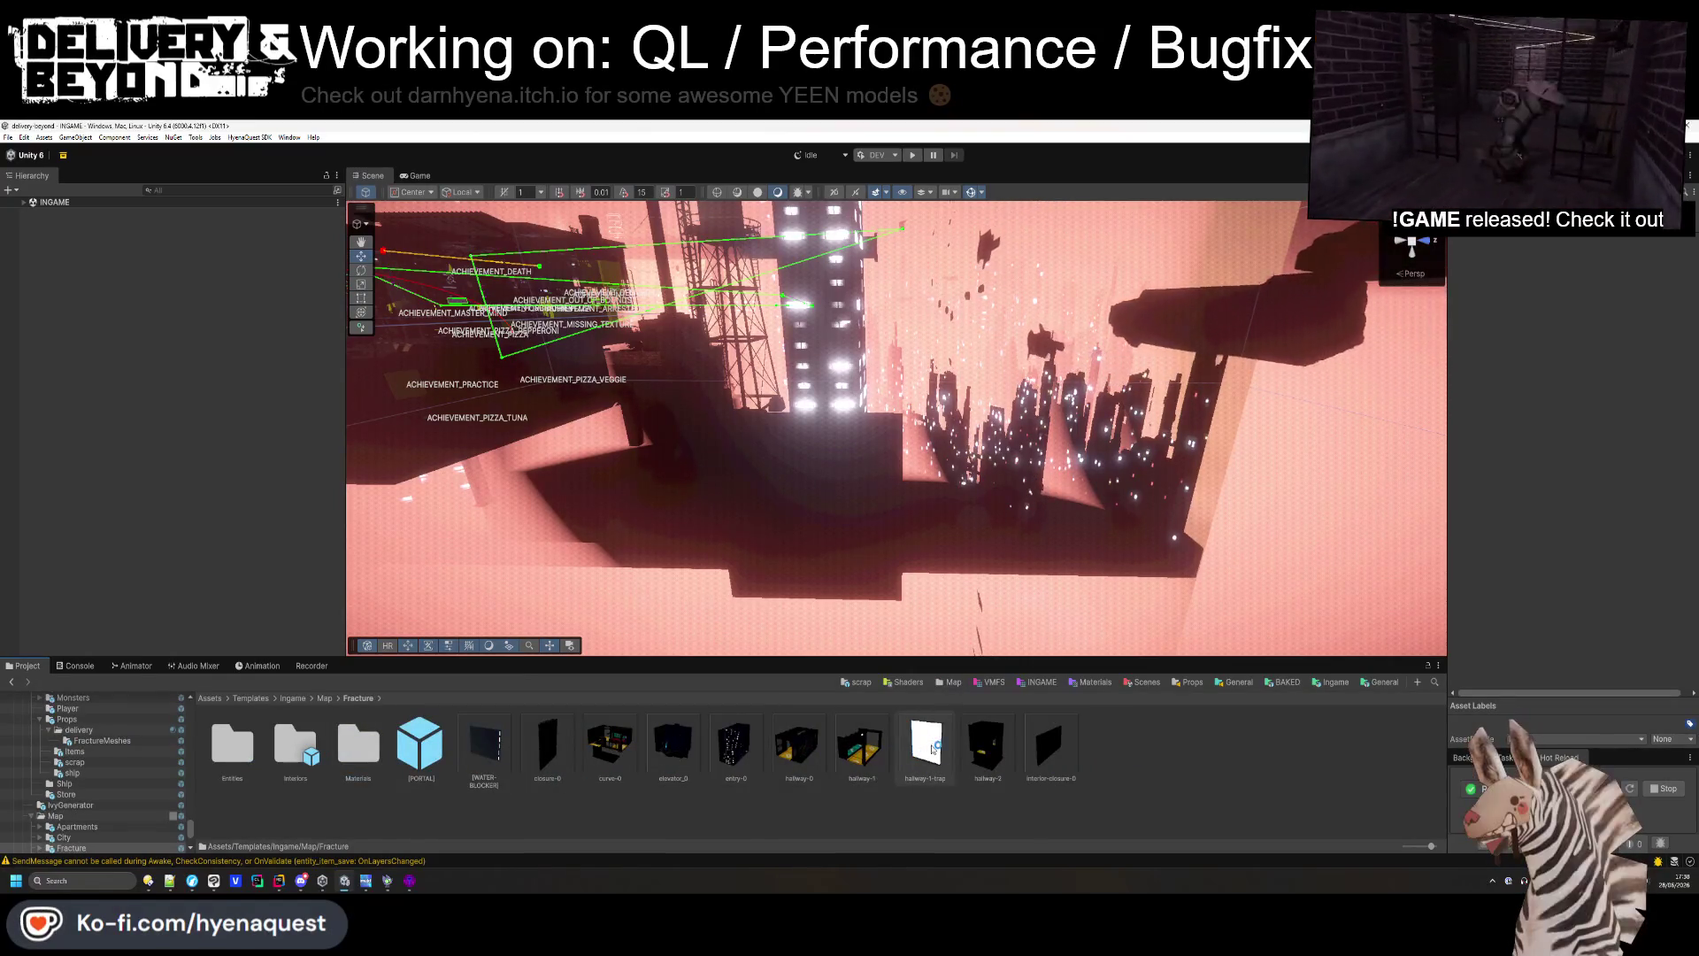
- Open the hallway-2 prefab, select Waterfall_5x20 and locate its StylizedWater3_Waterfall material
{"action": "double_click", "coordinate": [992, 747]}
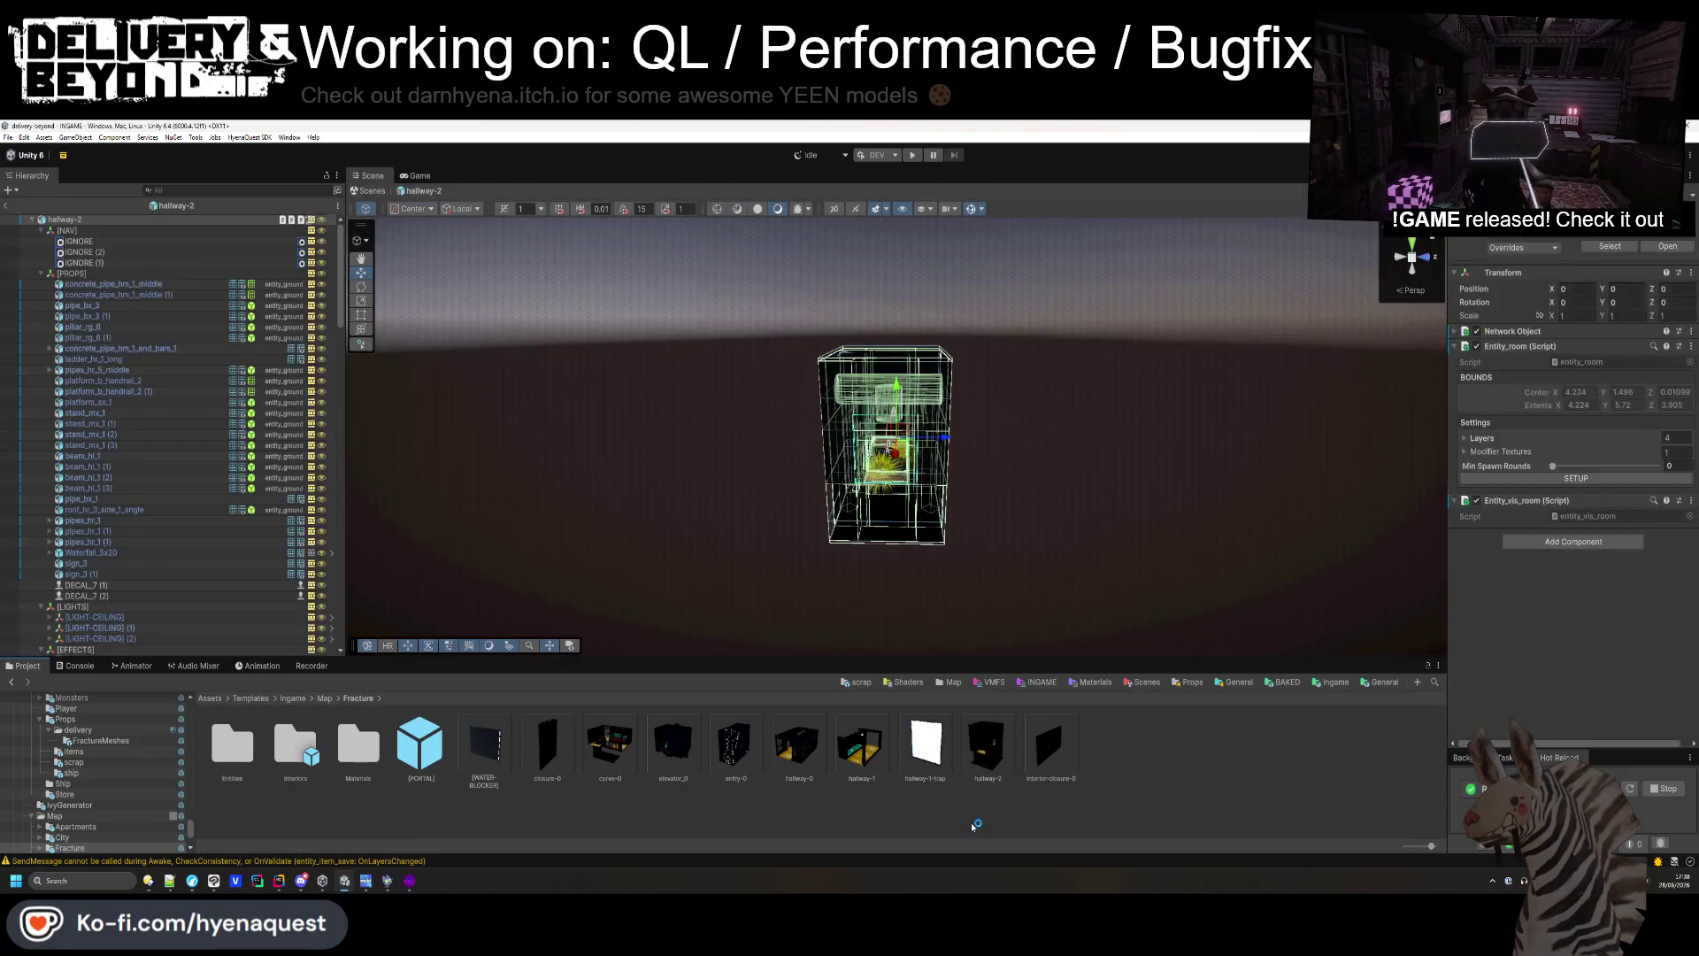
{"action": "left_click", "coordinate": [1117, 769]}
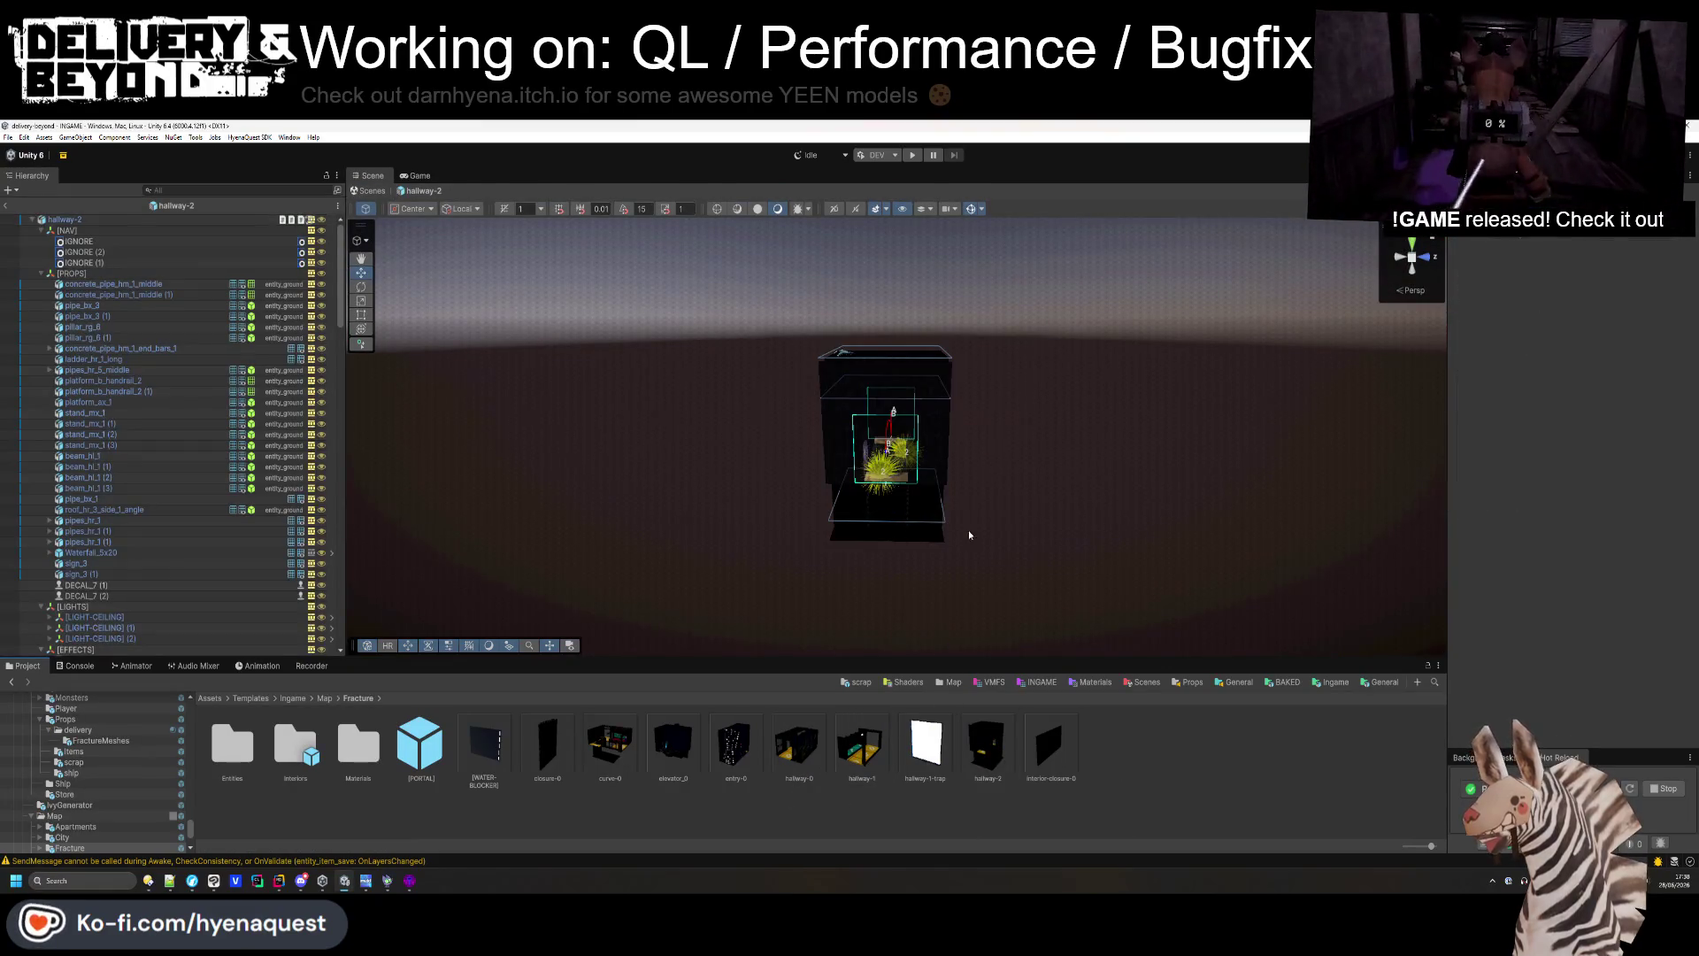
{"action": "scroll", "coordinate": [885, 443], "scroll_direction": "up", "scroll_amount": 10}
{"action": "mouse_move", "coordinate": [885, 442]}
{"action": "left_mouse_down"}
{"action": "mouse_move", "coordinate": [955, 528]}
{"action": "mouse_move", "coordinate": [885, 495]}
{"action": "mouse_move", "coordinate": [622, 534]}
{"action": "mouse_move", "coordinate": [725, 504]}
{"action": "left_mouse_up"}
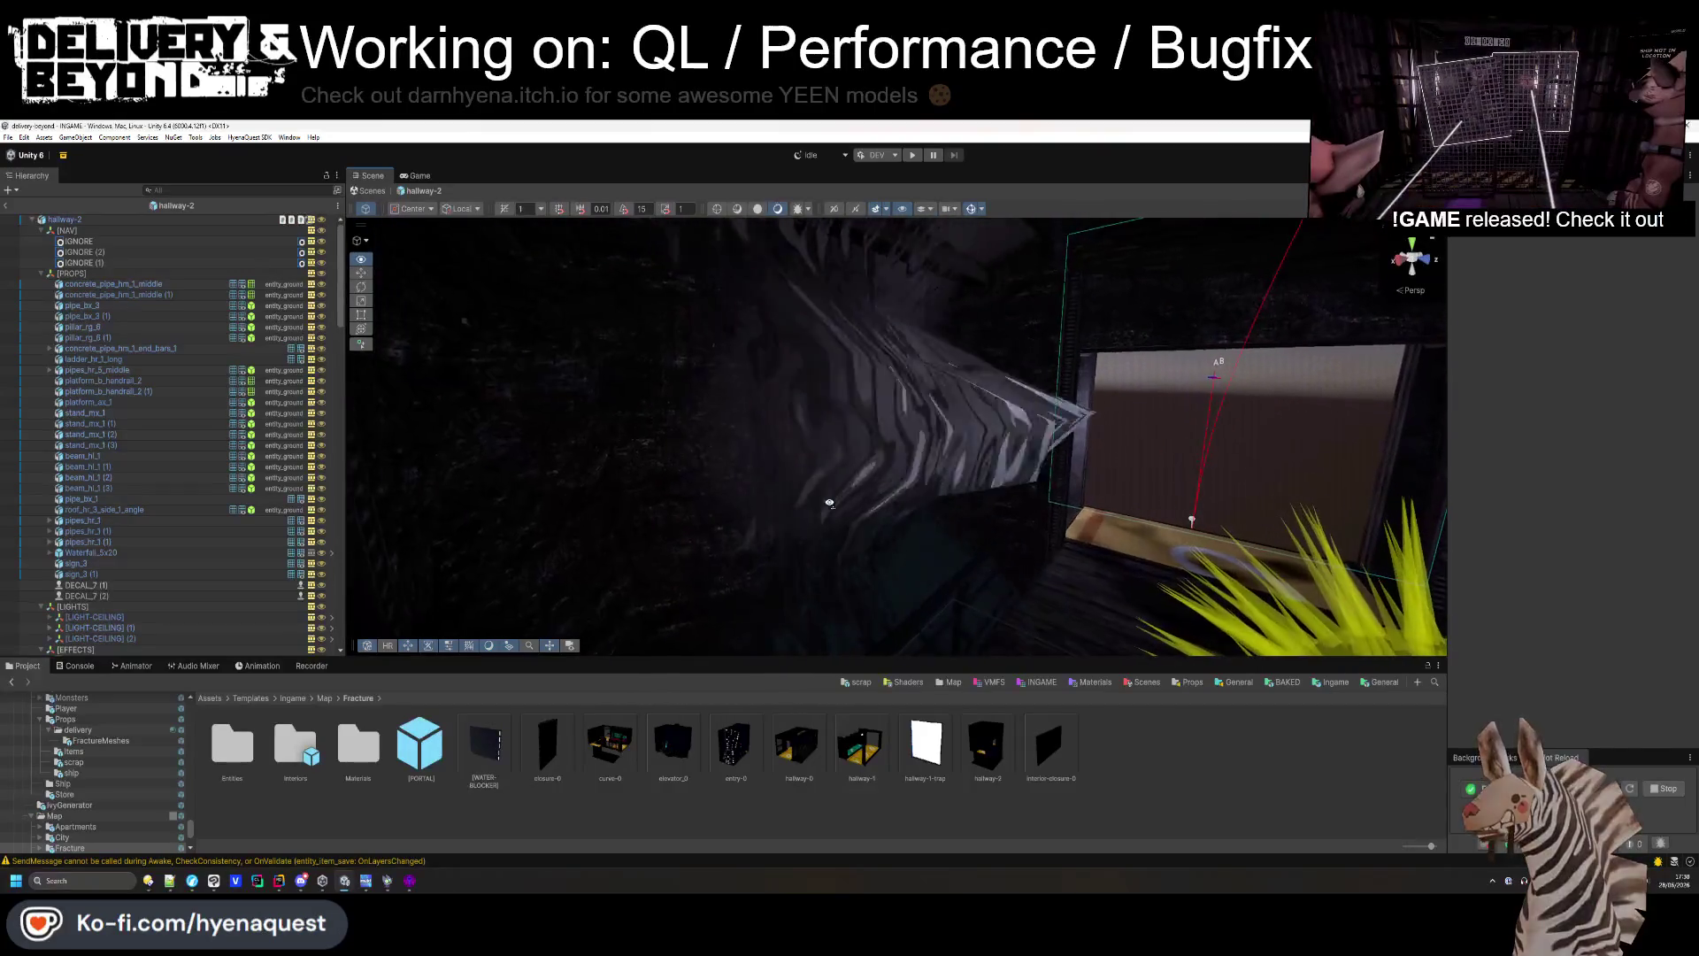
{"action": "left_click", "coordinate": [885, 495]}
{"action": "left_click", "coordinate": [1606, 399]}
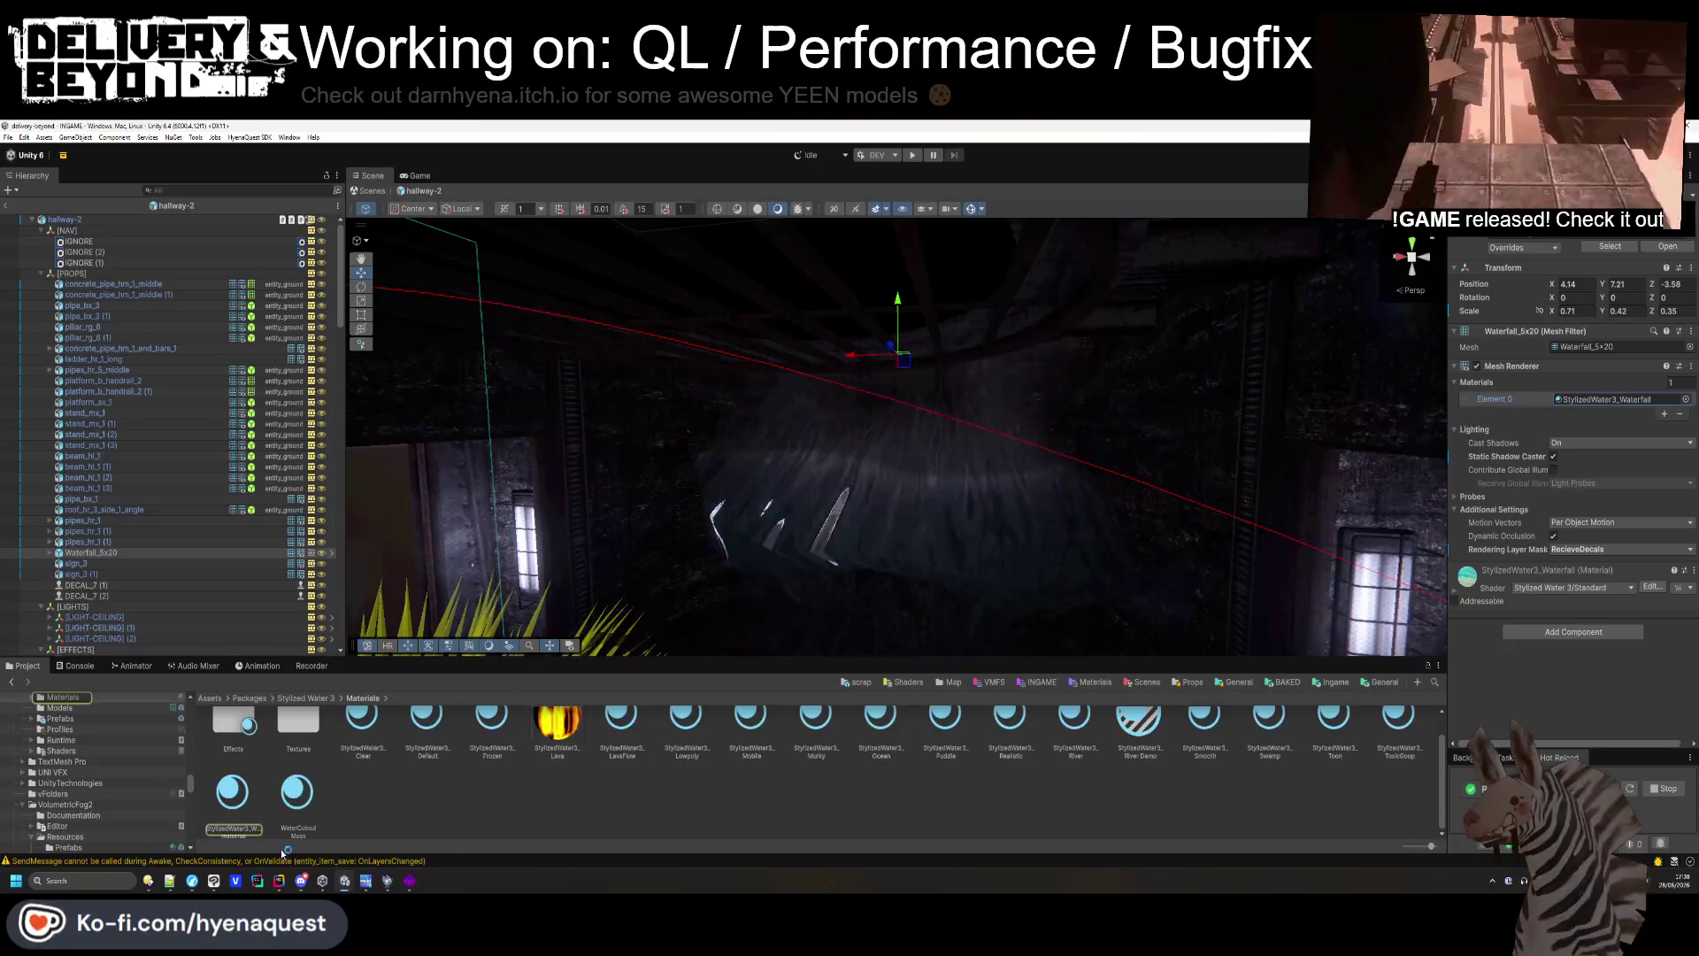
{"action": "right_click", "coordinate": [247, 807]}
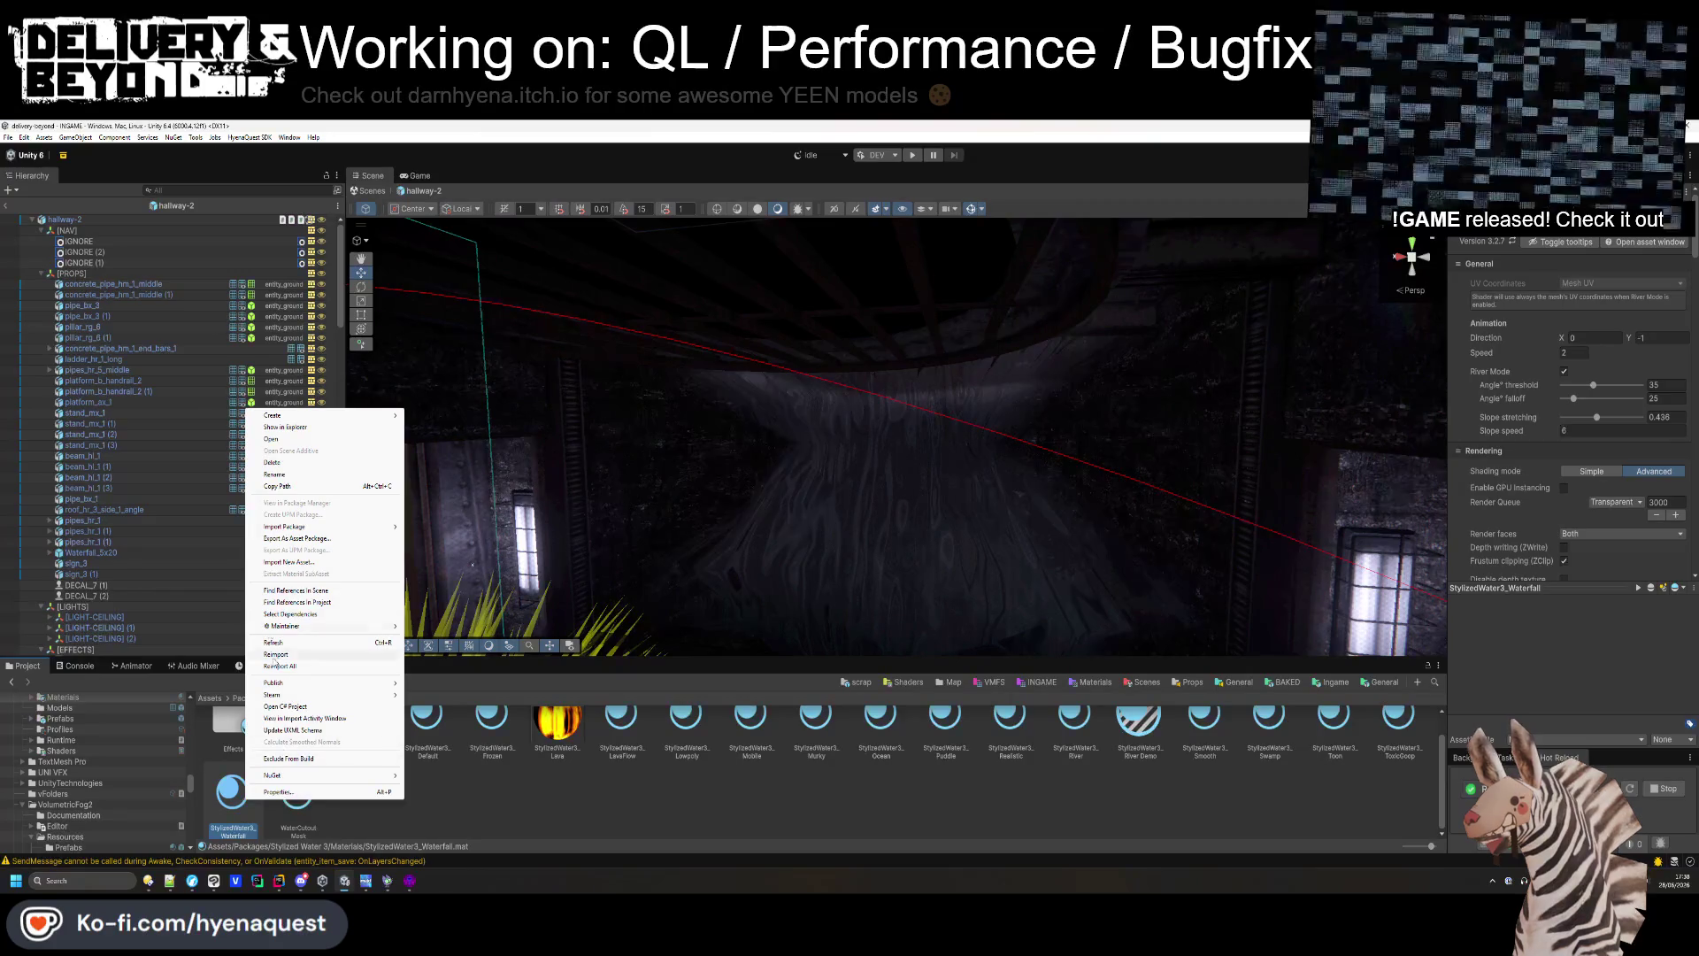
- Reveal StylizedWater3_Waterfall.mat in Directory Opus and open its TortoiseGit log
{"action": "left_click", "coordinate": [286, 427]}
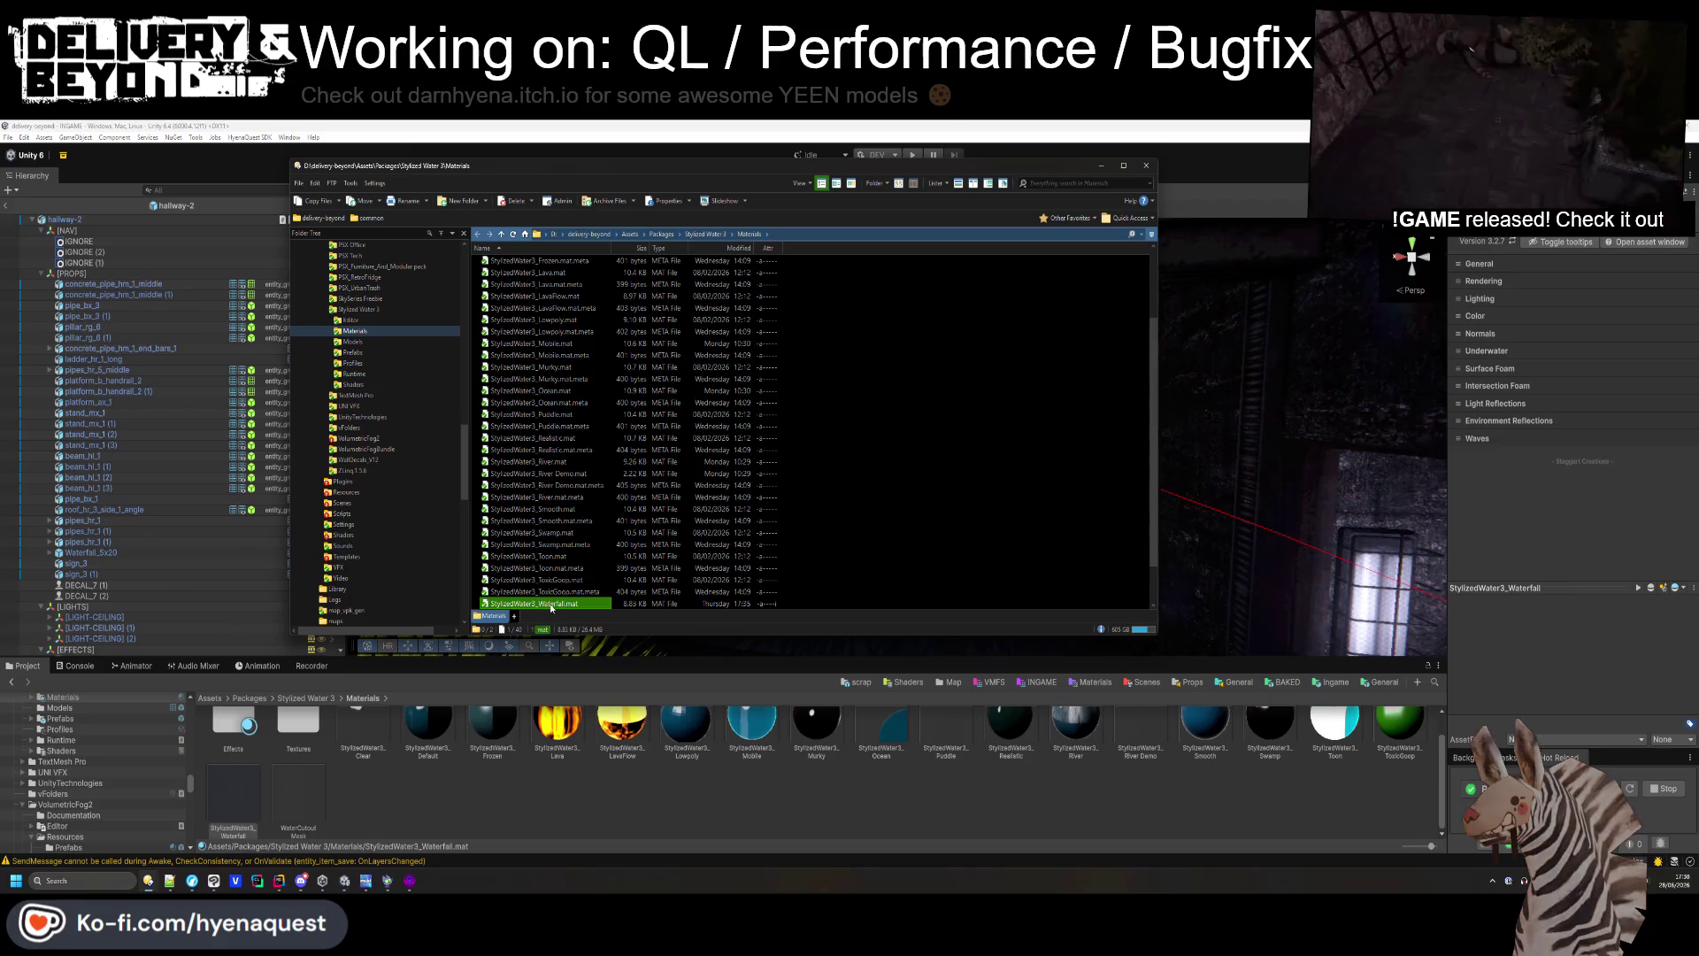
{"action": "right_click", "coordinate": [552, 606]}
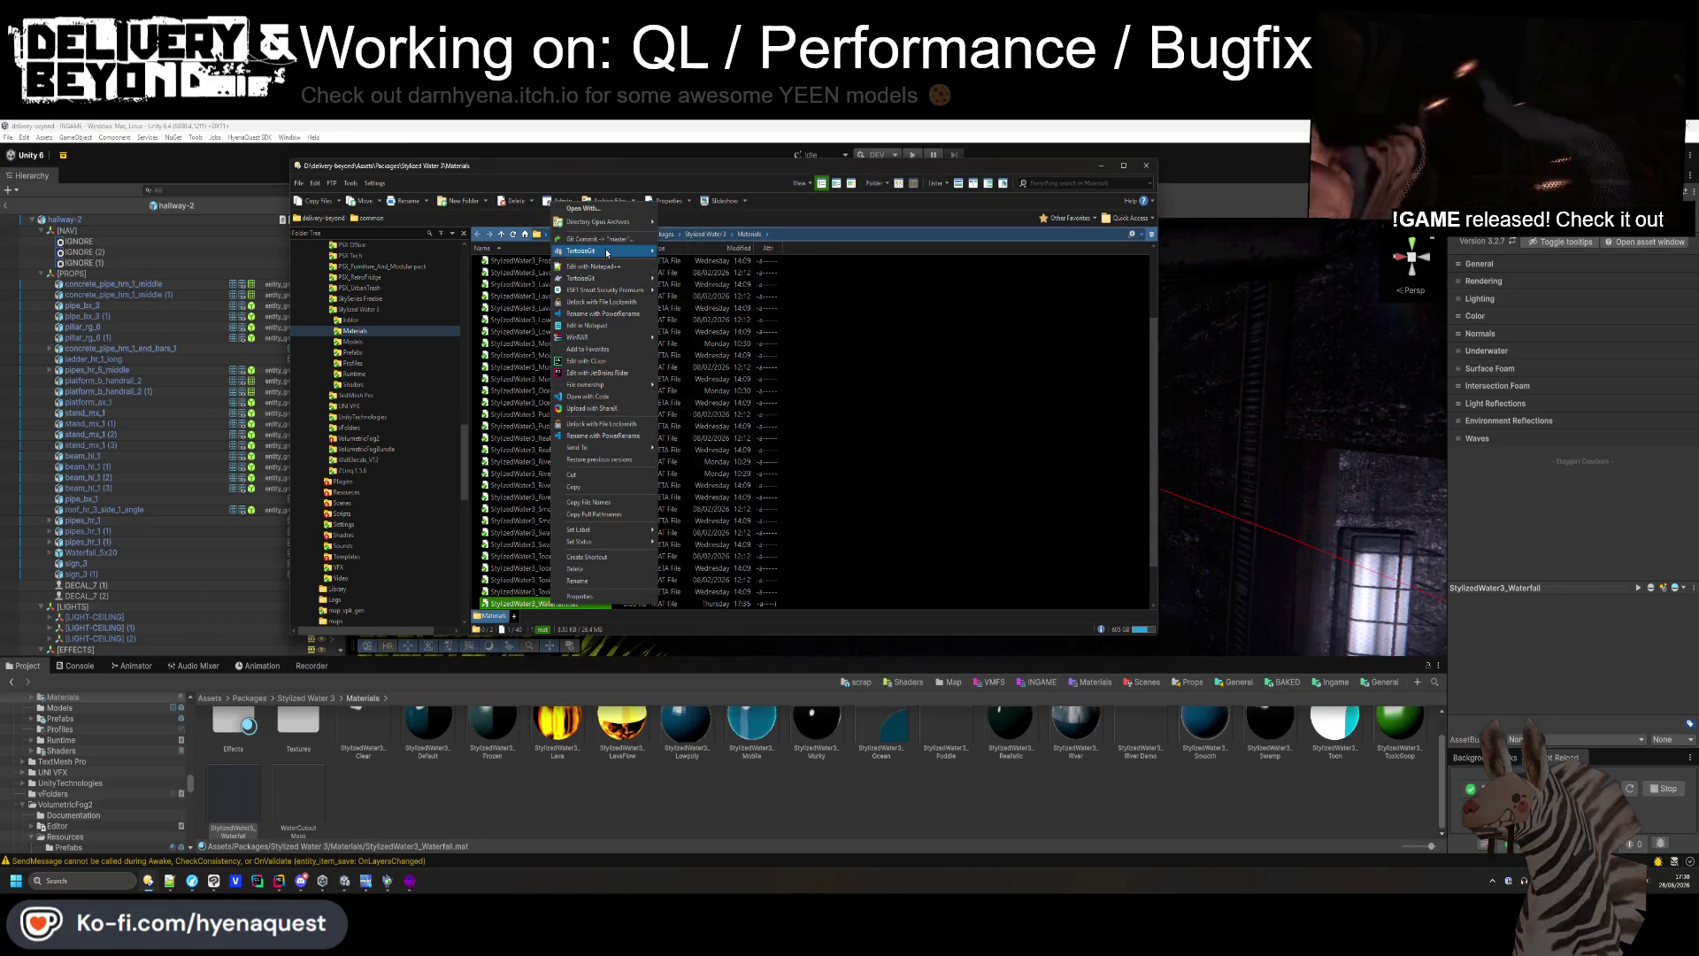
{"action": "mouse_move", "coordinate": [607, 253]}
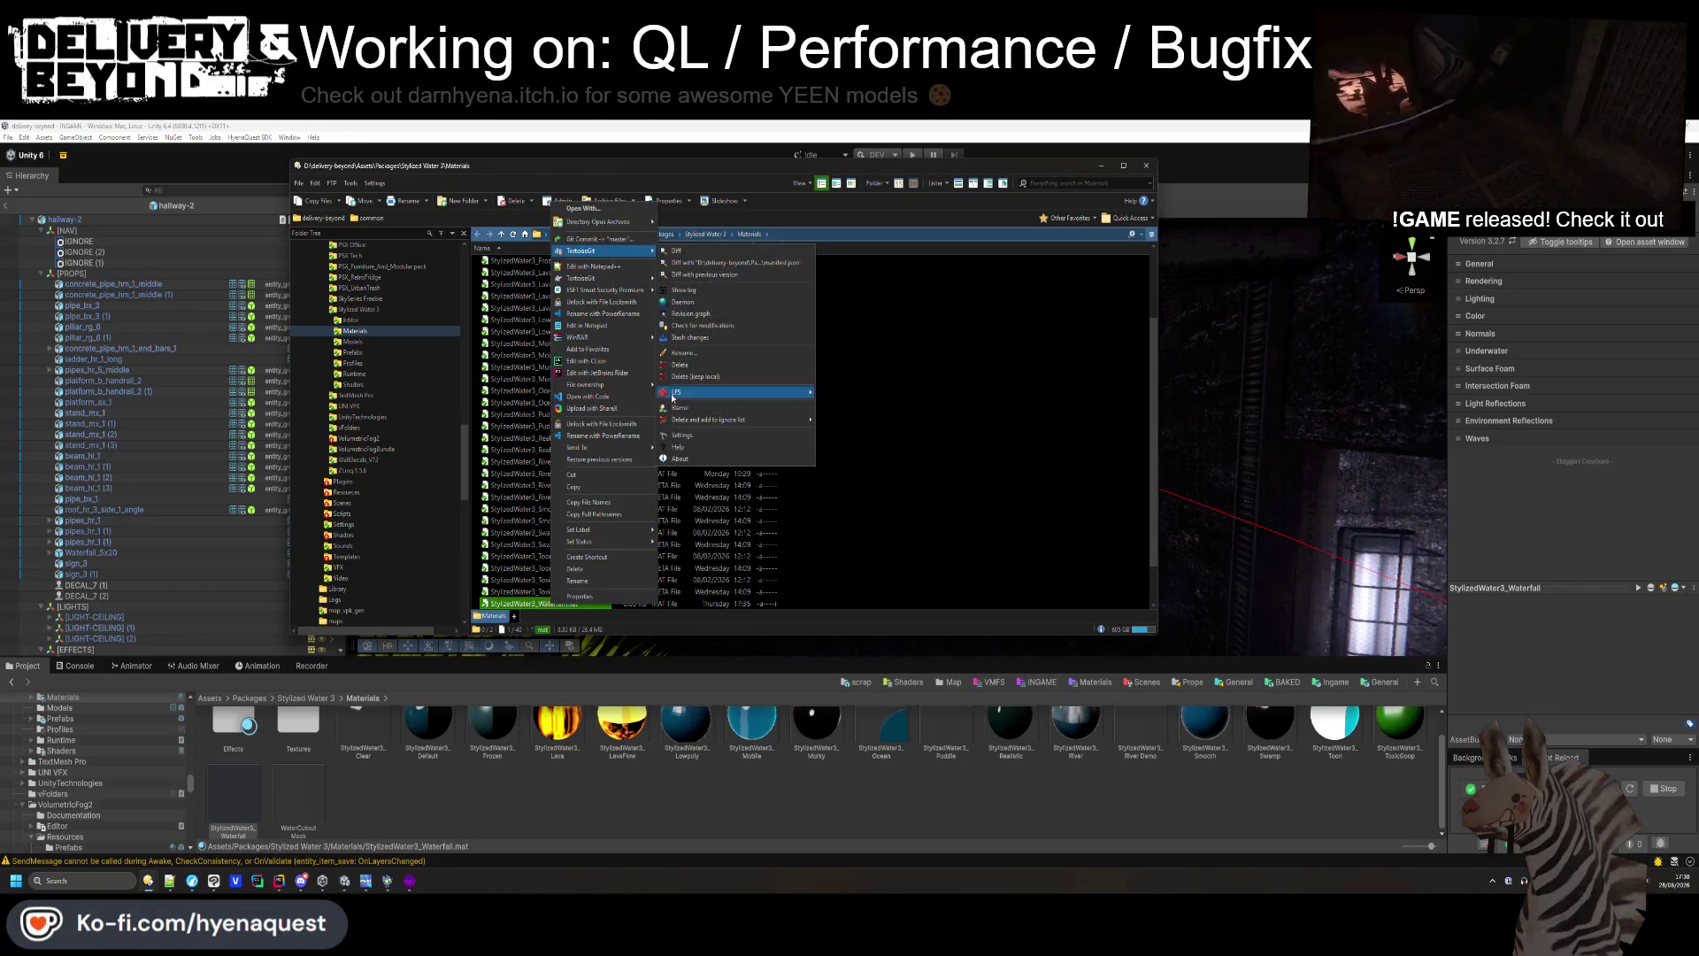
{"action": "left_click", "coordinate": [713, 293]}
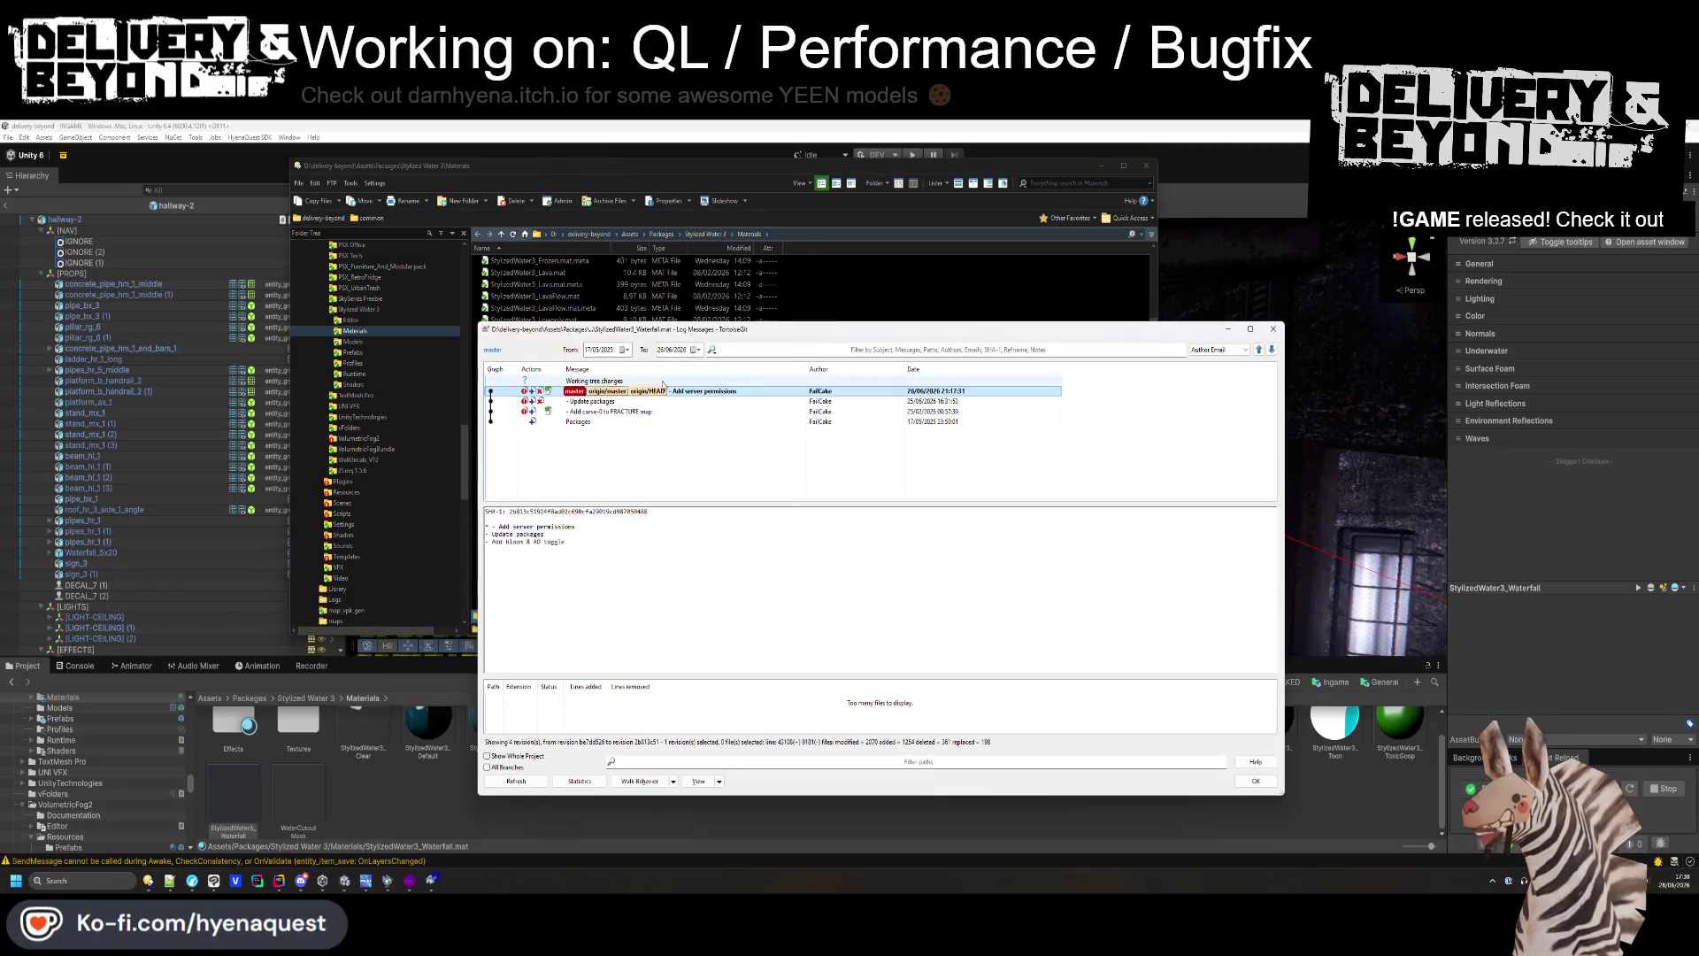
- Revert StylizedWater3_Waterfall.mat to its version from the 'Add curve-0 to FRACTURE map' commit
{"action": "left_click", "coordinate": [633, 412]}
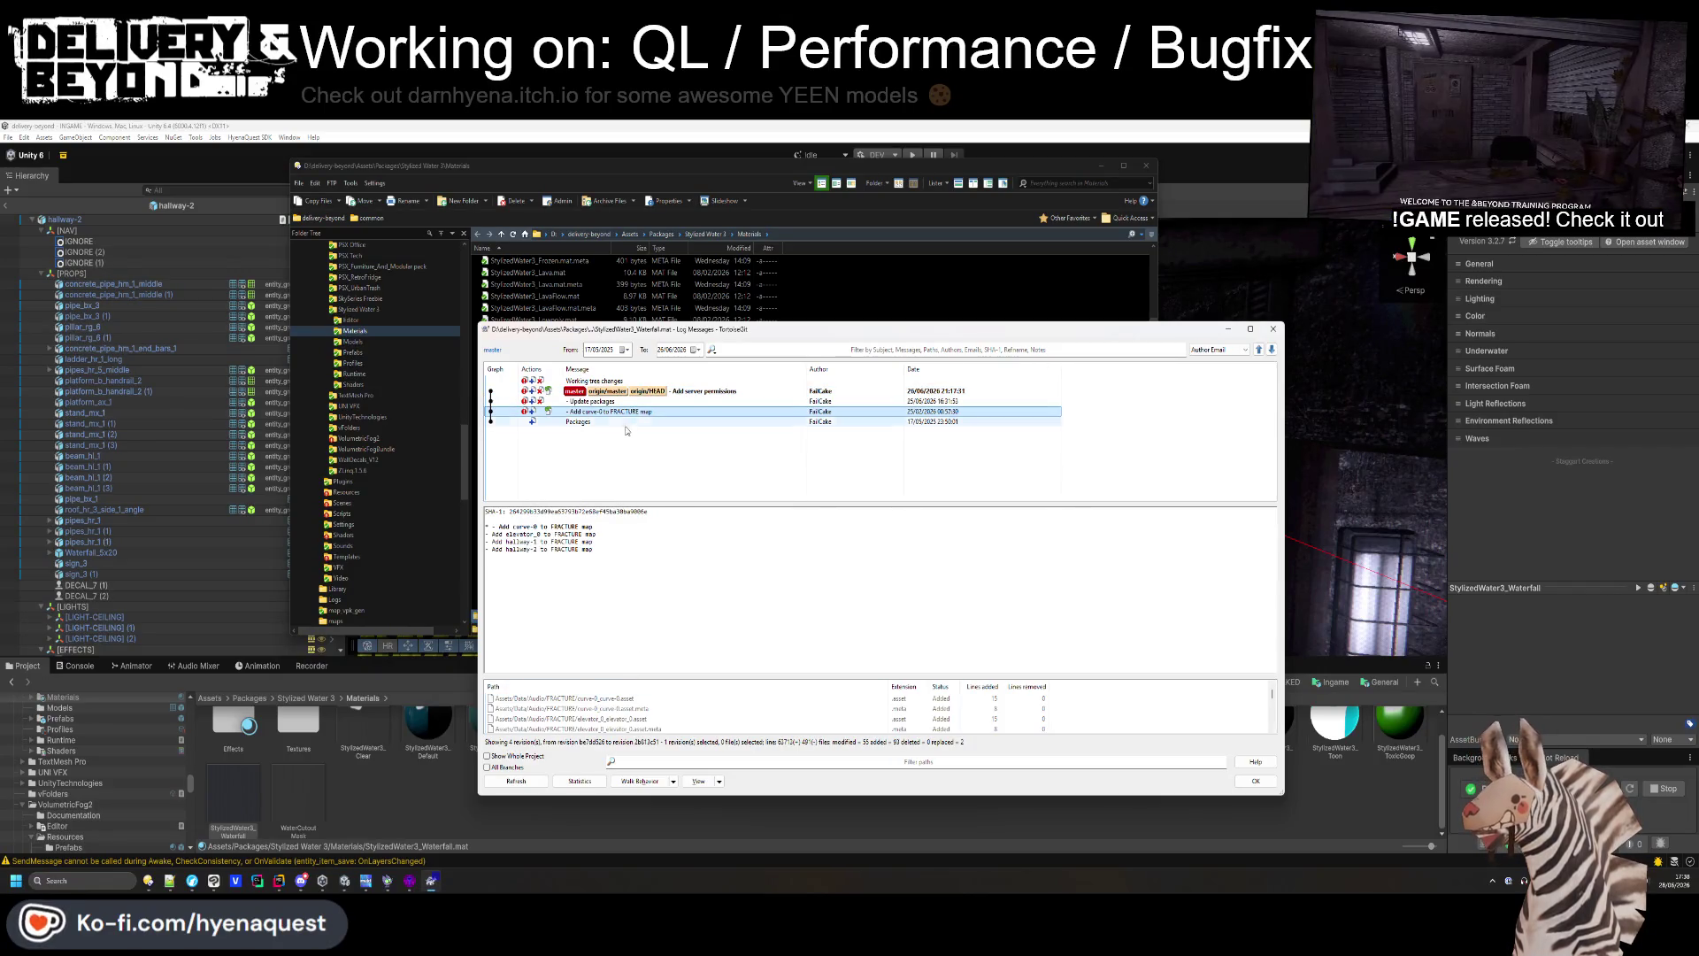
{"action": "left_click_drag", "start_coordinate": [689, 680], "coordinate": [689, 558]}
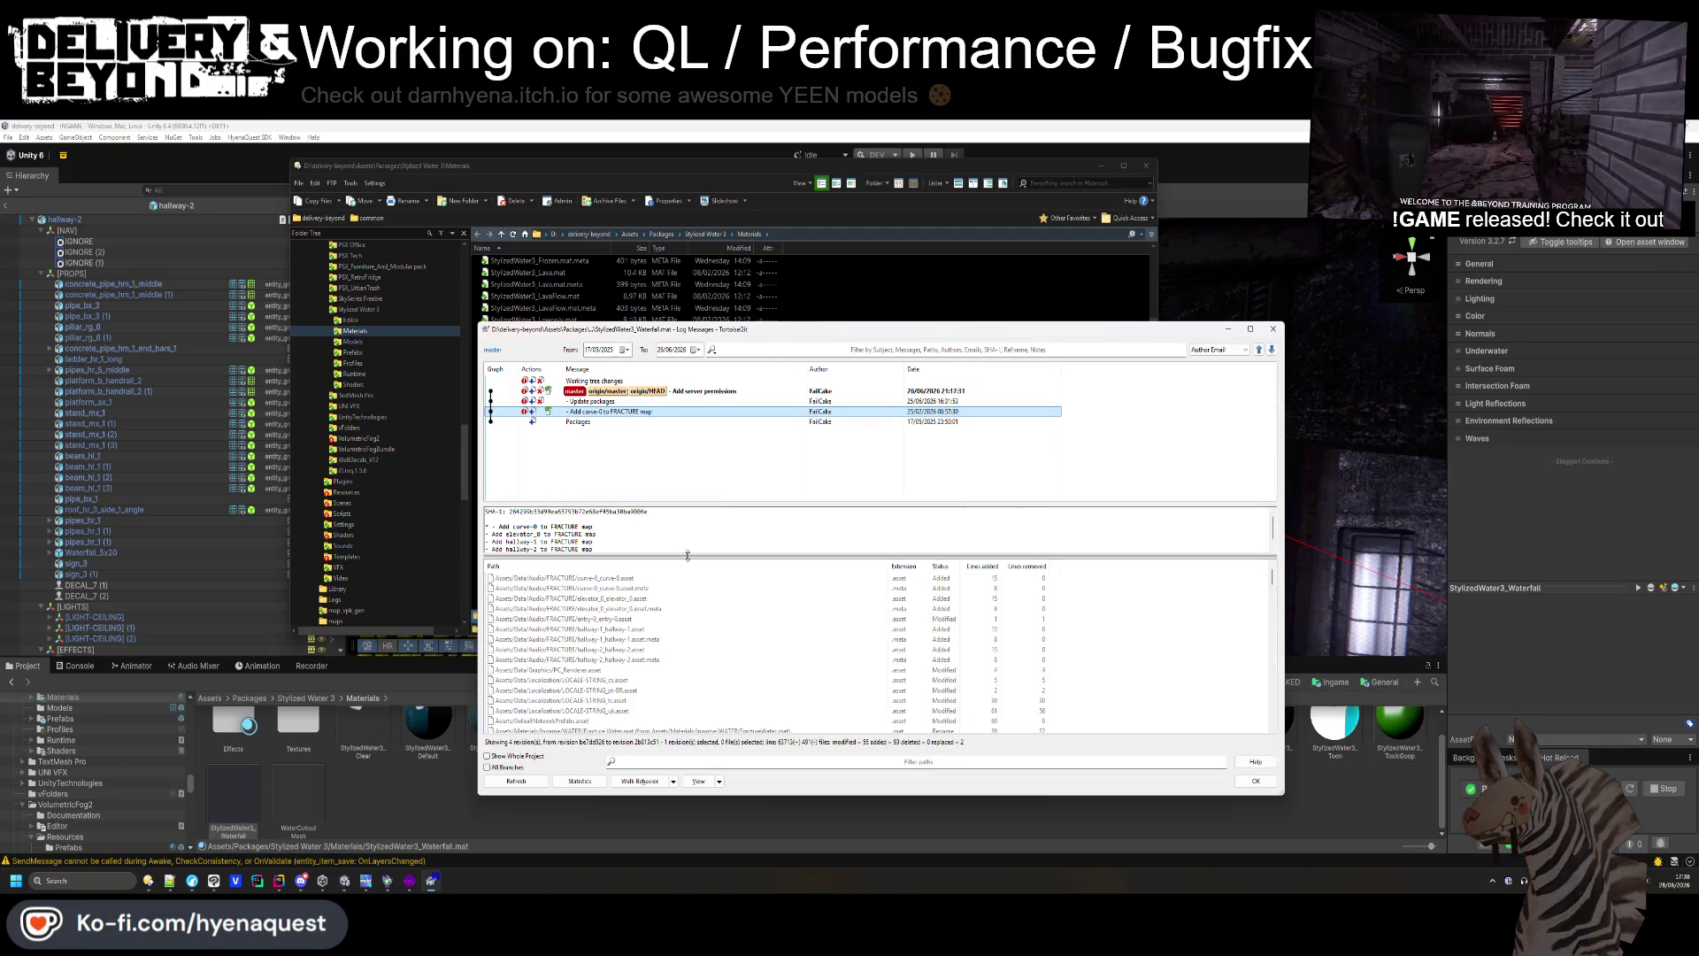
{"action": "scroll", "coordinate": [691, 611], "scroll_direction": "down", "scroll_amount": 15}
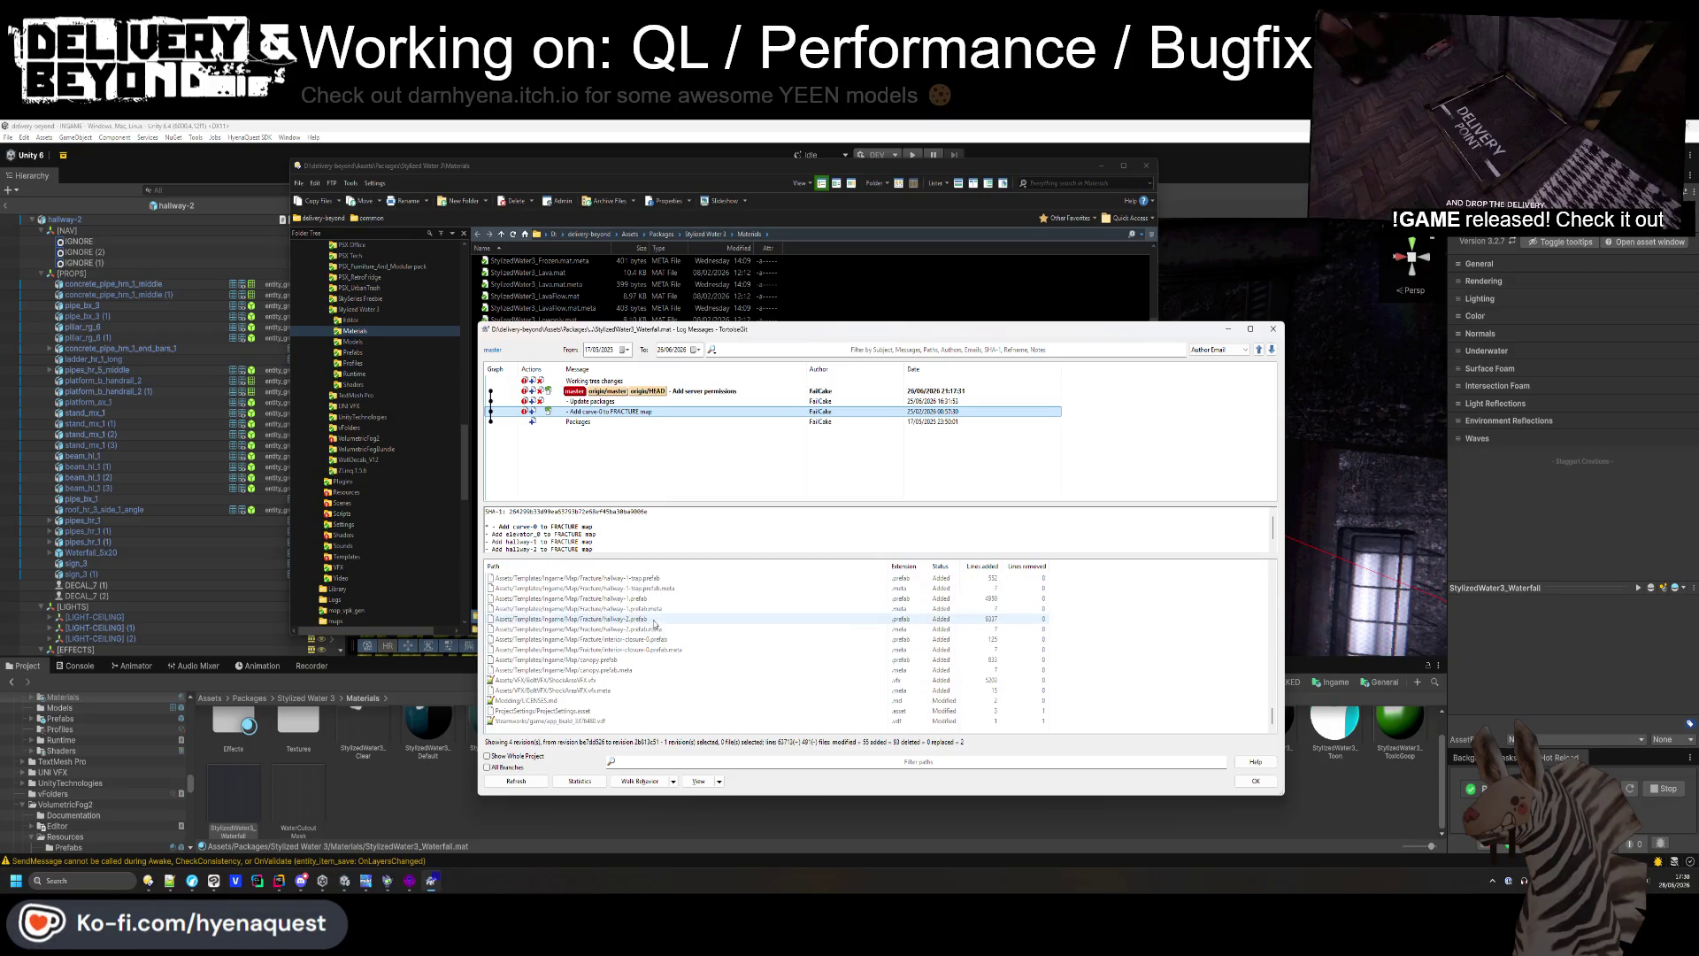
{"action": "scroll", "coordinate": [646, 637], "scroll_direction": "up", "scroll_amount": 10}
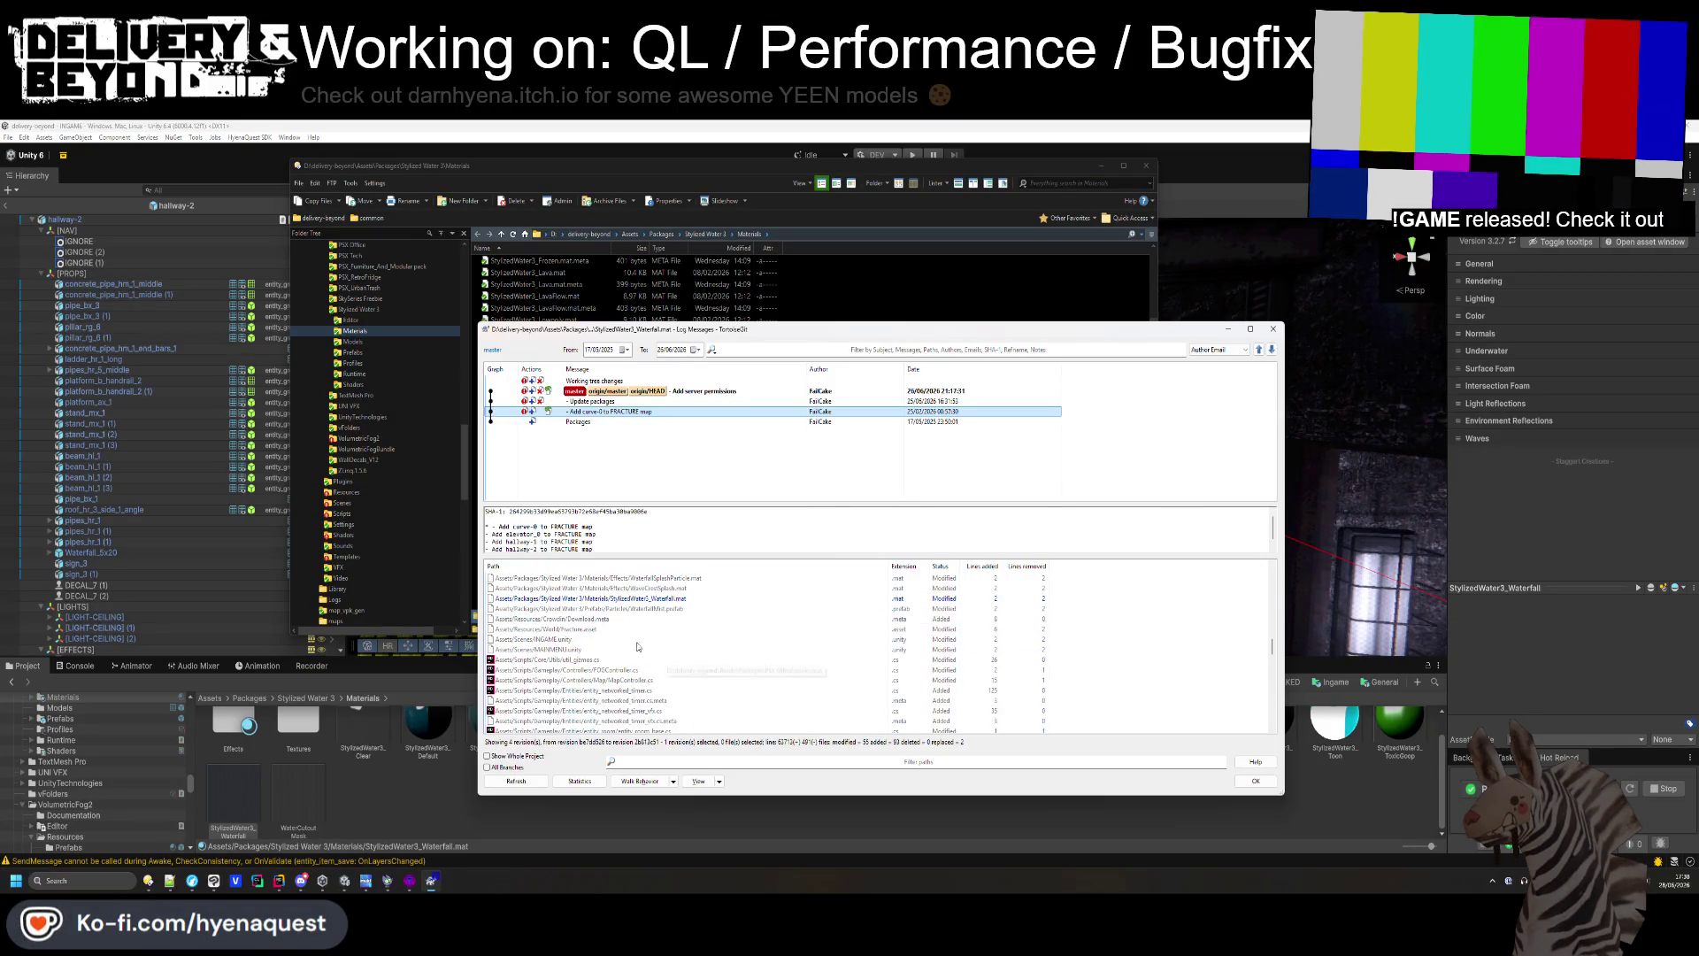
{"action": "right_click", "coordinate": [651, 600]}
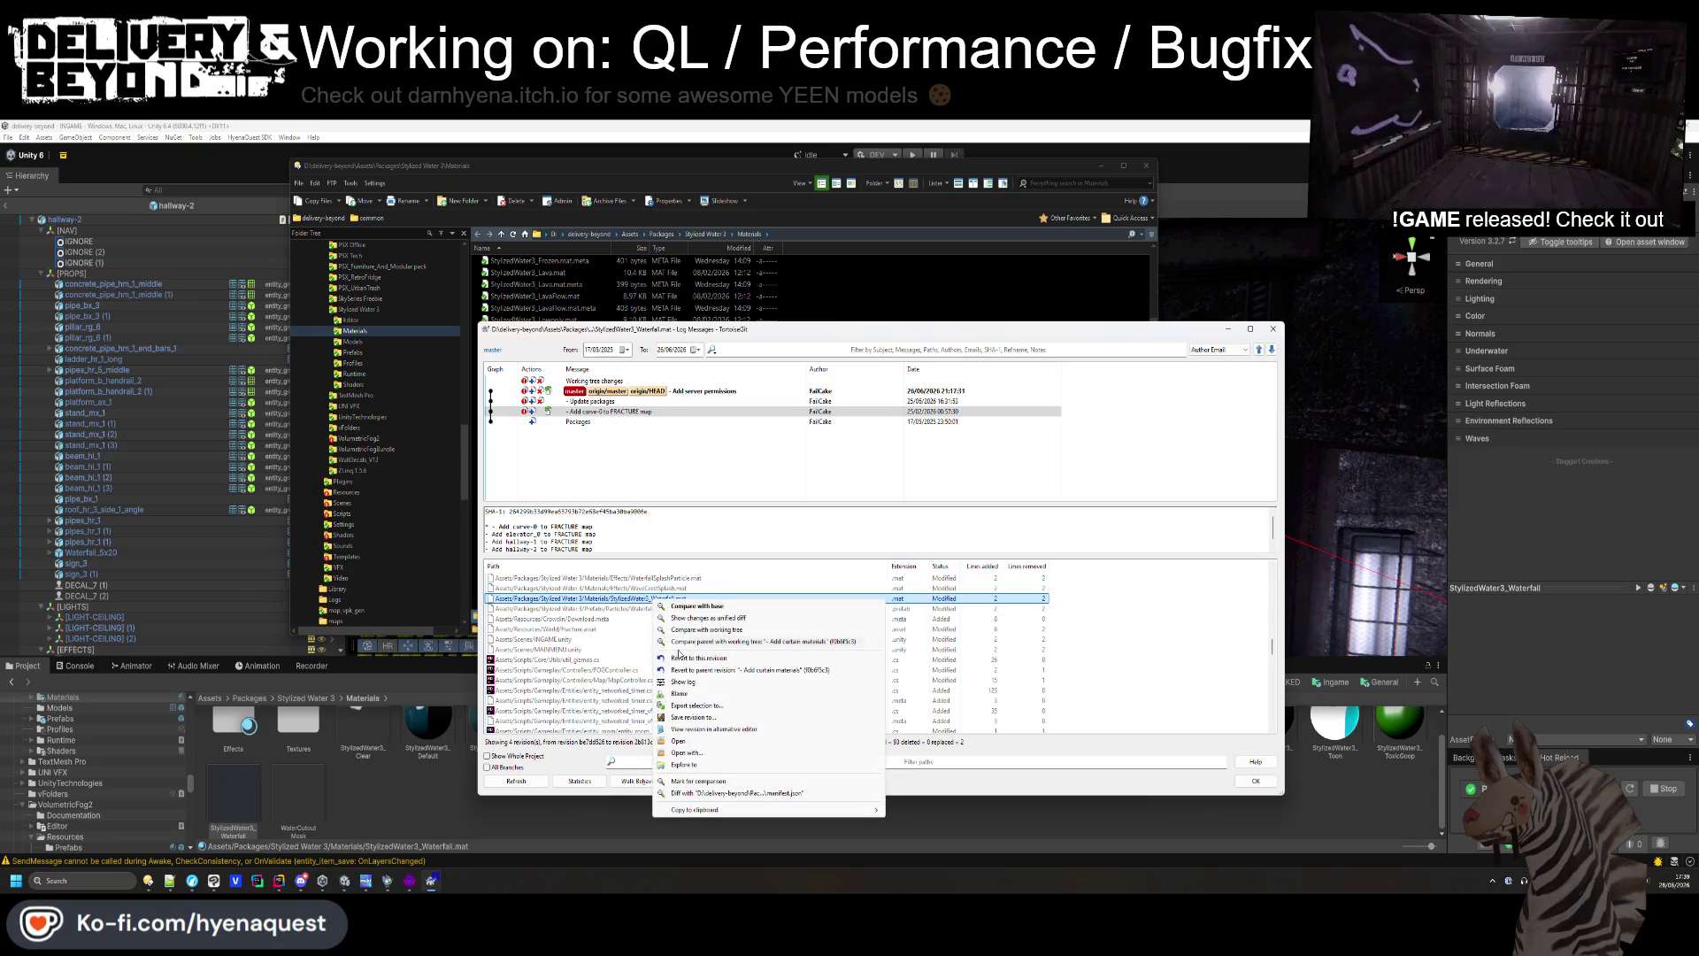
{"action": "left_click", "coordinate": [700, 658]}
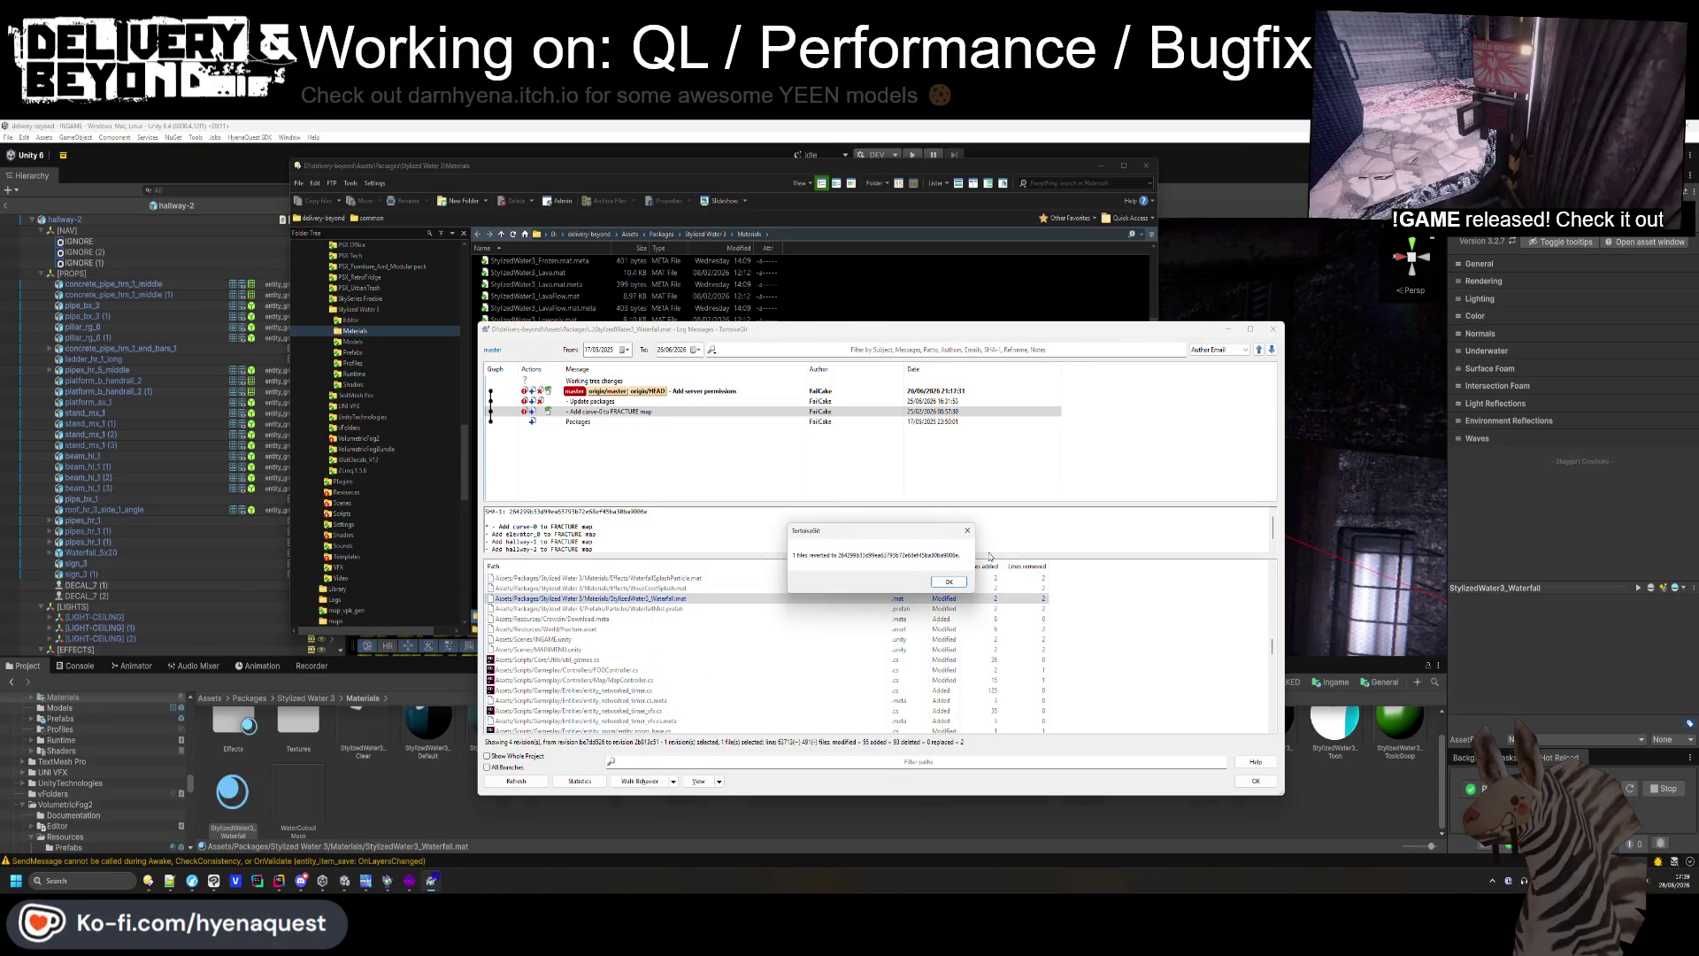
{"action": "left_click", "coordinate": [948, 582]}
{"action": "left_click", "coordinate": [412, 827]}
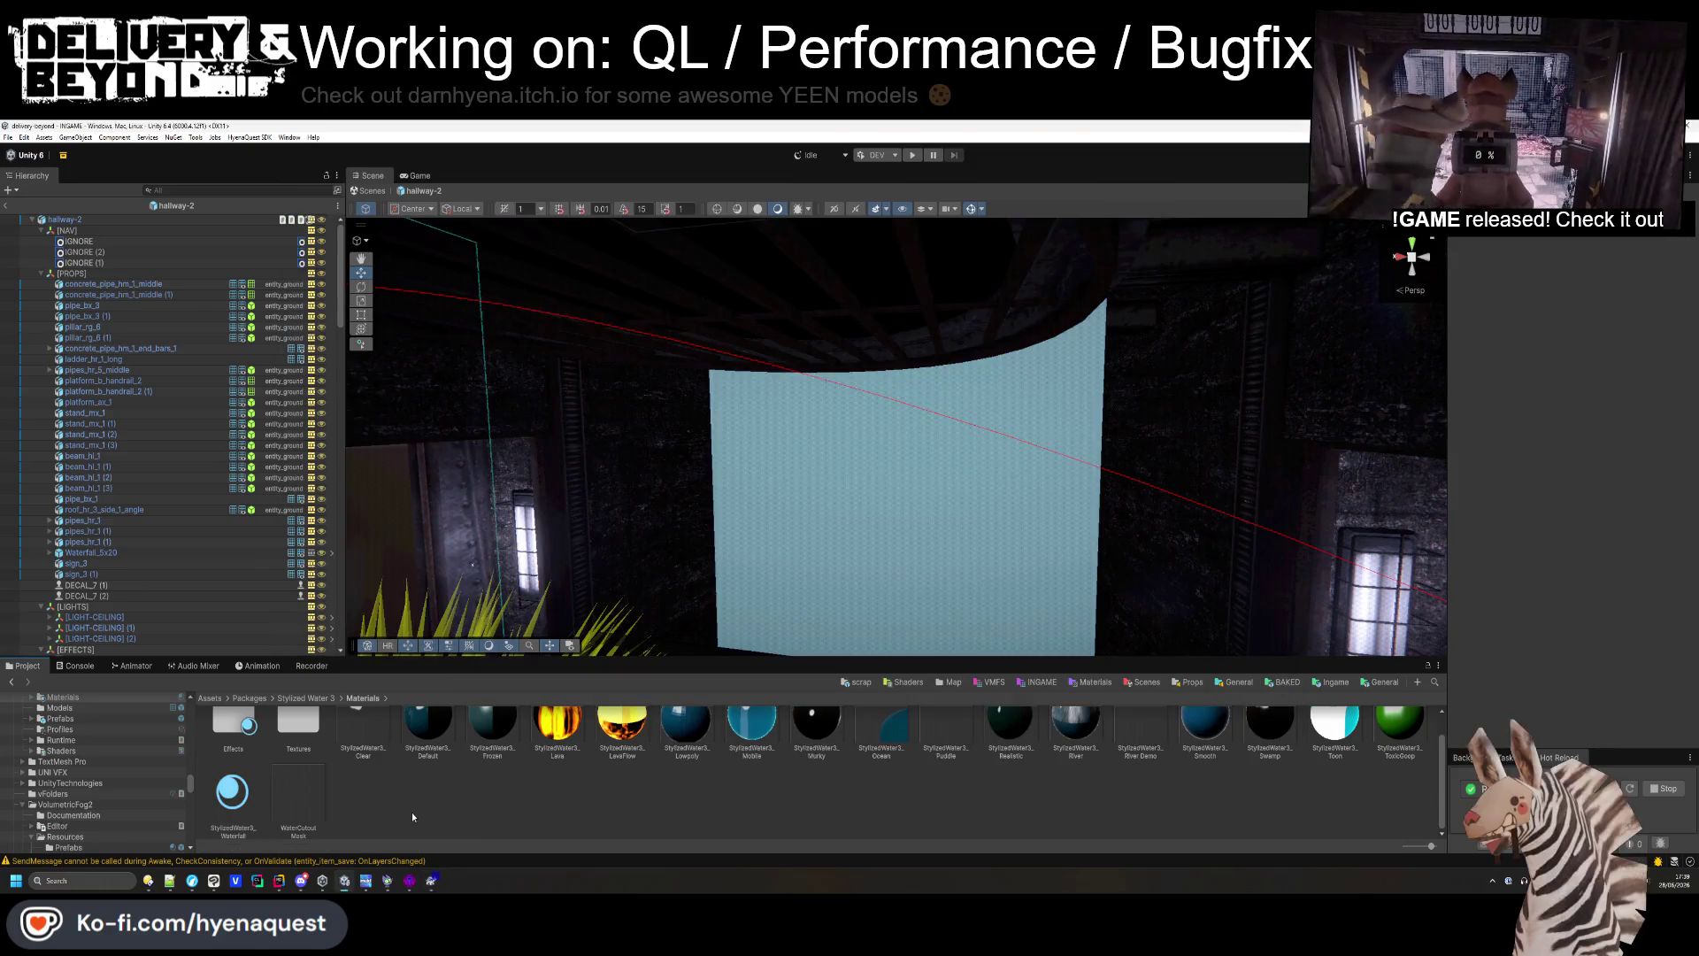
- Paste a copy of the waterfall material into Assets/Materials/Ingame/World and rename it Waterfall
{"action": "mouse_move", "coordinate": [876, 461]}
{"action": "left_mouse_down"}
{"action": "mouse_move", "coordinate": [905, 533]}
{"action": "mouse_move", "coordinate": [744, 577]}
{"action": "mouse_move", "coordinate": [862, 493]}
{"action": "mouse_move", "coordinate": [823, 531]}
{"action": "left_mouse_up"}
{"action": "left_click", "coordinate": [245, 804]}
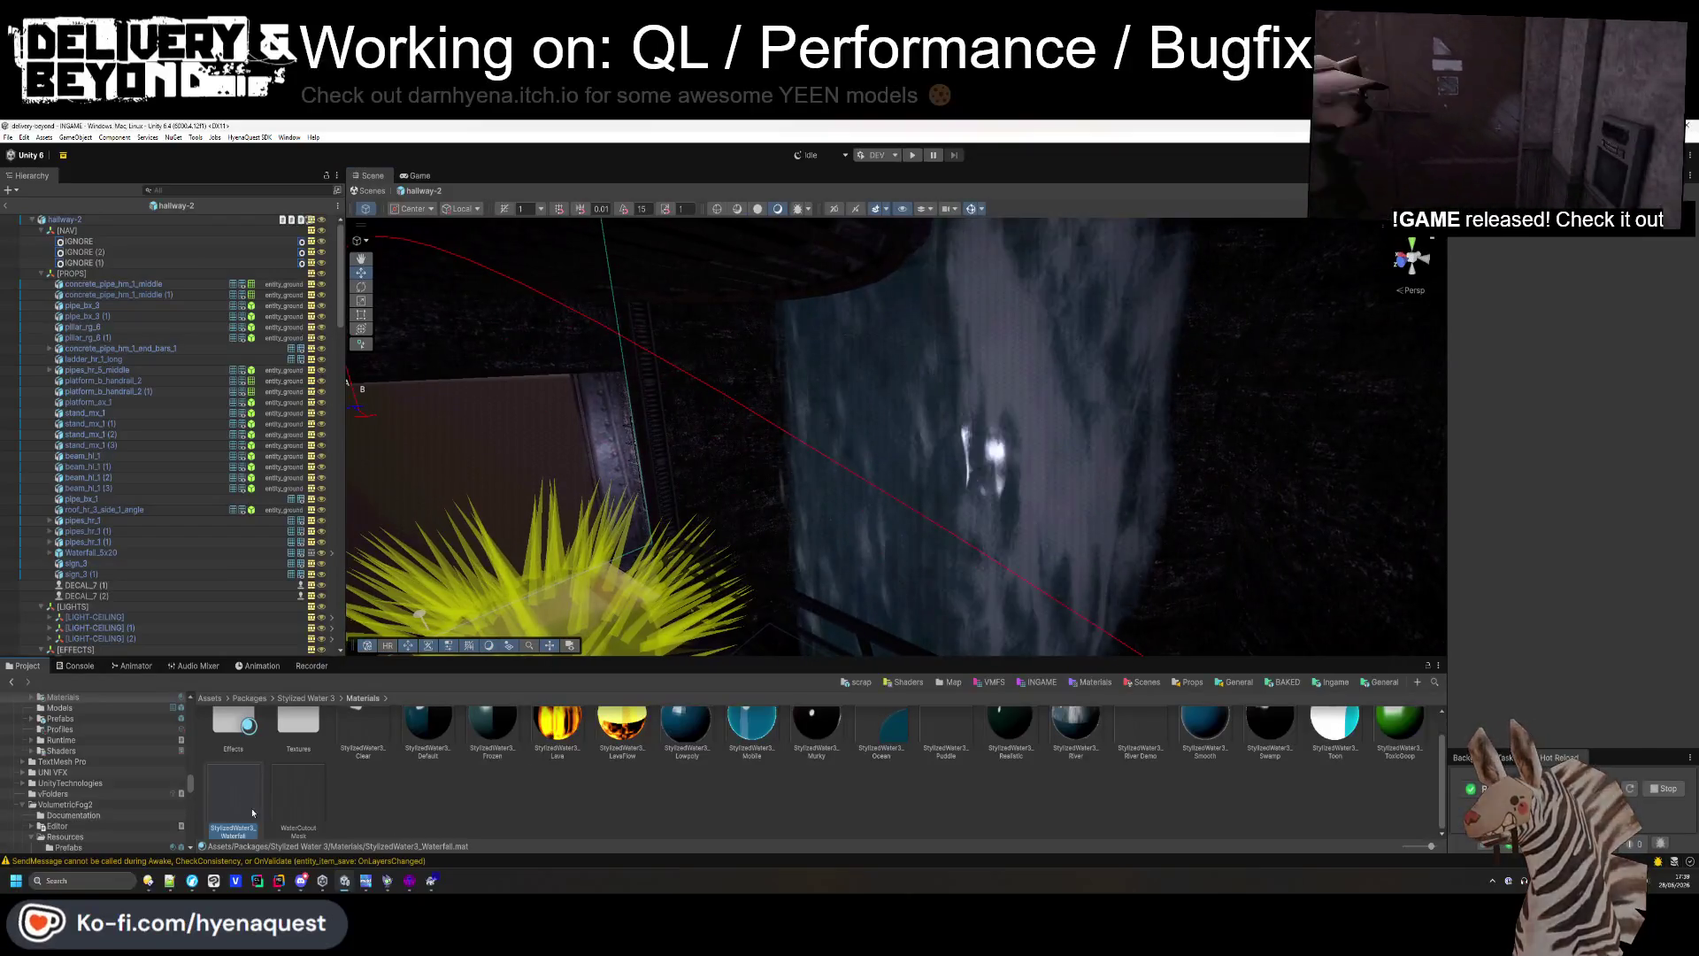
{"action": "left_click", "coordinate": [411, 799]}
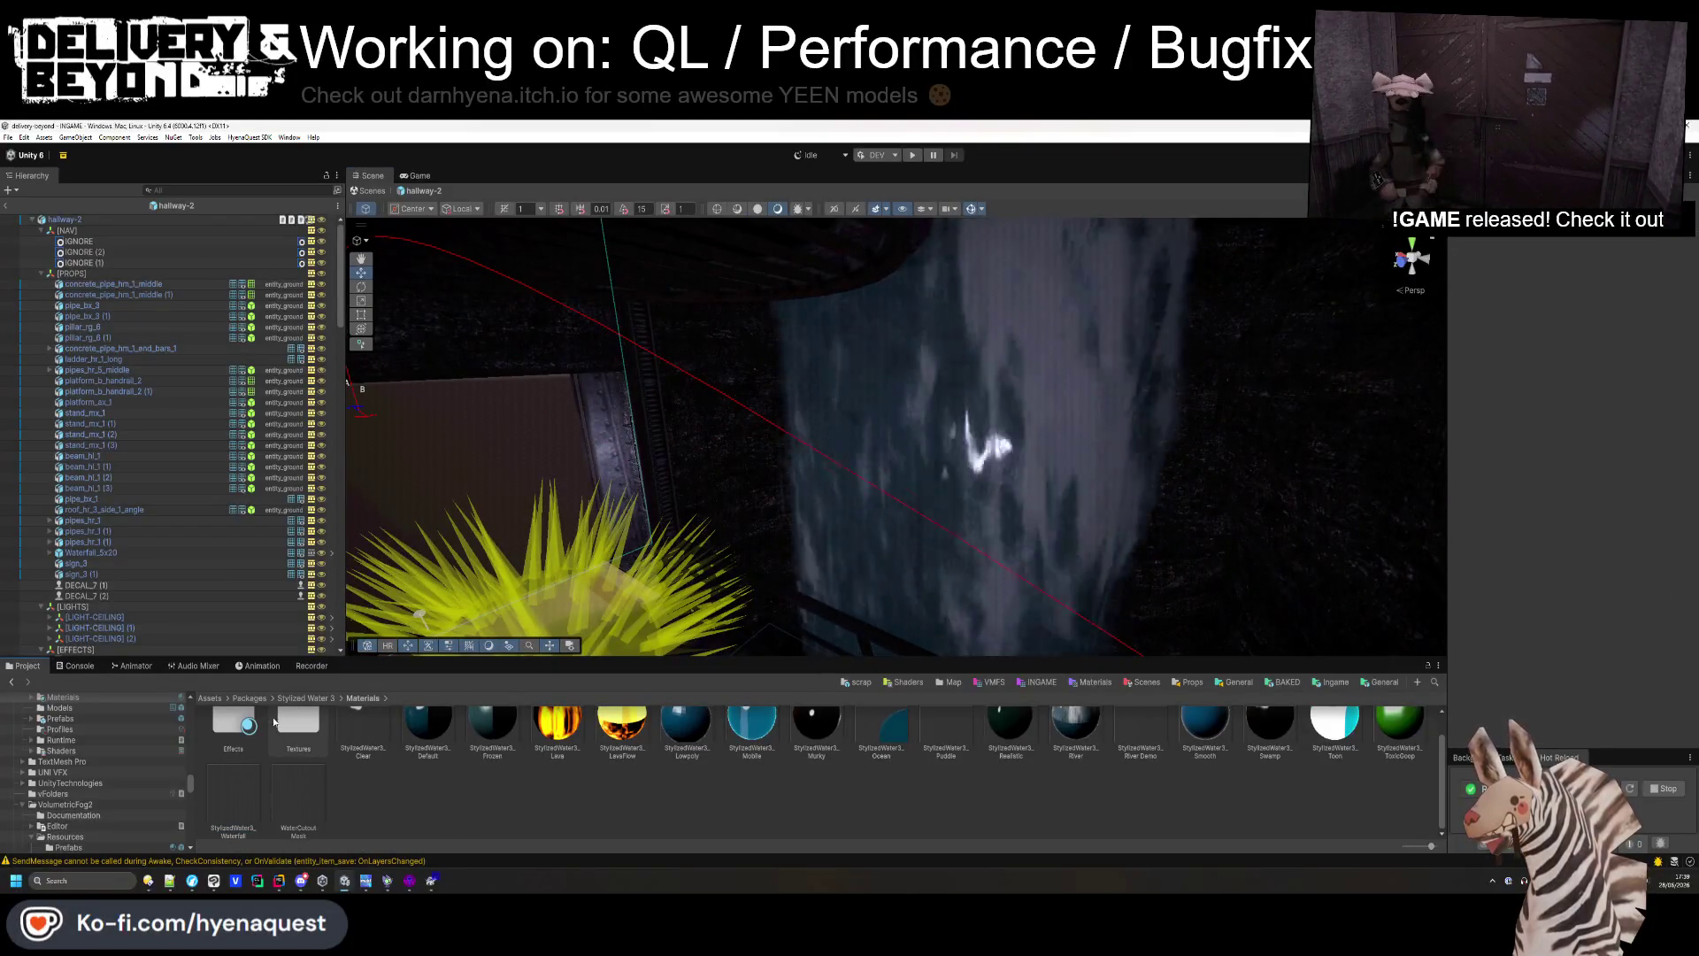
{"action": "left_click", "coordinate": [210, 699]}
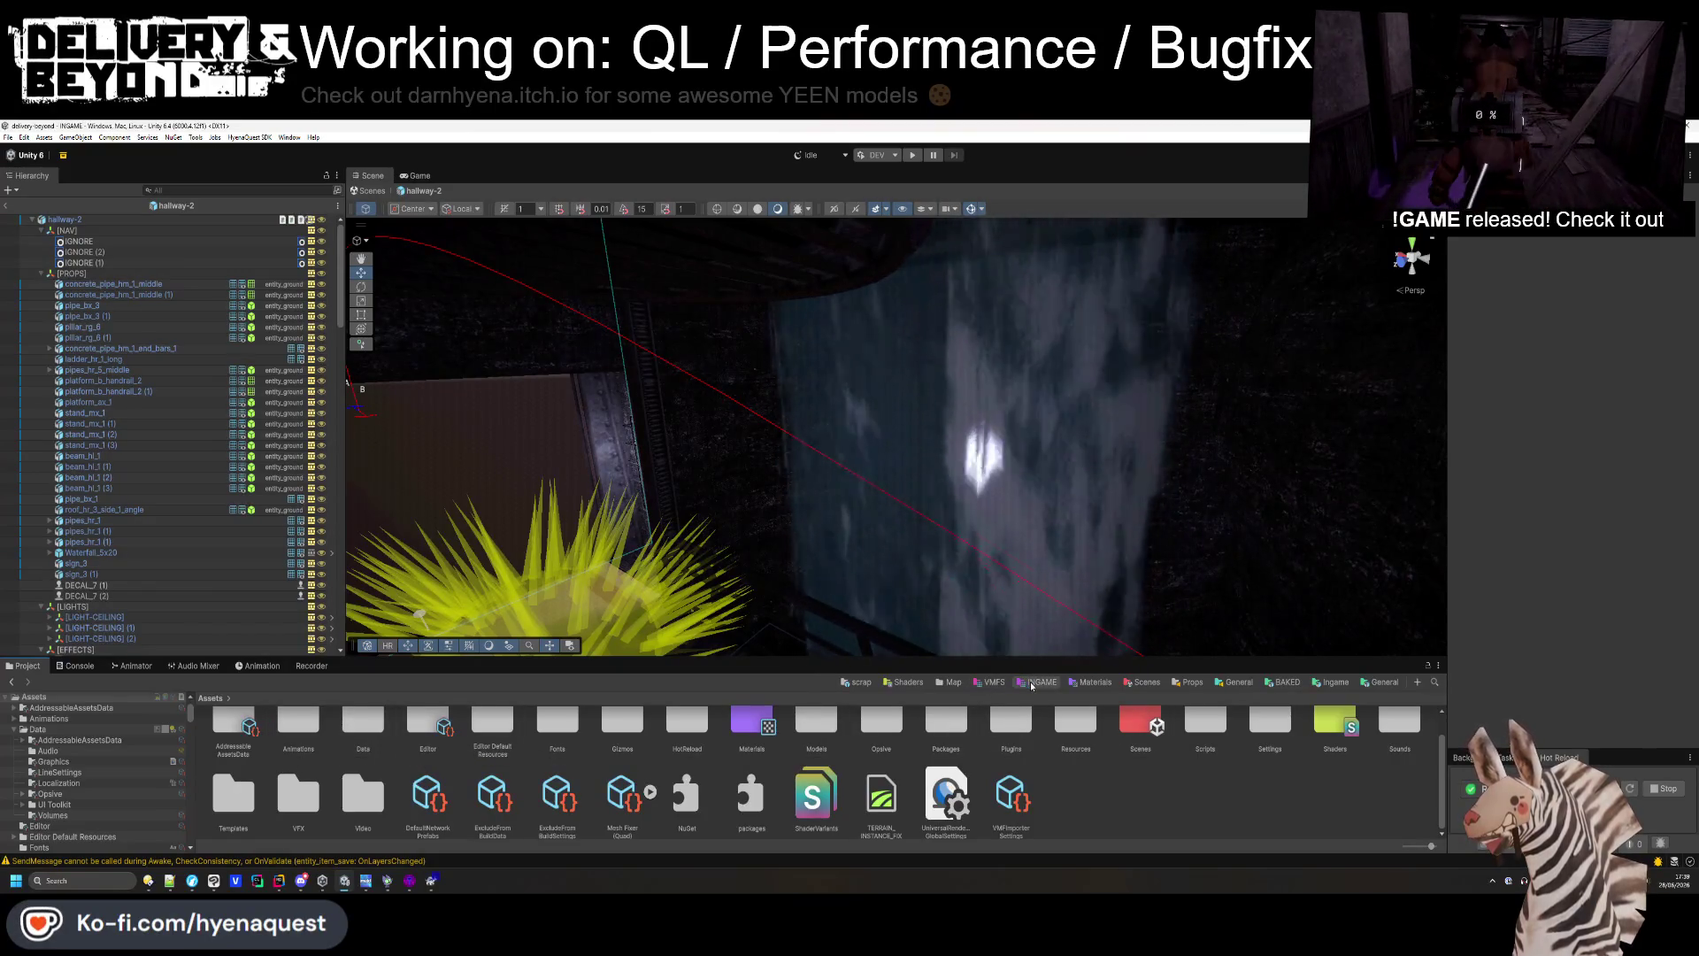
{"action": "left_click", "coordinate": [1093, 682]}
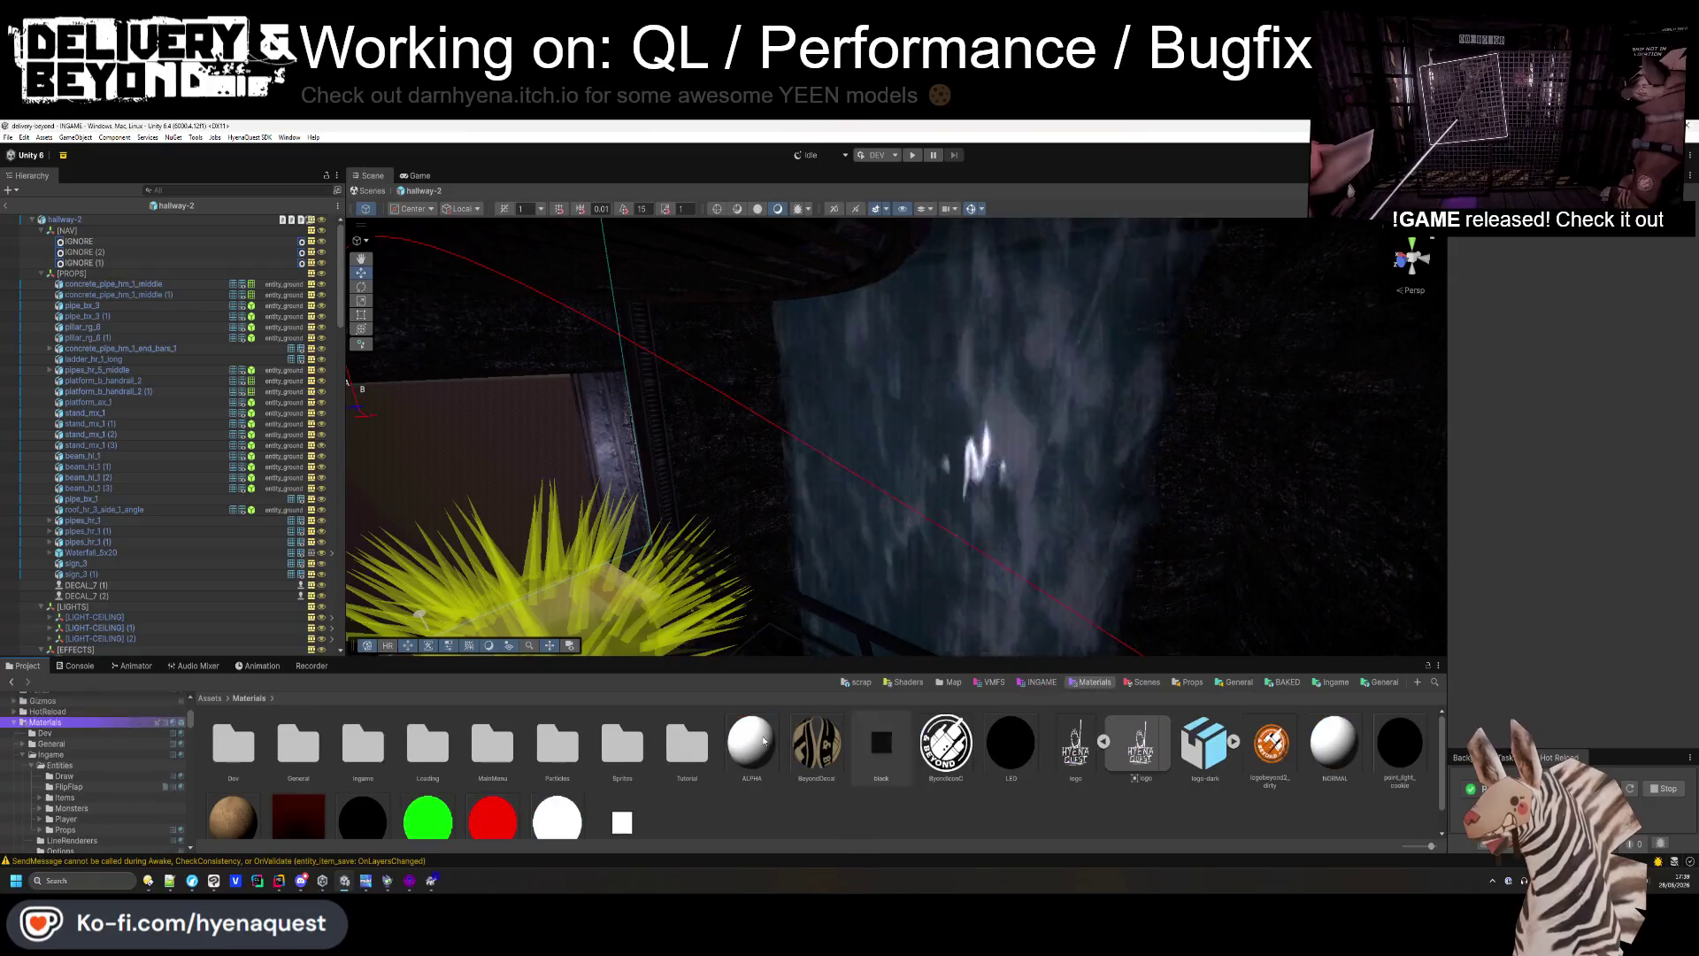
{"action": "double_click", "coordinate": [360, 742]}
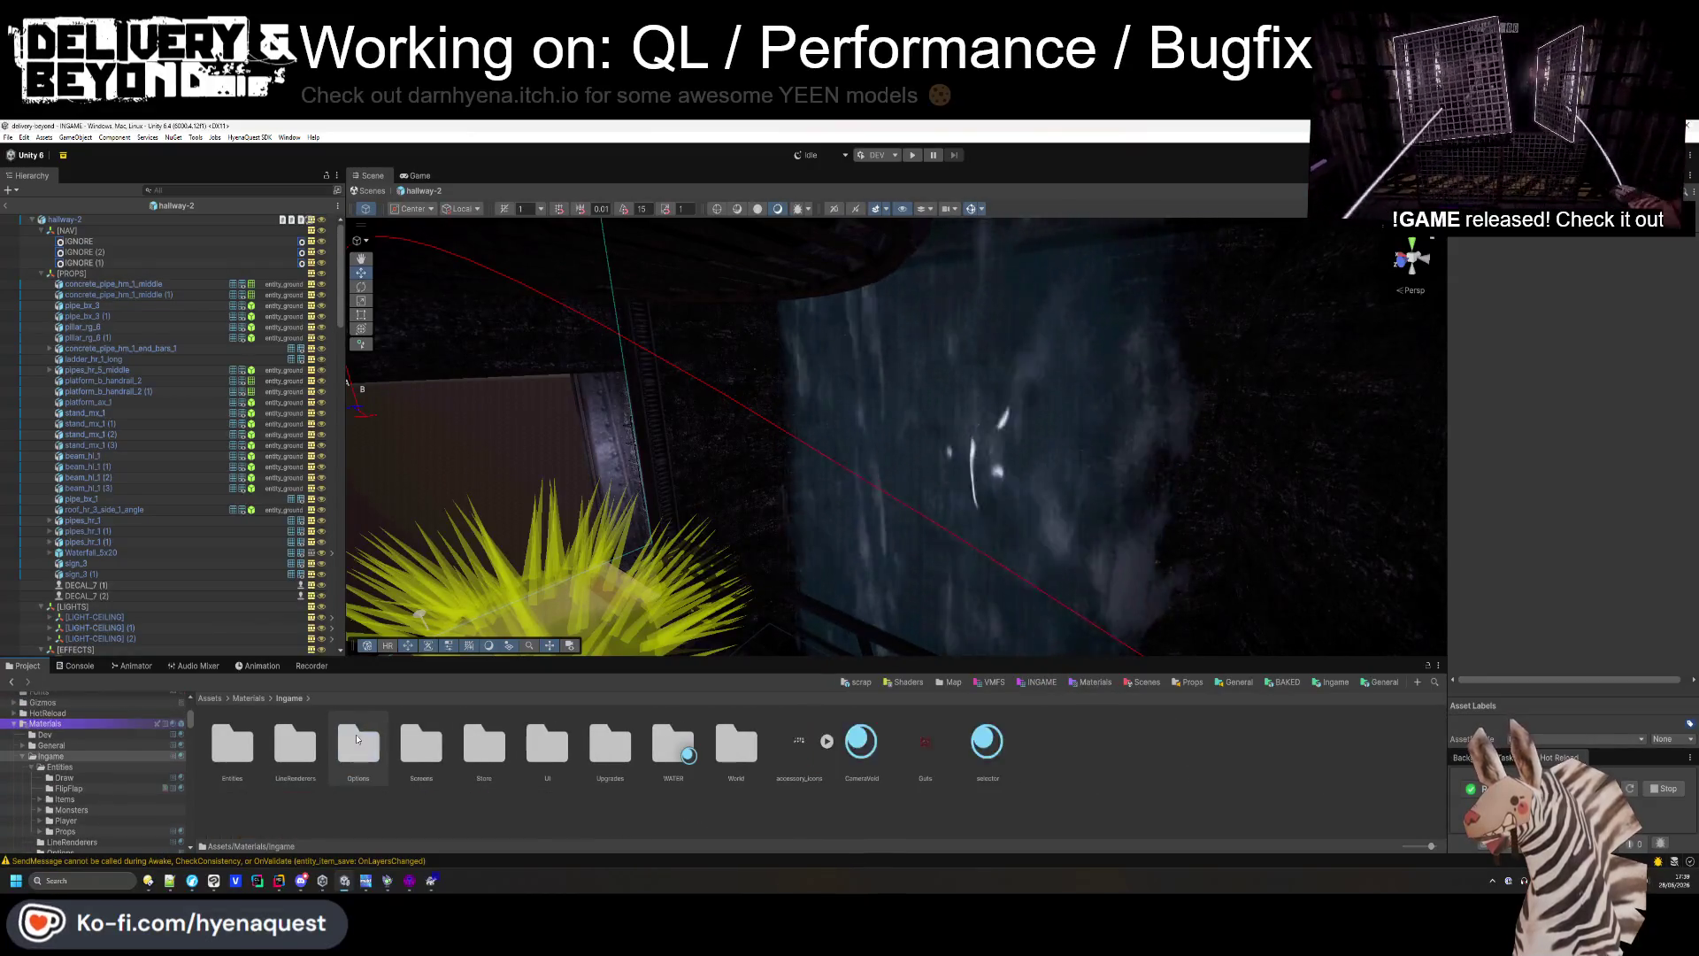
{"action": "double_click", "coordinate": [740, 745]}
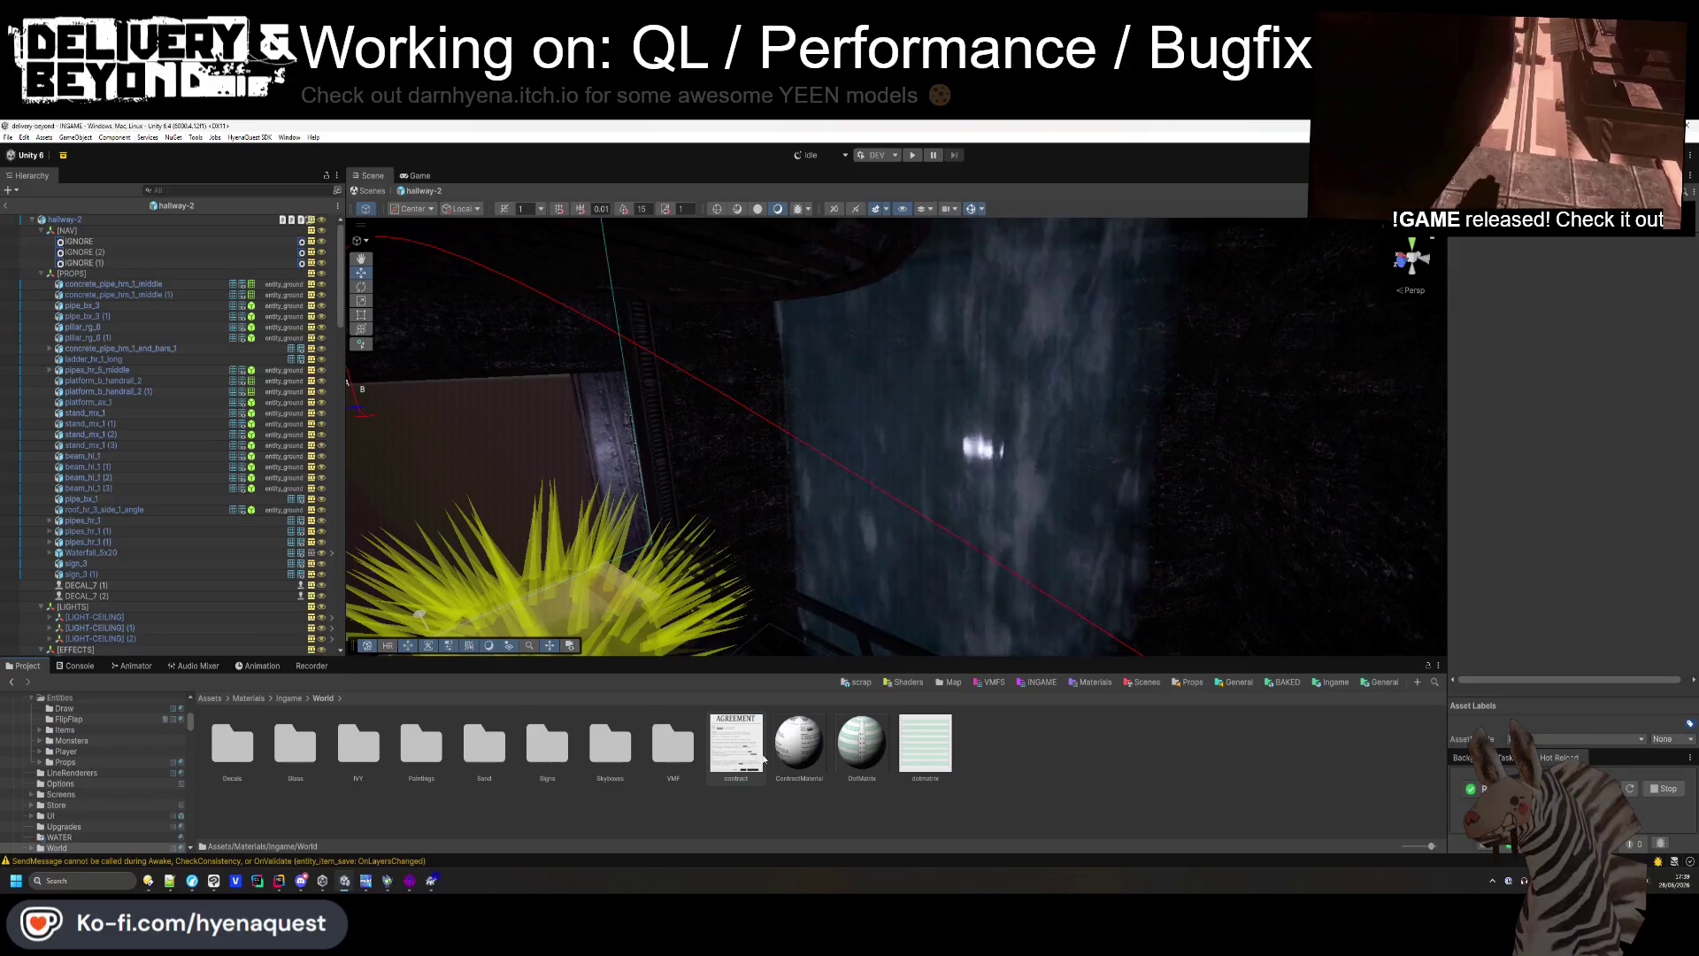
{"action": "key", "text": "ctrl+v"}
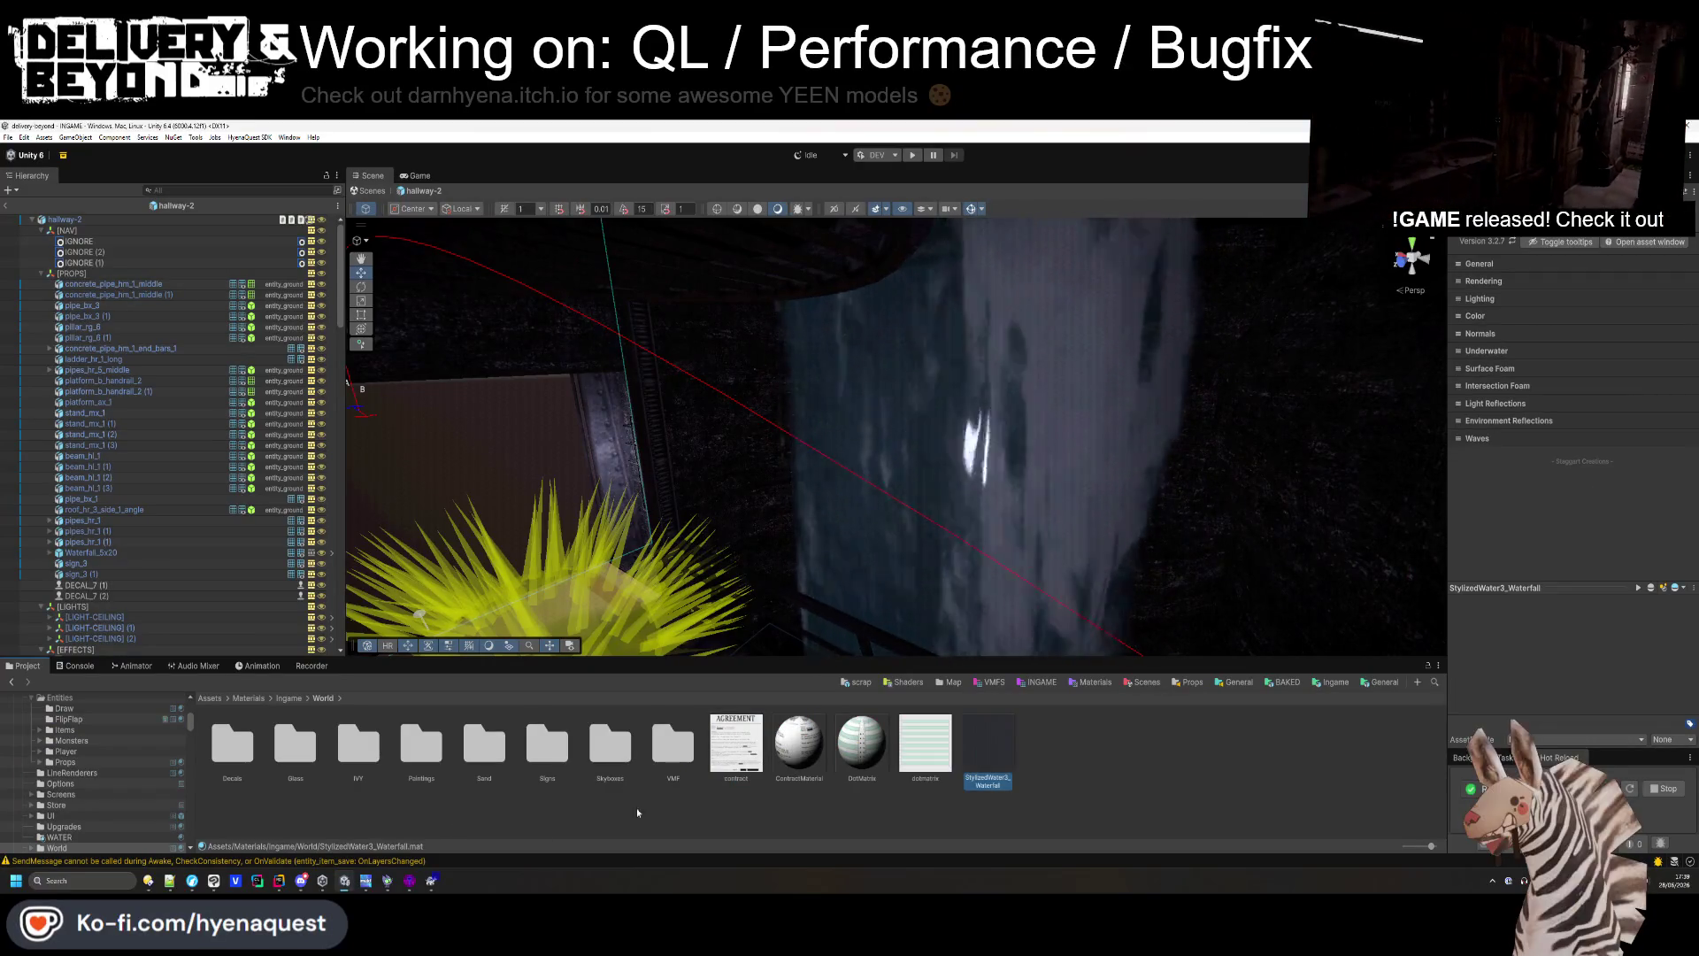
{"action": "key", "text": "F2"}
{"action": "type", "text": "W"}
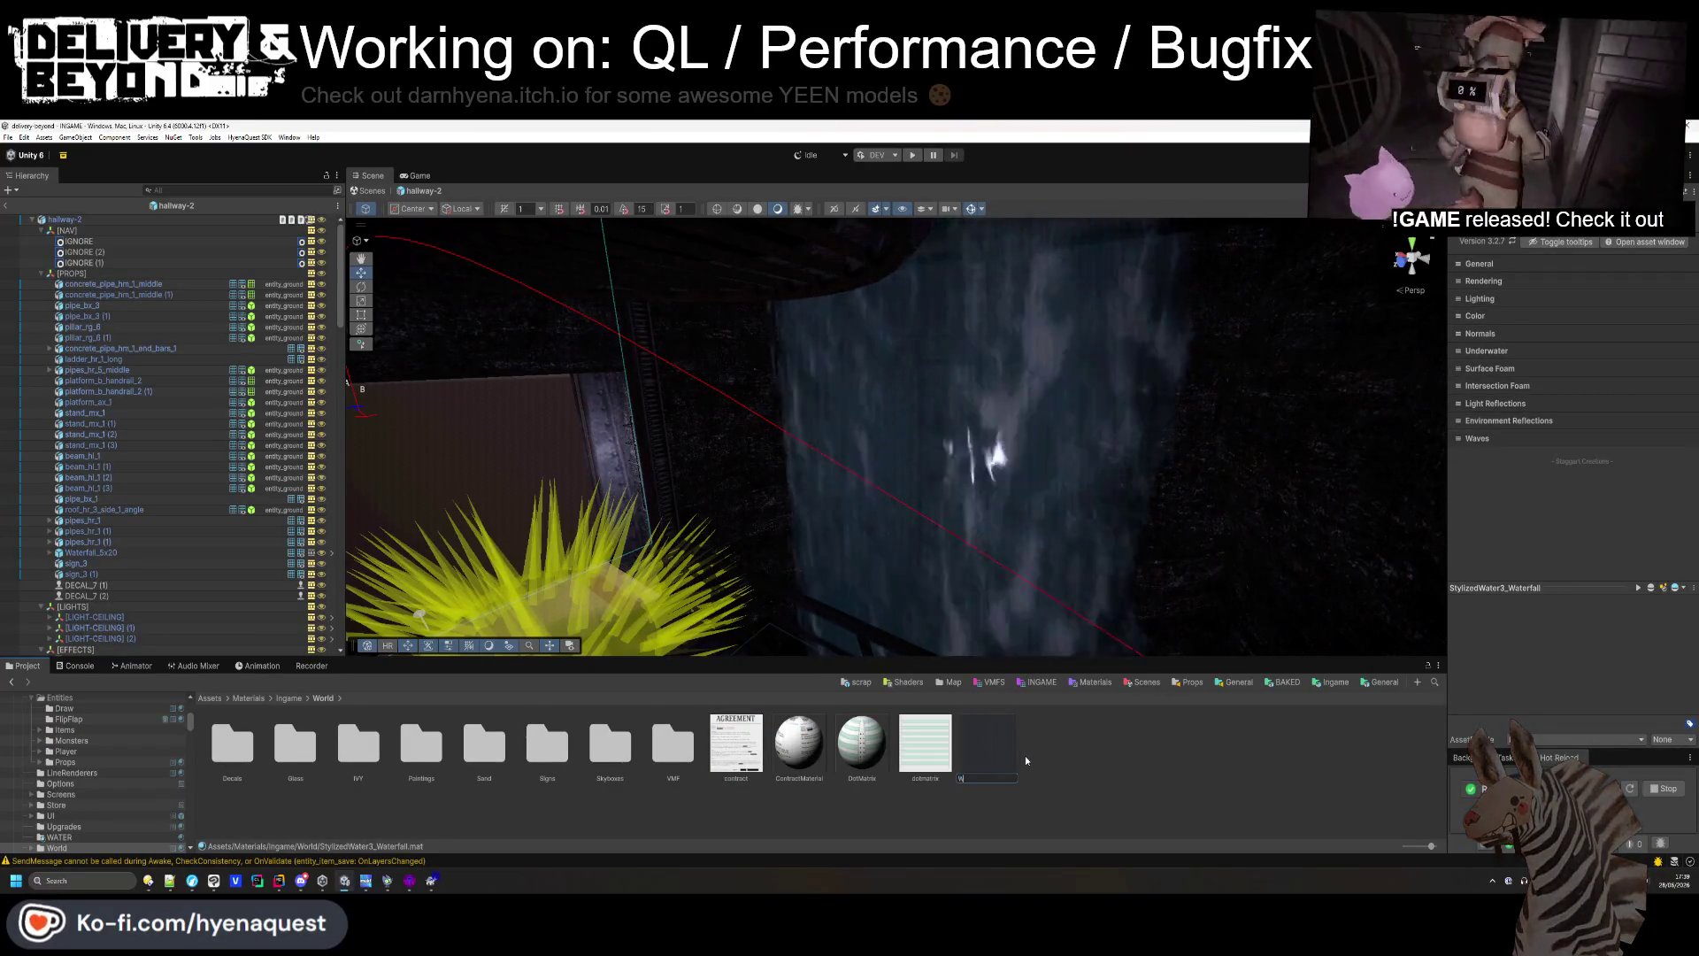
{"action": "type", "text": "aterfall"}
{"action": "key", "text": "Return"}
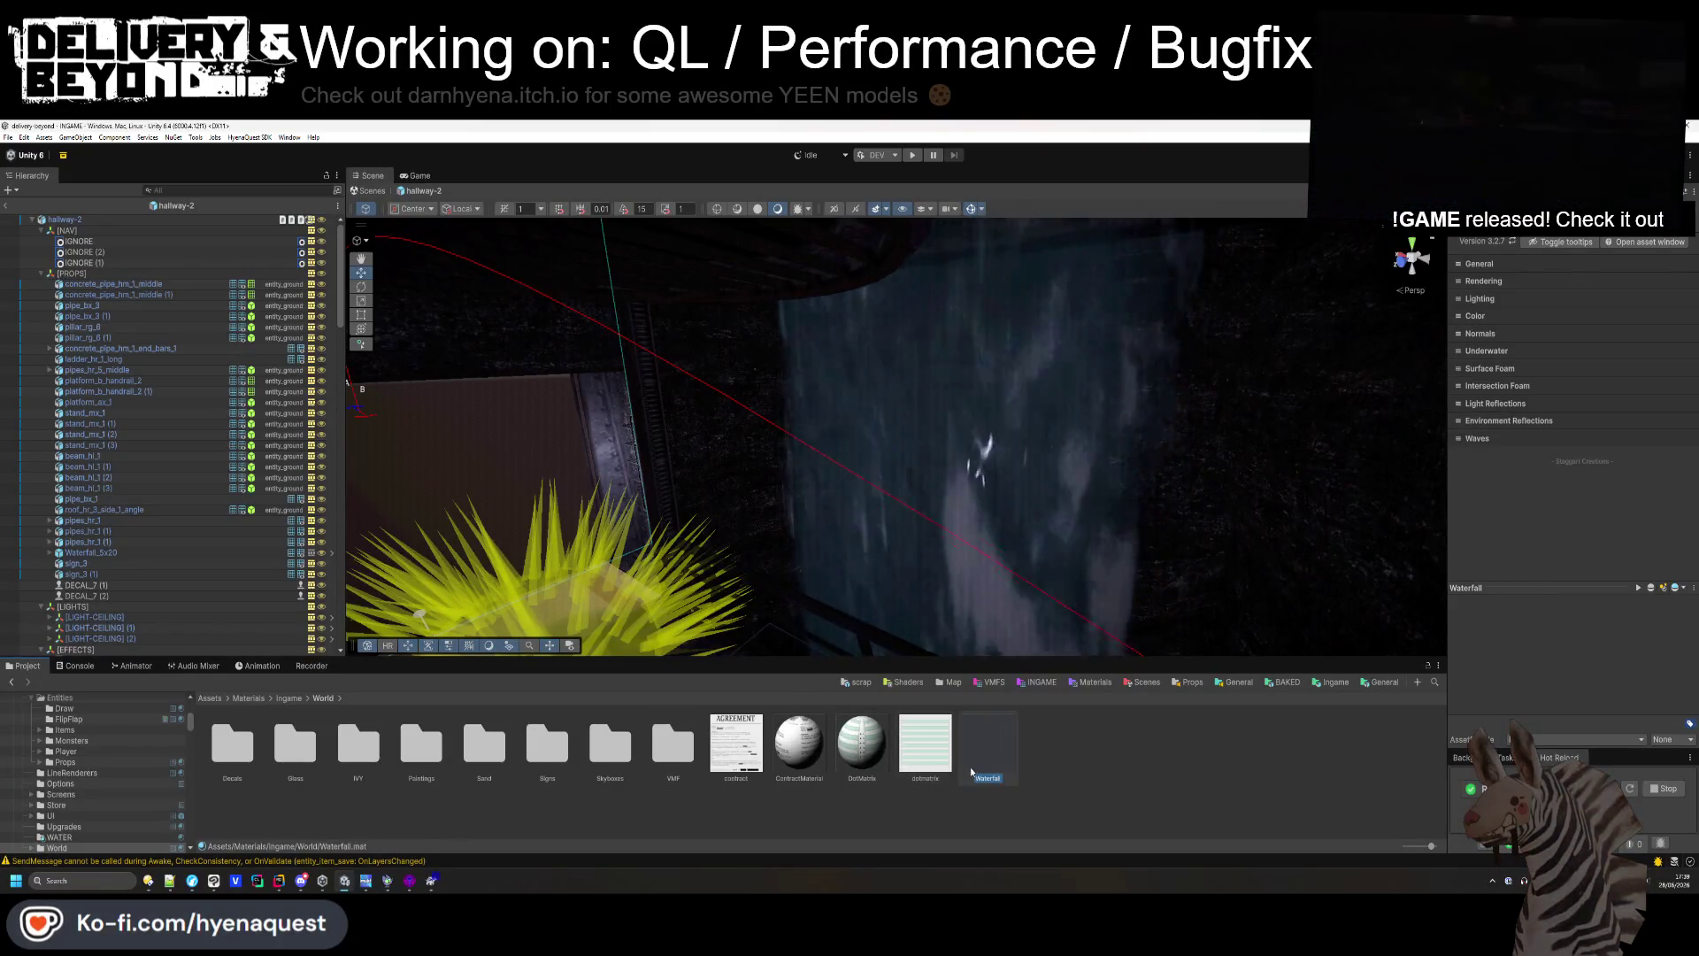
- Apply the Waterfall material to the Waterfall_5x20 mesh and return to the INGAME scene
{"action": "left_click", "coordinate": [1026, 445]}
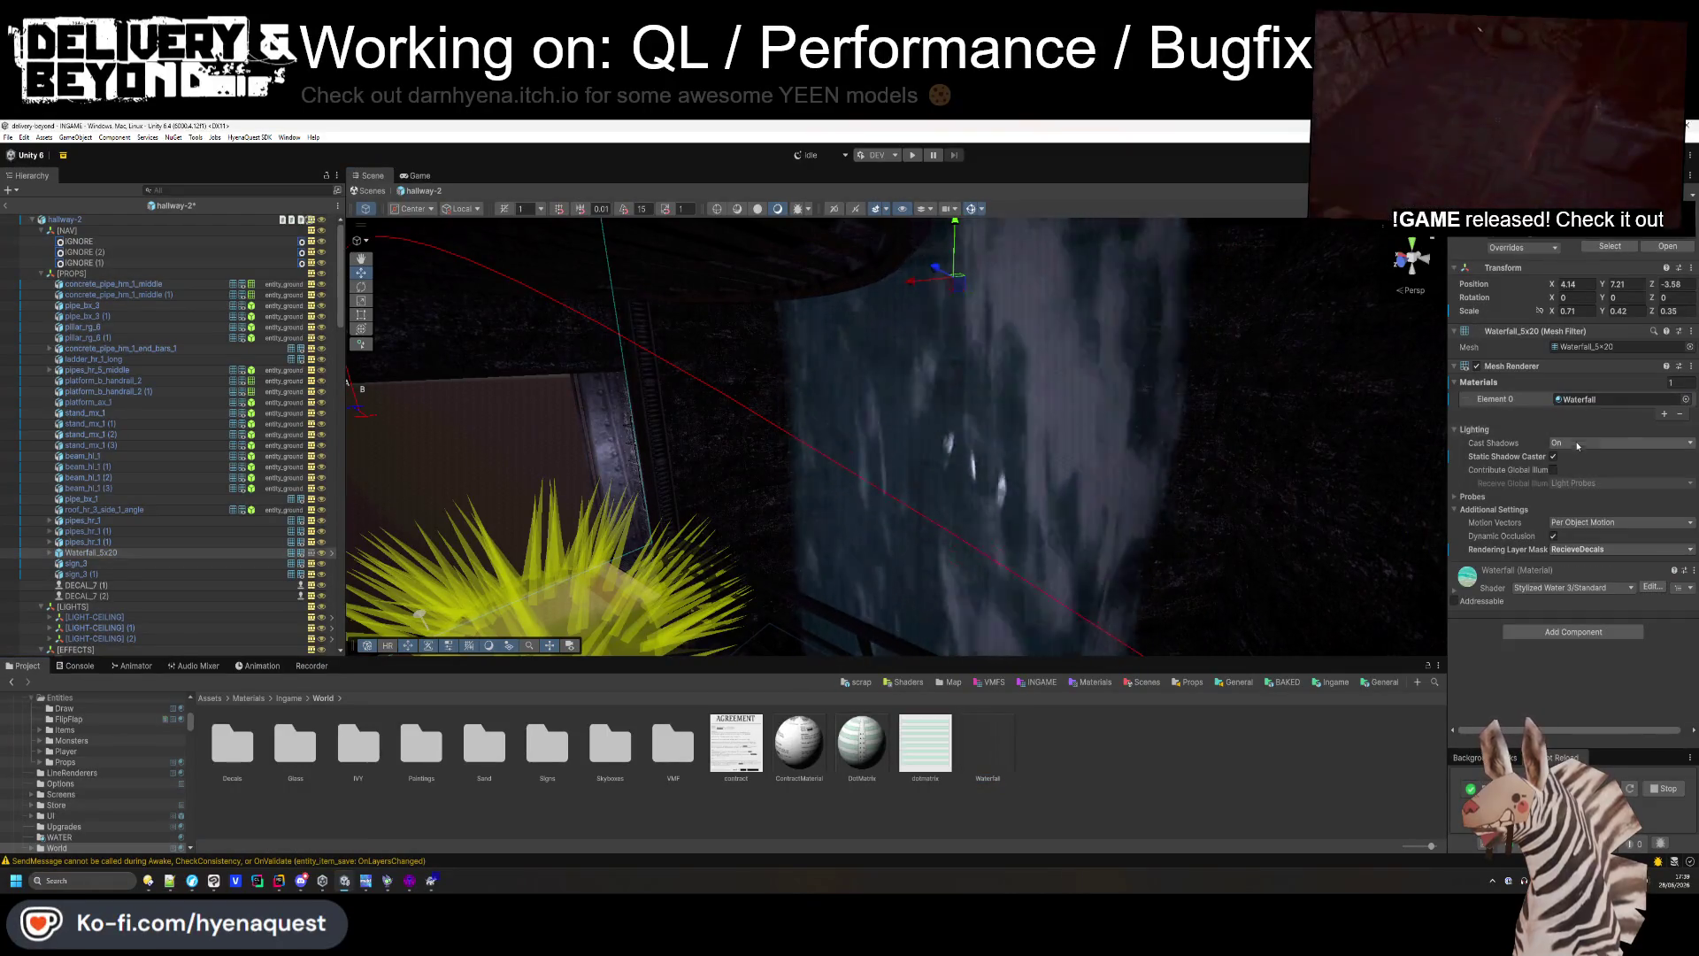
{"action": "left_click", "coordinate": [1126, 455]}
{"action": "left_click_drag", "start_coordinate": [1150, 416], "coordinate": [672, 381]}
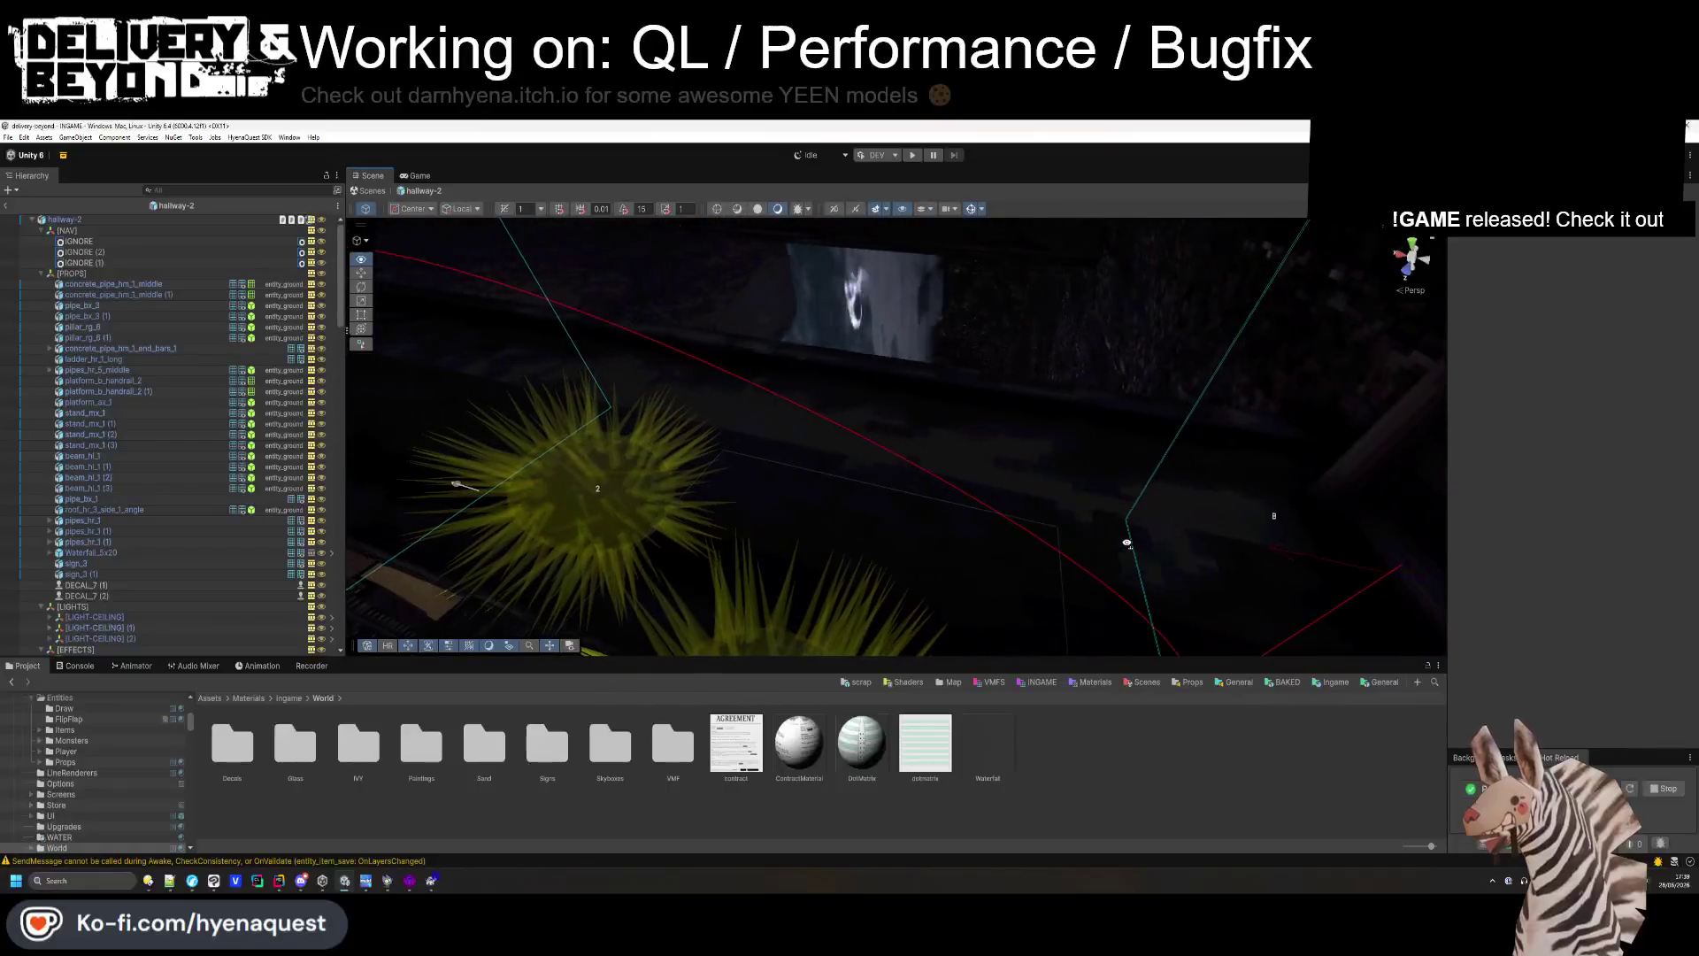
{"action": "left_click", "coordinate": [5, 205]}
{"action": "mouse_move", "coordinate": [972, 571]}
{"action": "left_mouse_down"}
{"action": "mouse_move", "coordinate": [517, 435]}
{"action": "mouse_move", "coordinate": [835, 577]}
{"action": "mouse_move", "coordinate": [979, 546]}
{"action": "mouse_move", "coordinate": [1133, 479]}
{"action": "mouse_move", "coordinate": [1089, 460]}
{"action": "mouse_move", "coordinate": [1044, 496]}
{"action": "mouse_move", "coordinate": [1142, 637]}
{"action": "left_mouse_up"}
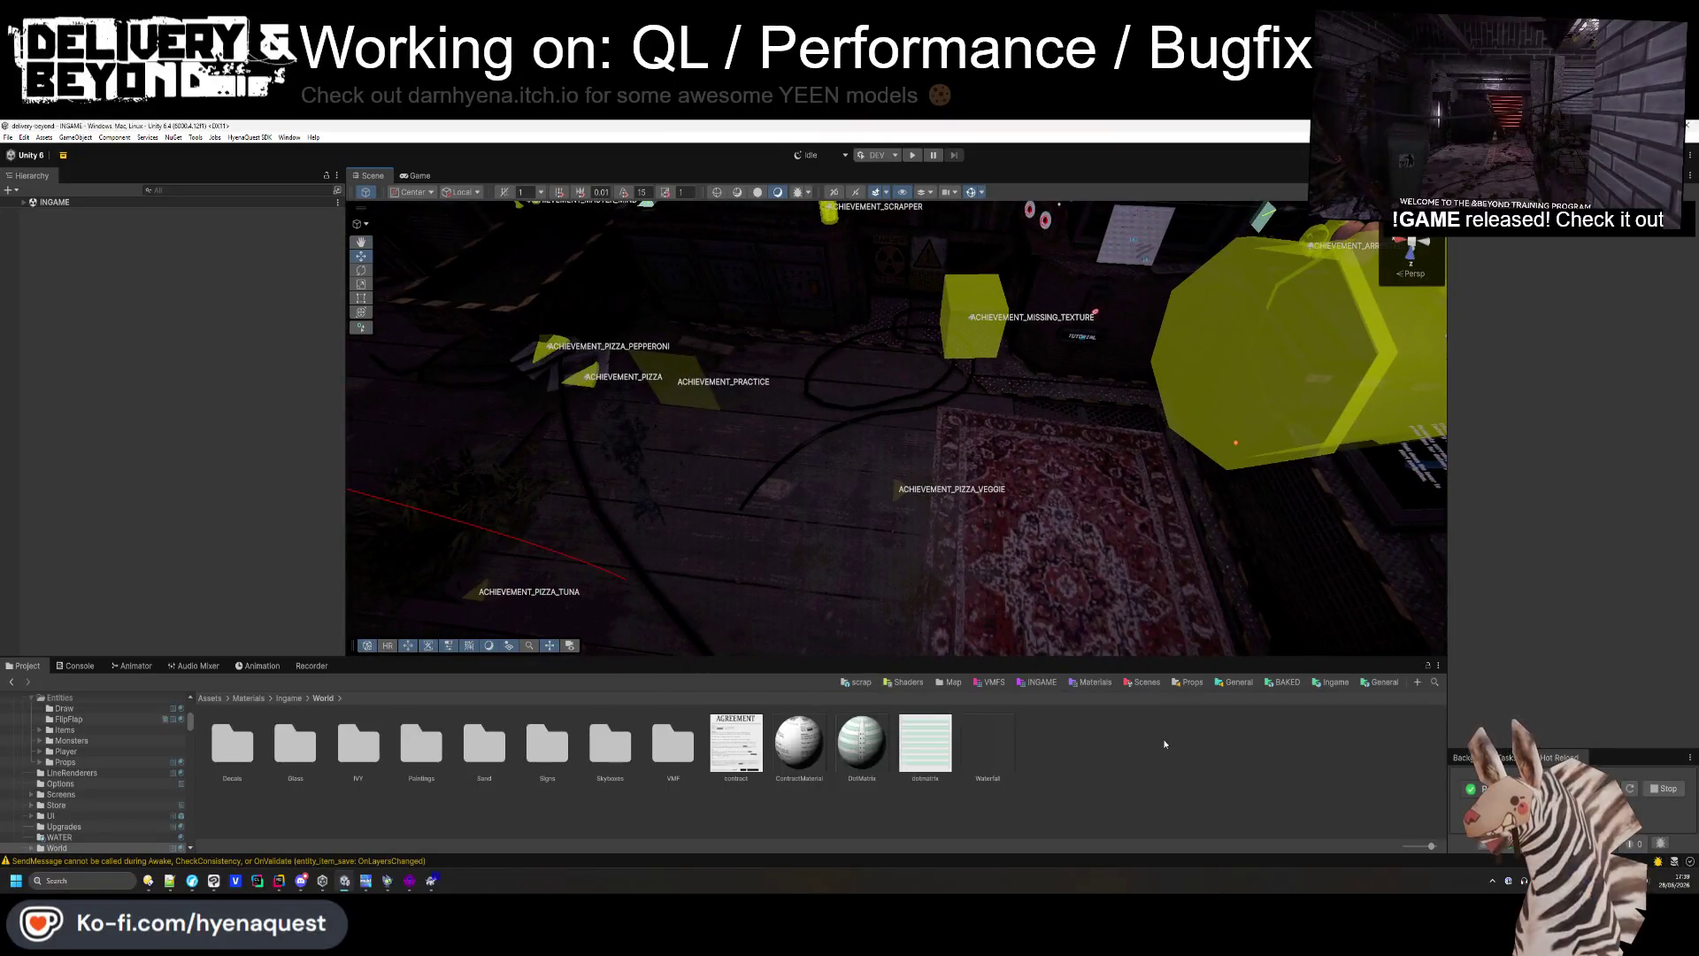